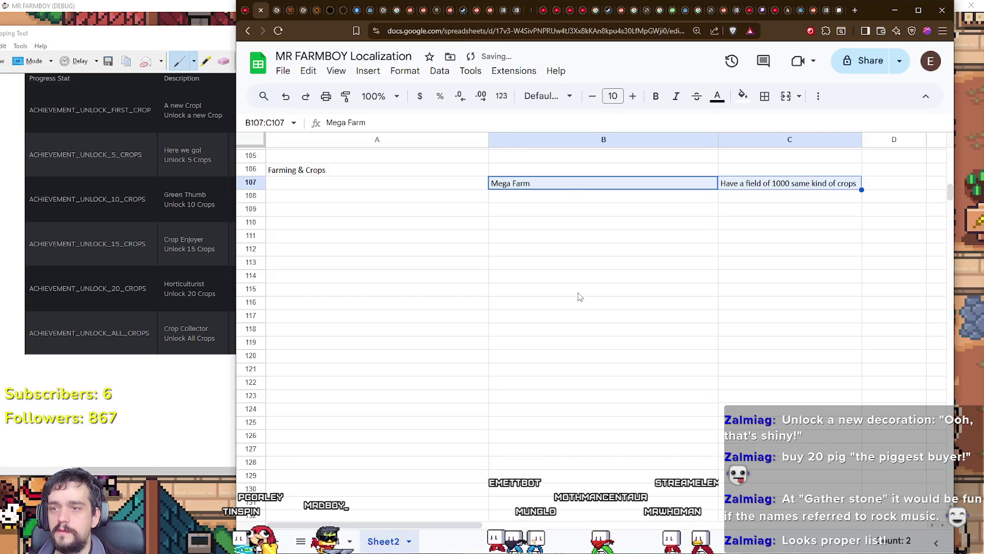
Move the Farming & Crops label from A106 to B106 and make it bold.
click(412, 379)
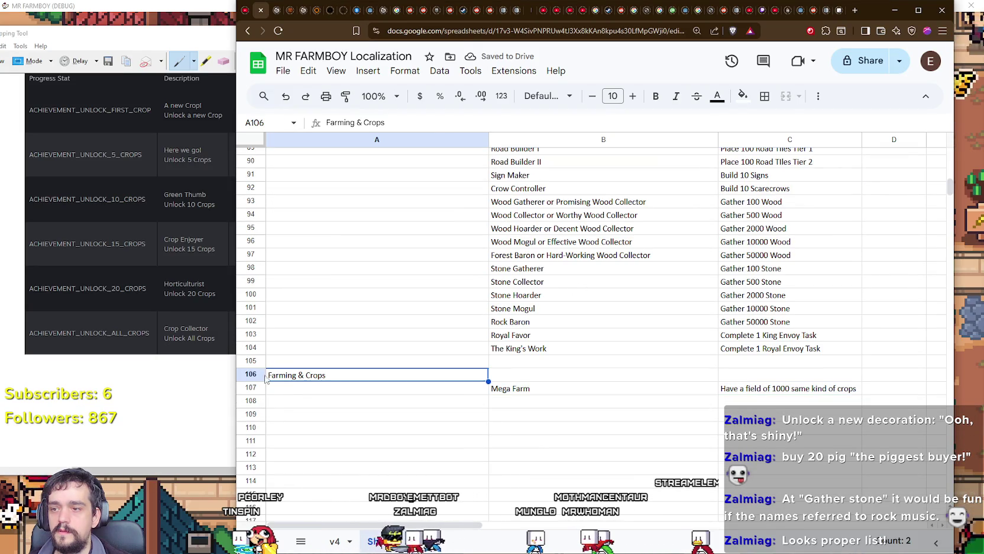
drag(291, 366, 521, 379)
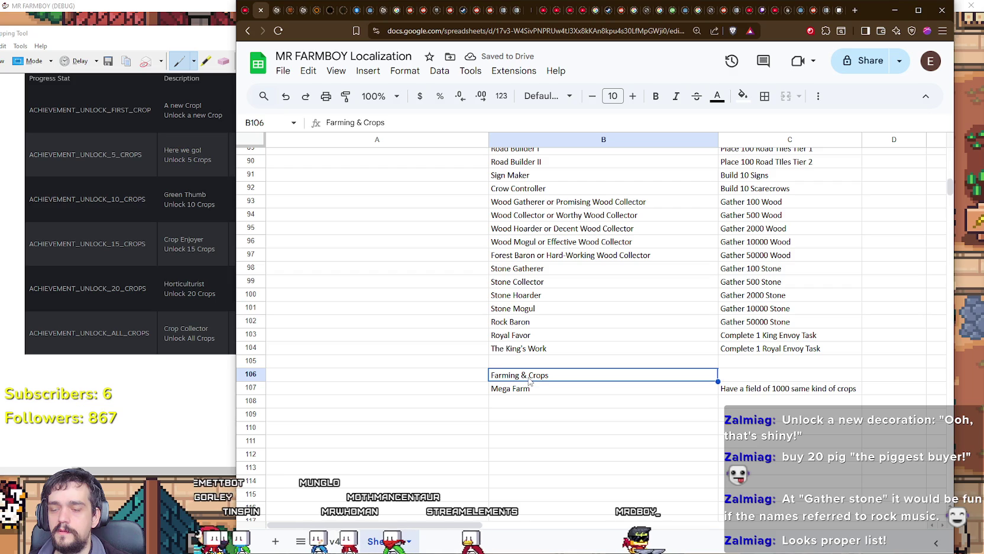
double_click(503, 375)
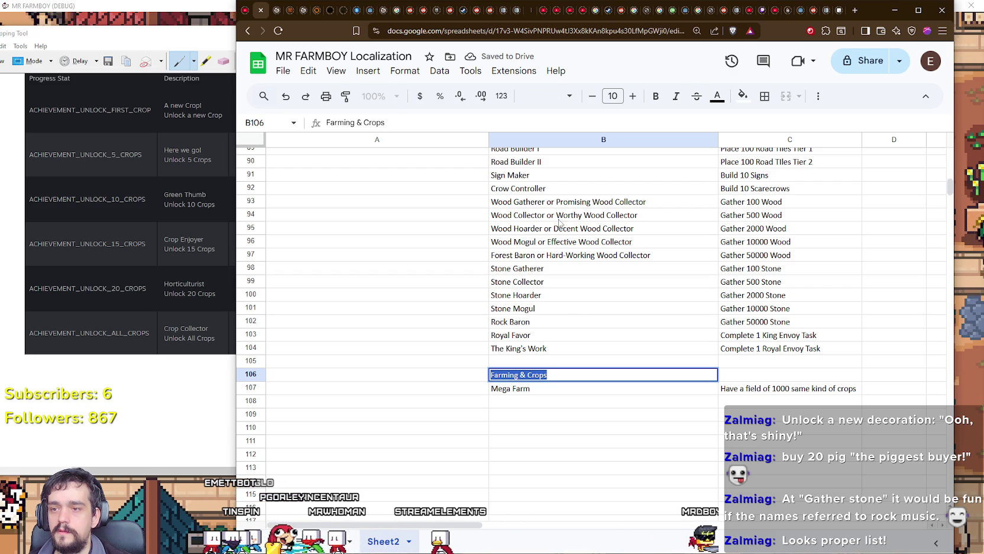
click(586, 404)
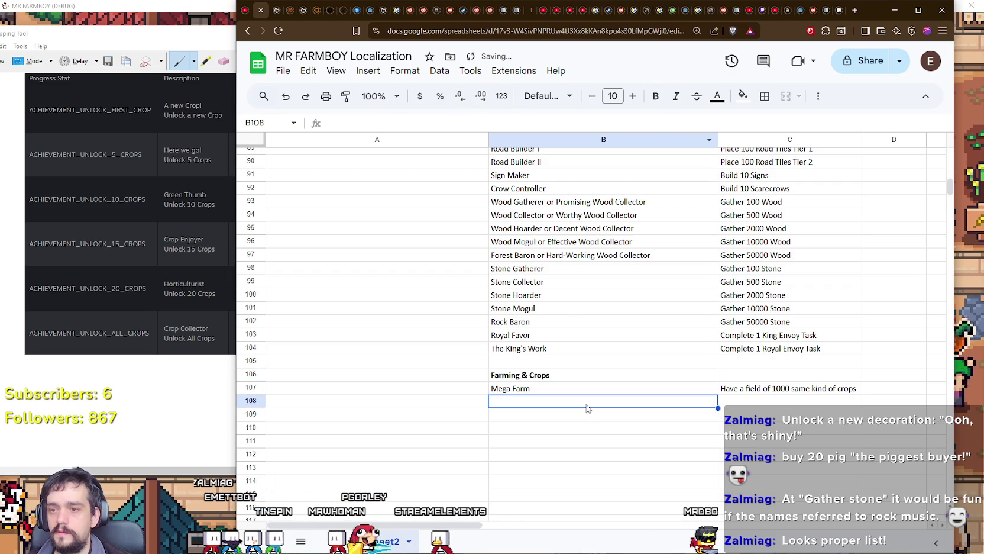
Check the empty rows under Mega Farm, then scroll back to the top of the sheet.
scroll(565, 397, down, 3)
click(507, 313)
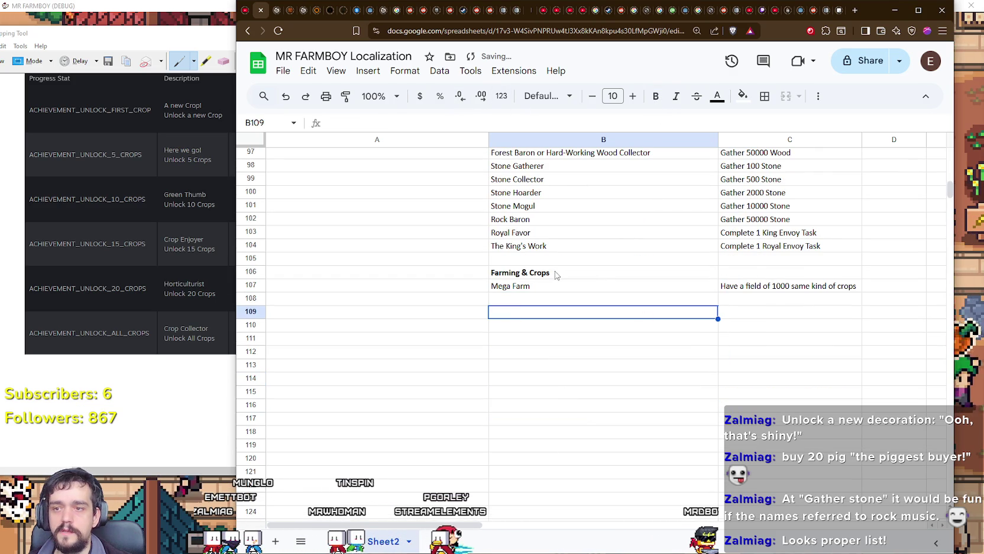
click(529, 298)
scroll(584, 325, up, 5)
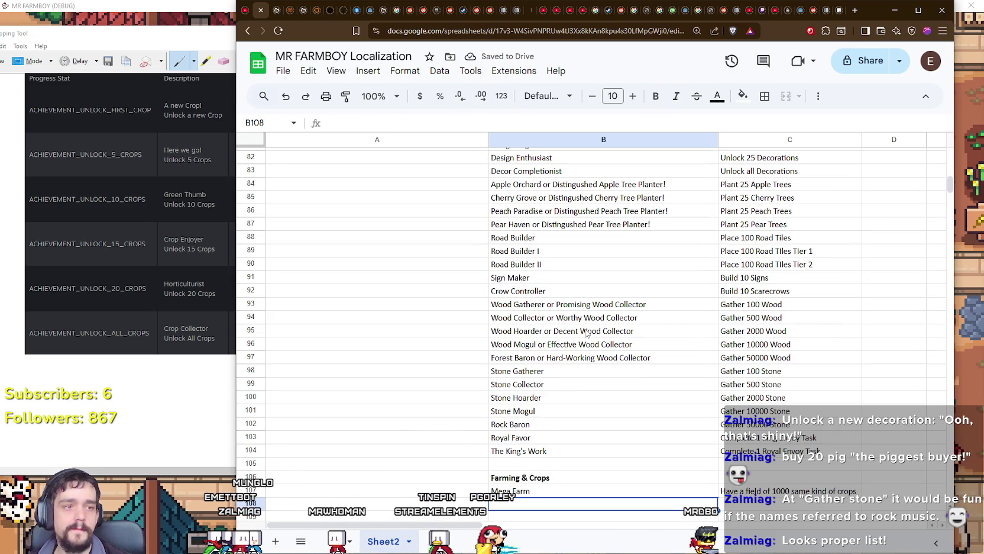
scroll(586, 333, up, 1)
scroll(586, 333, down, 6)
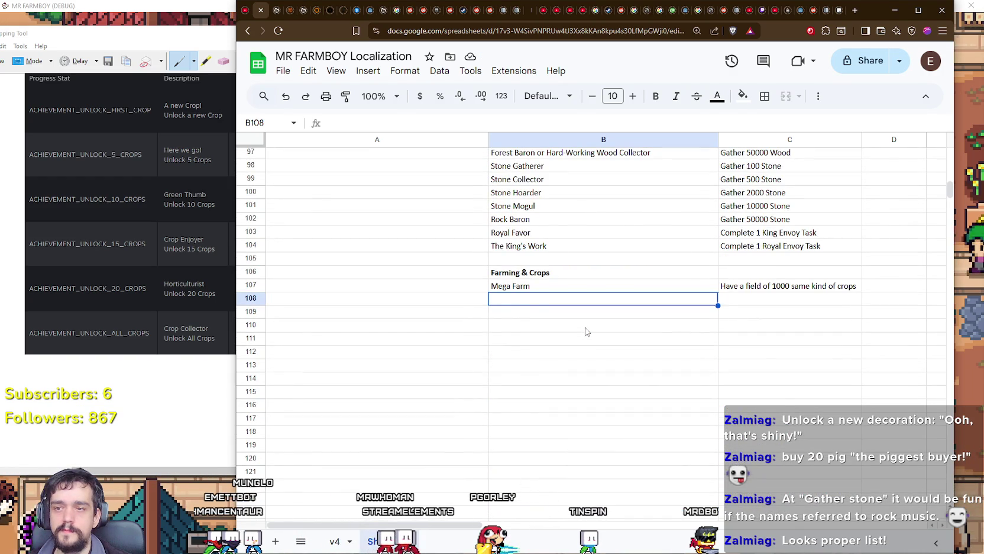
scroll(586, 331, up, 18)
scroll(586, 332, up, 14)
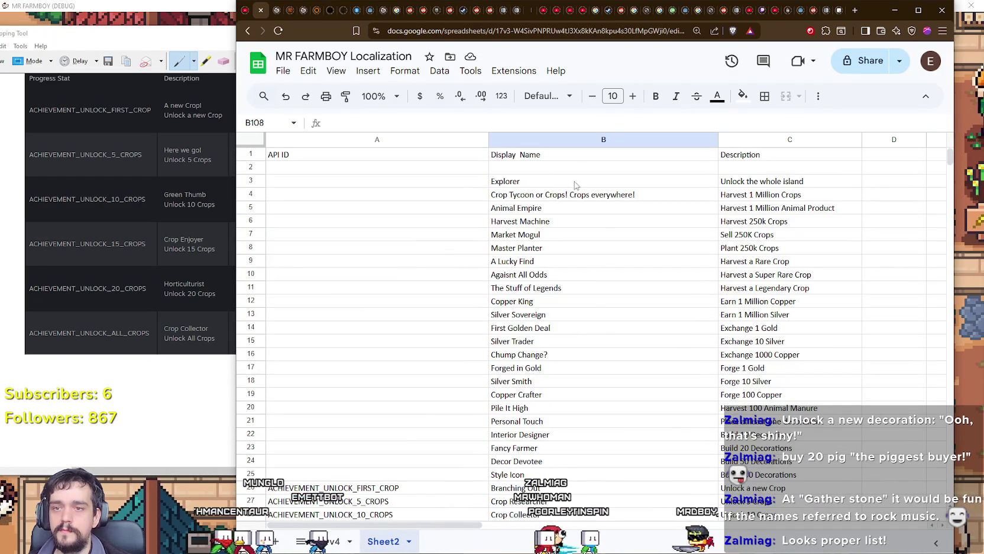
Move Crop Tycoon and 'Harvest 1 Million Crops' from B4:C4 to row 108 under Mega Farm.
click(594, 196)
key(shift+Right)
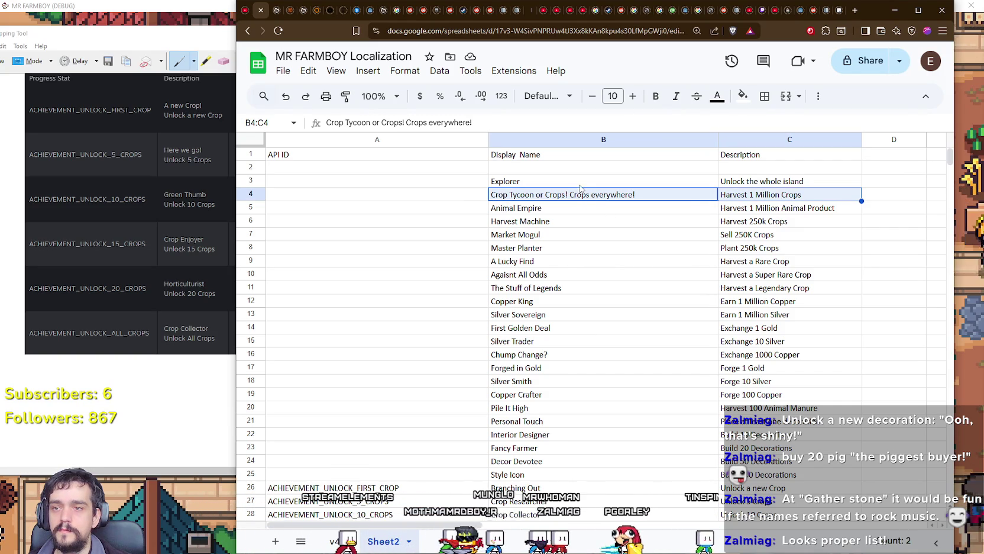
drag(563, 199, 583, 436)
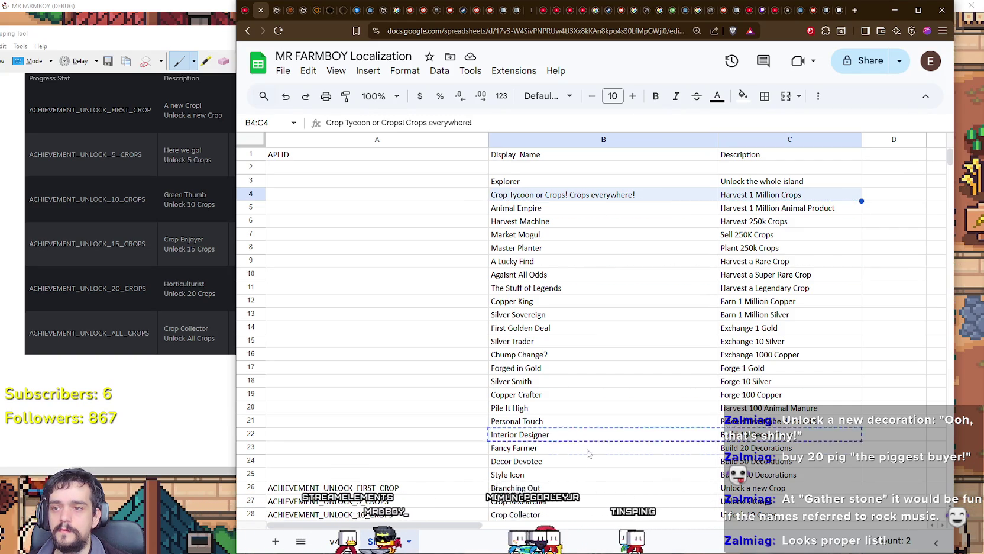
mouse_move(583, 543)
mouse_down()
mouse_move(617, 435)
mouse_move(599, 312)
mouse_up()
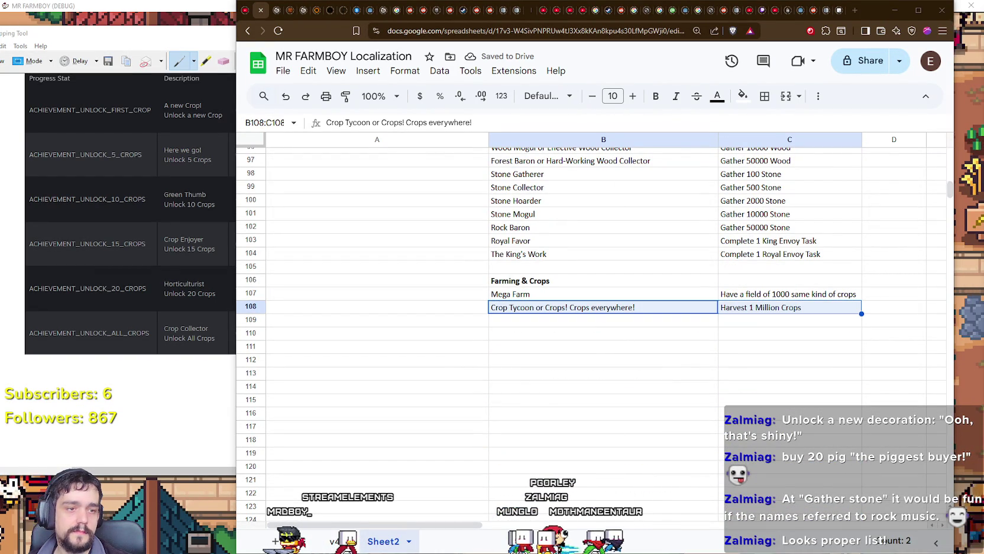
click(547, 341)
scroll(547, 341, up, 20)
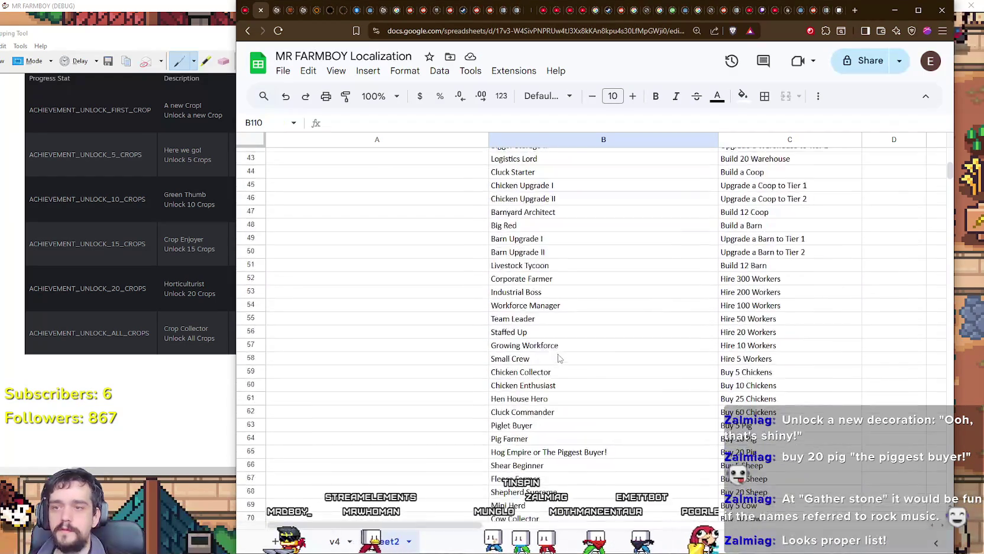
scroll(547, 371, up, 6)
scroll(556, 295, down, 1)
scroll(563, 257, up, 1)
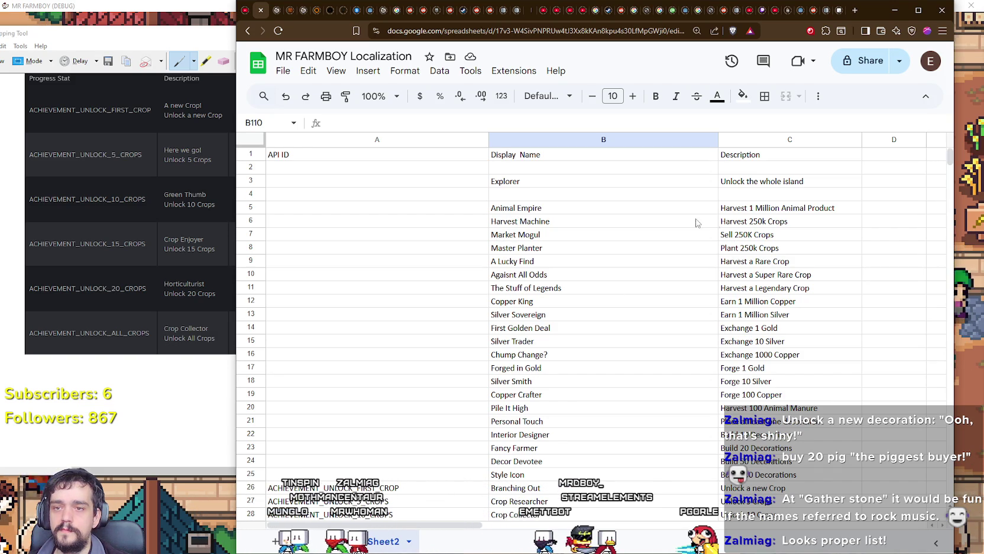
Move Harvest Machine and its description down to row 109 below Crop Tycoon.
click(521, 225)
key(shift+Right)
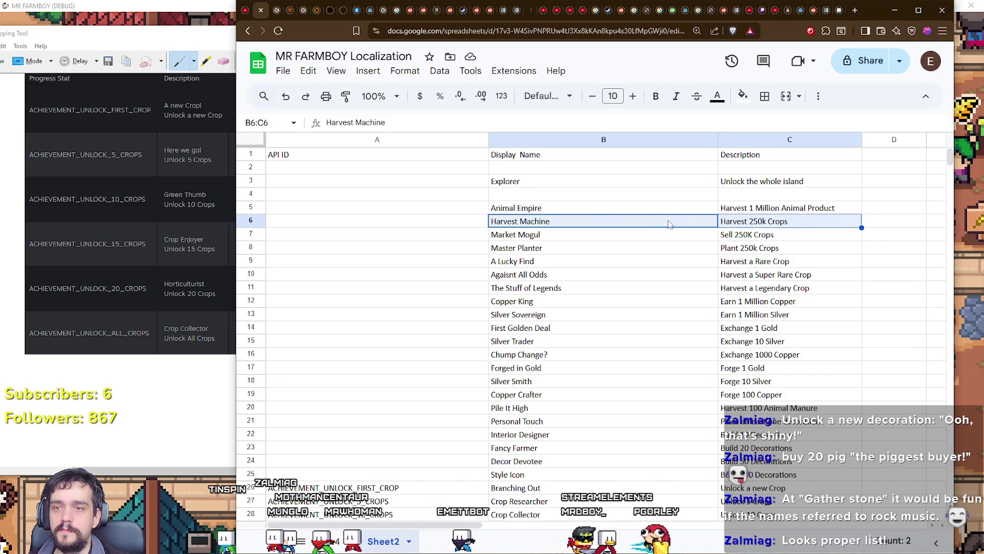
mouse_move(665, 213)
mouse_down()
mouse_move(637, 351)
mouse_move(637, 457)
mouse_move(652, 386)
mouse_up()
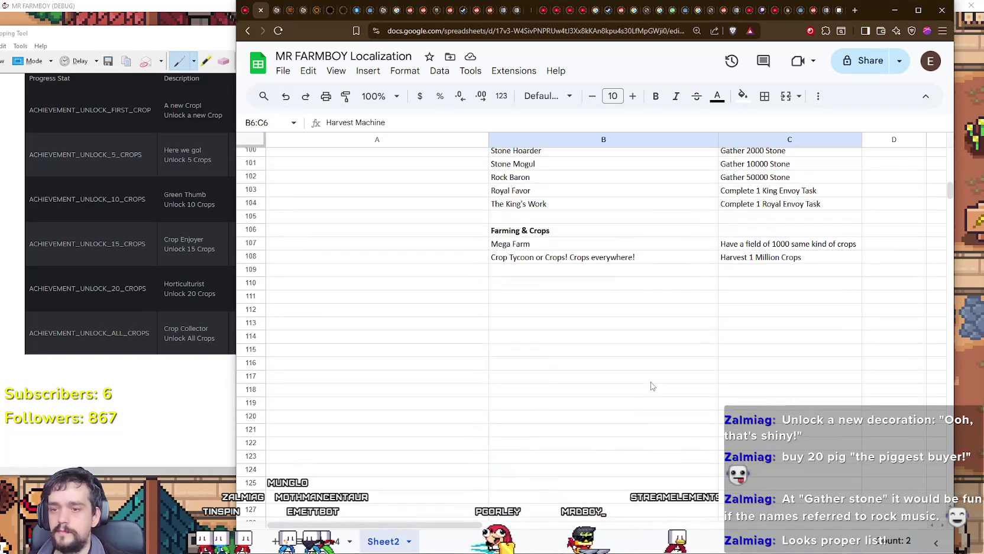
drag(650, 279, 649, 278)
scroll(657, 426, up, 10)
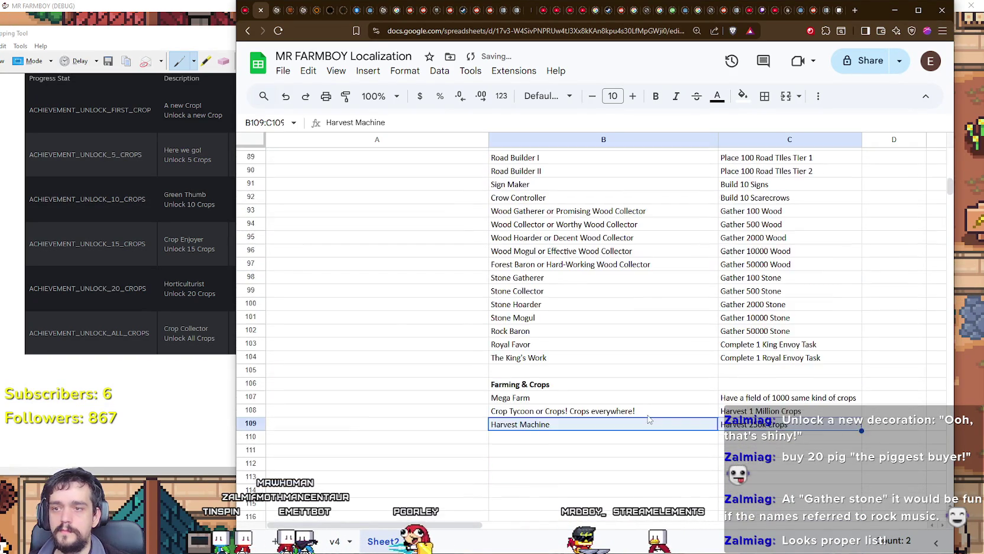
scroll(662, 421, up, 10)
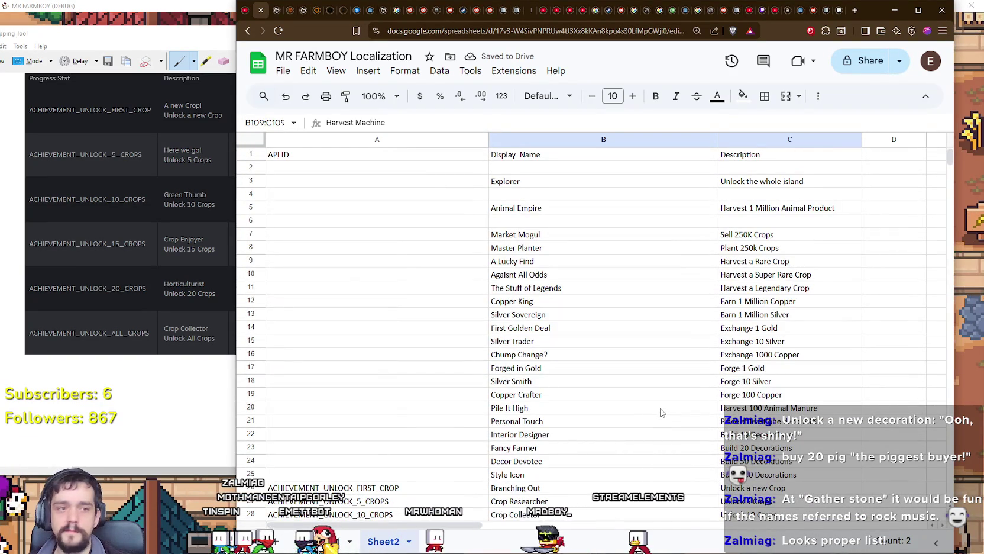
Move Master Planter and Market Mogul with their descriptions into rows 110–111.
mouse_move(494, 237)
mouse_down()
mouse_move(757, 237)
mouse_move(760, 250)
mouse_up()
mouse_move(646, 226)
mouse_down()
mouse_move(652, 306)
mouse_move(672, 341)
mouse_move(683, 334)
mouse_up()
scroll(653, 304, down, 12)
scroll(655, 305, down, 12)
click(653, 380)
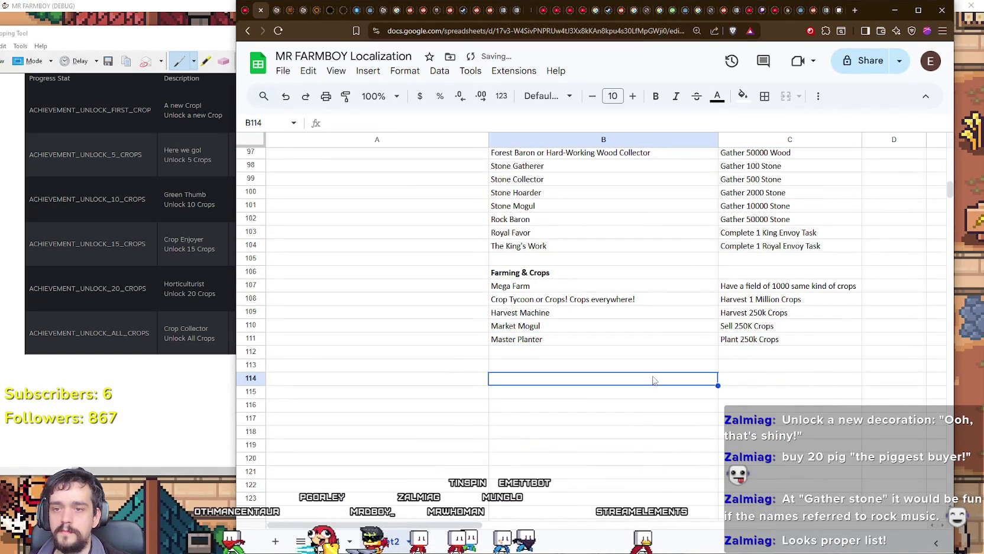
Copy Market Mogul and its description down into row 112.
click(500, 344)
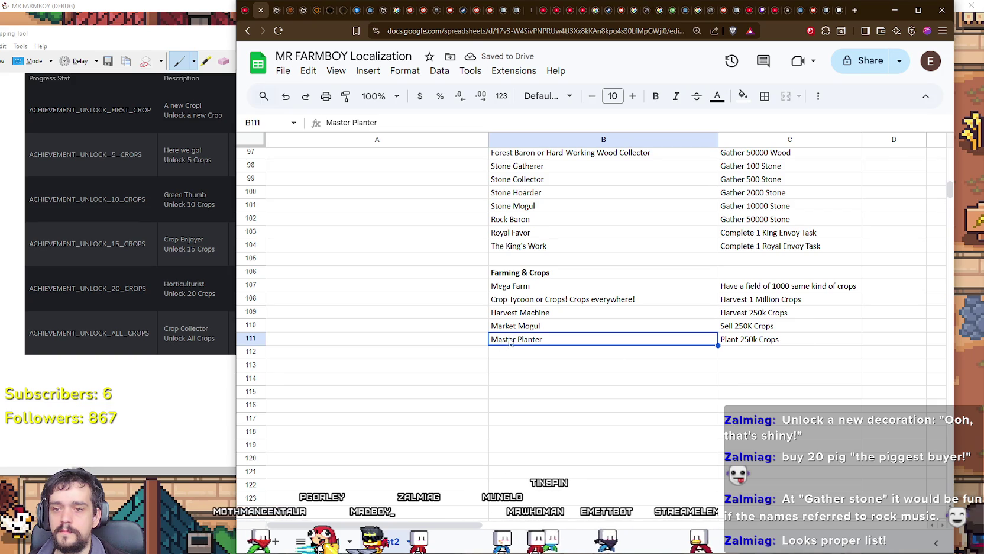
click(513, 326)
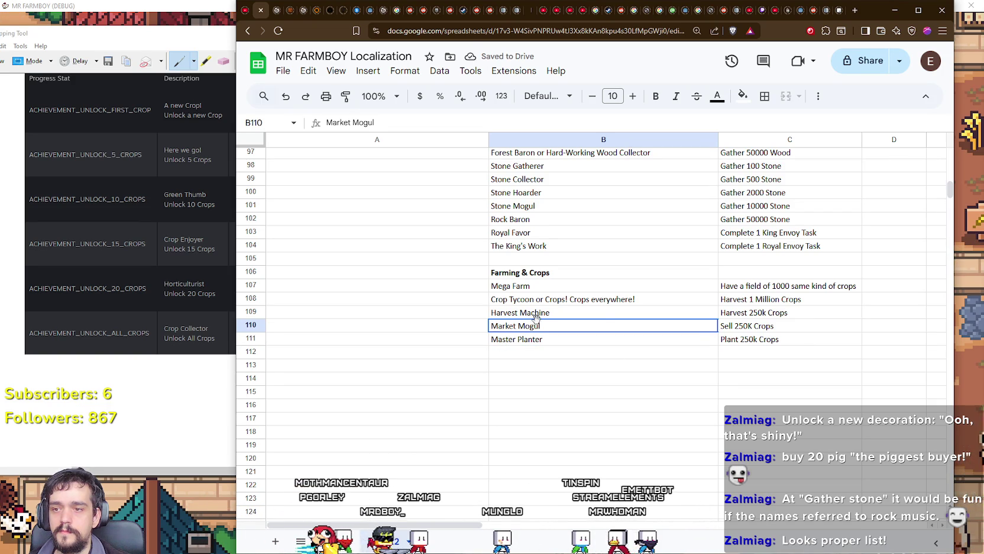
drag(513, 326, 722, 326)
key(ctrl+c)
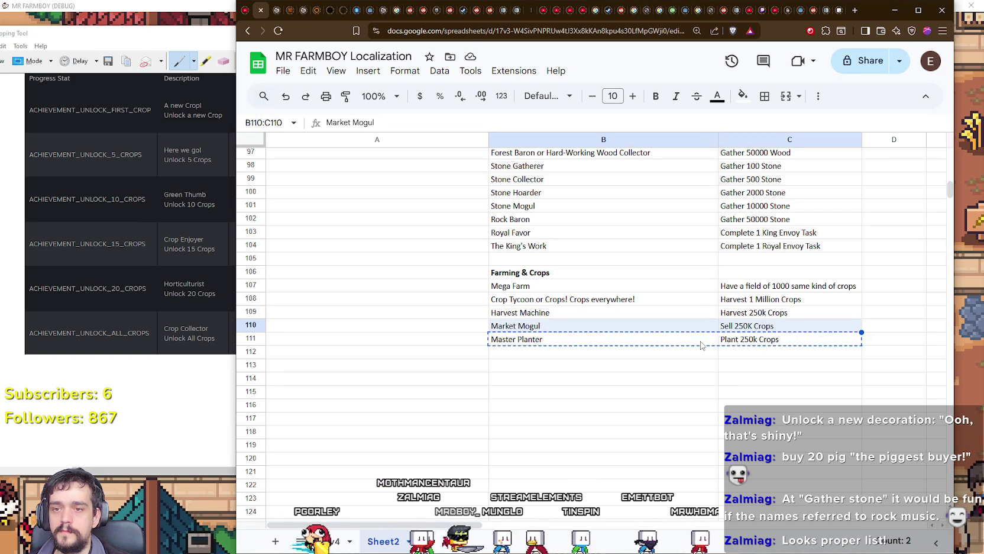
click(698, 351)
key(ctrl+v)
Move Master Planter with its description up into row 110.
click(561, 339)
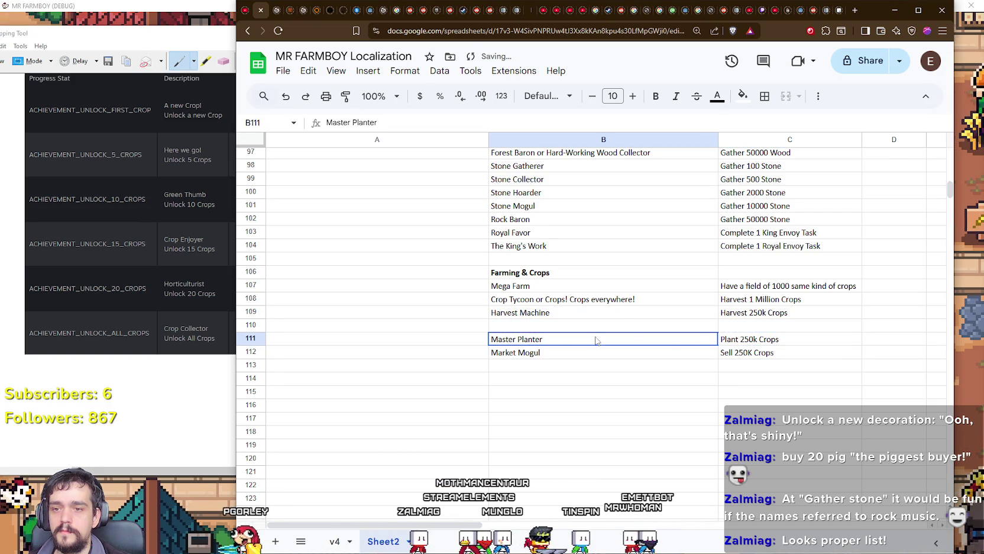
drag(562, 338, 745, 339)
drag(651, 333, 650, 320)
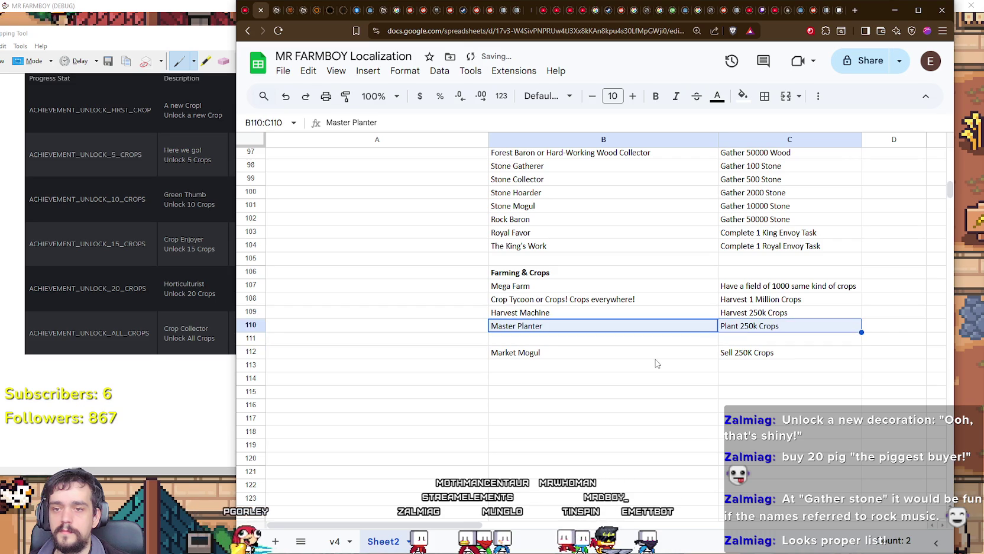
click(654, 355)
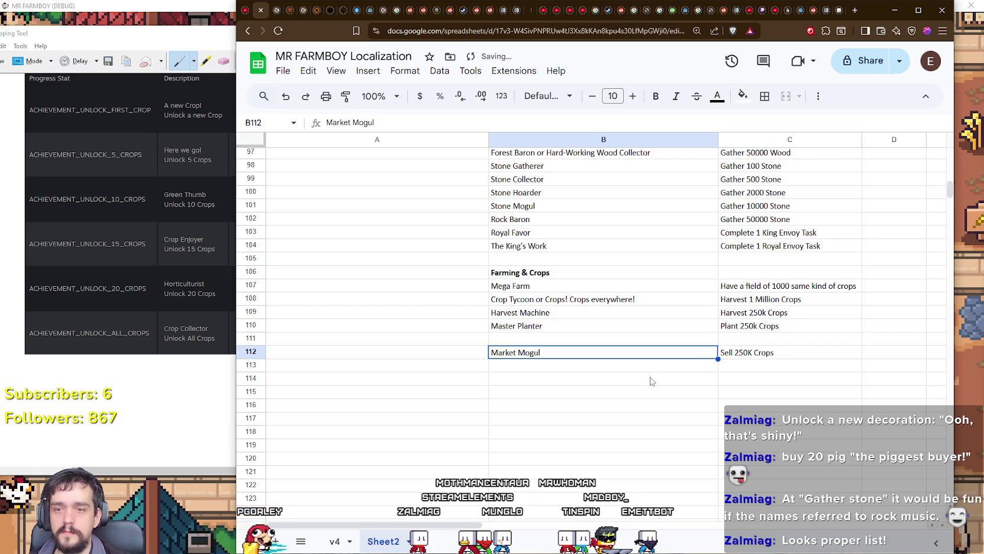
click(641, 330)
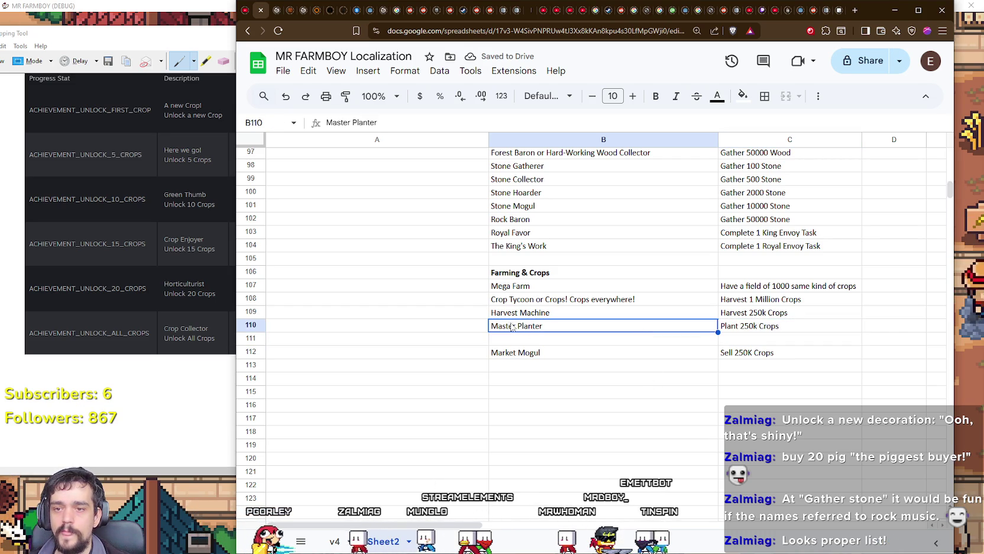
click(586, 339)
mouse_move(536, 326)
mouse_down()
mouse_move(749, 329)
mouse_move(749, 346)
mouse_up()
Put Master Planter in row 111 and give row 110 the description 'Plant 1 Million Crops'.
key(ctrl+c)
click(748, 352)
click(745, 339)
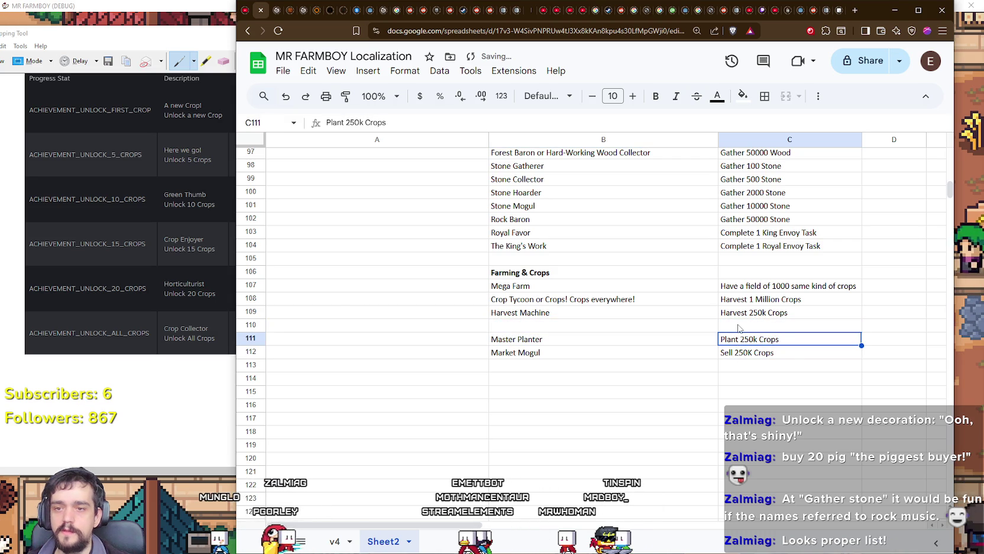
click(738, 326)
text(lant 1 Million Crops)
key(Return)
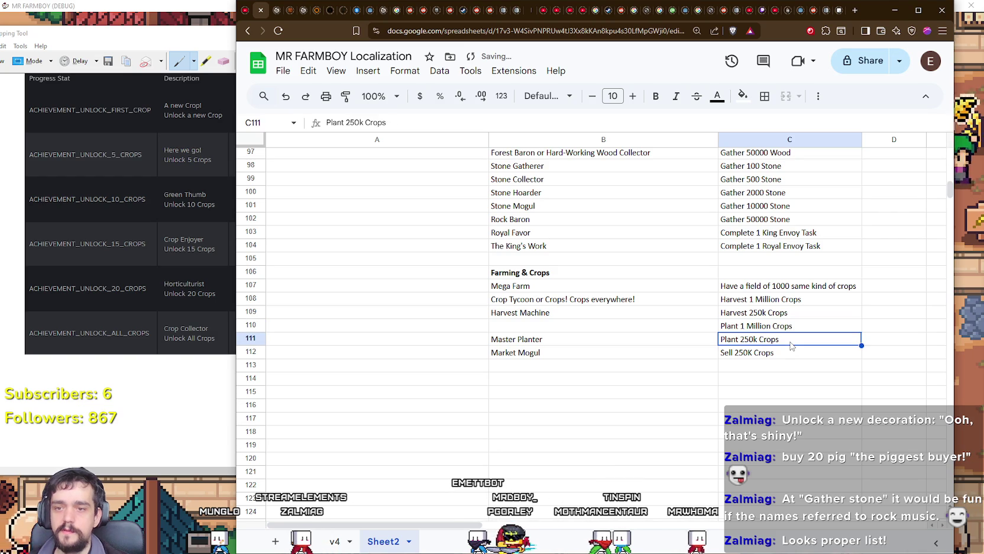
key(Up)
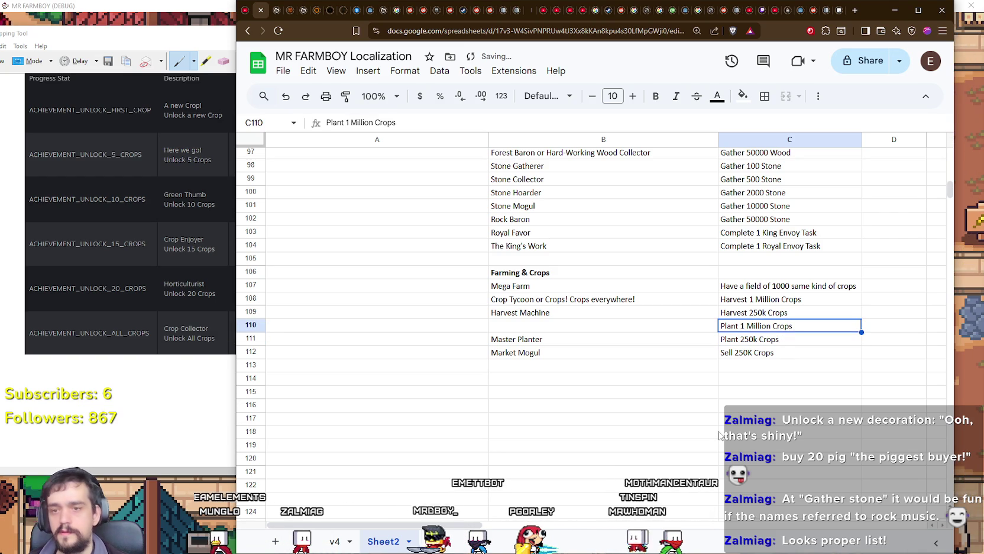
key(Down)
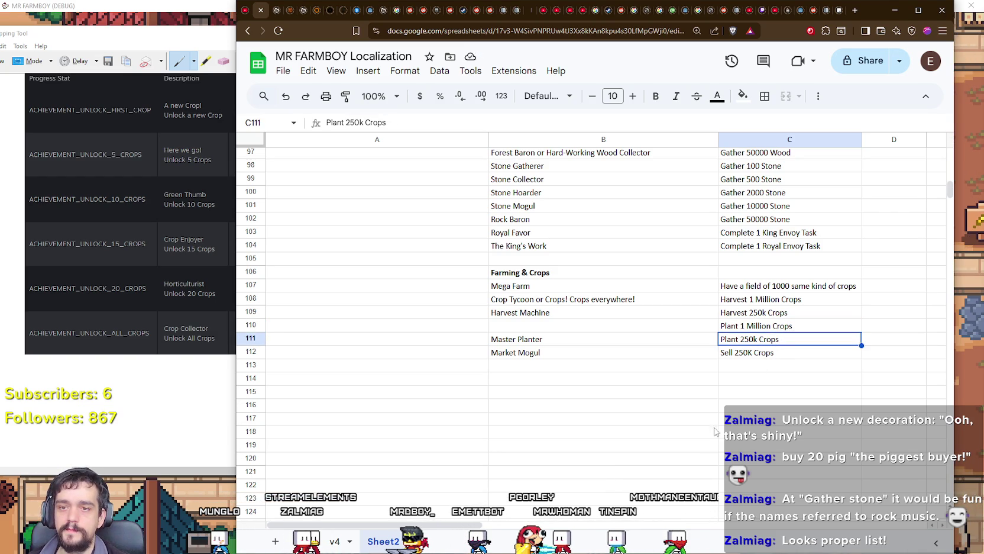
Shift the Market Mogul entry one row down to row 113.
click(615, 326)
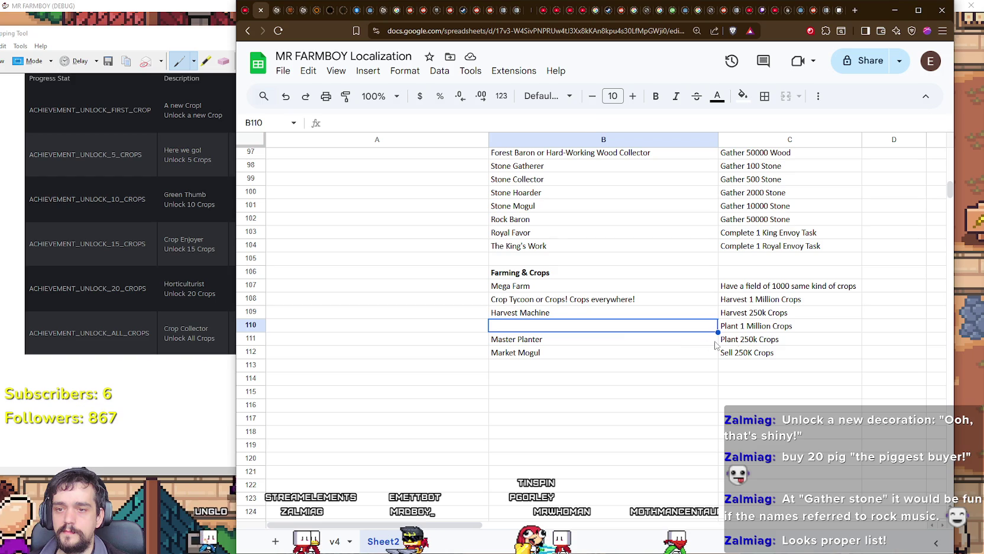
click(749, 342)
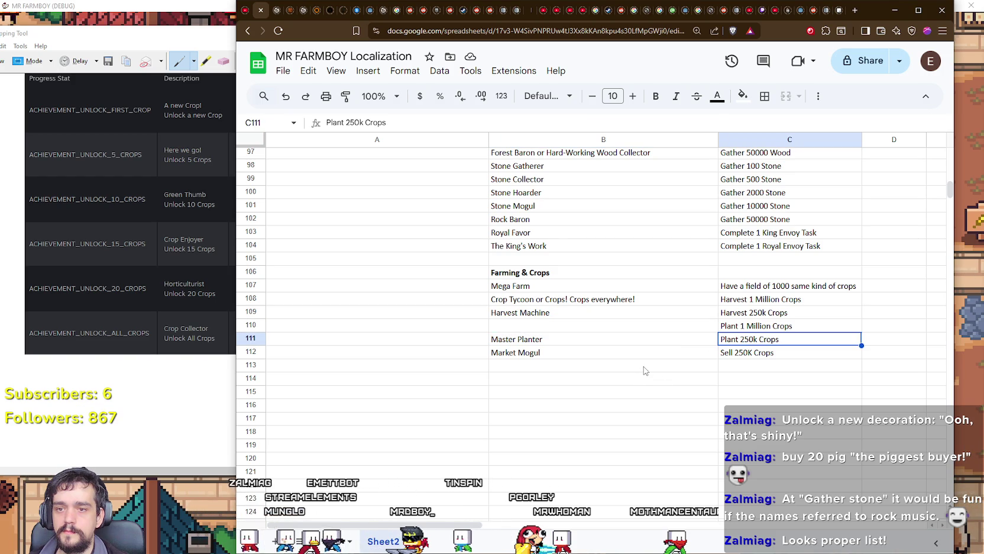
click(621, 341)
click(746, 353)
mouse_move(650, 353)
mouse_down()
mouse_move(744, 356)
mouse_move(742, 368)
mouse_up()
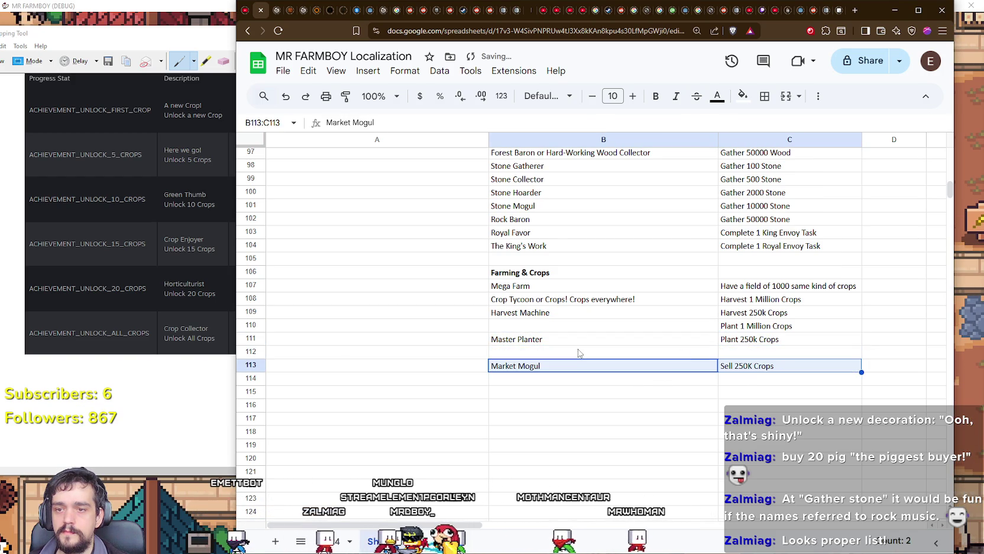
click(524, 353)
Enter the description 'Sell 1 Million Crops' in row 112 above Market Mogul.
key(Right)
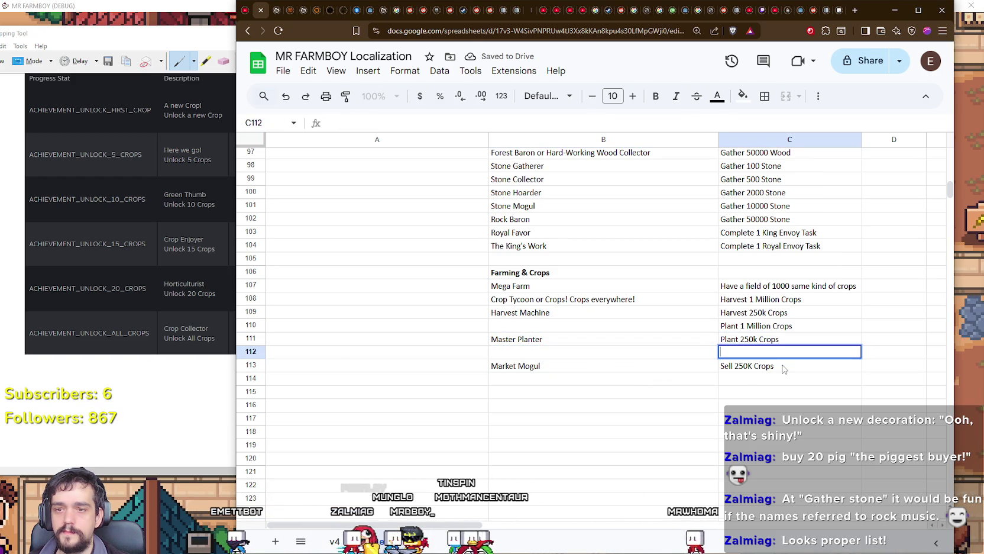
text(Sell 1)
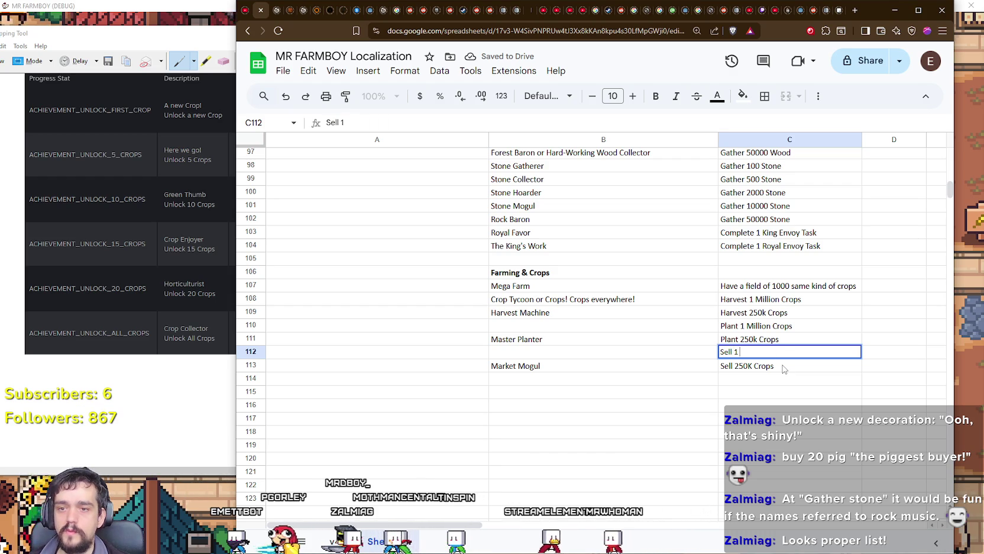
text( Mi)
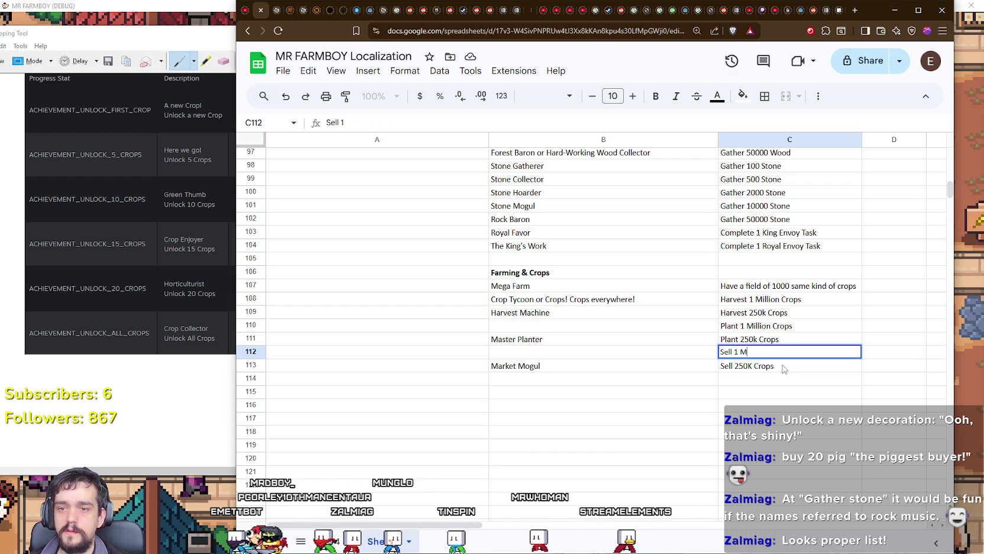
text(llion Crops)
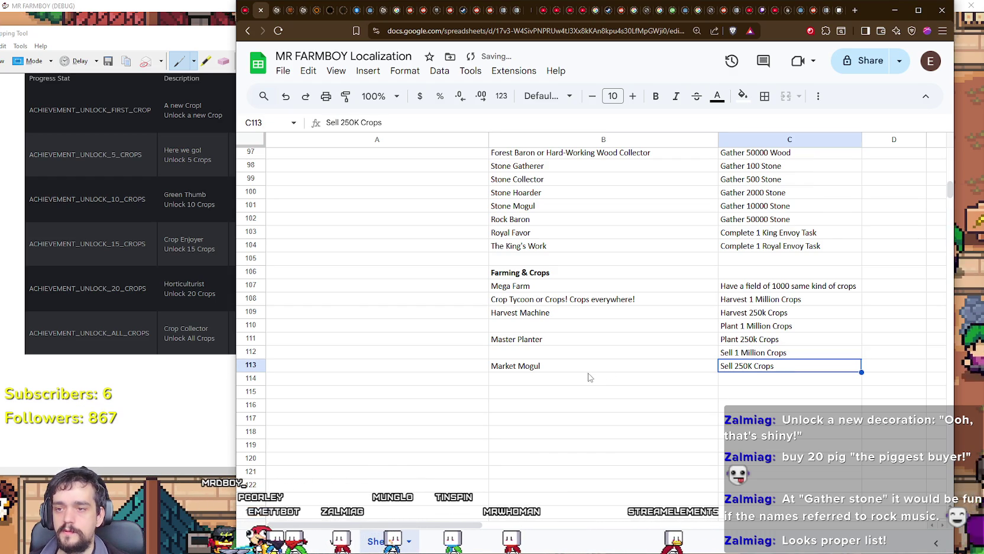
key(Left)
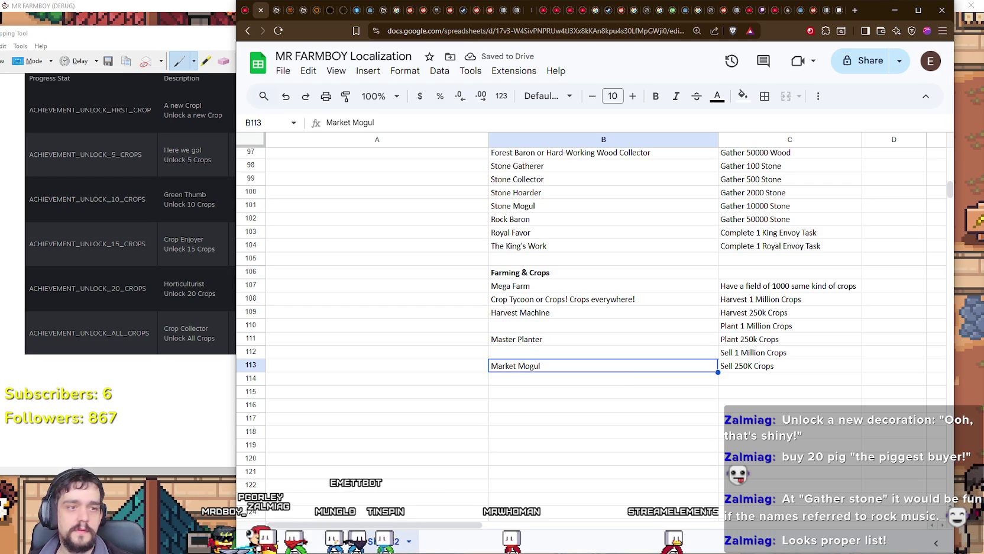
click(540, 393)
text(Rare Crops)
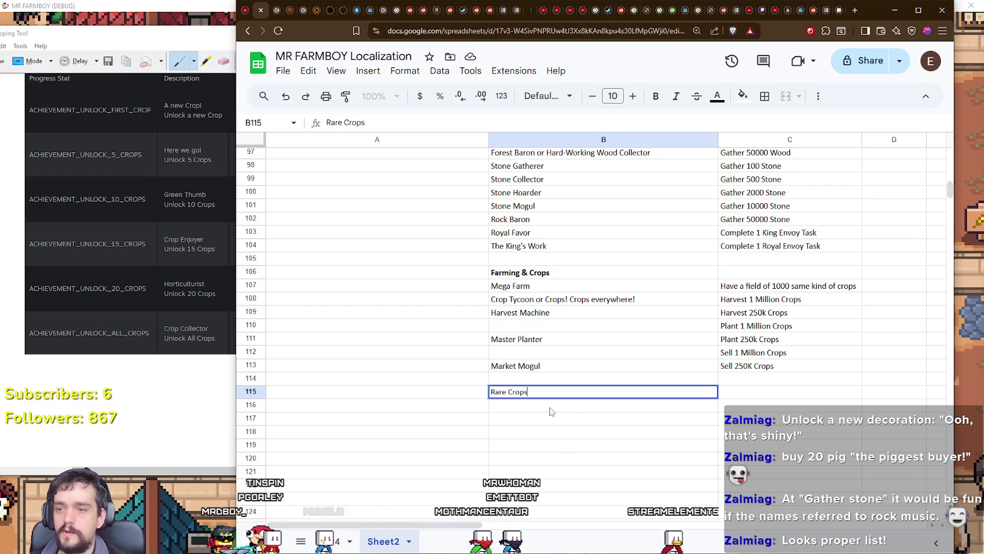
Enter 'Rare Crops' in B115 and bold it with the toolbar Bold button.
key(Return)
click(503, 395)
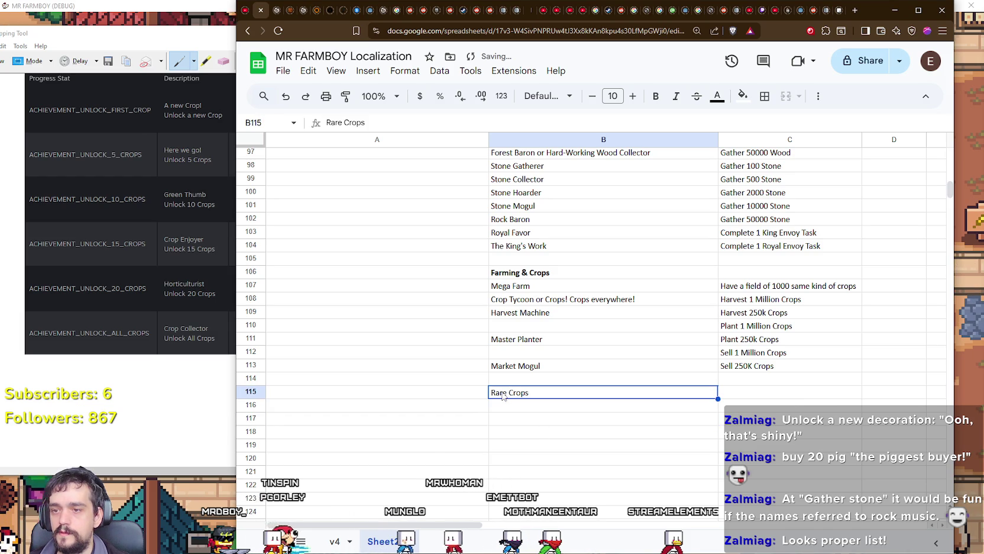
triple_click(497, 391)
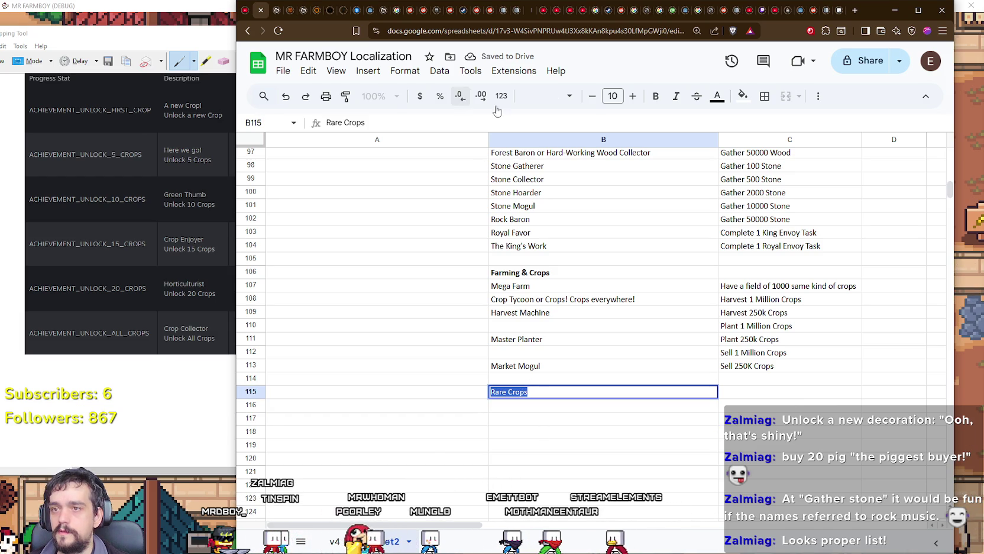
click(655, 96)
click(542, 412)
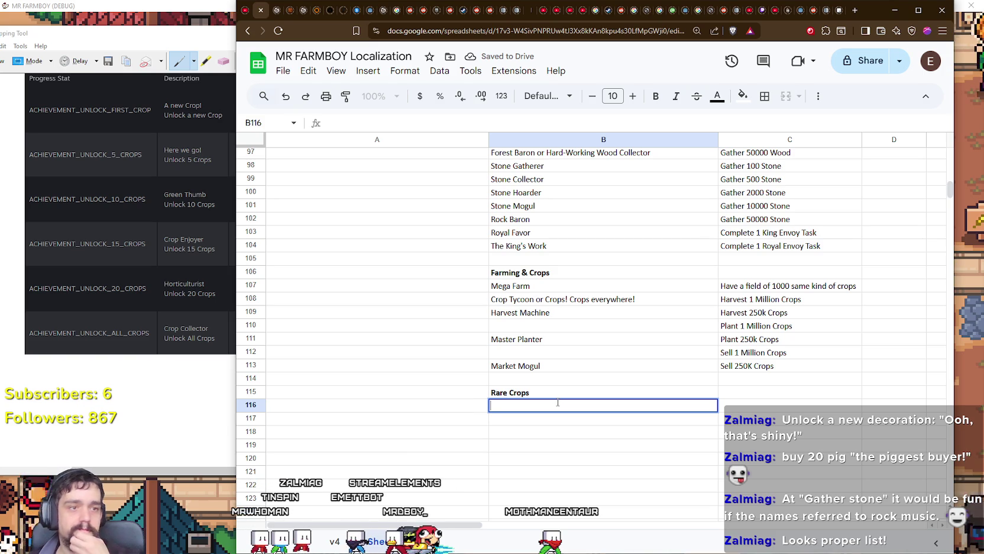
click(544, 420)
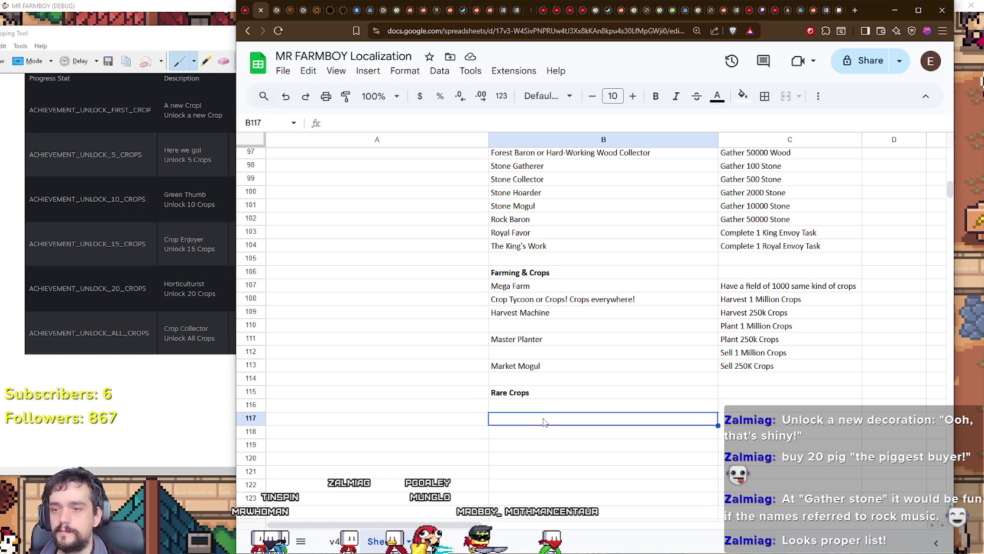
click(562, 437)
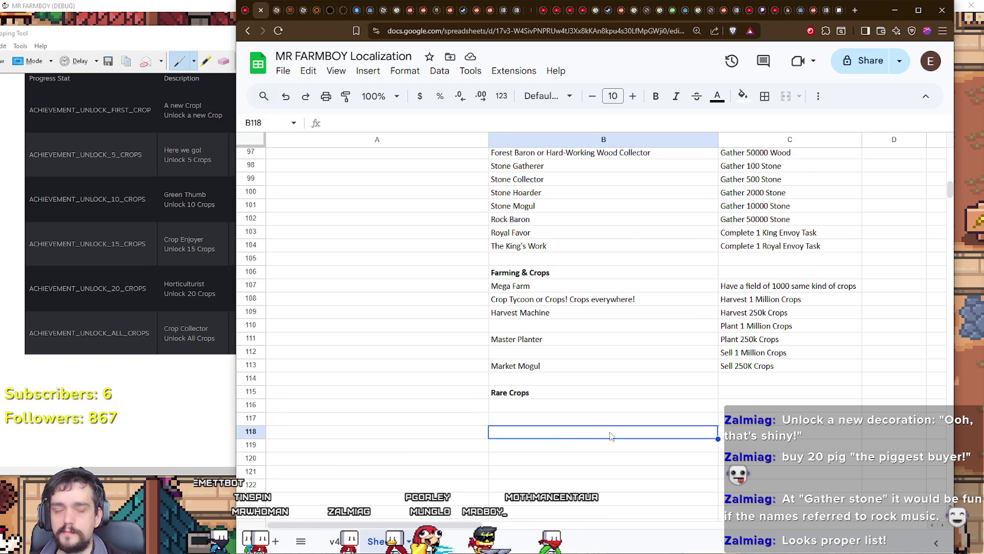
Copy A Lucky Find, Against All Odds and The Stuff of Legends (B9:C11) into B116:C118.
scroll(612, 423, down, 2)
click(567, 357)
scroll(580, 361, up, 15)
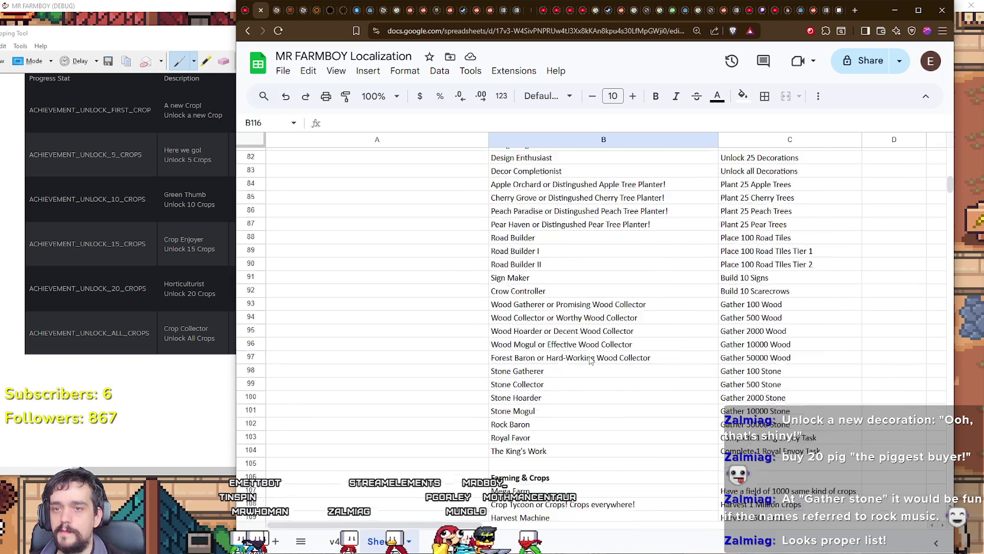
scroll(596, 362, up, 9)
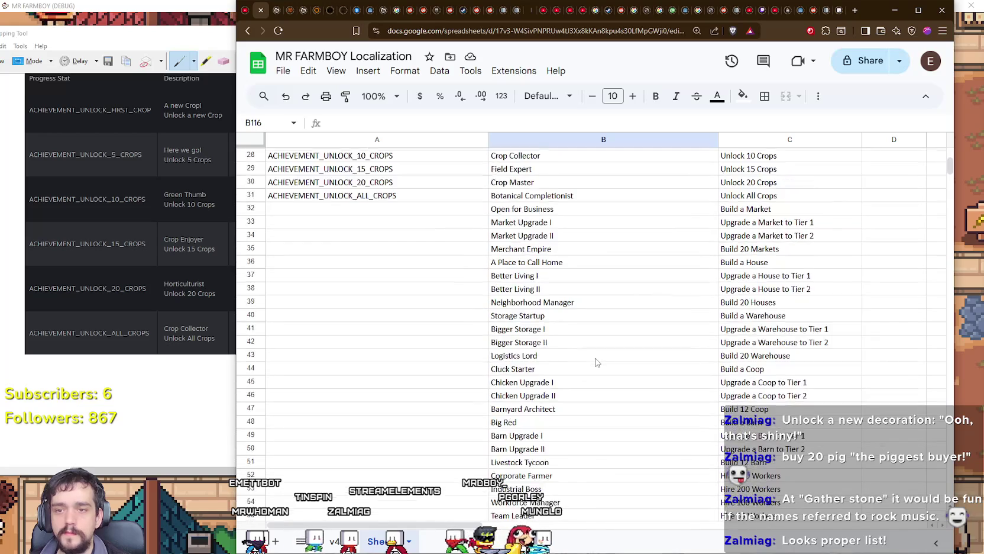
scroll(597, 362, up, 2)
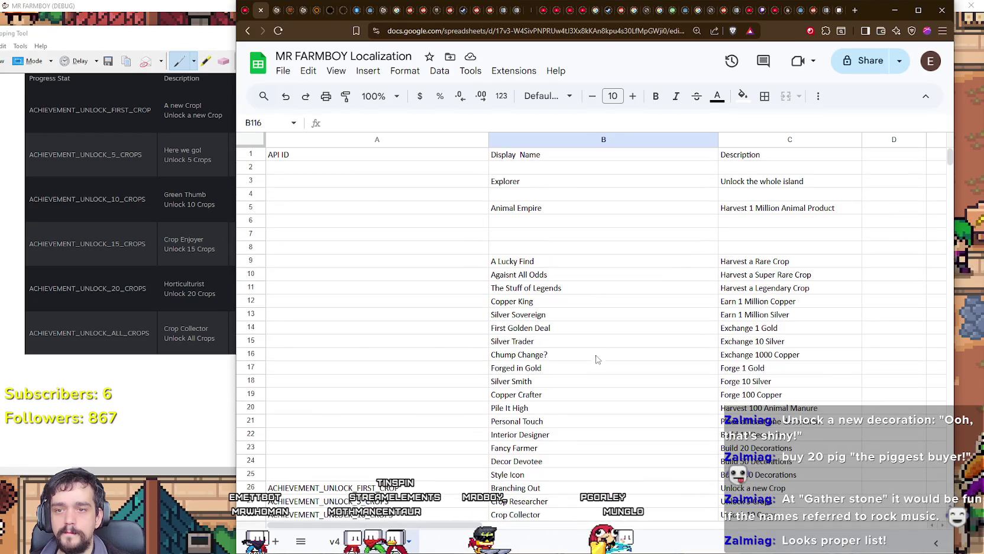
drag(579, 261, 749, 290)
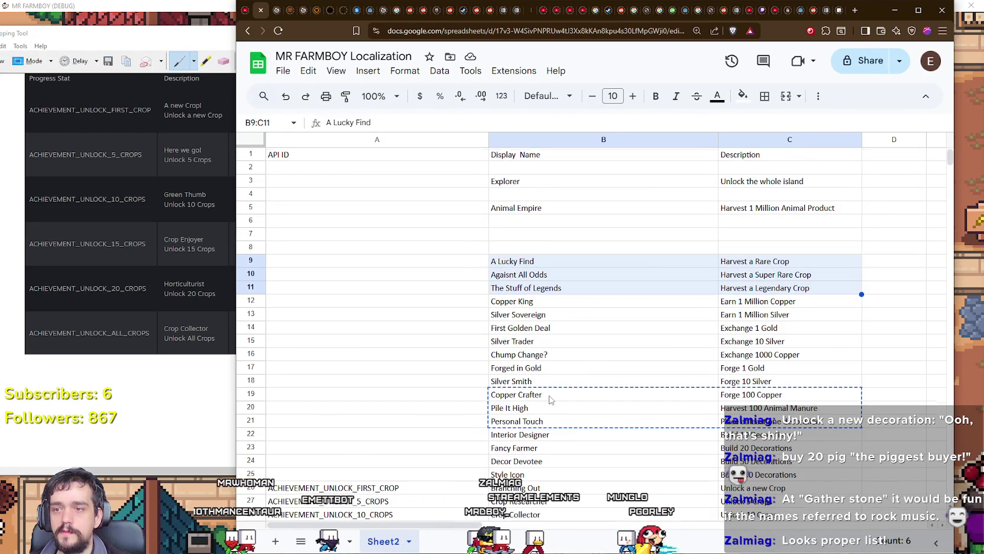
scroll(559, 400, down, 15)
scroll(560, 399, down, 8)
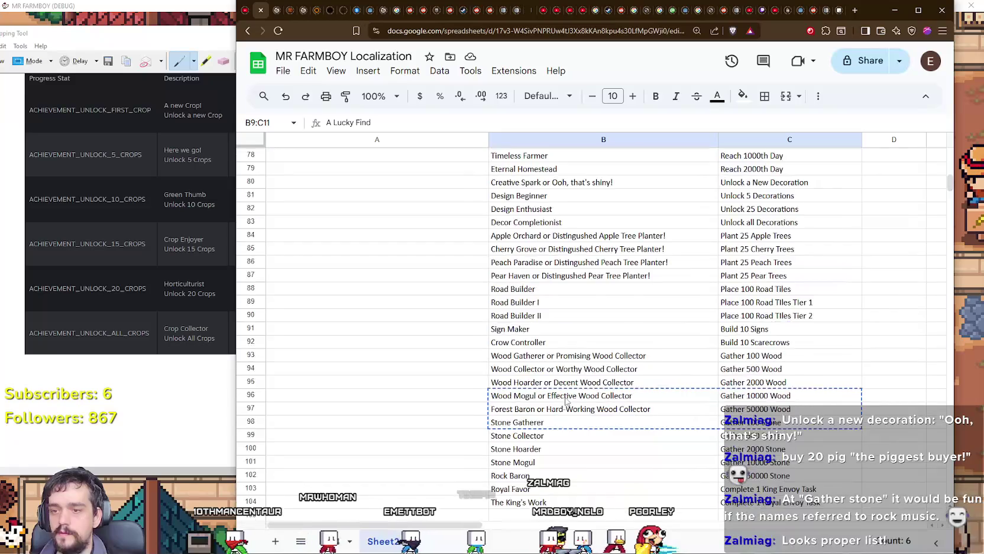
click(572, 356)
text(A Lucky Find	Harvest a Rare Crop Against All Odds	Harvest a Super Rare Crop The Stuff of Legends	Harvest a Legendary Crop)
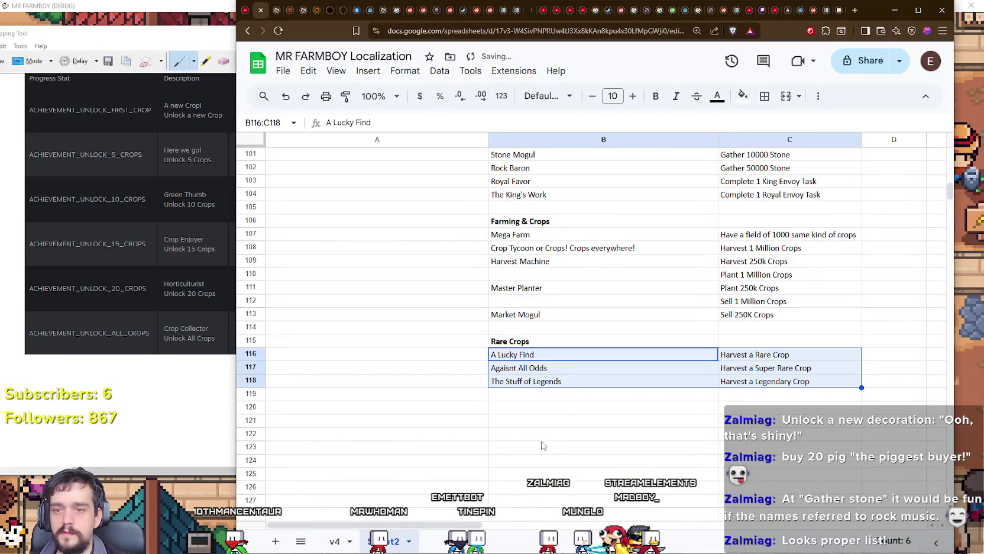
click(562, 423)
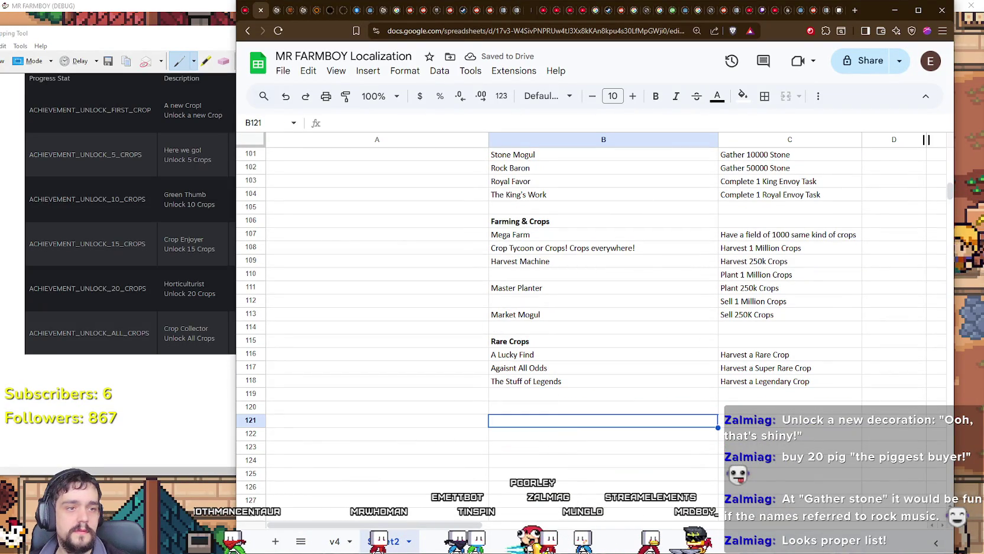
Enter 'Money & Currency' in B120 and paste Copper King through Copper Crafter (B12:C19) beneath it.
click(504, 401)
text(Mo)
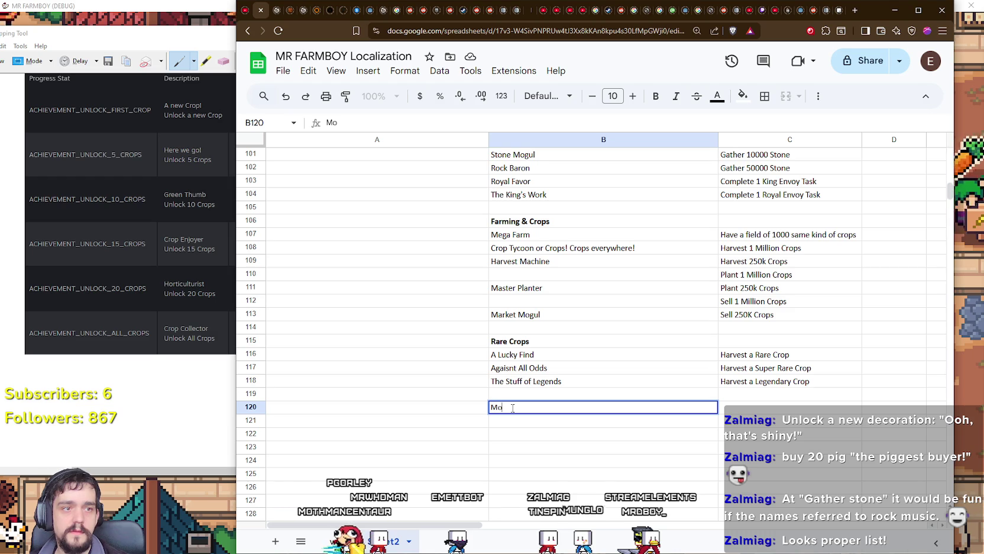
text(ney & C)
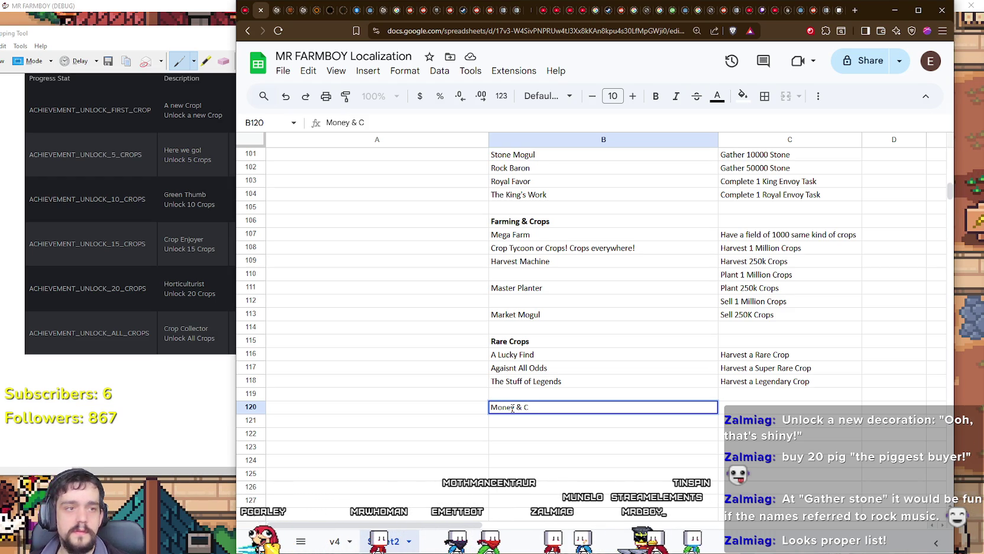
text(urrency)
key(Return)
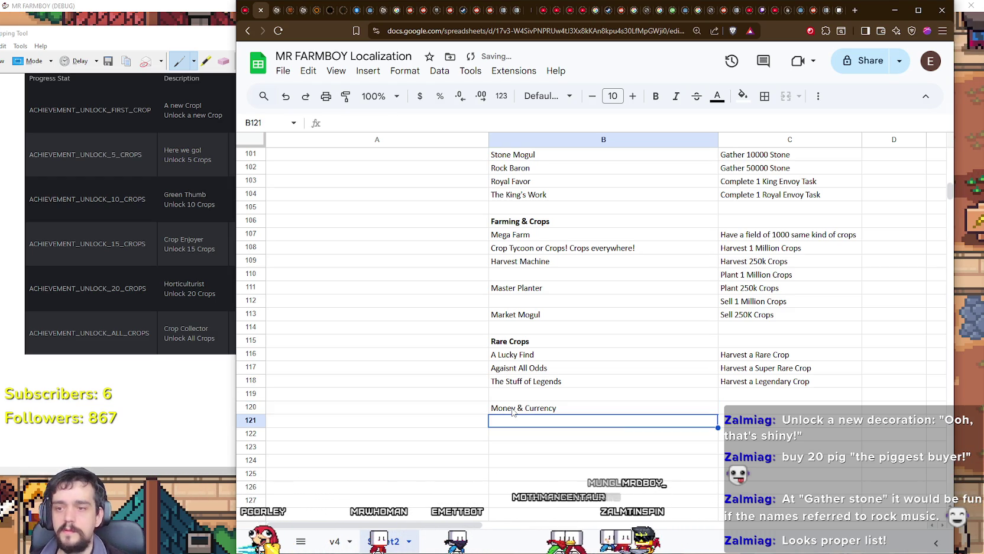
scroll(572, 348, up, 15)
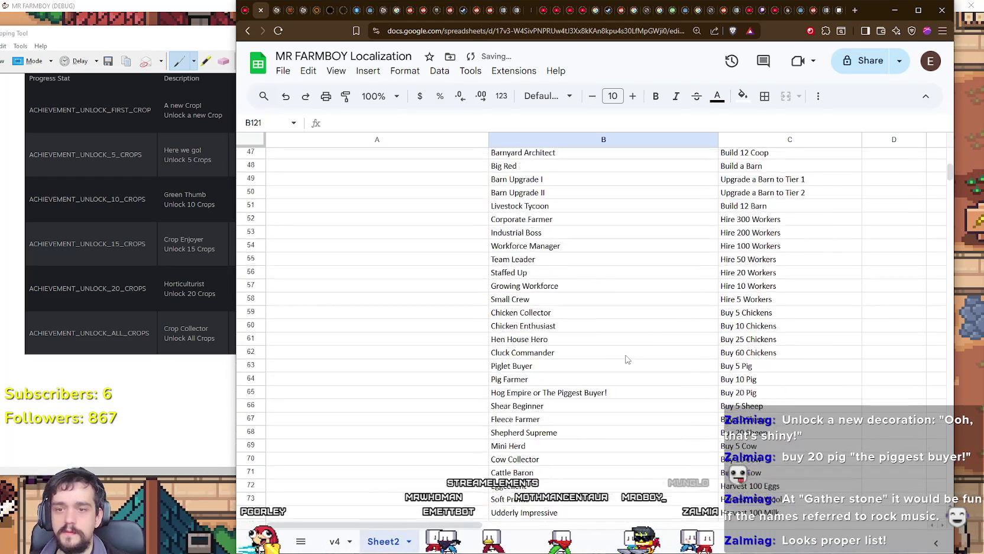
scroll(627, 360, up, 5)
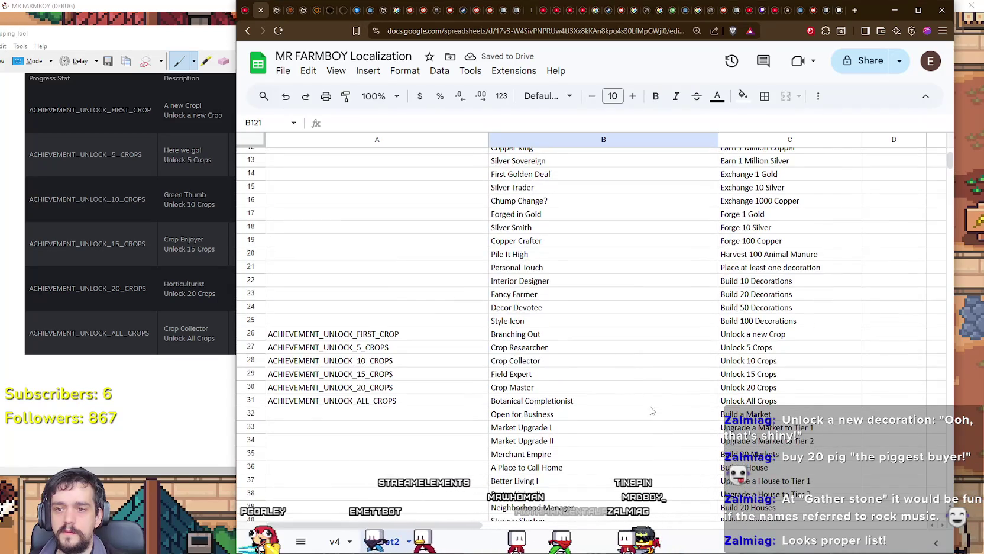
scroll(650, 410, up, 3)
mouse_move(560, 305)
mouse_down()
mouse_move(571, 364)
mouse_move(589, 383)
mouse_move(727, 395)
mouse_up()
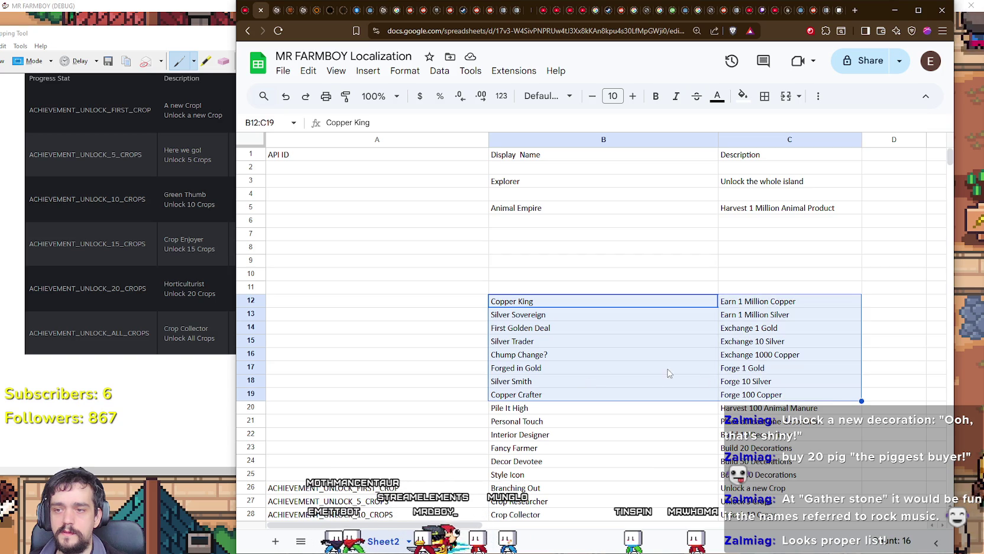
key(ctrl+c)
scroll(550, 361, down, 5)
scroll(550, 361, down, 15)
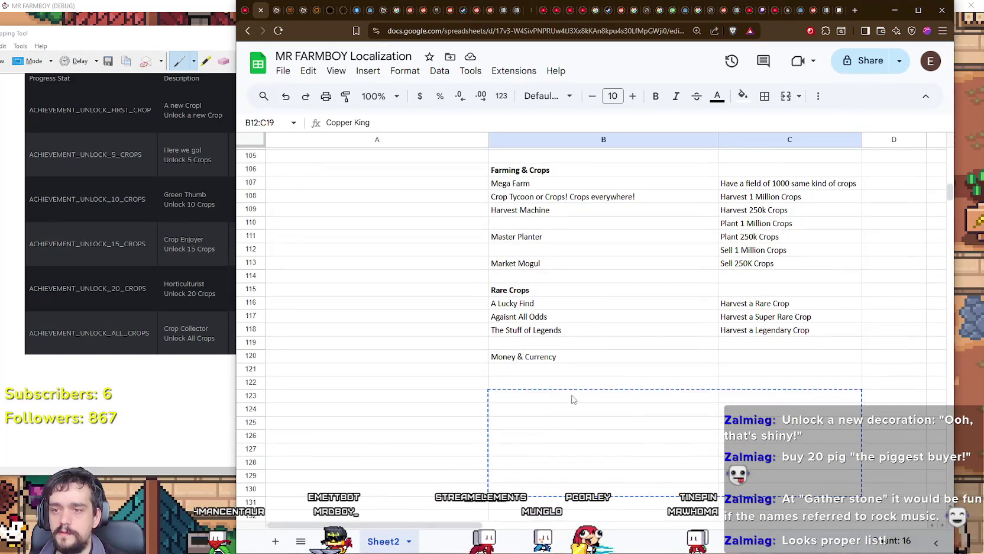
click(571, 375)
key(ctrl+v)
Make the Money & Currency header in B120 bold.
double_click(506, 357)
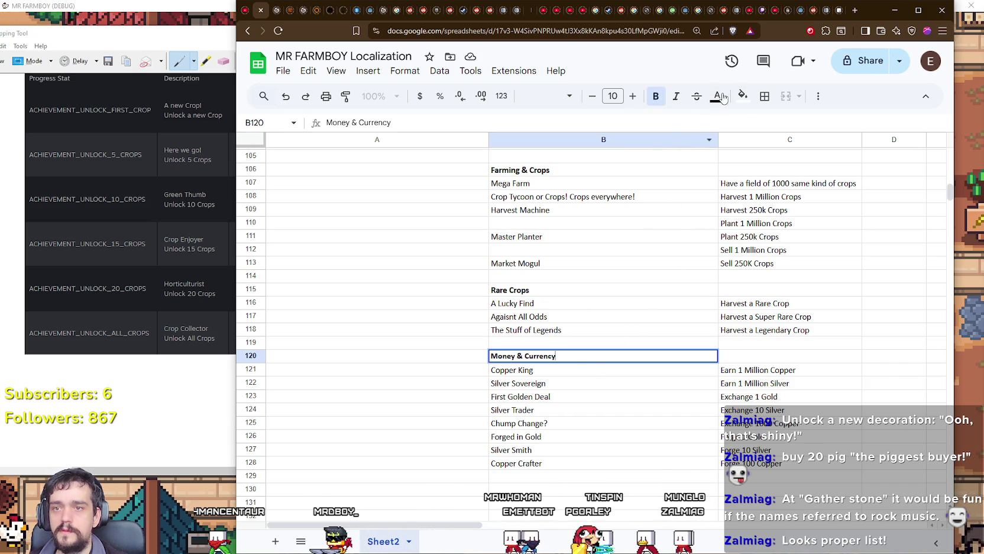
click(579, 400)
scroll(578, 400, down, 2)
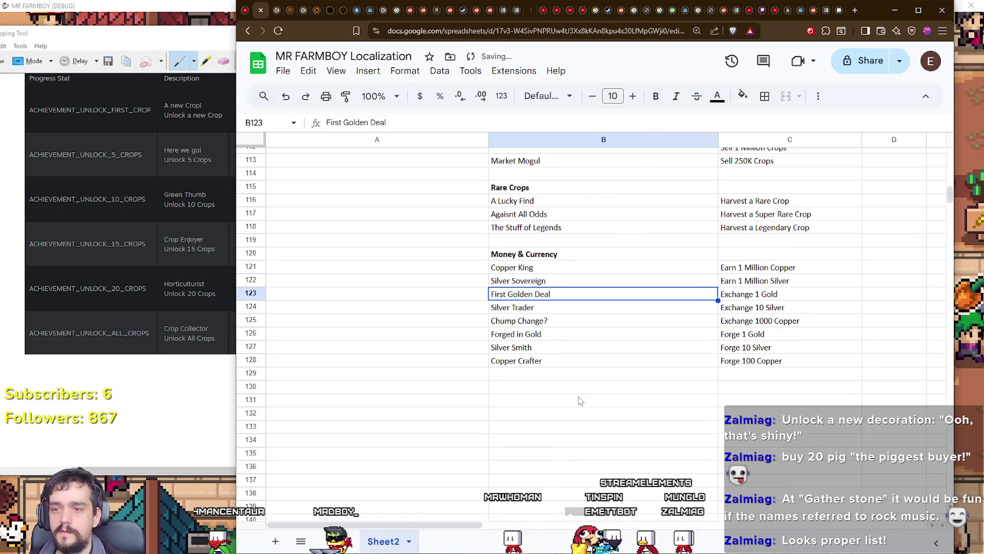
click(536, 376)
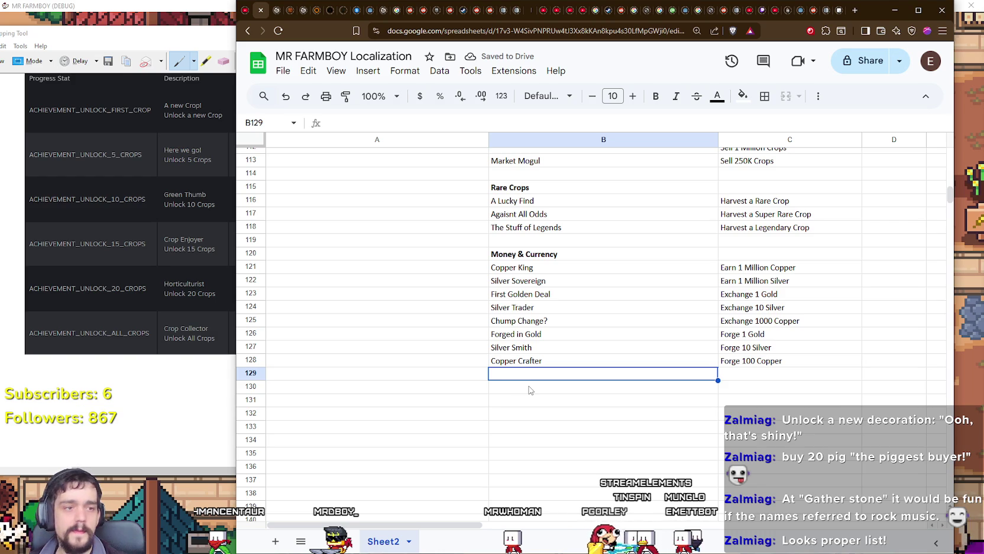
click(546, 390)
text(Animal Produc)
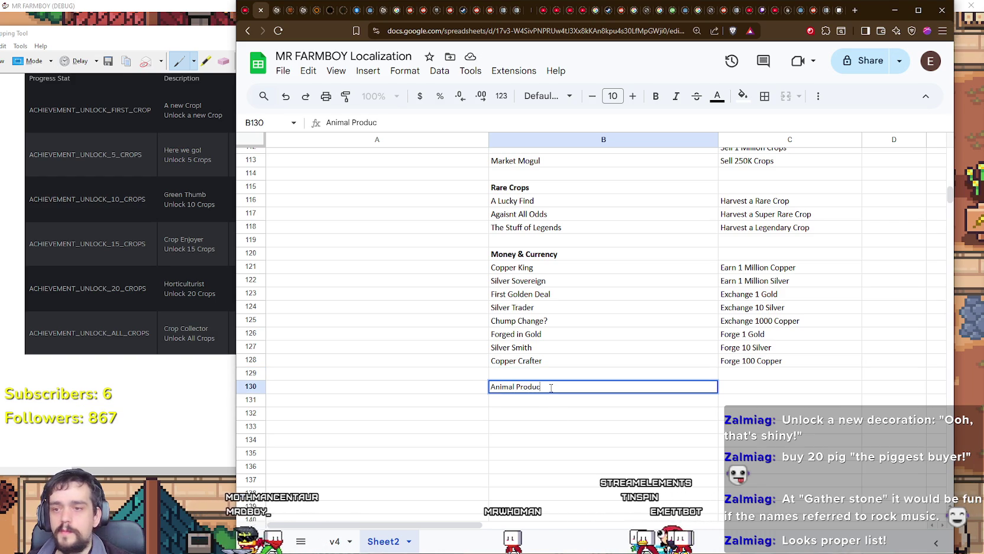
Enter the Animal Products header in B130 and move Animal Empire into row 131.
text(ts)
key(Return)
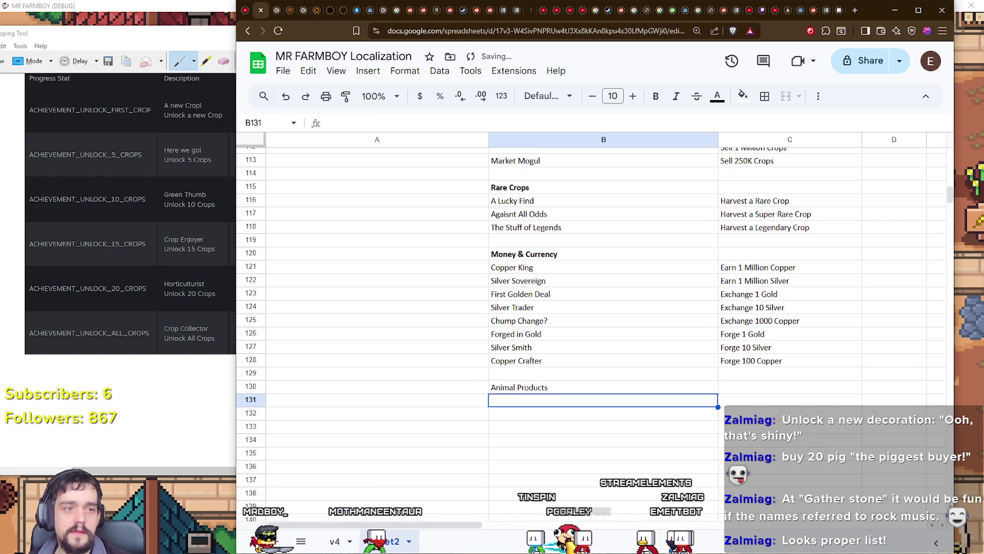
scroll(511, 463, up, 15)
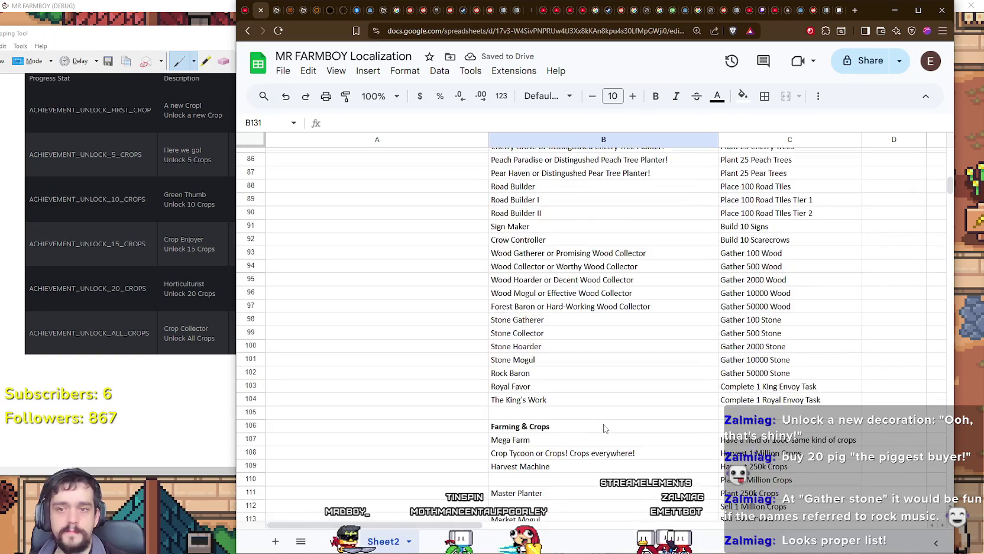
scroll(605, 428, up, 14)
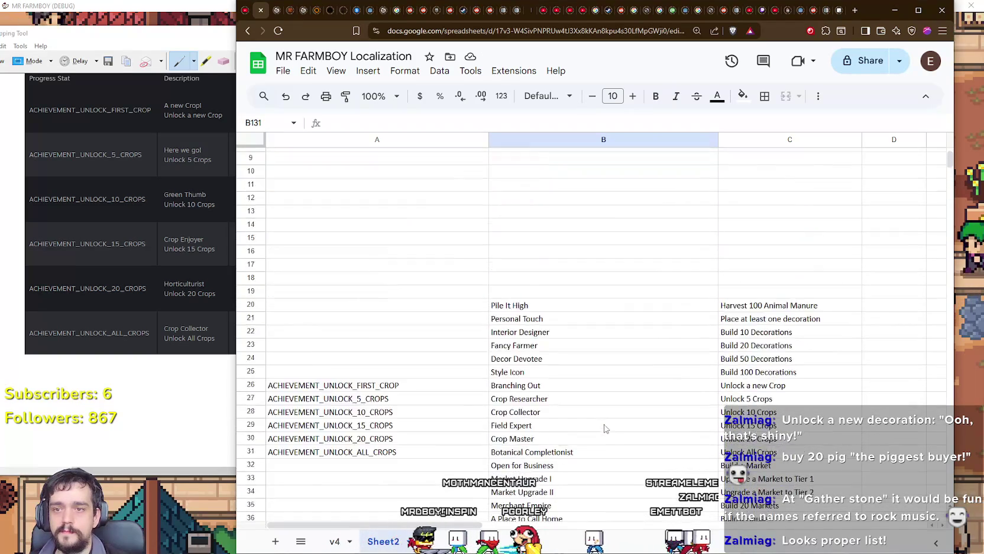
drag(521, 208, 807, 217)
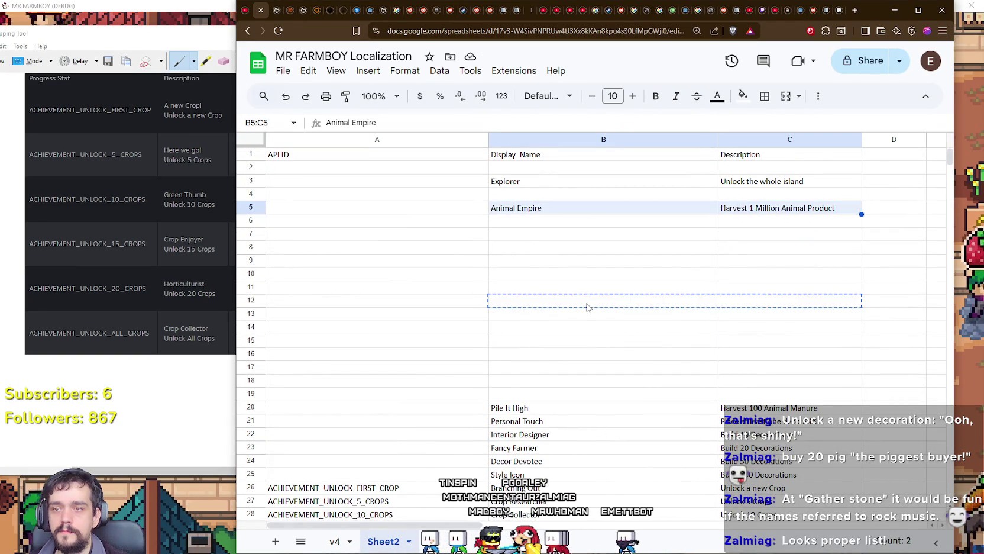
scroll(587, 305, down, 10)
scroll(587, 307, down, 18)
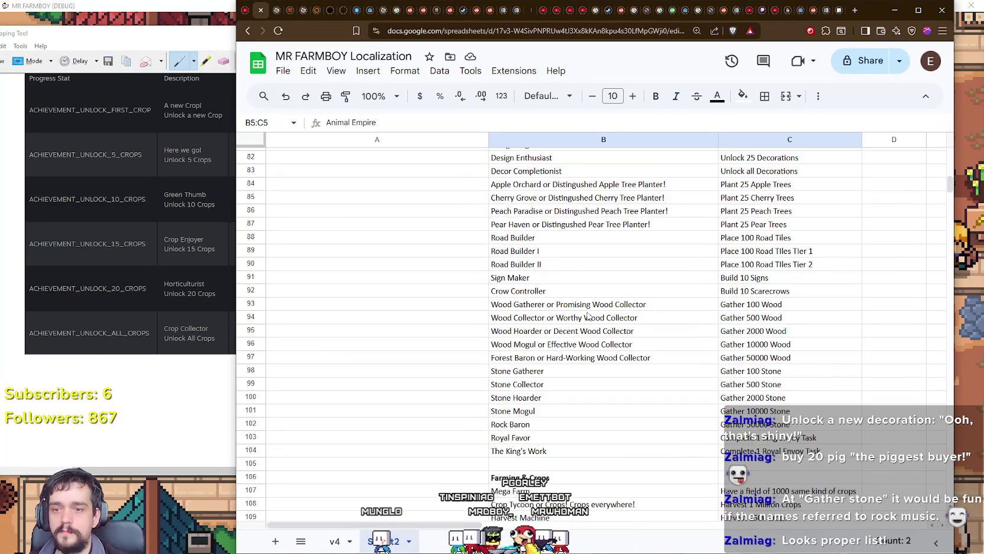
drag(600, 412, 599, 416)
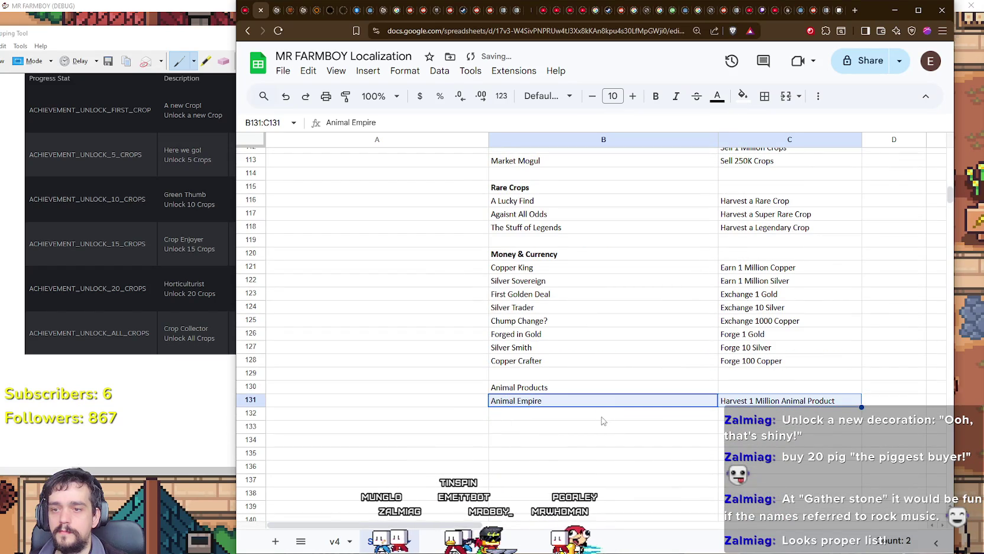
click(594, 420)
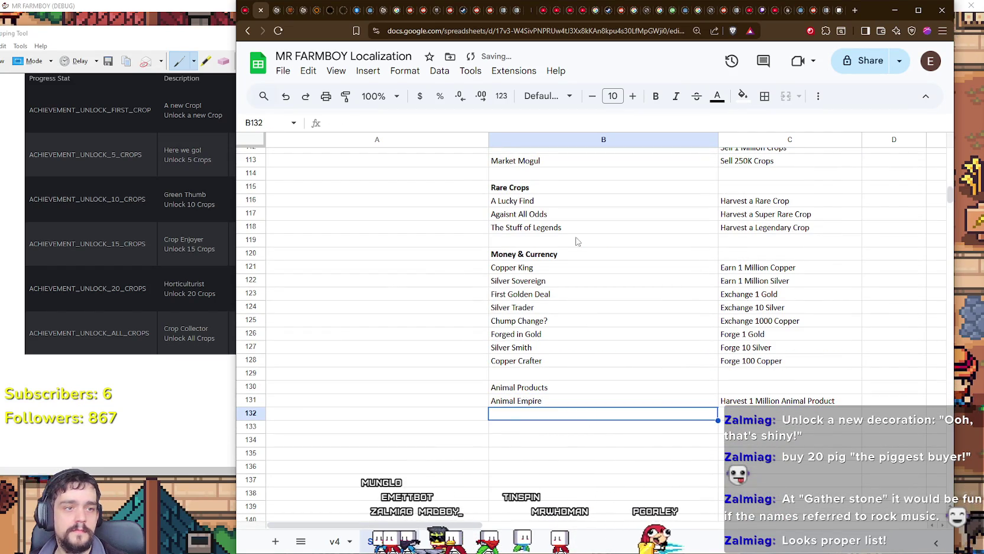
Place the Pile It High achievement from row 20 into row 132.
scroll(528, 378, up, 12)
scroll(639, 391, up, 6)
scroll(671, 303, up, 6)
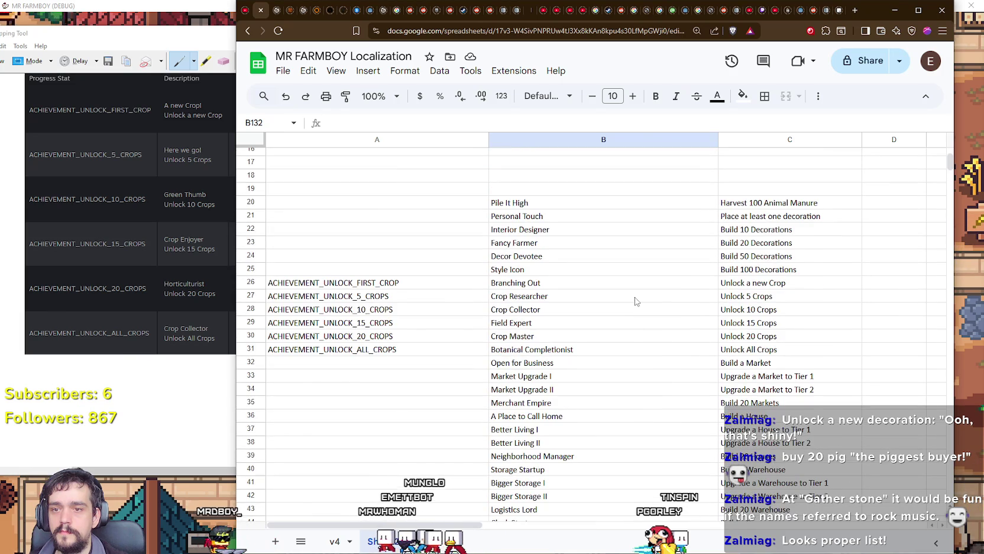
scroll(636, 301, up, 2)
scroll(636, 301, down, 1)
mouse_move(514, 256)
mouse_down()
mouse_move(587, 273)
mouse_move(769, 270)
mouse_move(769, 254)
mouse_up()
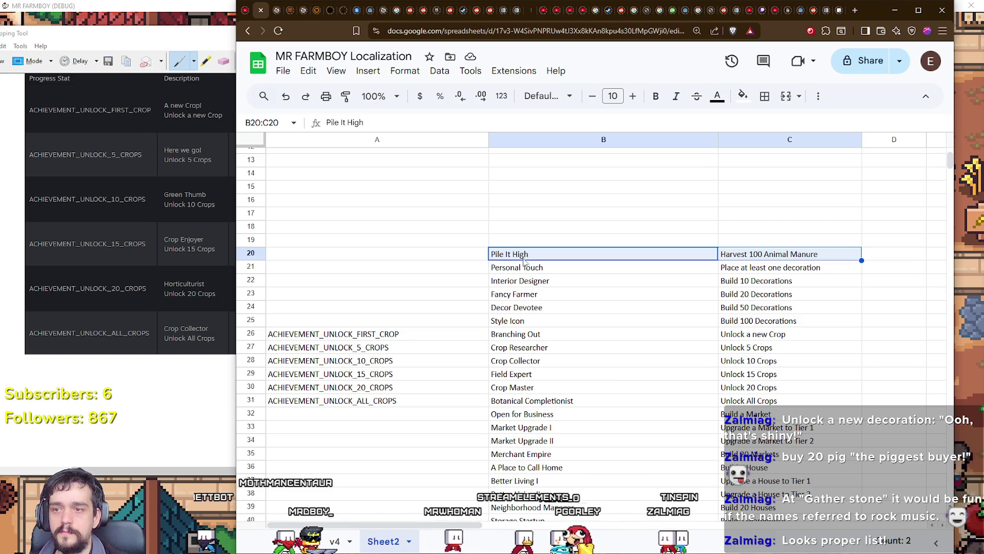
key(ctrl+c)
scroll(567, 388, down, 15)
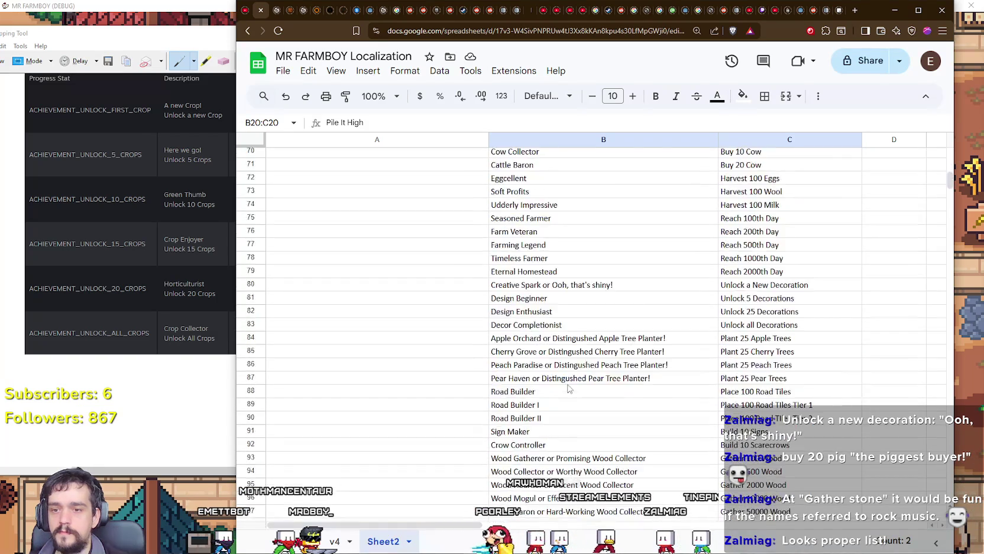
scroll(568, 388, down, 6)
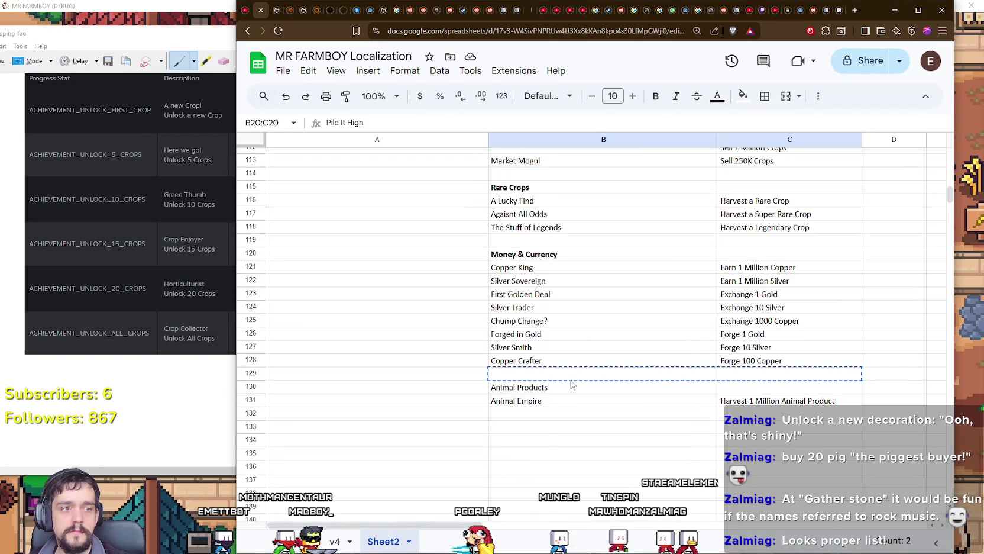
scroll(571, 384, down, 2)
drag(611, 316, 611, 315)
Make the Animal Products header in B130 bold.
click(530, 286)
drag(542, 285, 506, 265)
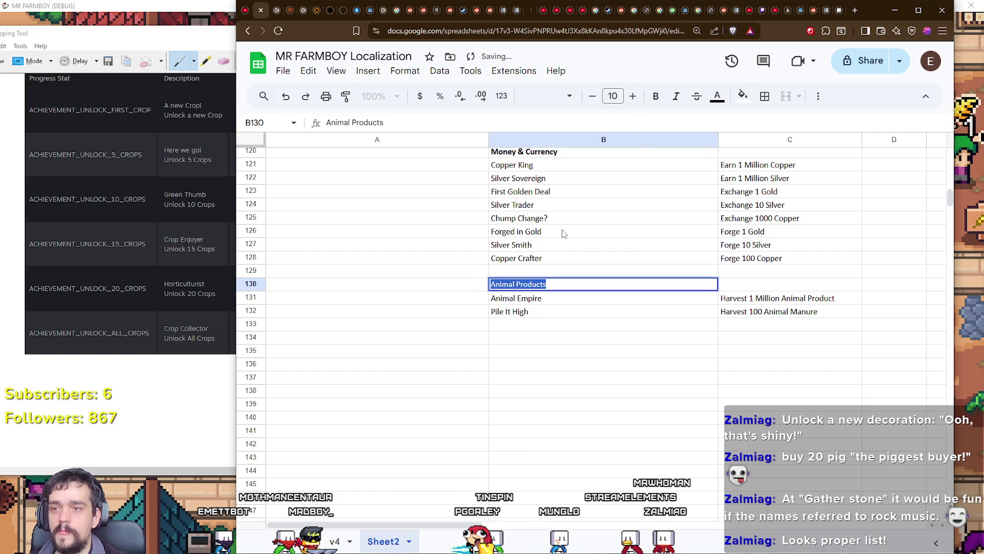
click(654, 96)
key(Return)
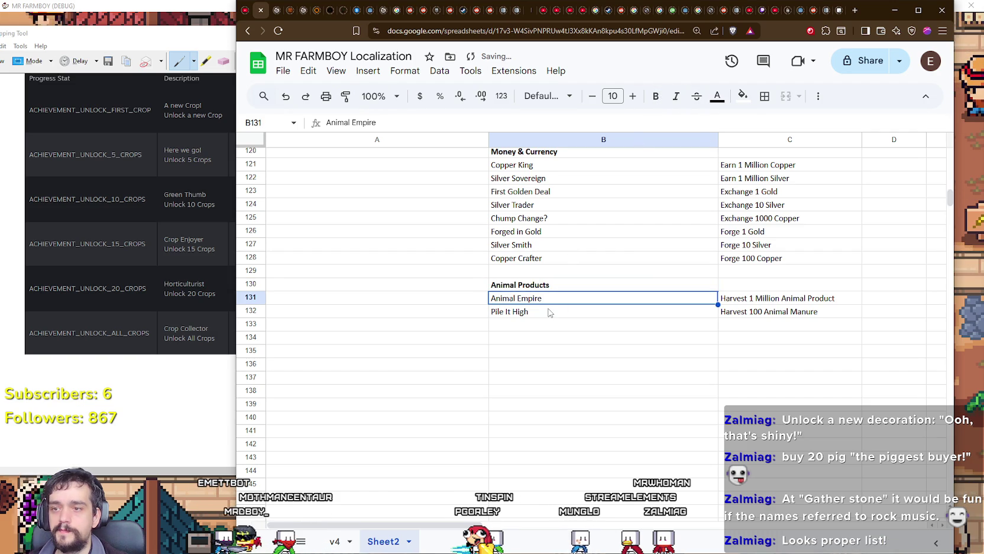
click(544, 317)
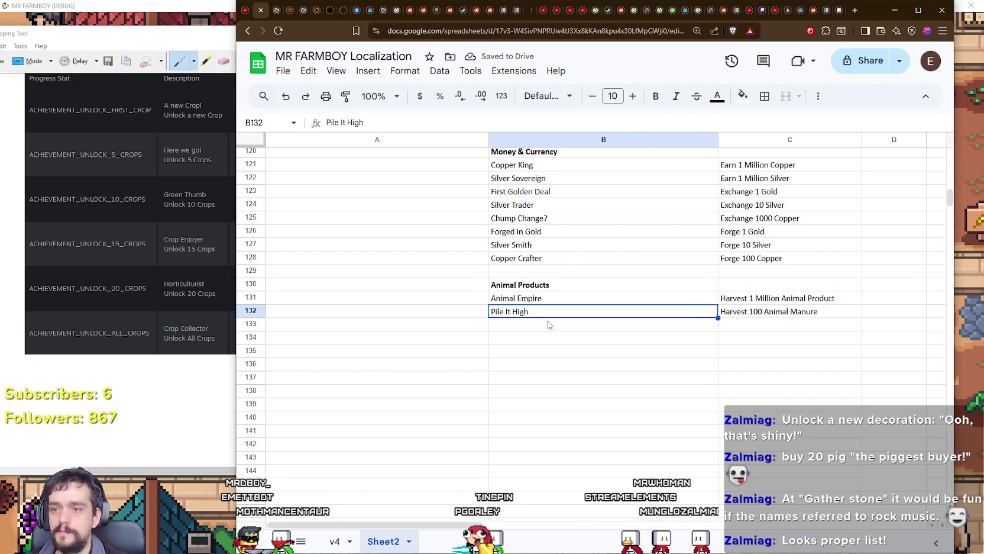
click(547, 329)
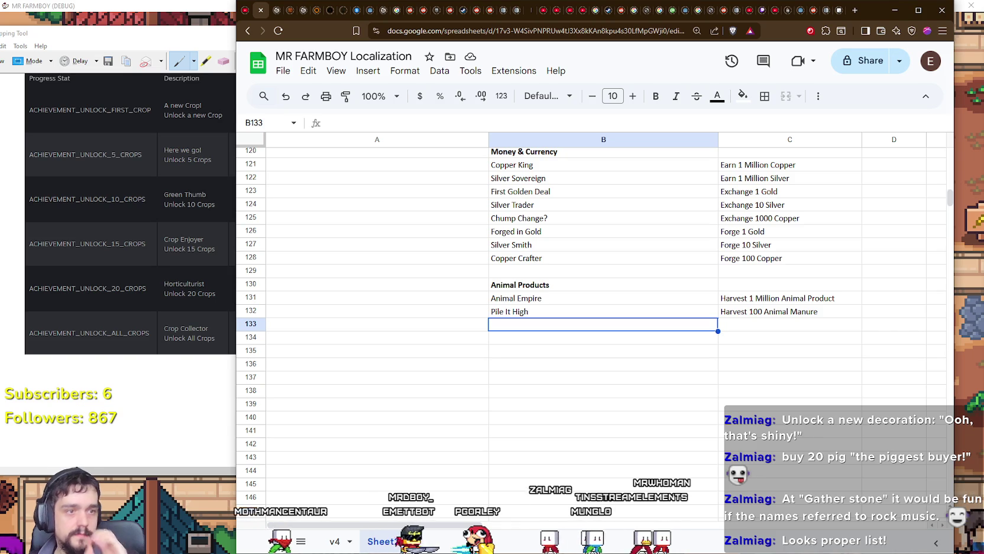
Move Eggcellent, Soft Profits and Udderly Impressive from B72:C74 down to B133:C135.
scroll(633, 317, up, 3)
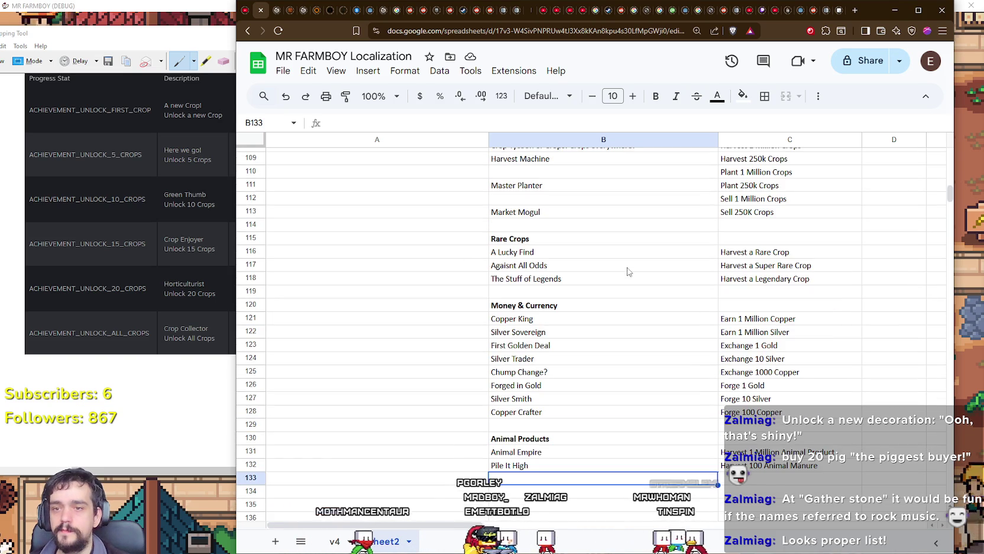
scroll(634, 317, up, 5)
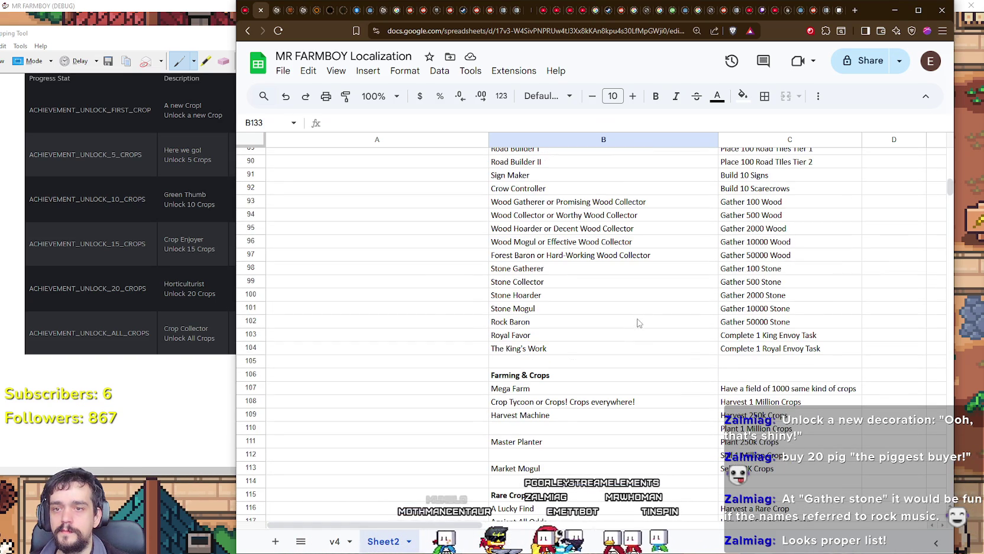
click(751, 324)
scroll(746, 296, up, 4)
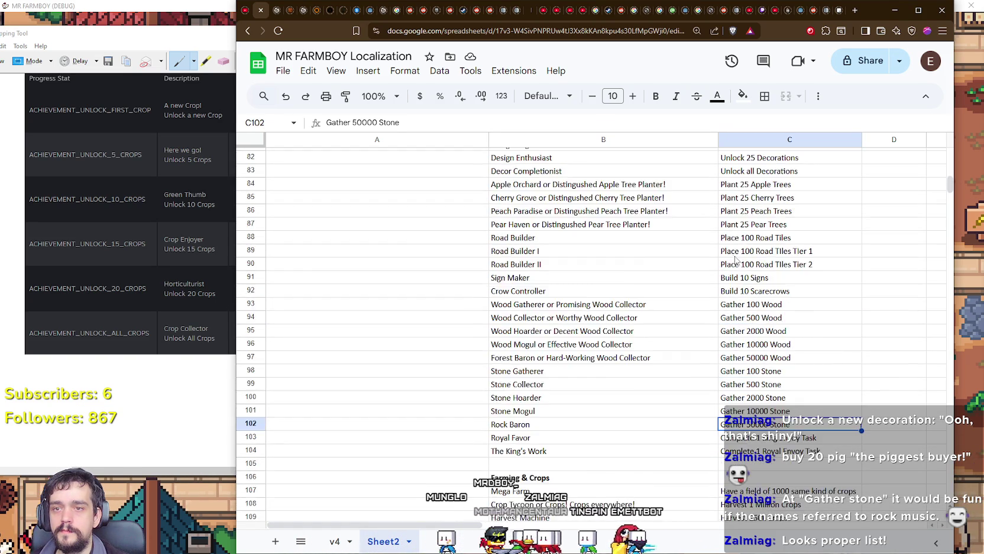
scroll(738, 262, up, 4)
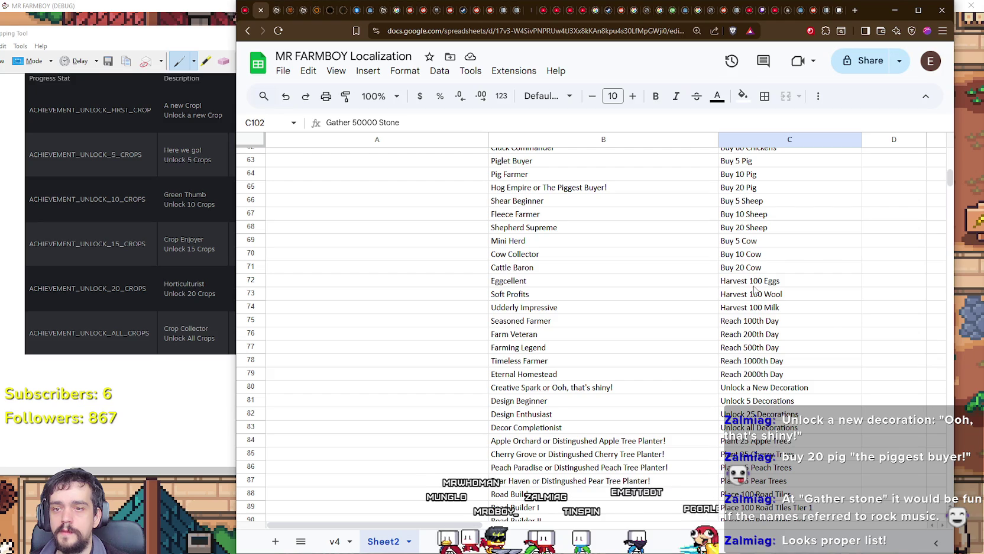
drag(521, 294, 734, 297)
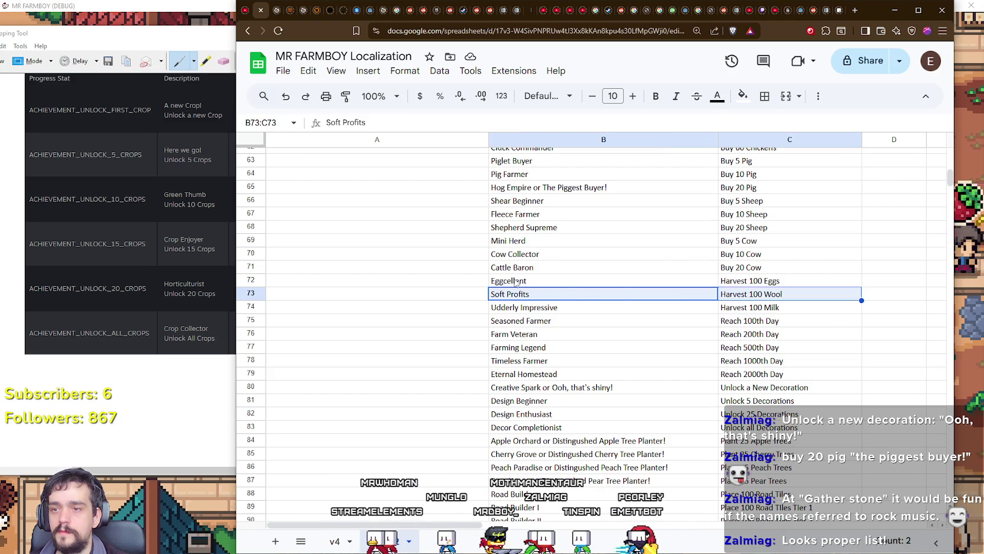
drag(516, 282, 750, 309)
mouse_move(538, 272)
mouse_down()
mouse_move(560, 362)
mouse_move(588, 330)
mouse_up()
scroll(560, 355, down, 10)
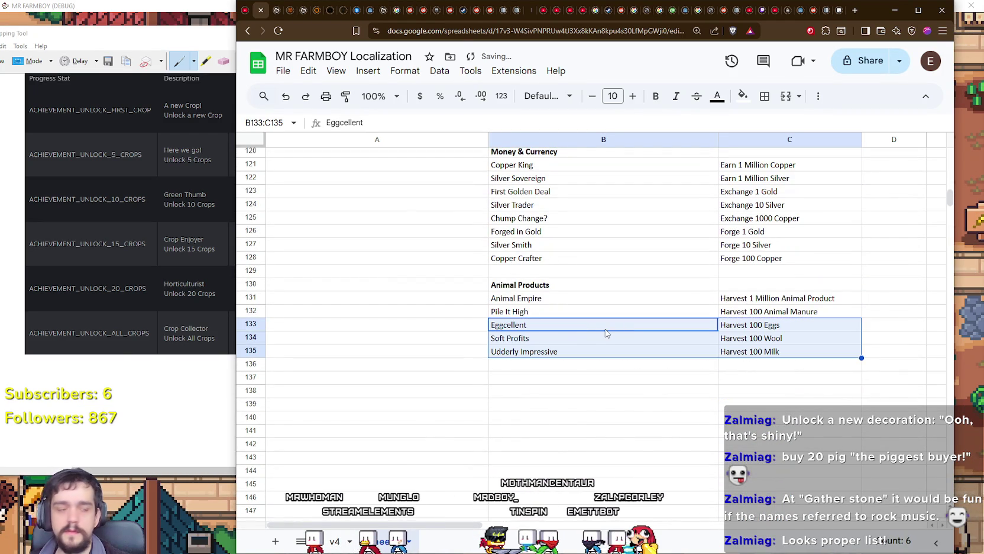
click(604, 363)
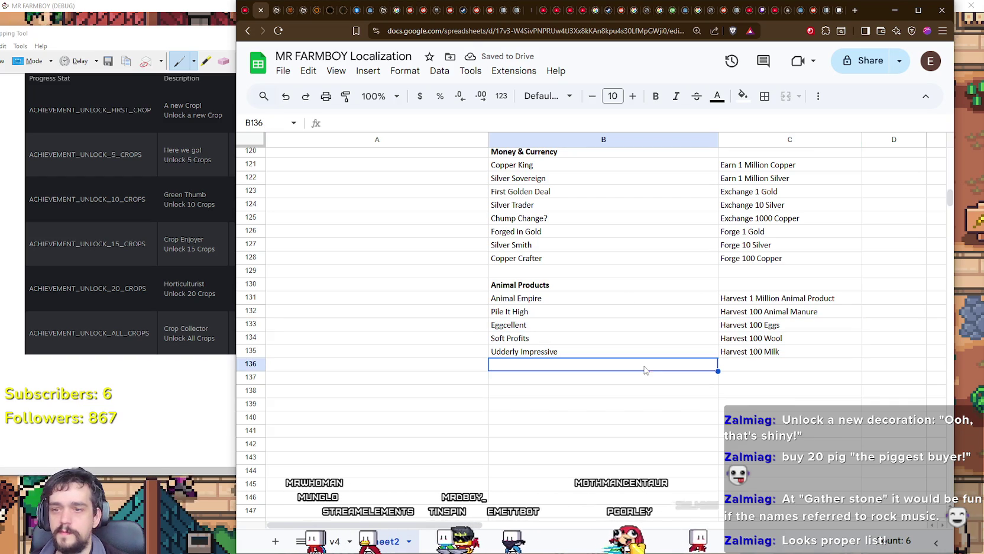
Enter a bold 'Decorations' label in cell B137.
click(495, 377)
text(Decorations)
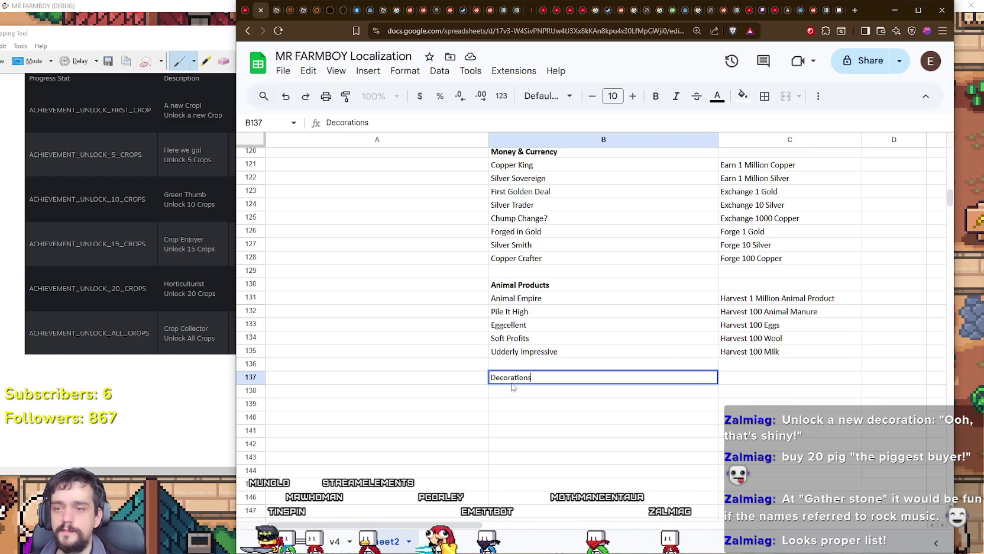
key(Return)
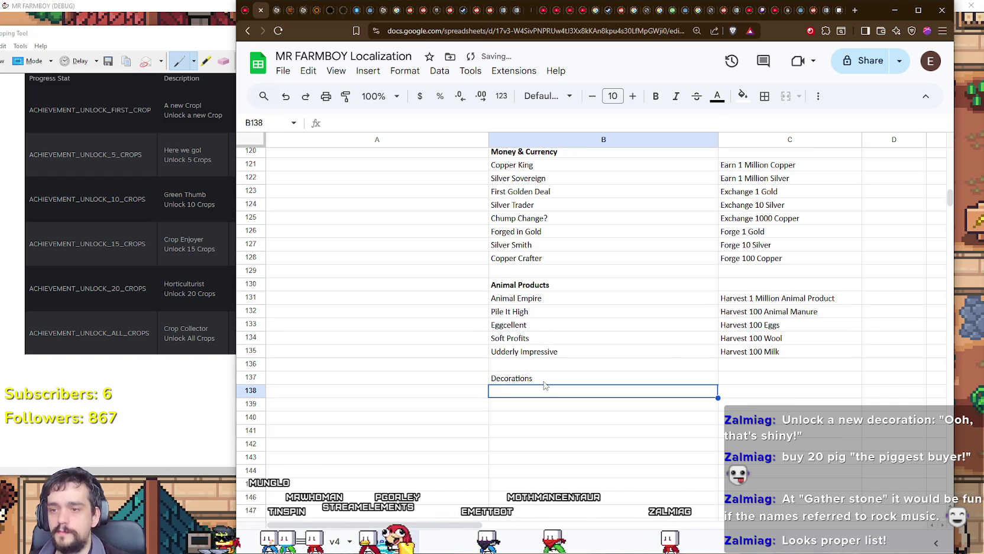
double_click(524, 380)
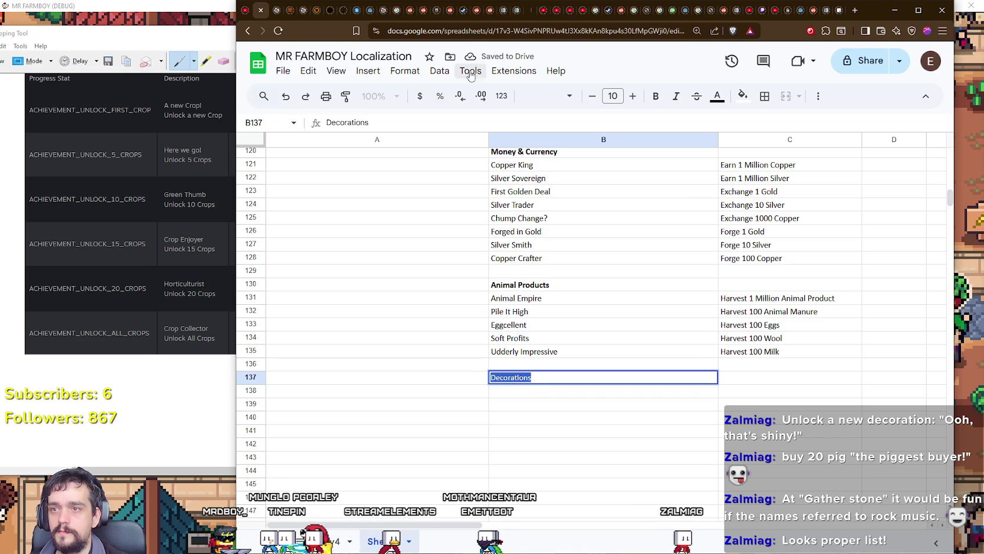
click(656, 96)
key(Return)
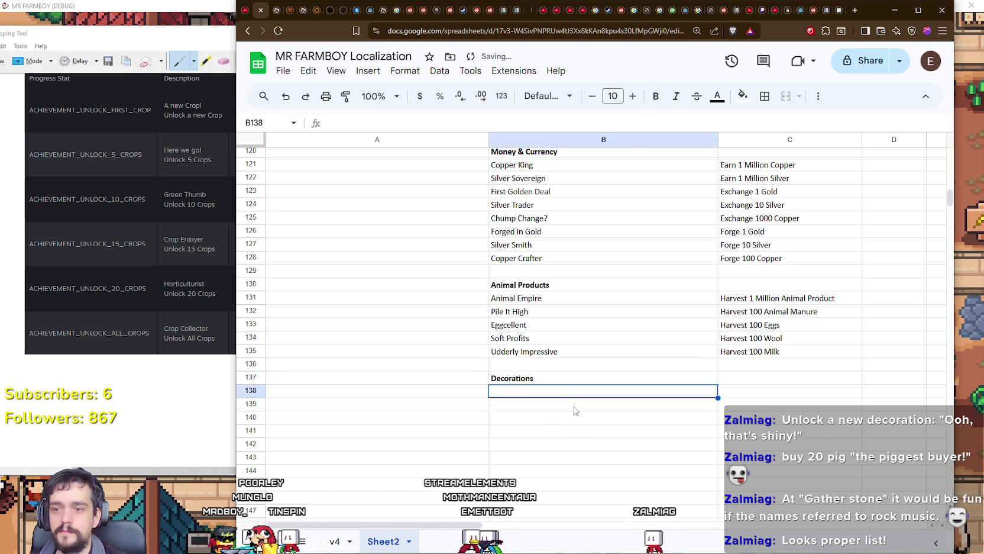
Move the four decoration achievements from B80:C83 to B138:C141 beneath the Decorations label.
scroll(572, 406, up, 10)
scroll(578, 402, up, 4)
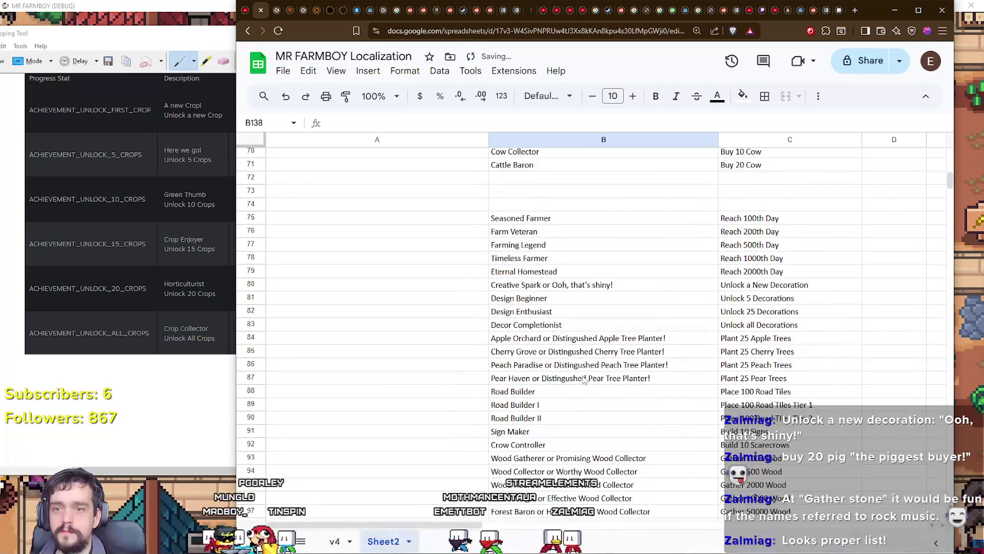
mouse_move(517, 285)
mouse_down()
mouse_move(769, 313)
mouse_move(776, 329)
mouse_up()
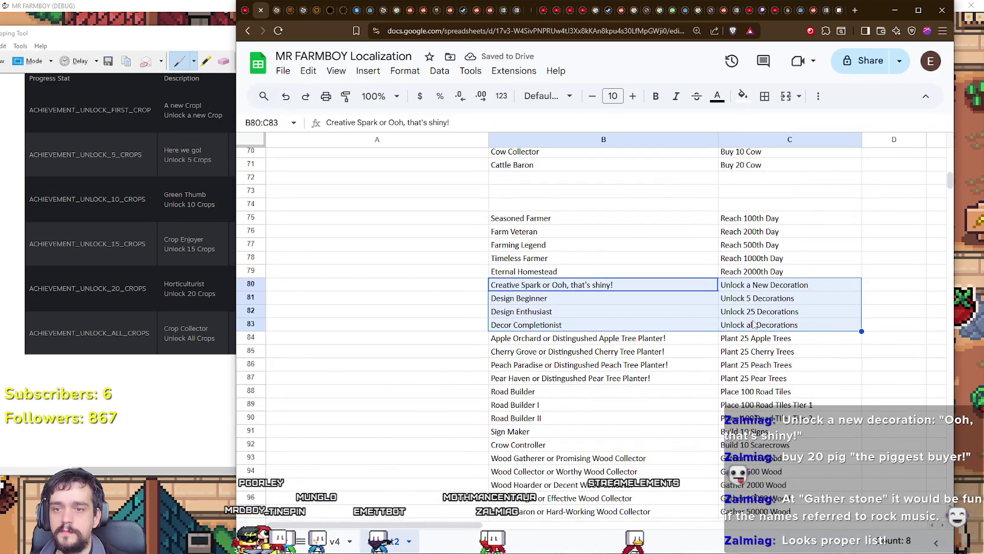
mouse_move(577, 380)
mouse_down()
mouse_move(589, 391)
mouse_move(584, 409)
mouse_up()
click(597, 379)
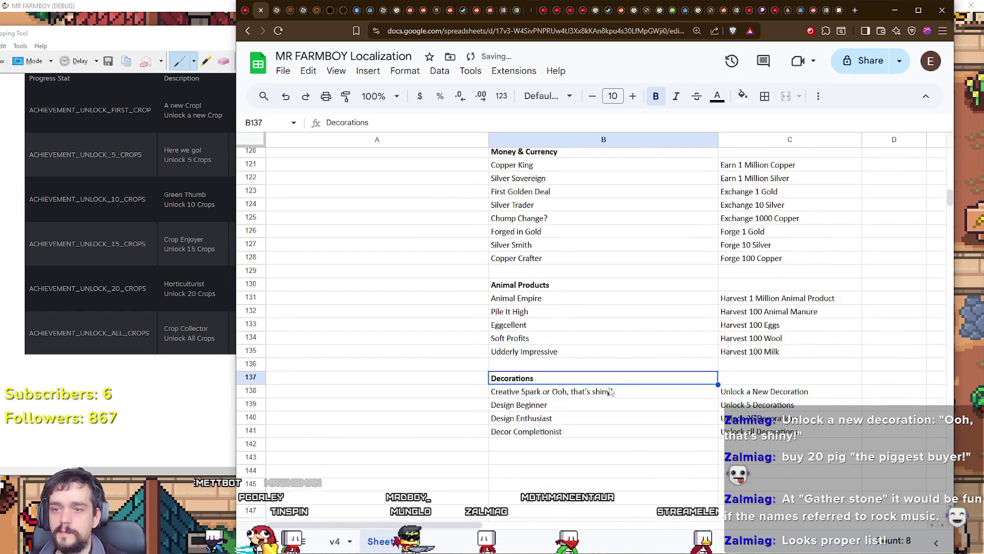
scroll(592, 381, down, 1)
click(588, 392)
scroll(580, 382, down, 1)
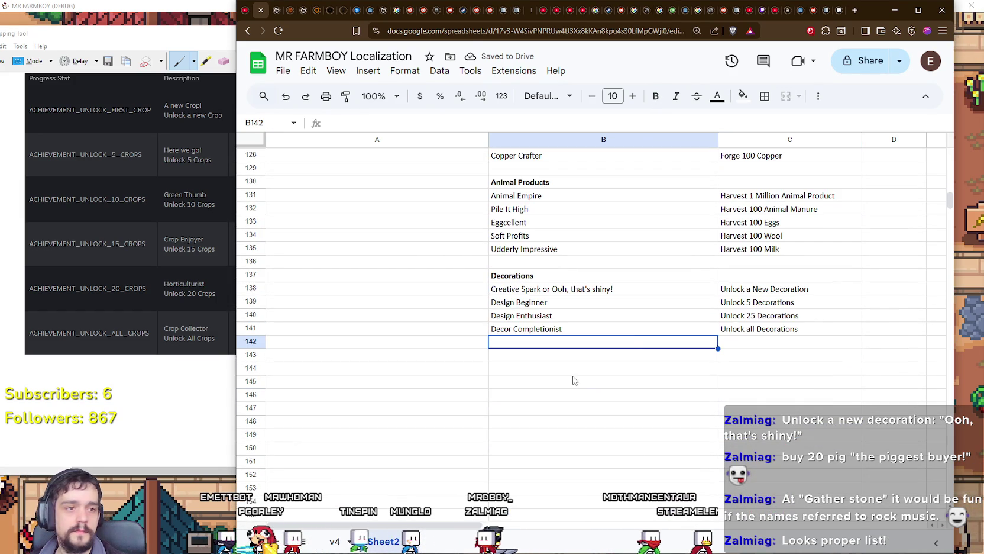
Enter an 'Unlocking Crops' category label in cell B143.
click(538, 356)
text(Unlocking Crops)
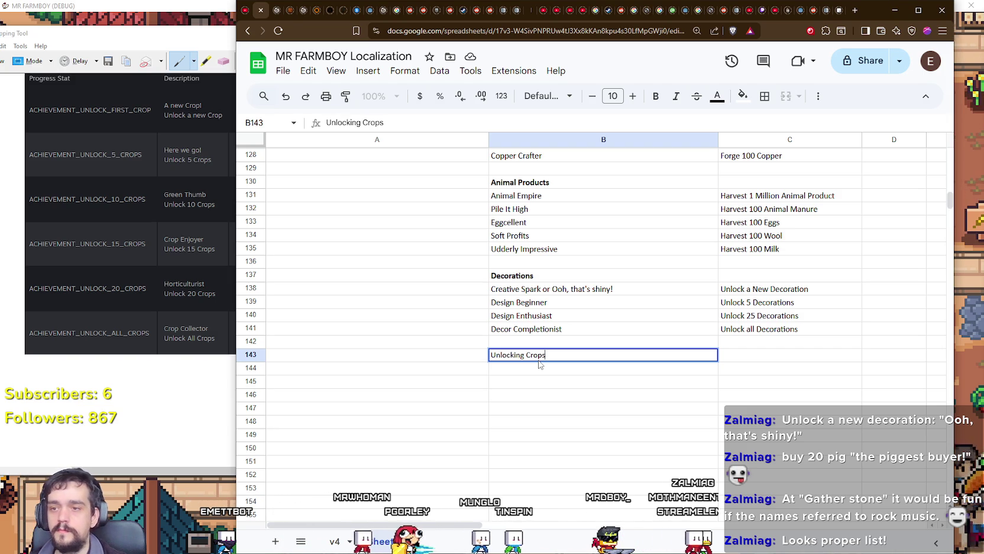
key(ctrl+a)
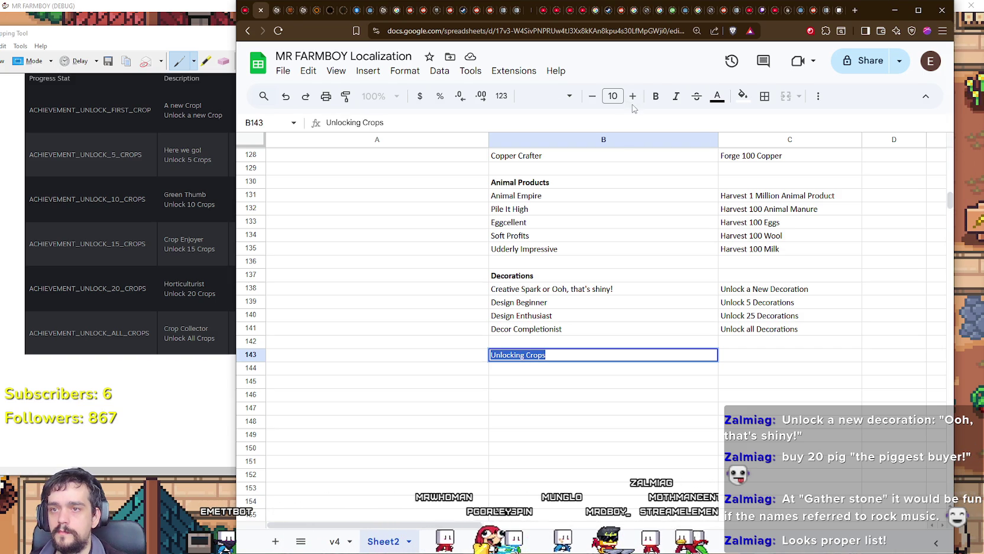
key(Return)
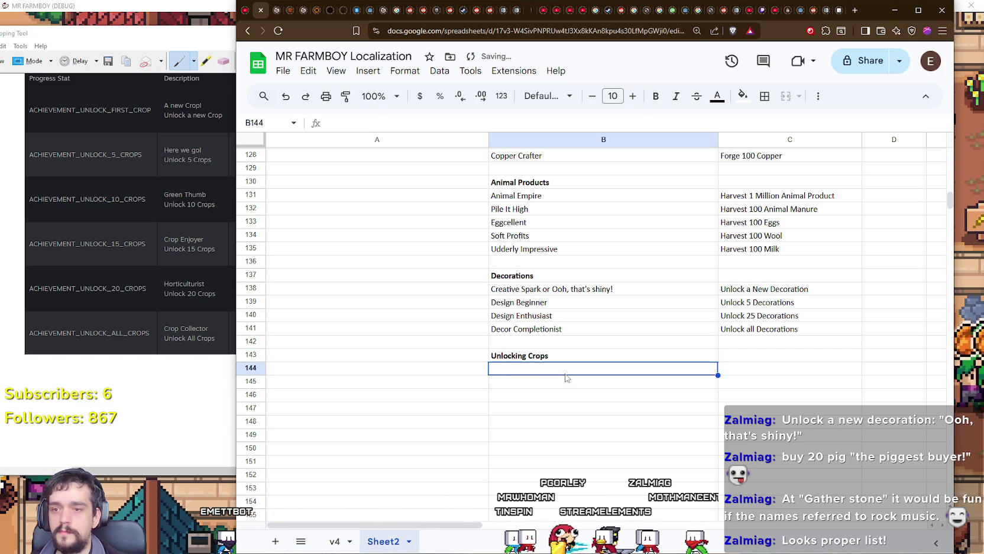
Move the six crop-unlock achievements from rows 26–31 down to rows 144–149.
scroll(550, 370, up, 15)
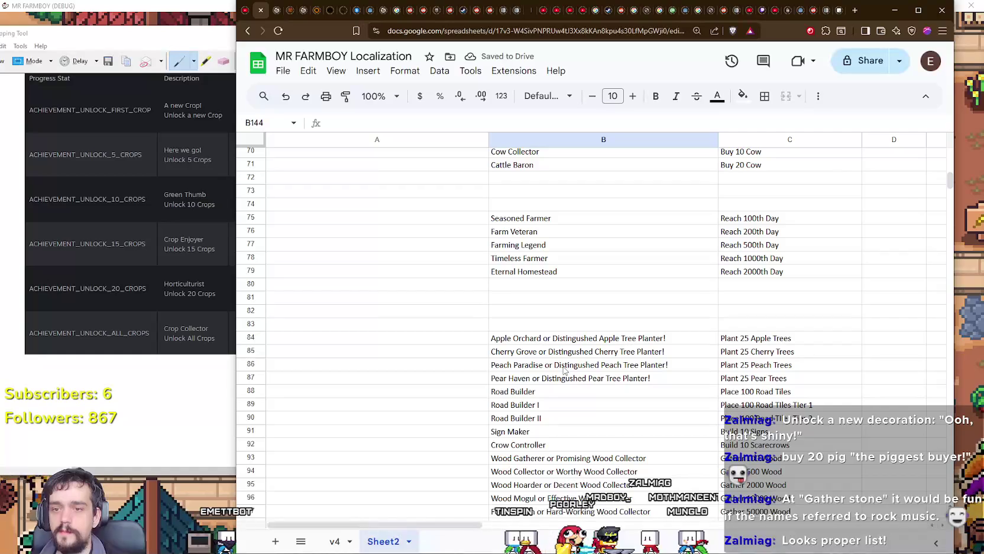
scroll(564, 369, up, 10)
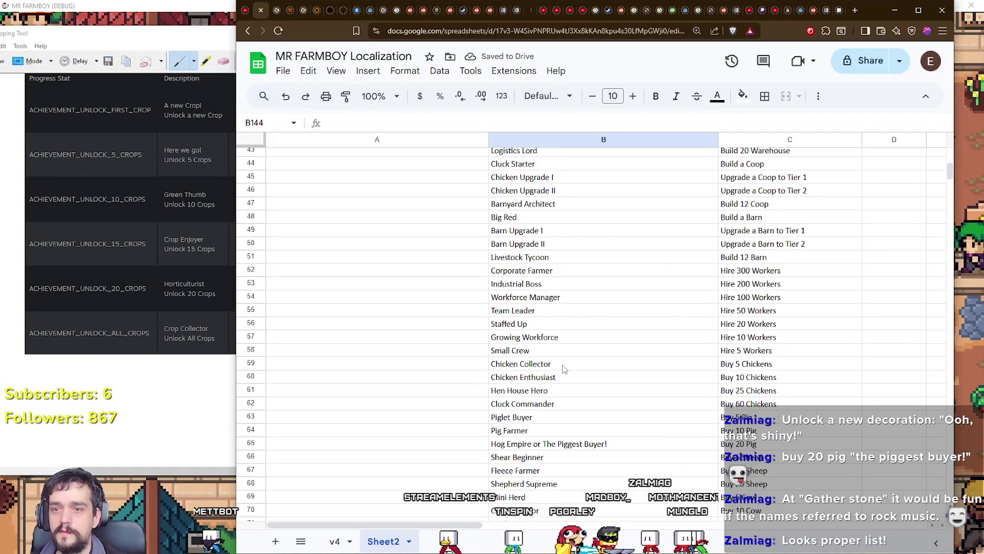
scroll(580, 374, up, 8)
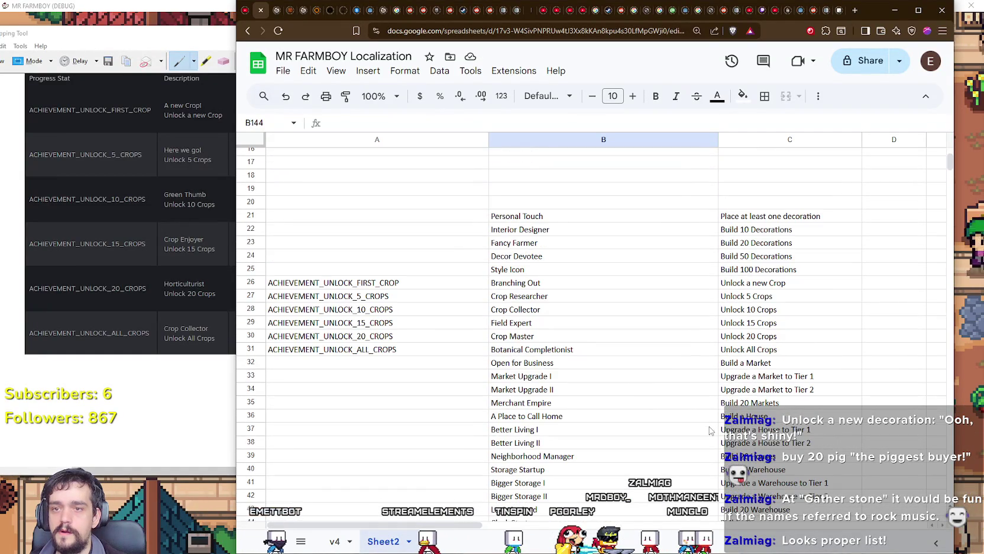
click(510, 282)
mouse_move(355, 283)
mouse_down()
mouse_move(591, 323)
mouse_move(785, 334)
mouse_move(784, 349)
mouse_up()
mouse_move(419, 276)
mouse_down()
mouse_move(508, 450)
mouse_move(511, 512)
mouse_move(512, 407)
mouse_move(512, 511)
mouse_move(502, 512)
mouse_move(493, 408)
mouse_move(488, 509)
mouse_move(472, 396)
mouse_move(398, 338)
mouse_move(497, 326)
mouse_move(453, 331)
mouse_up()
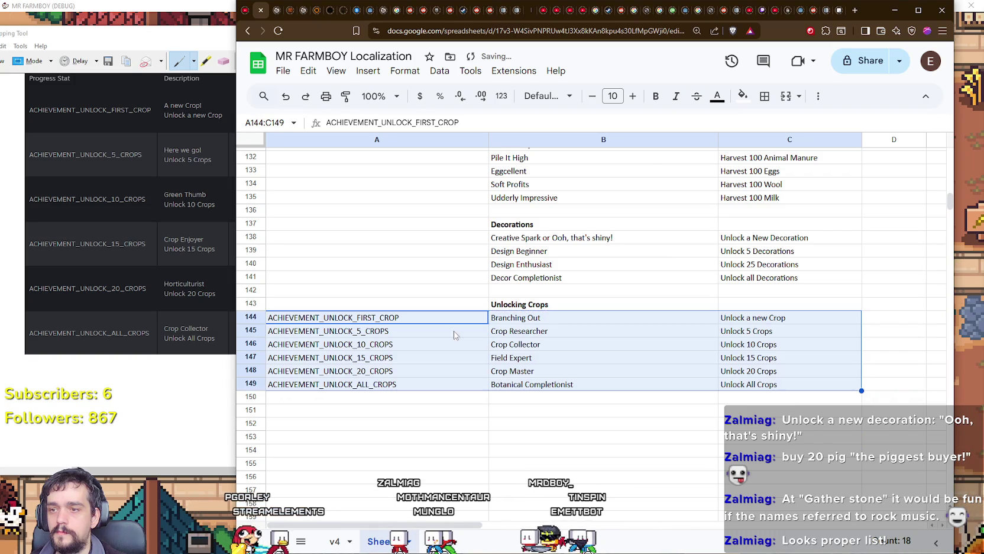
click(588, 408)
scroll(504, 401, down, 1)
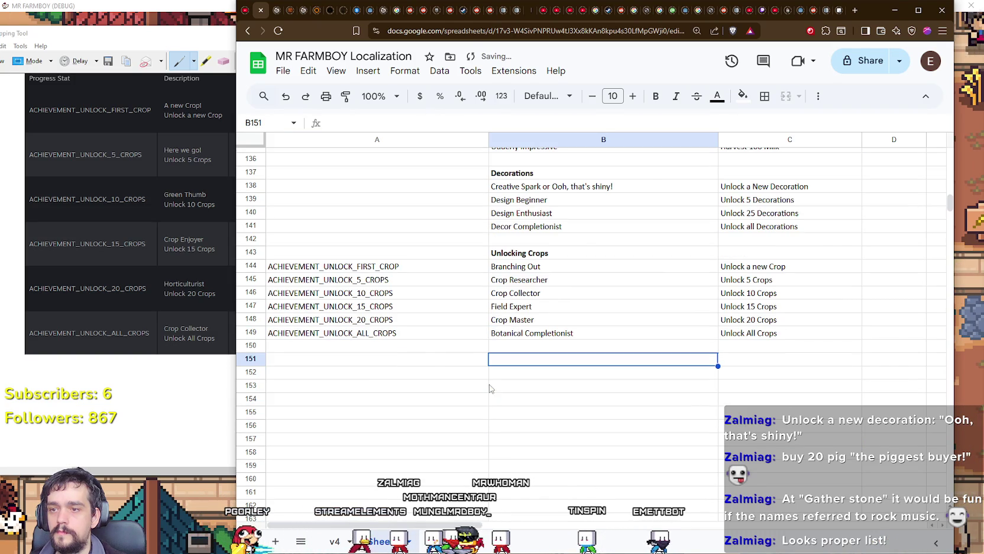
Shift the Unlocking Crops, Decorations and Animal Products headers from column B to column A.
click(501, 252)
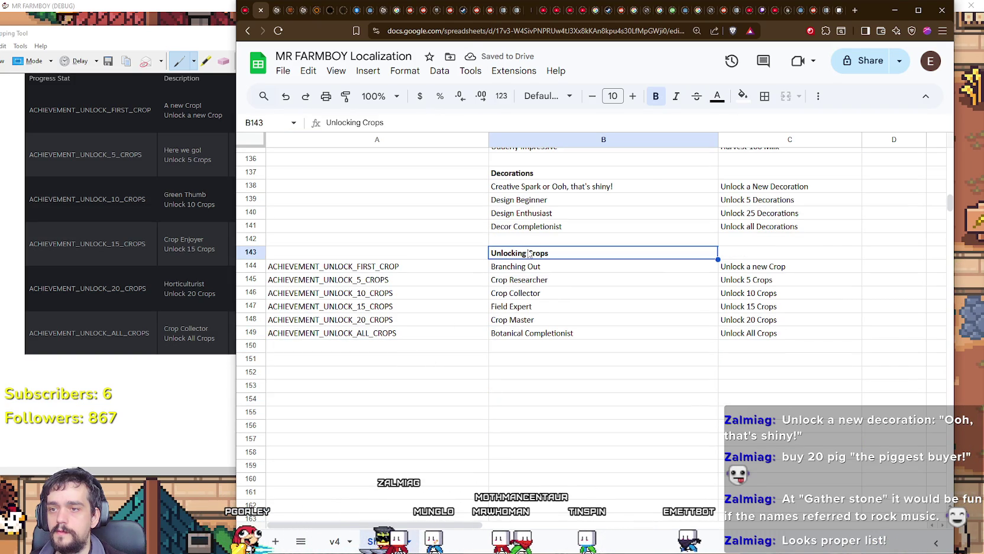
drag(390, 258, 390, 258)
scroll(473, 278, up, 2)
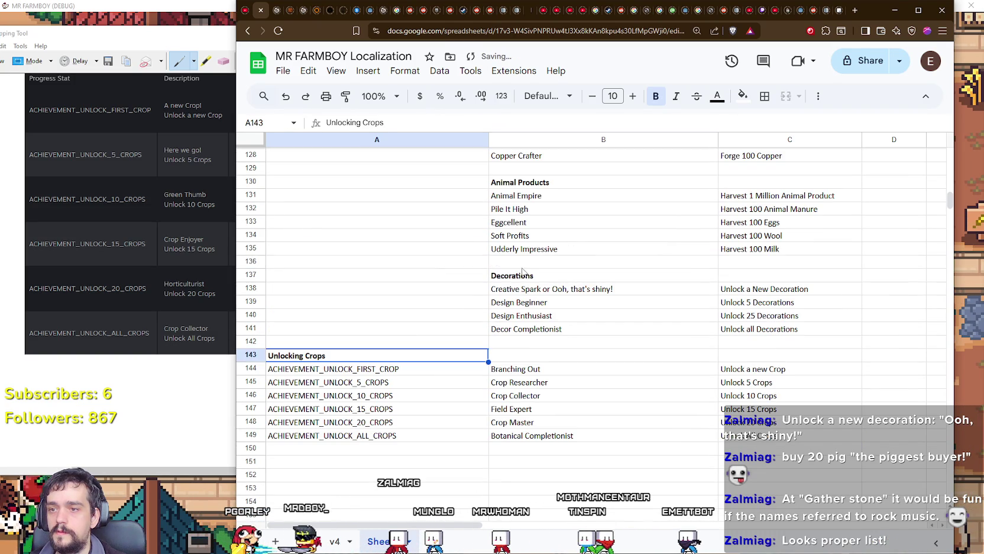
click(516, 281)
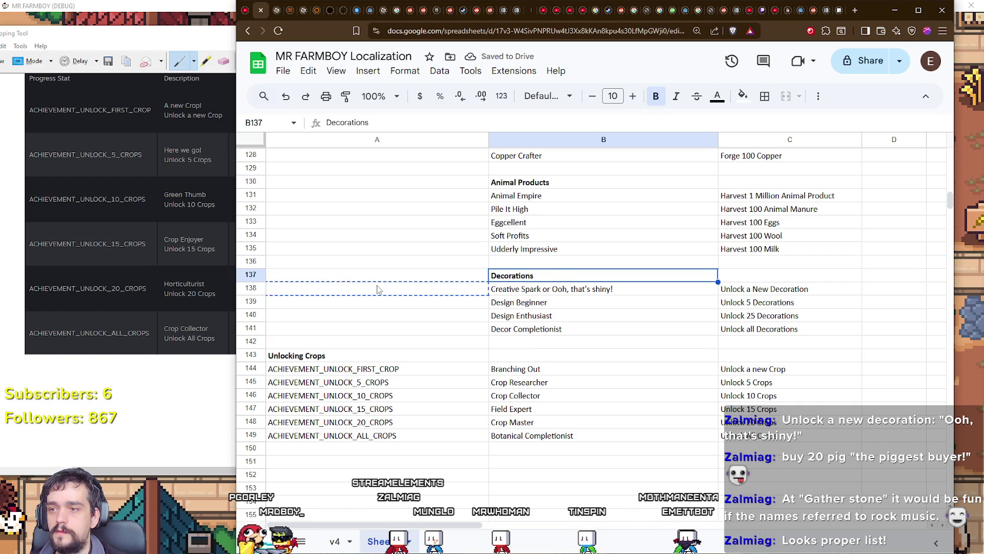
drag(378, 279, 378, 280)
scroll(379, 279, up, 1)
click(515, 235)
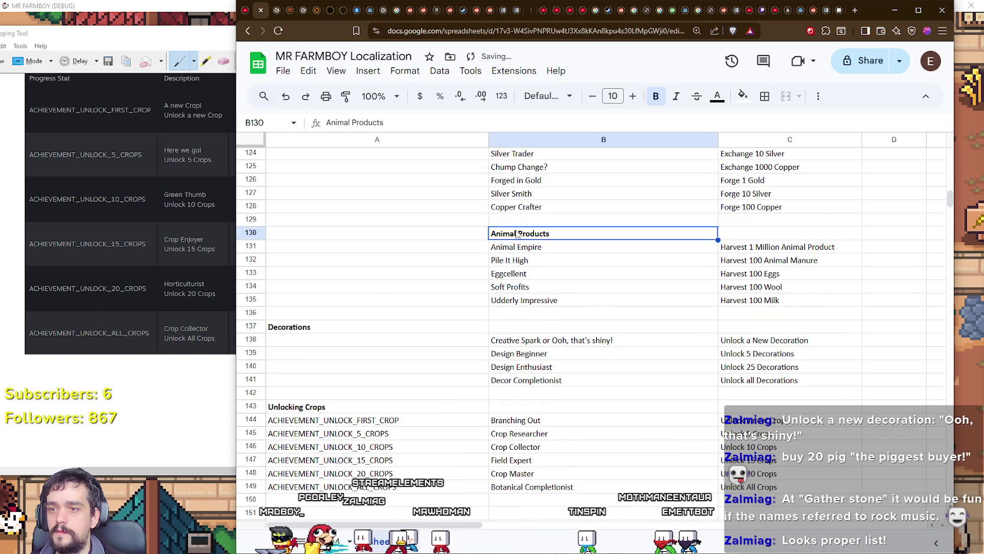
drag(424, 232, 424, 233)
Shift the Money & Currency, Rare Crops and Farming & Crops headers into column A.
scroll(424, 233, up, 3)
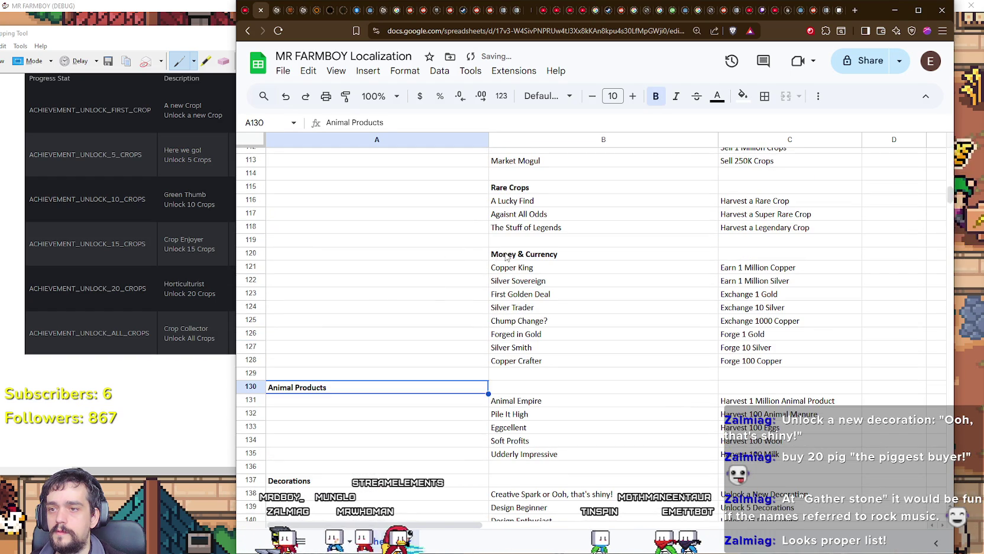
click(530, 251)
drag(531, 248, 422, 248)
scroll(421, 248, up, 3)
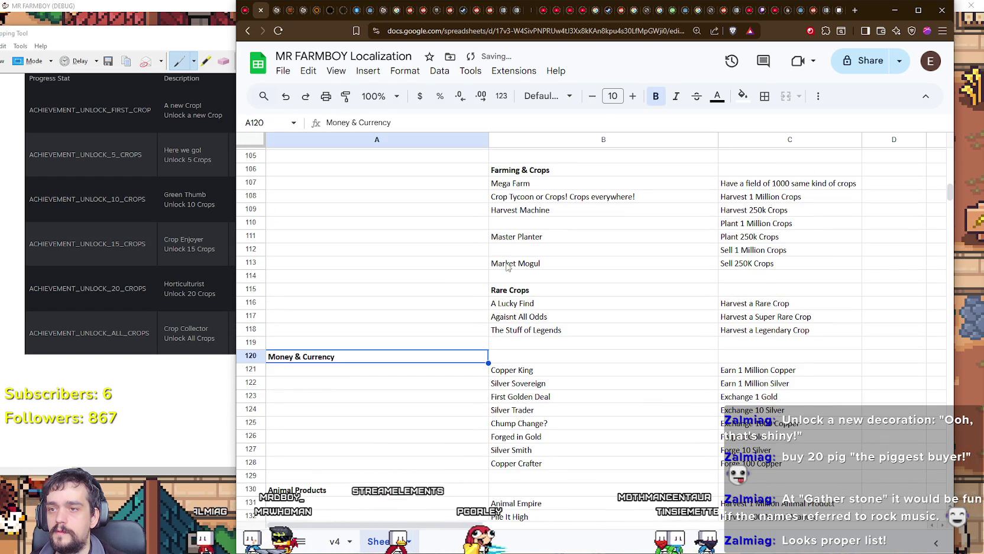
click(537, 283)
drag(537, 282, 426, 286)
scroll(426, 286, up, 2)
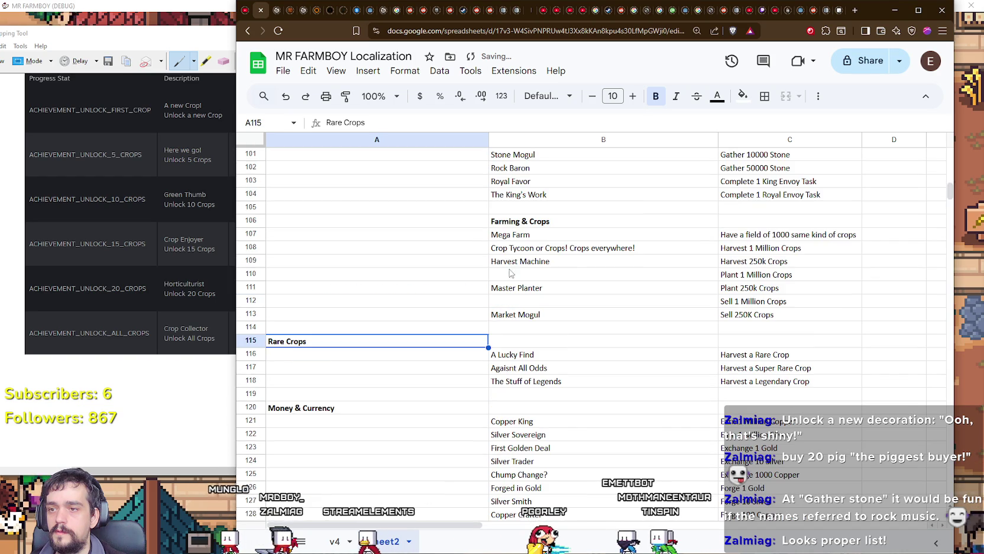
click(551, 217)
drag(551, 218, 425, 220)
scroll(424, 220, up, 3)
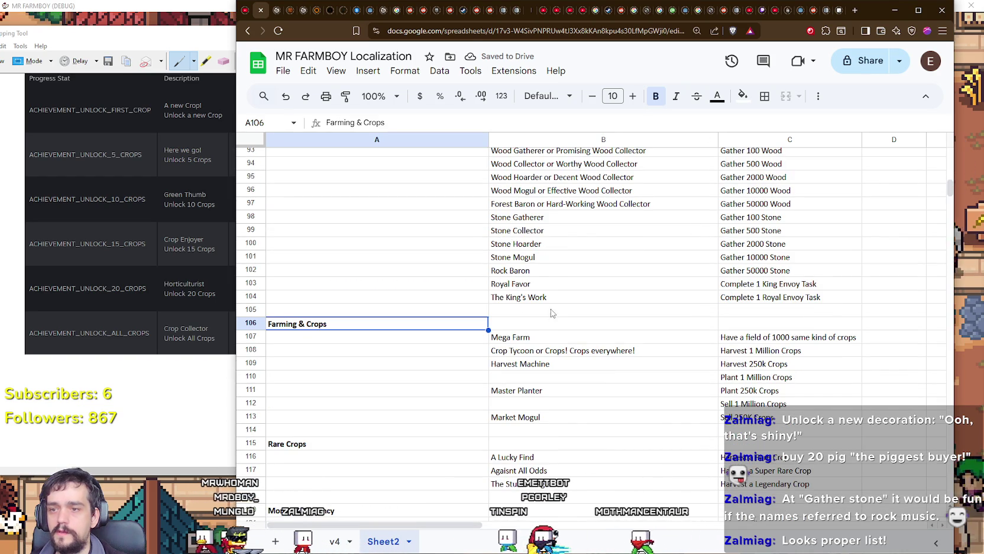
click(533, 324)
drag(437, 324, 819, 326)
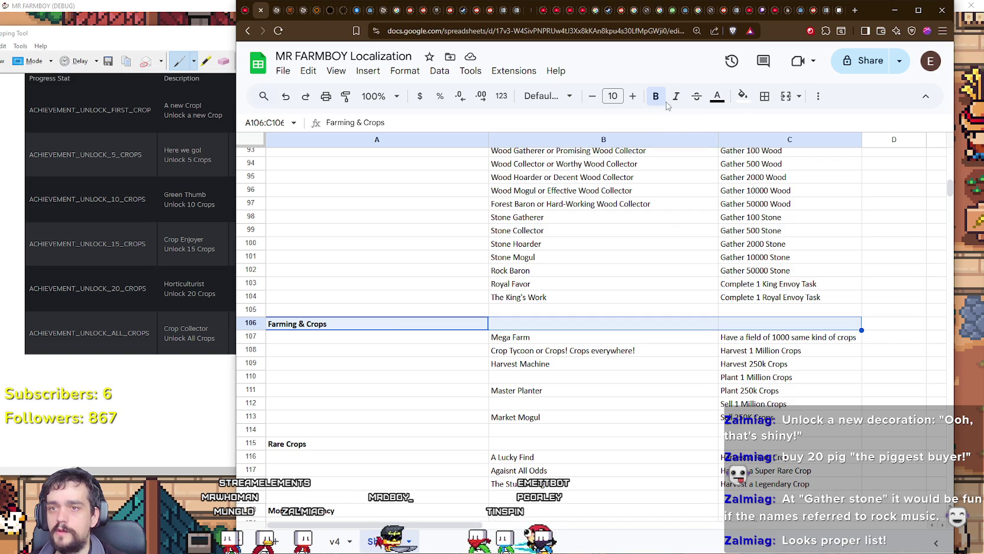
Fill the Farming & Crops and Rare Crops header rows gray across columns A–C.
click(718, 97)
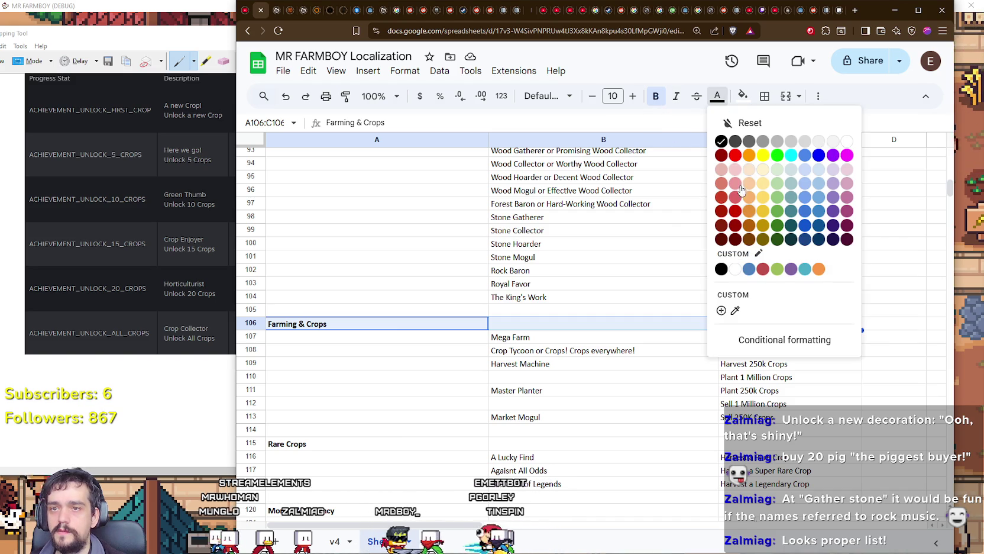
click(722, 97)
click(743, 95)
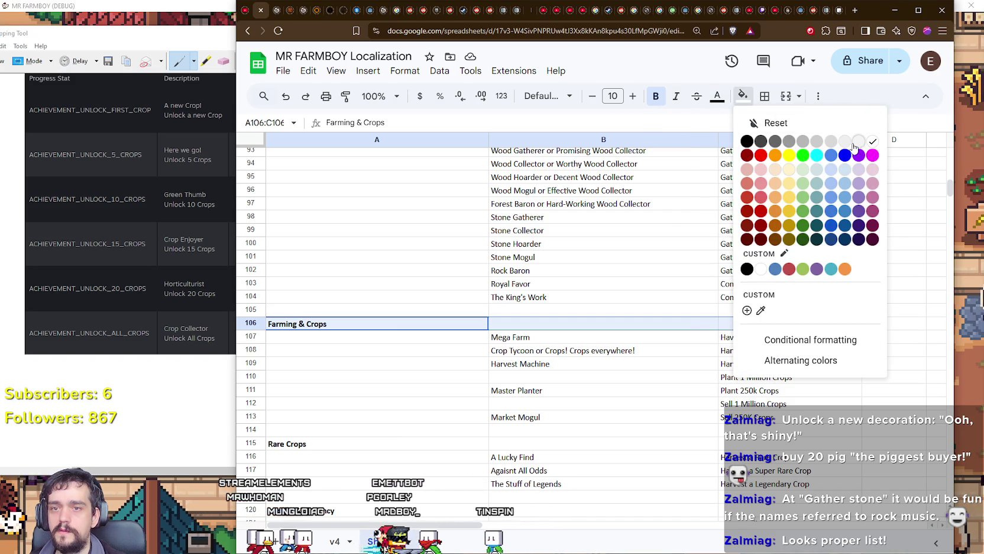
click(827, 144)
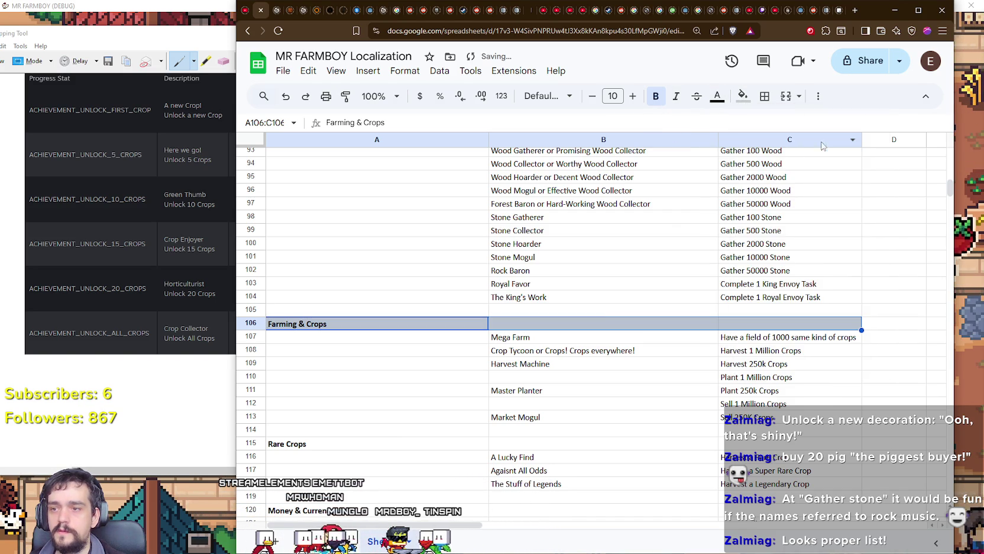
click(561, 362)
click(462, 329)
scroll(488, 324, down, 2)
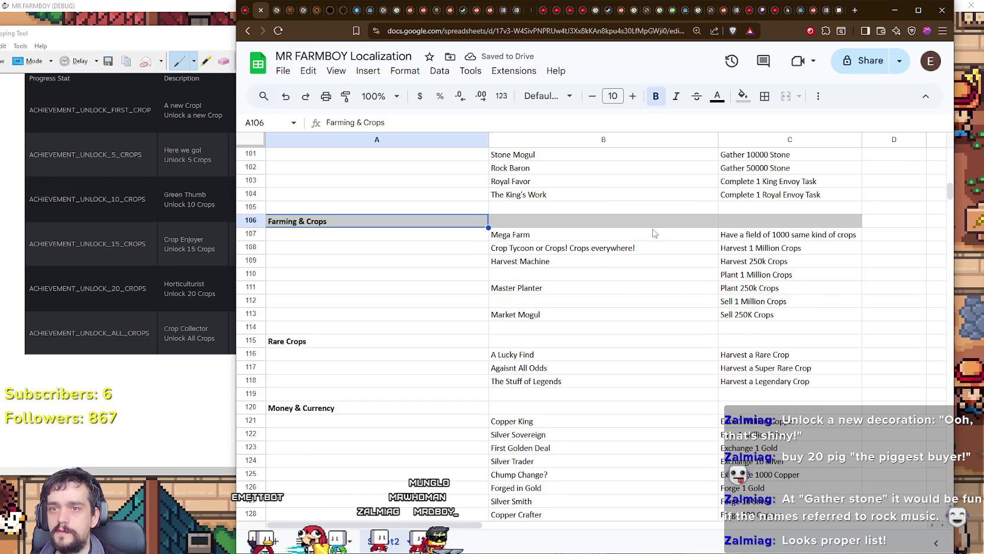
click(744, 97)
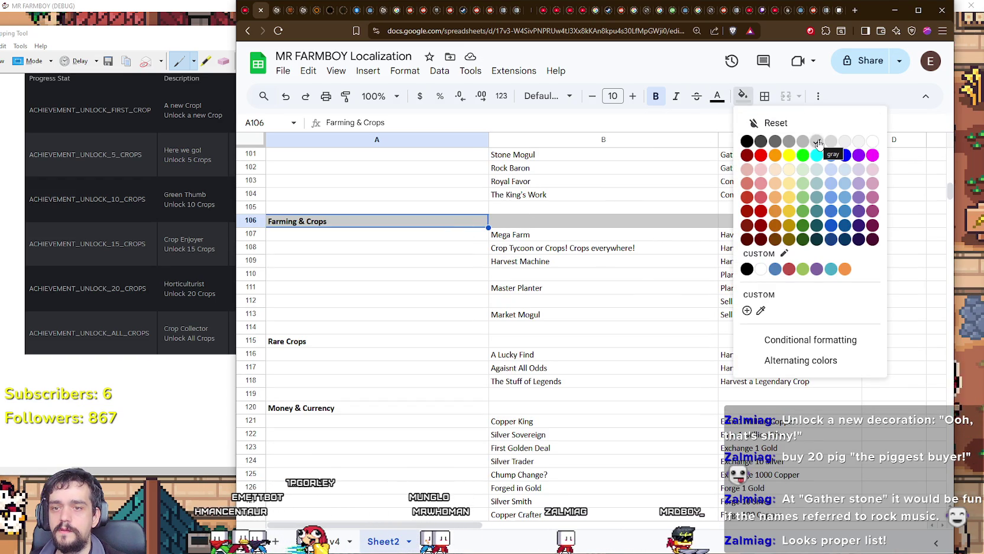
click(517, 288)
click(343, 345)
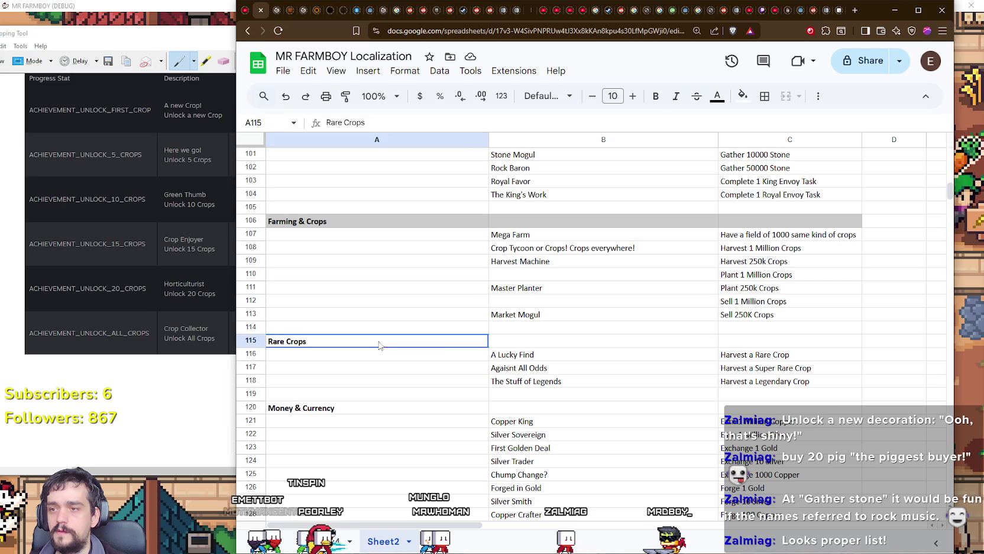
drag(343, 345, 771, 349)
click(743, 97)
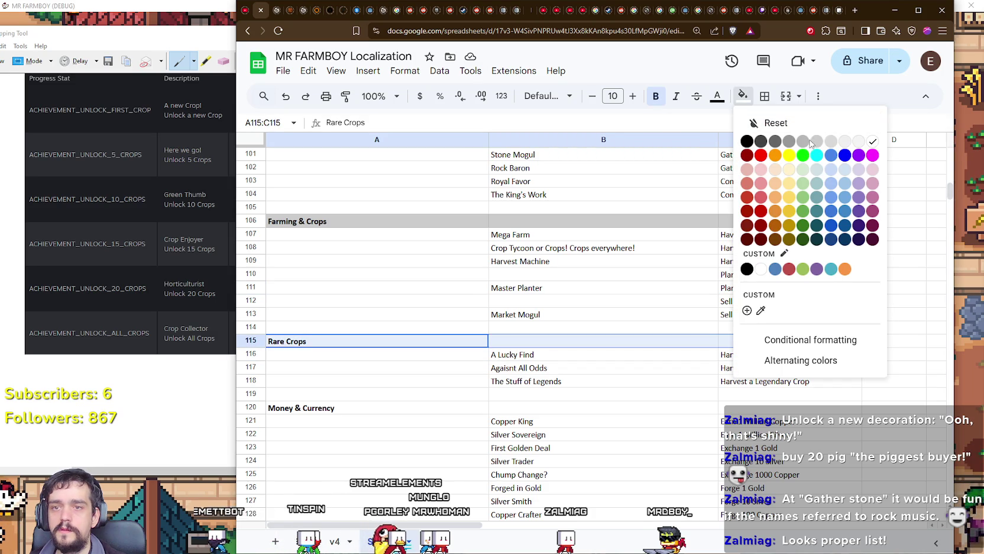
click(817, 144)
Fill the Money & Currency and Animal Products header rows gray across columns A–C.
click(404, 407)
scroll(404, 301, down, 2)
drag(404, 301, 810, 314)
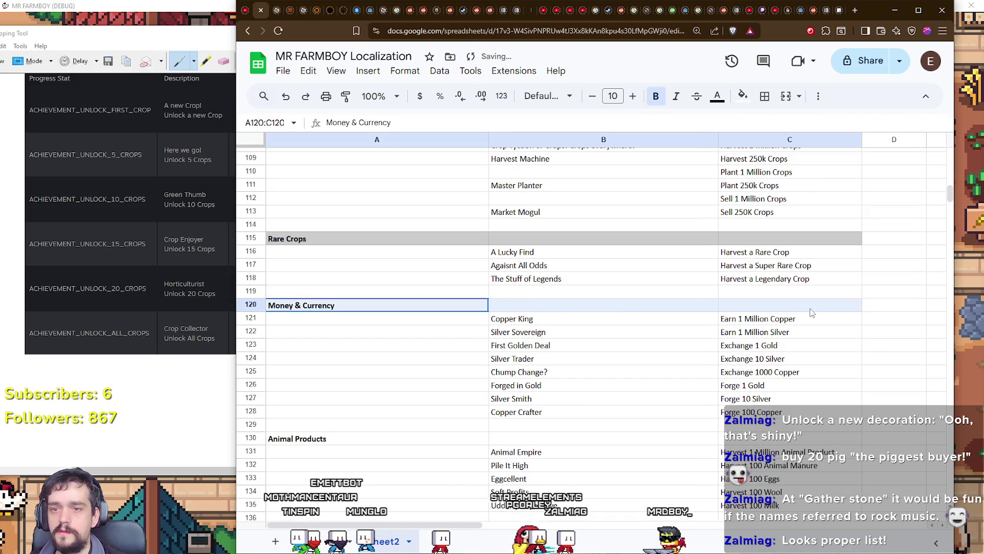
click(750, 102)
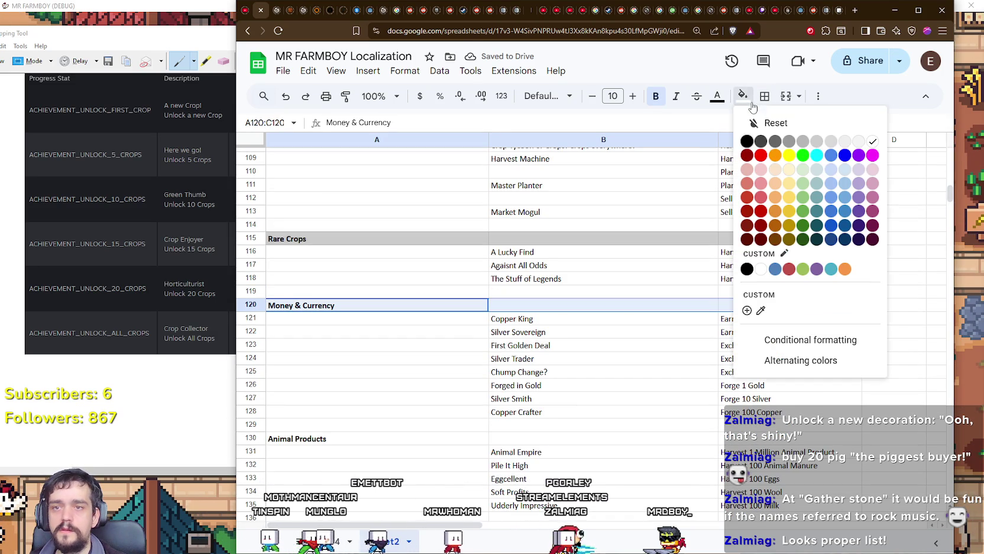
click(817, 140)
click(582, 343)
scroll(369, 281, down, 3)
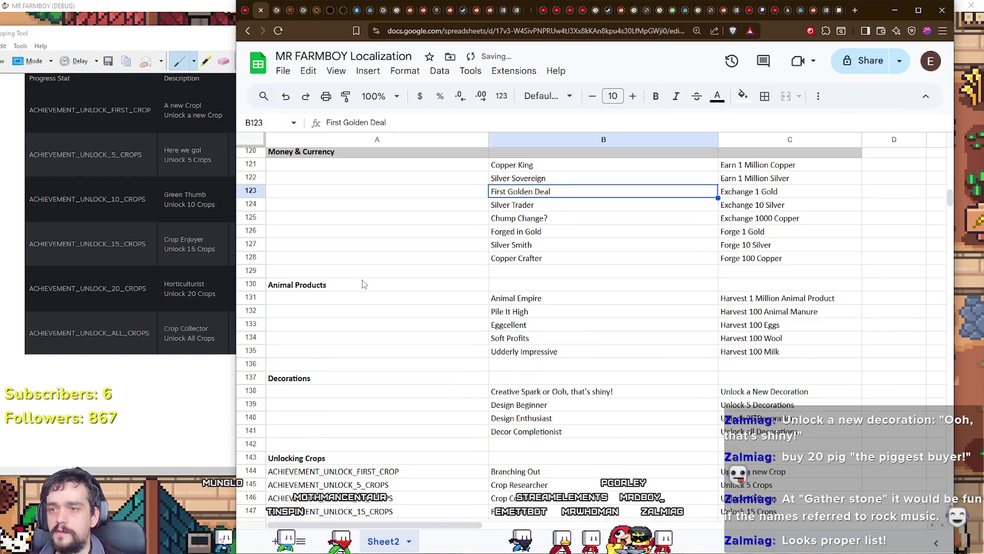
click(369, 285)
shift+click(684, 288)
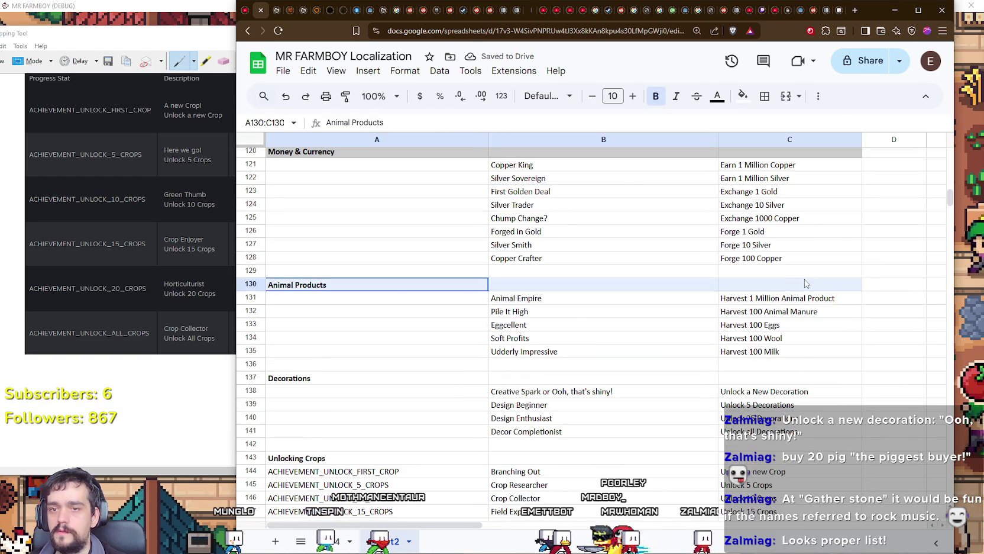
click(743, 96)
click(817, 141)
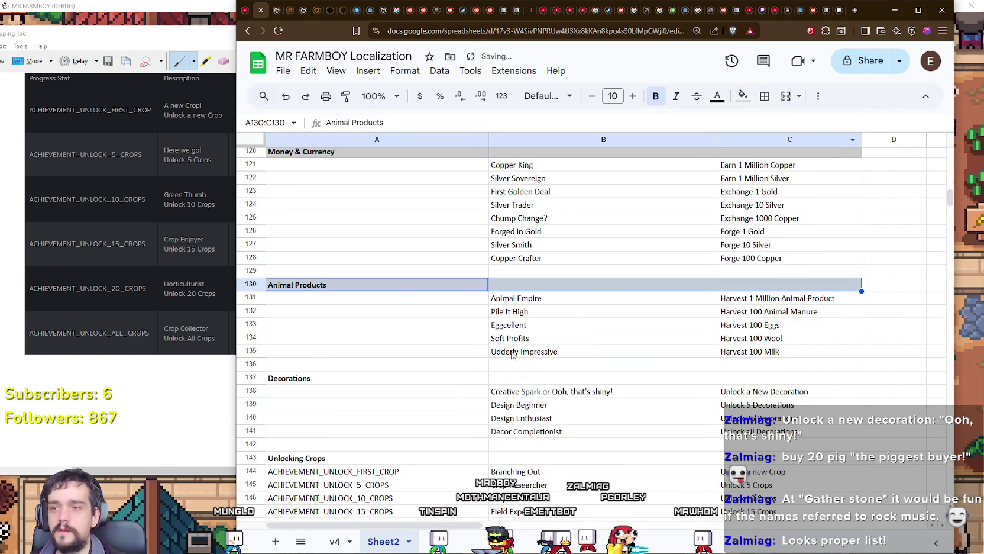
click(520, 351)
Fill the Decorations and Unlocking Crops header rows gray across columns A–C.
scroll(517, 346, down, 2)
drag(316, 276, 781, 276)
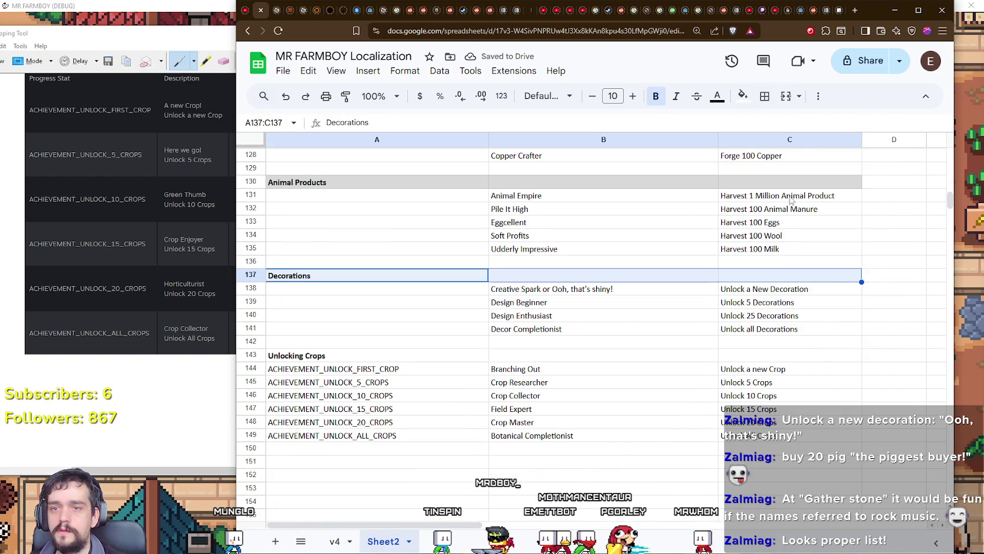
click(743, 96)
click(817, 141)
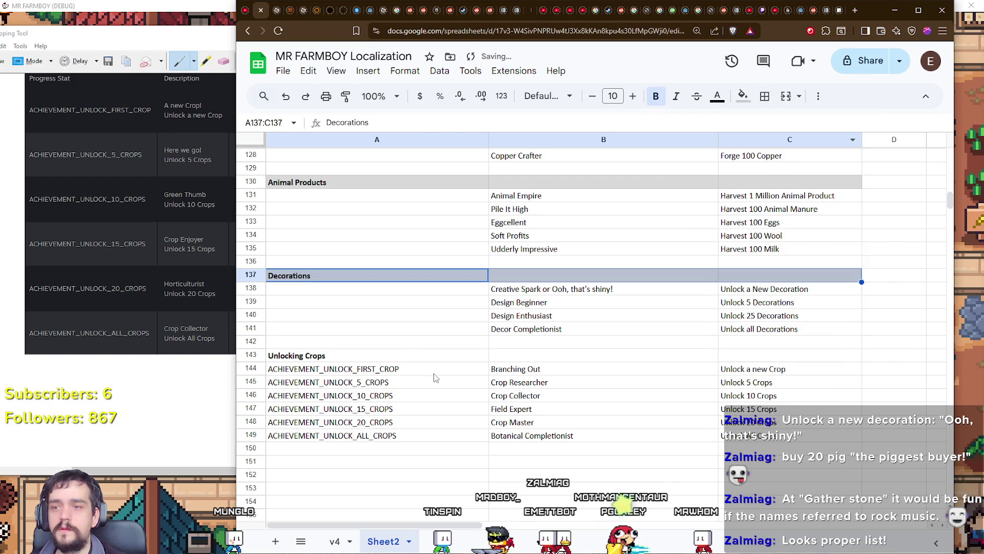
click(429, 369)
scroll(429, 371, down, 1)
drag(333, 308, 786, 304)
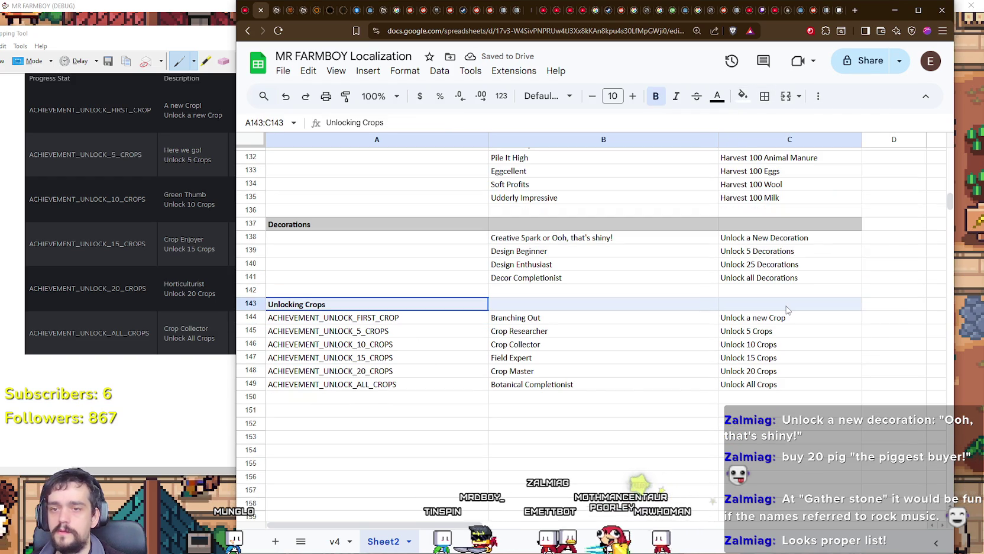
click(743, 97)
click(819, 142)
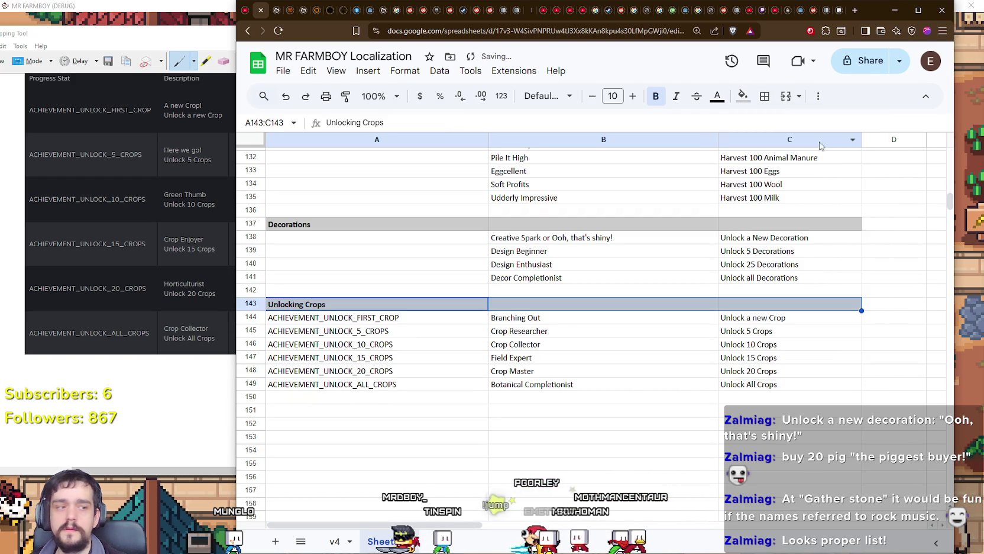
click(549, 319)
click(458, 397)
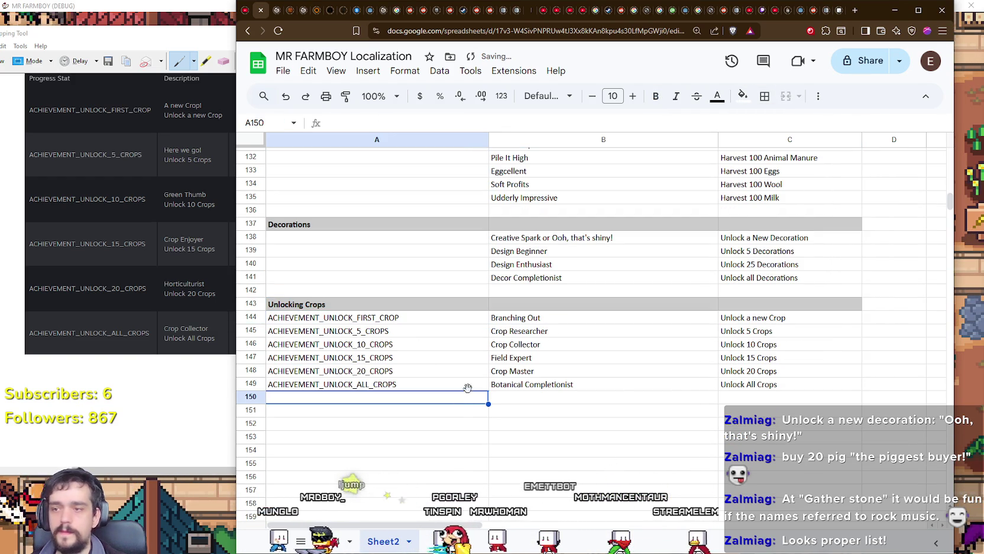
Enter a 'Markets' category label in cell A151.
scroll(356, 354, down, 2)
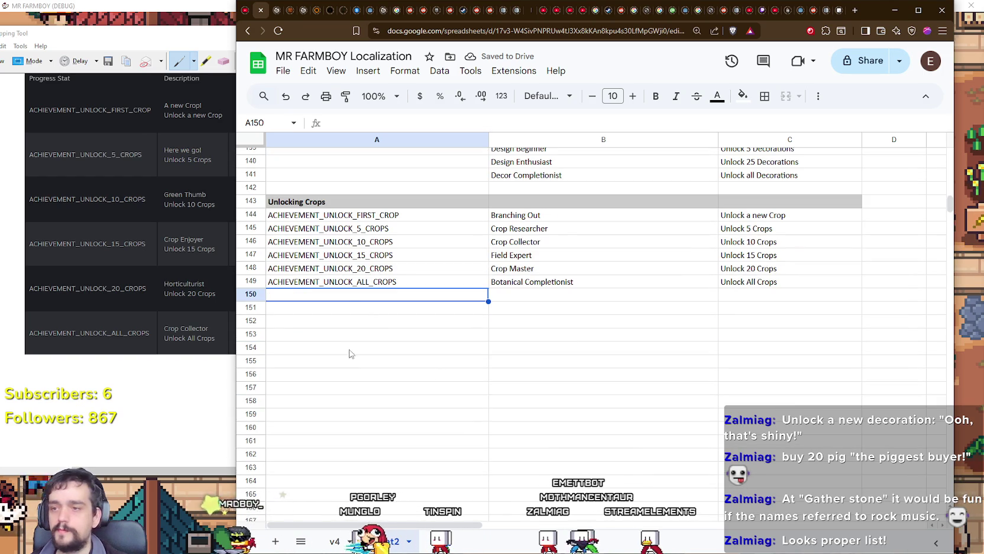
click(364, 307)
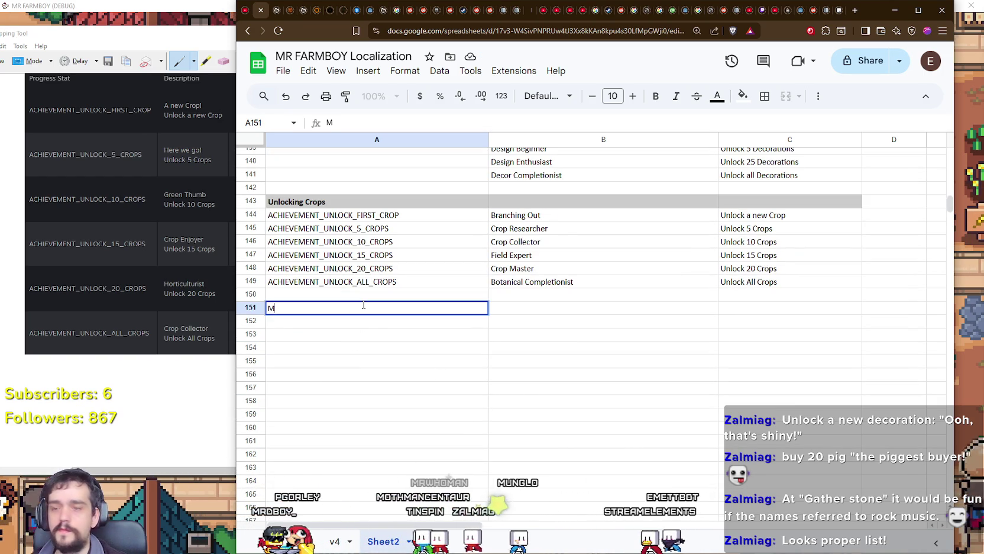
text(arkets)
key(Return)
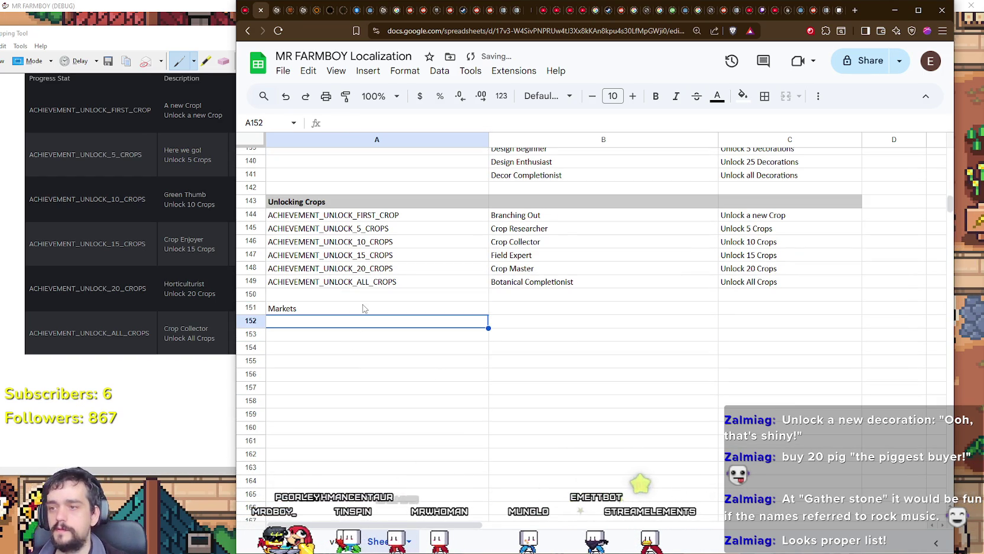
Move the four market achievements from rows 32–35 beneath the Markets label.
scroll(585, 319, up, 15)
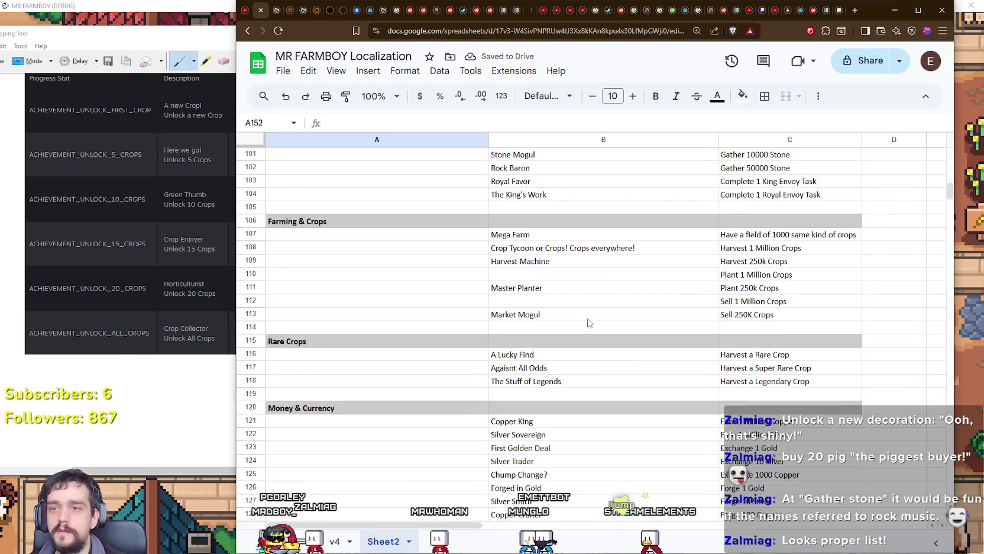
scroll(589, 322, up, 10)
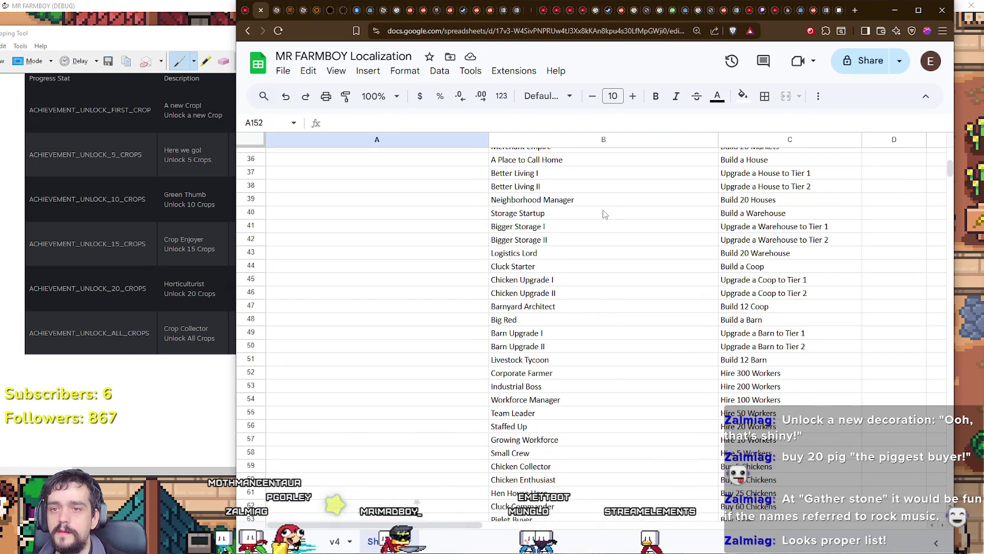
scroll(607, 213, up, 3)
click(500, 211)
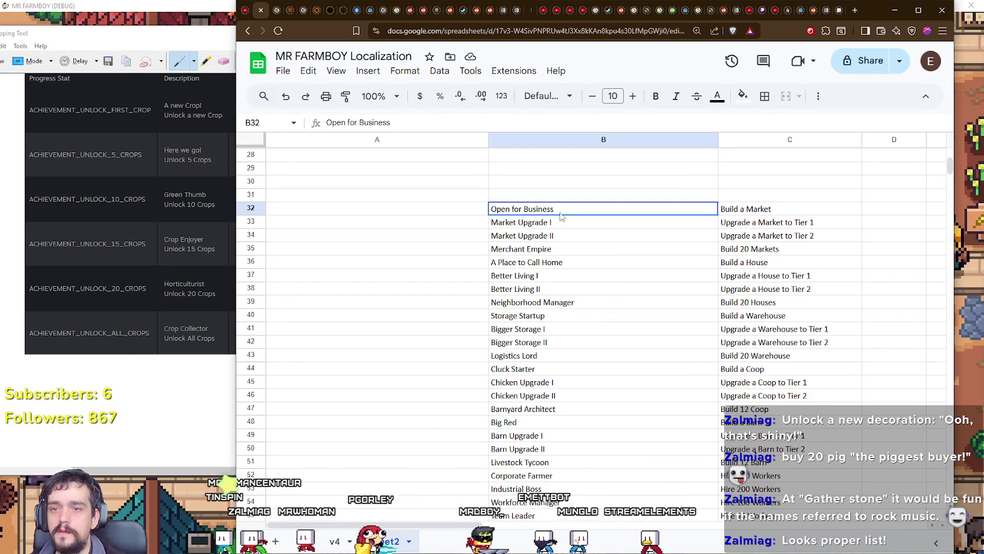
click(508, 225)
mouse_move(483, 208)
mouse_down()
mouse_move(686, 226)
mouse_move(766, 250)
mouse_up()
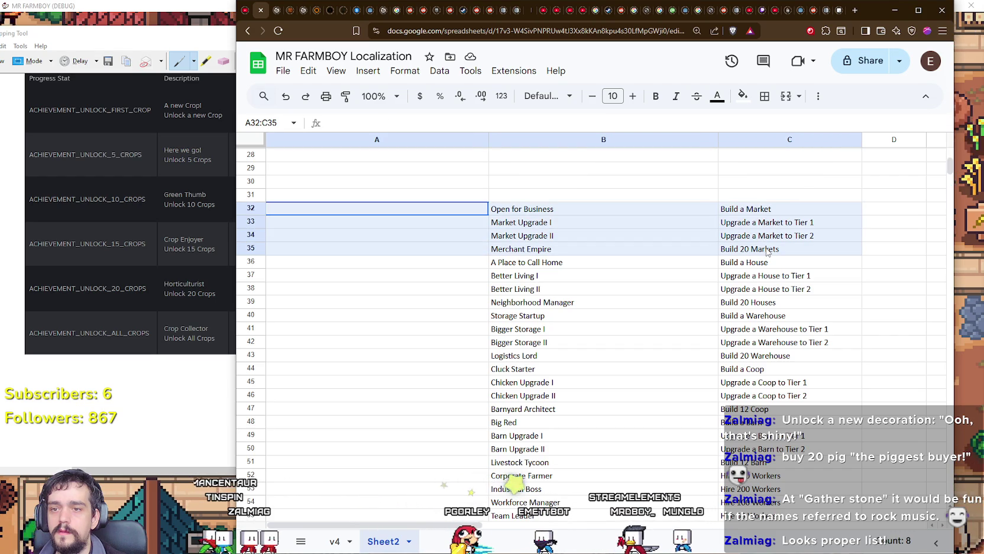
mouse_move(589, 202)
mouse_down()
mouse_move(643, 373)
mouse_move(609, 398)
mouse_move(665, 333)
mouse_move(656, 323)
mouse_up()
scroll(640, 374, down, 20)
scroll(645, 373, down, 6)
click(549, 376)
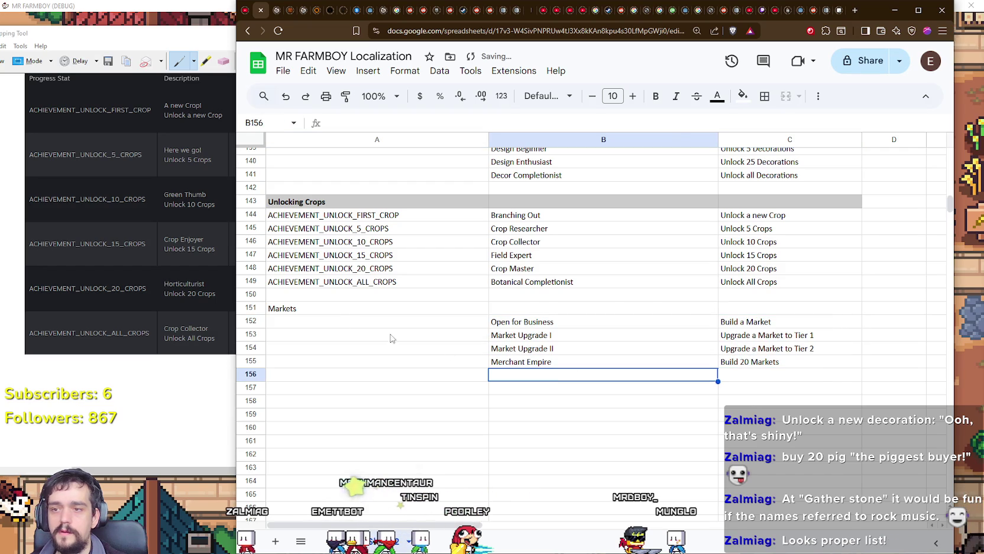
Make the Markets header bold with a light grey fill across A151:C151.
double_click(301, 309)
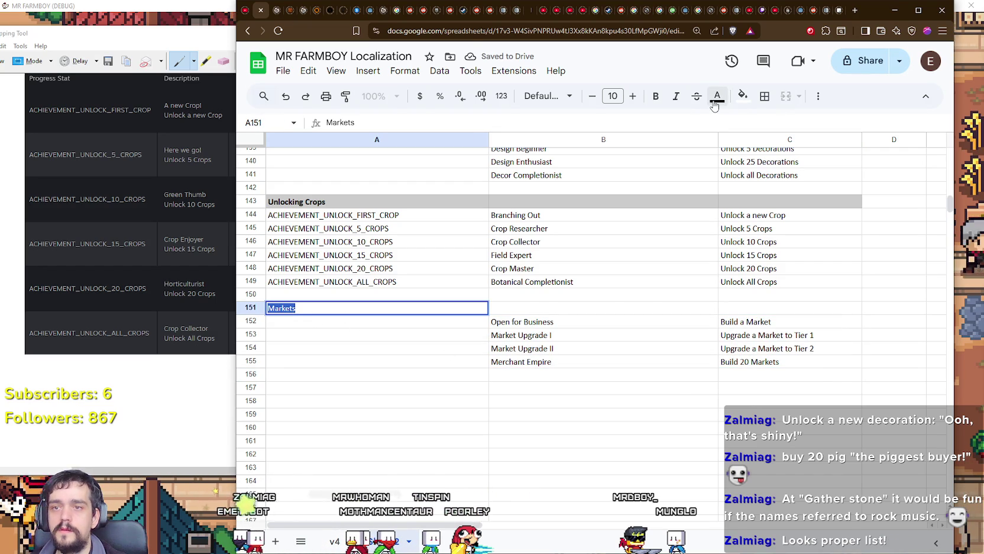
click(744, 96)
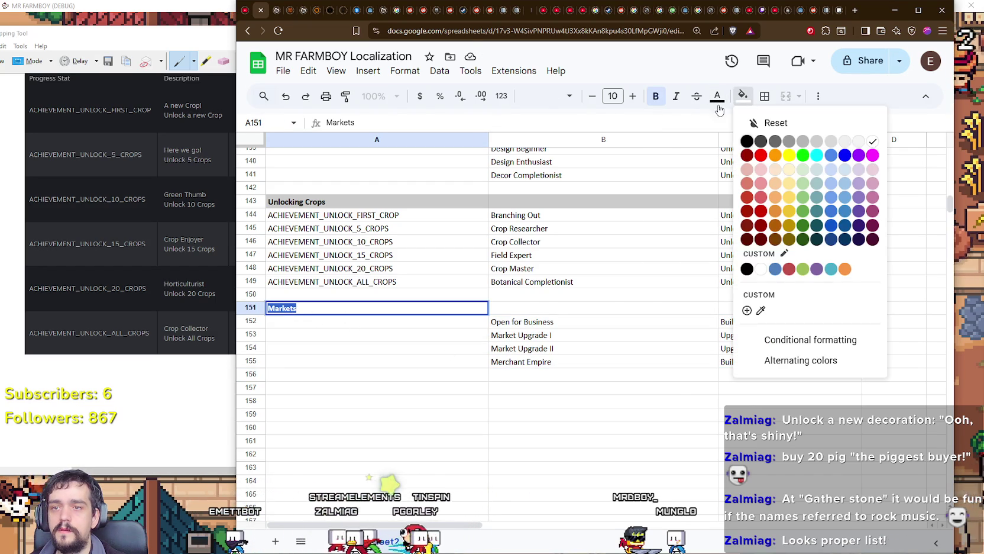
click(414, 373)
drag(411, 308, 846, 308)
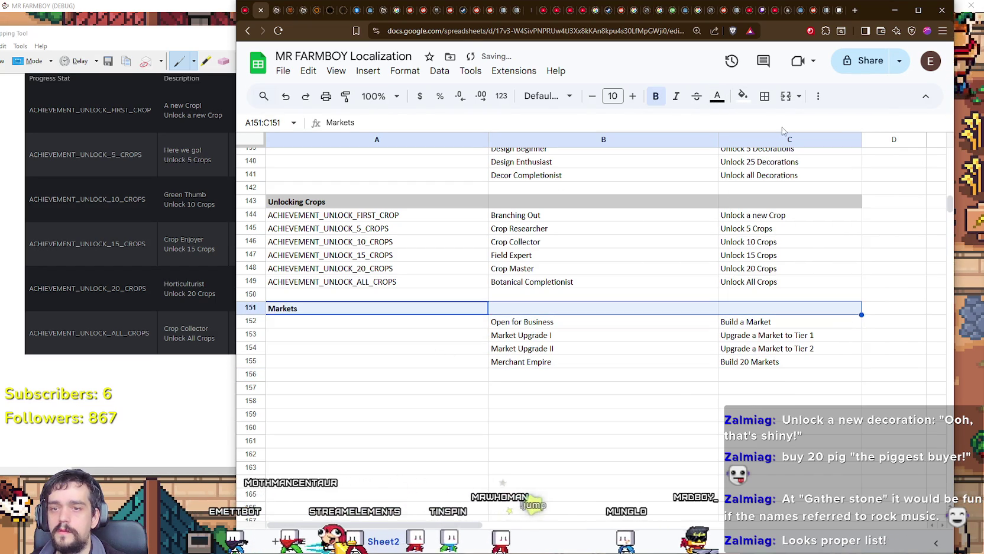
click(743, 96)
click(816, 142)
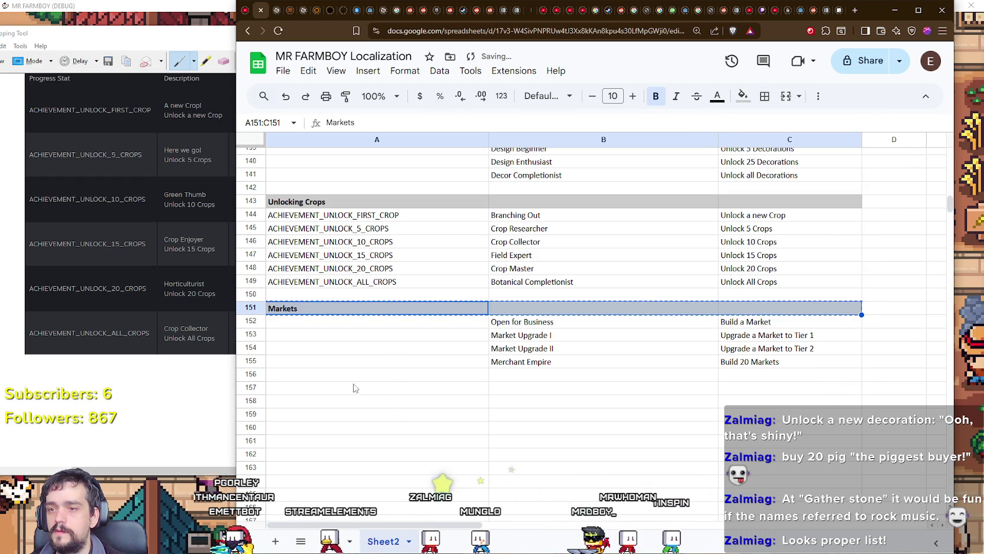
Copy the grey Markets header row into row 157.
click(310, 378)
click(310, 388)
key(ctrl+v)
scroll(342, 395, down, 1)
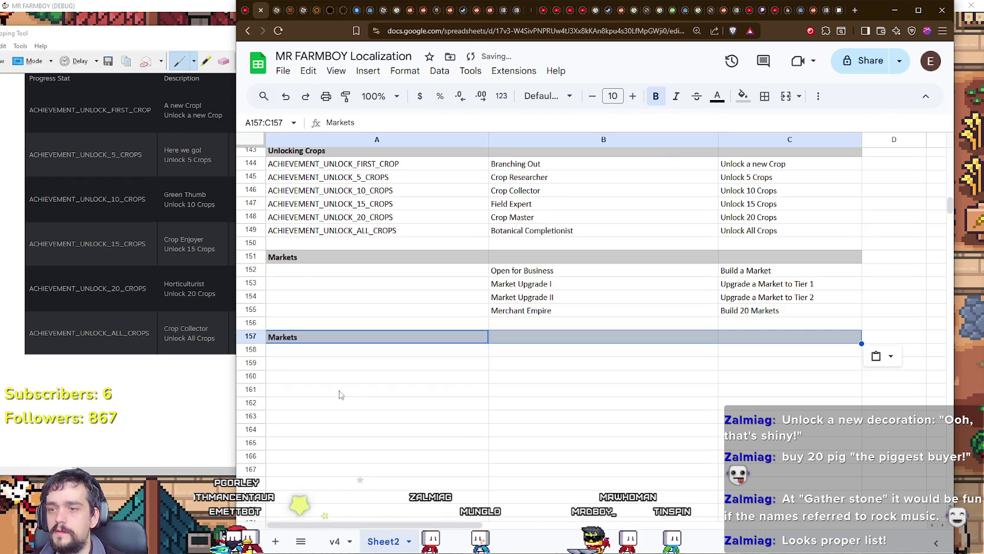
click(339, 358)
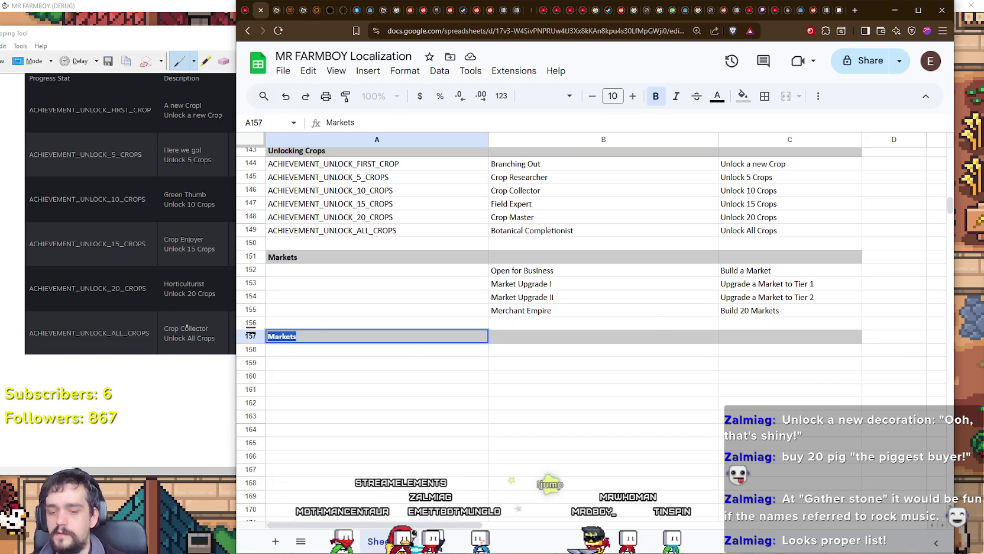
Rename the copied header to 'Houses' and cut the four house achievements A36:C39.
text(Houses)
key(Return)
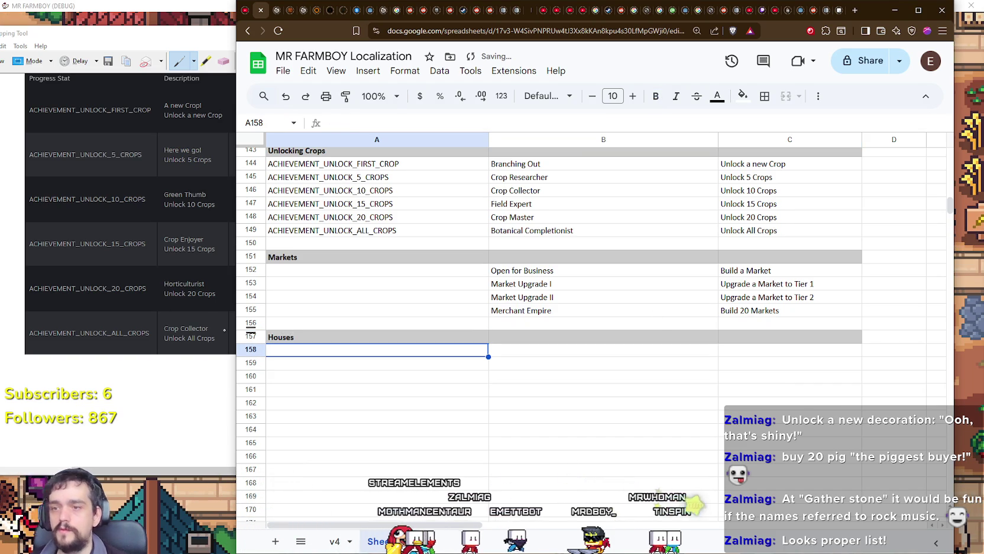
scroll(274, 278, up, 15)
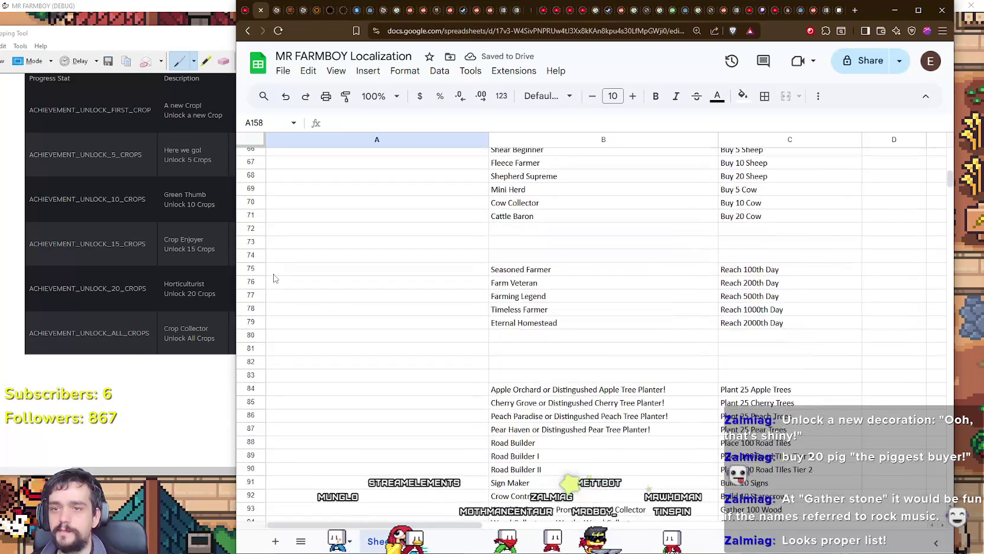
scroll(274, 278, up, 10)
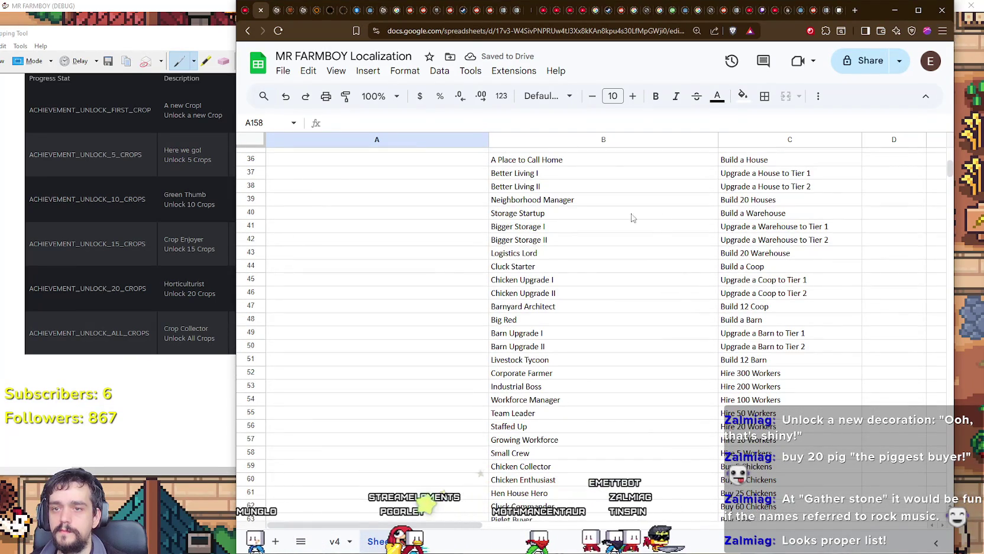
drag(762, 202, 411, 155)
key(ctrl+c)
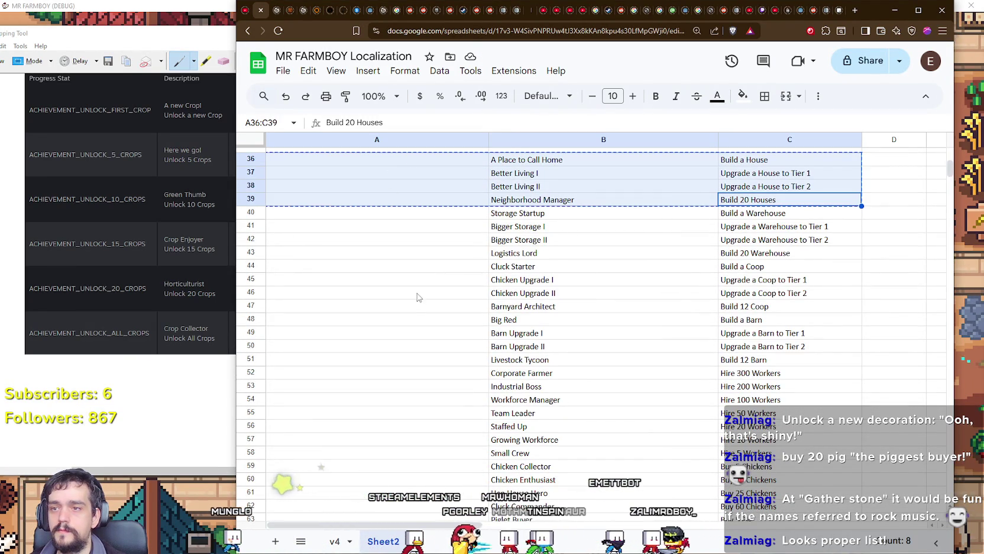
Place the four house achievements in rows 158–161 under the Houses header.
scroll(421, 283, down, 1)
scroll(449, 296, up, 5)
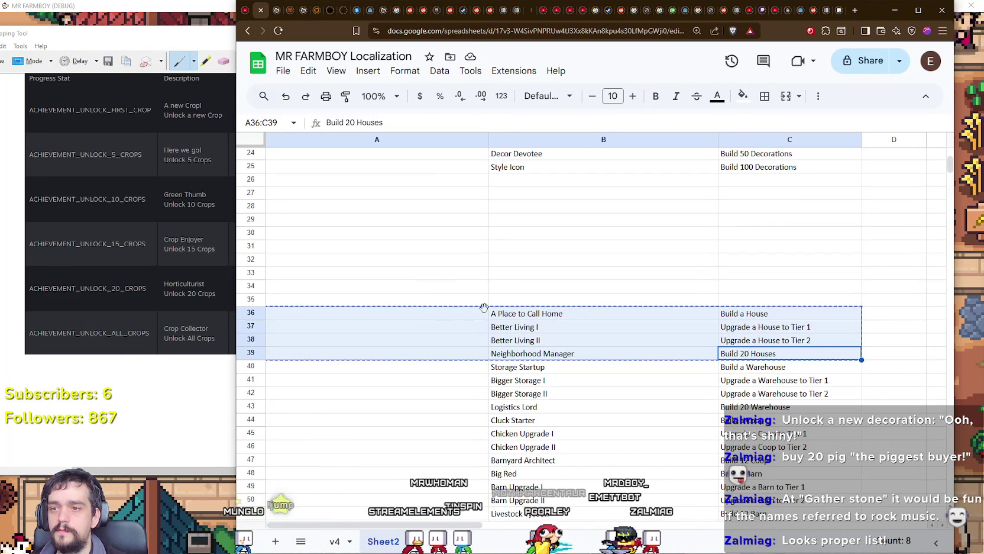
scroll(450, 349, down, 6)
scroll(439, 362, down, 13)
scroll(438, 370, down, 20)
drag(432, 382, 432, 307)
click(381, 351)
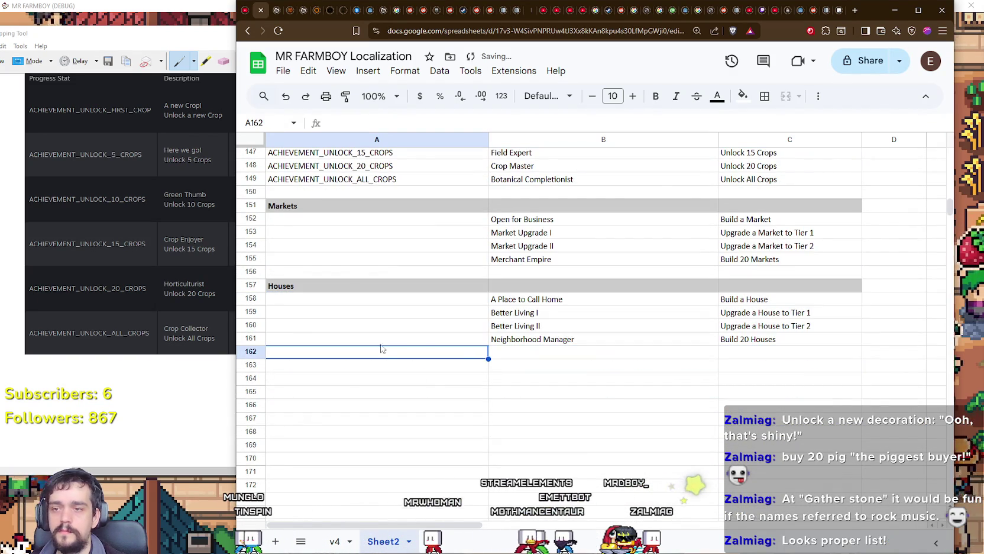
drag(293, 289, 850, 293)
key(ctrl+c)
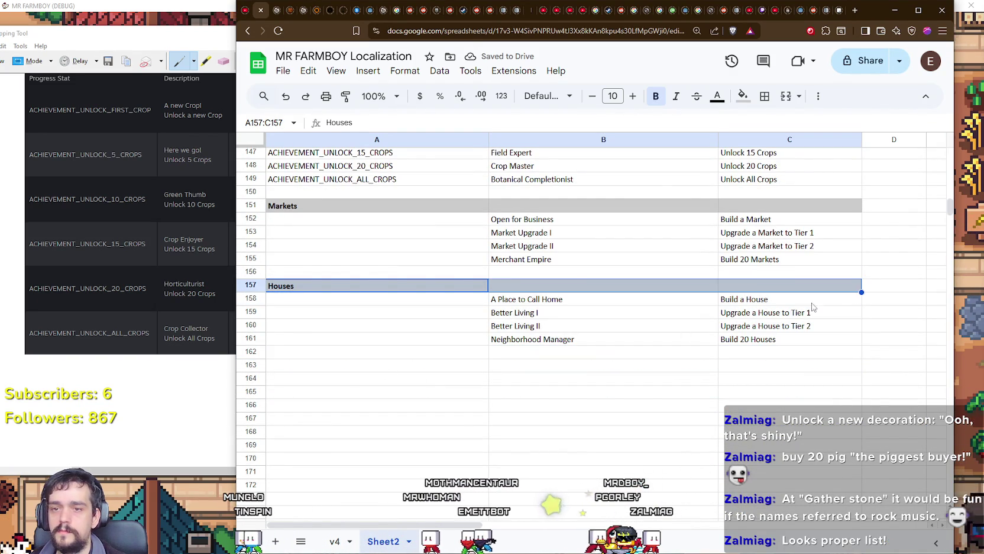
click(367, 367)
Paste the grey header into row 163 and rename it 'Warehouses'.
key(ctrl+v)
key(Return)
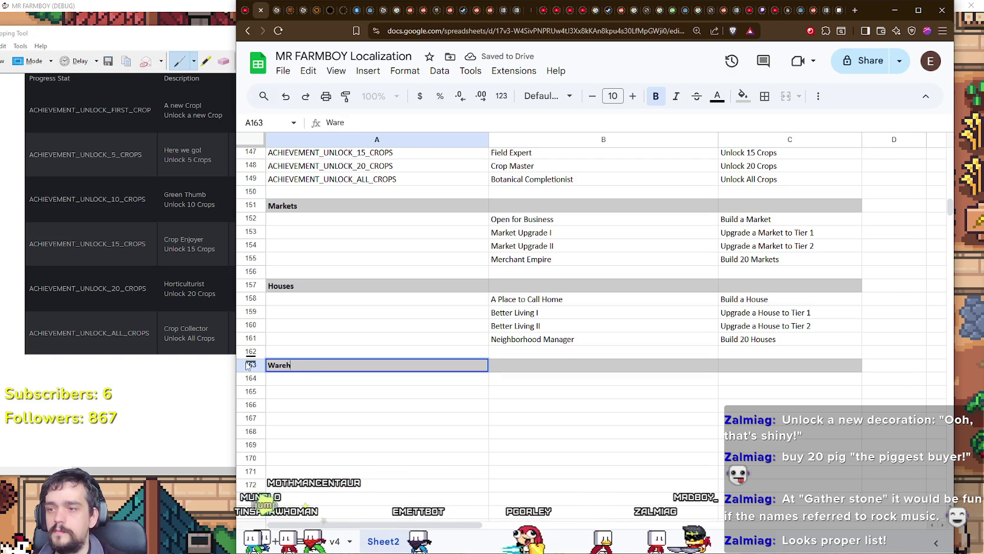
text(ouses)
key(Return)
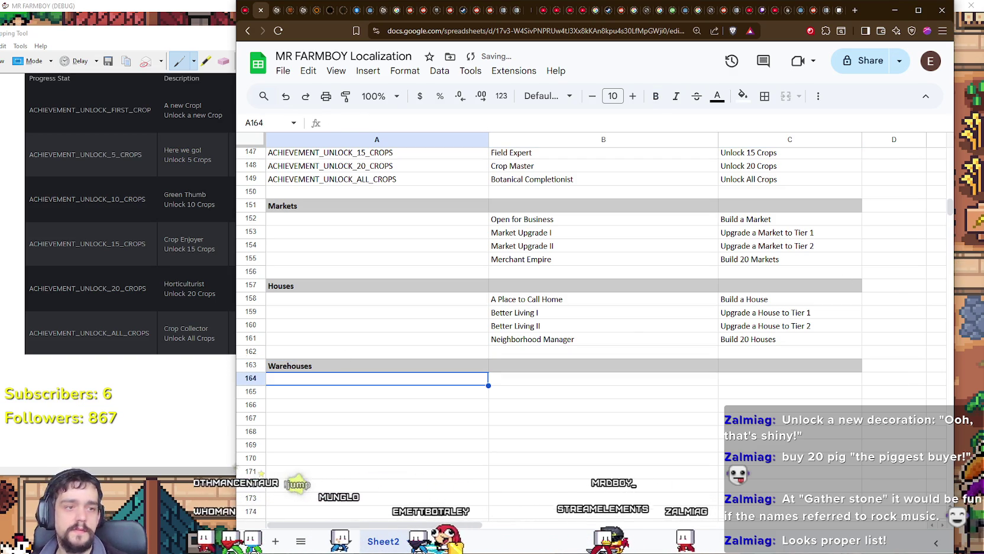
Move the four warehouse achievements from A40:C43 to rows 164–167.
scroll(506, 357, up, 17)
scroll(507, 357, up, 8)
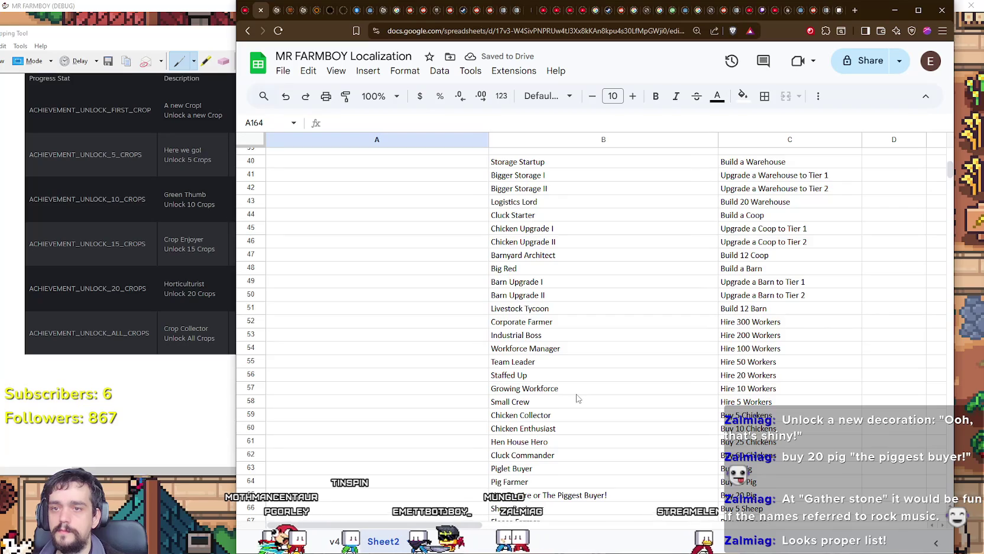
scroll(578, 398, up, 6)
scroll(579, 397, up, 1)
scroll(579, 394, down, 5)
drag(809, 306, 410, 272)
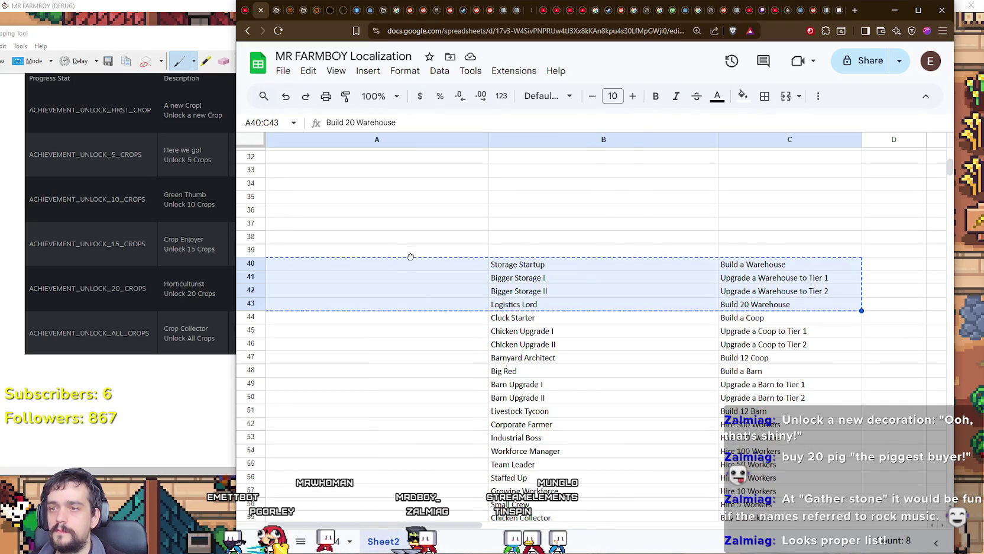
scroll(456, 331, down, 20)
scroll(455, 331, down, 5)
mouse_move(455, 331)
mouse_down()
mouse_move(439, 322)
mouse_move(448, 172)
mouse_move(449, 183)
mouse_up()
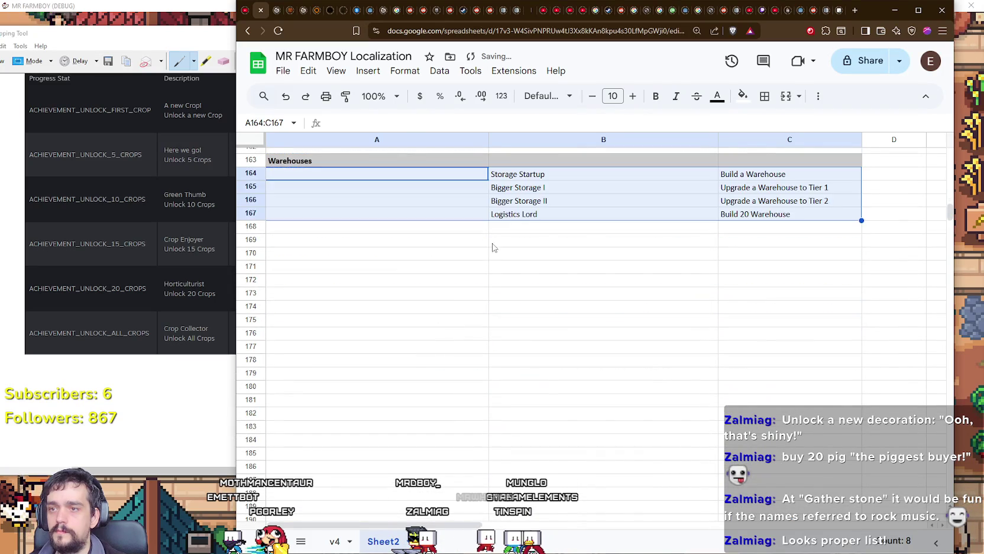
Start a bold grey 'Coops' header in cell A169.
scroll(520, 255, up, 3)
click(384, 394)
key(Return)
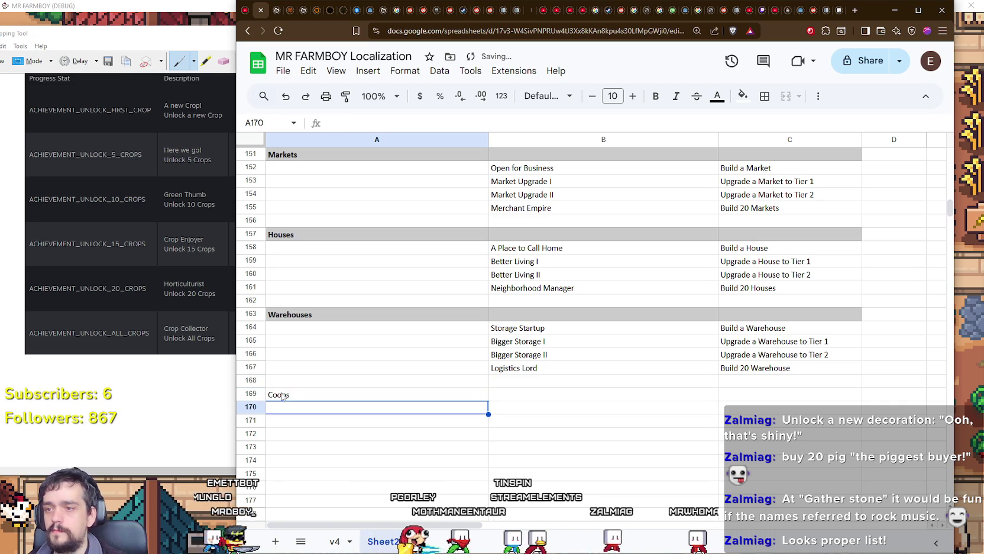
key(ctrl+z)
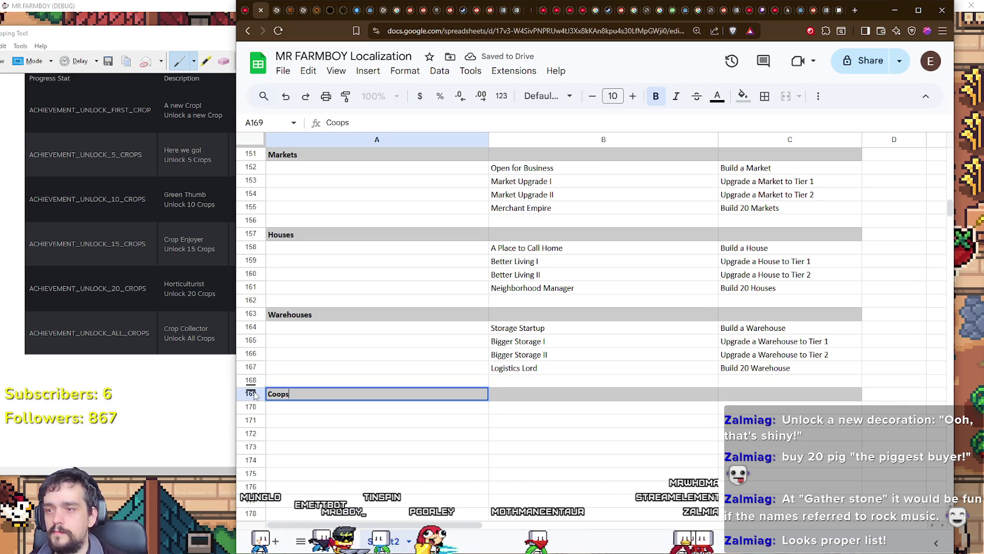
key(Return)
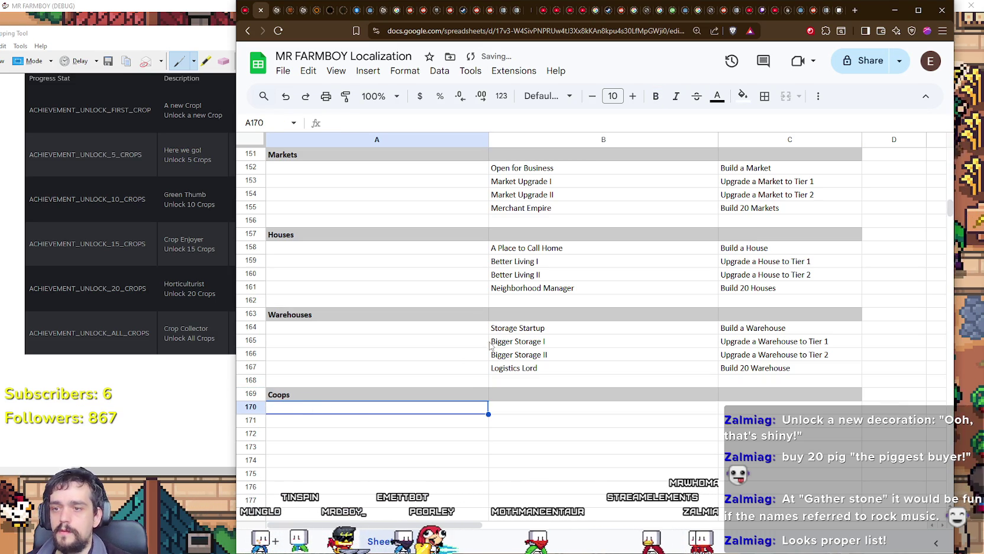
Move the four coop achievements under the Coops header in rows 170–173.
scroll(511, 365, up, 10)
scroll(512, 365, up, 15)
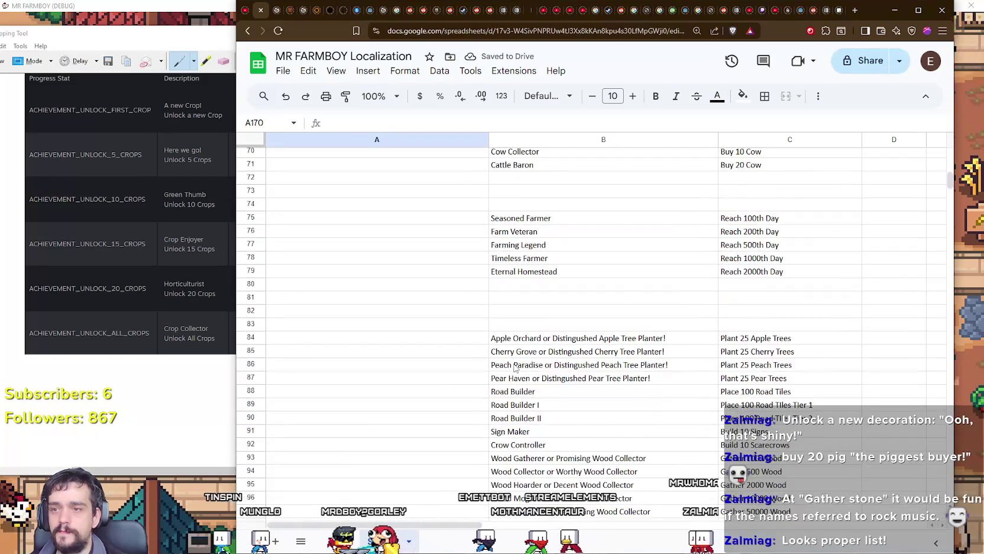
scroll(514, 367, up, 3)
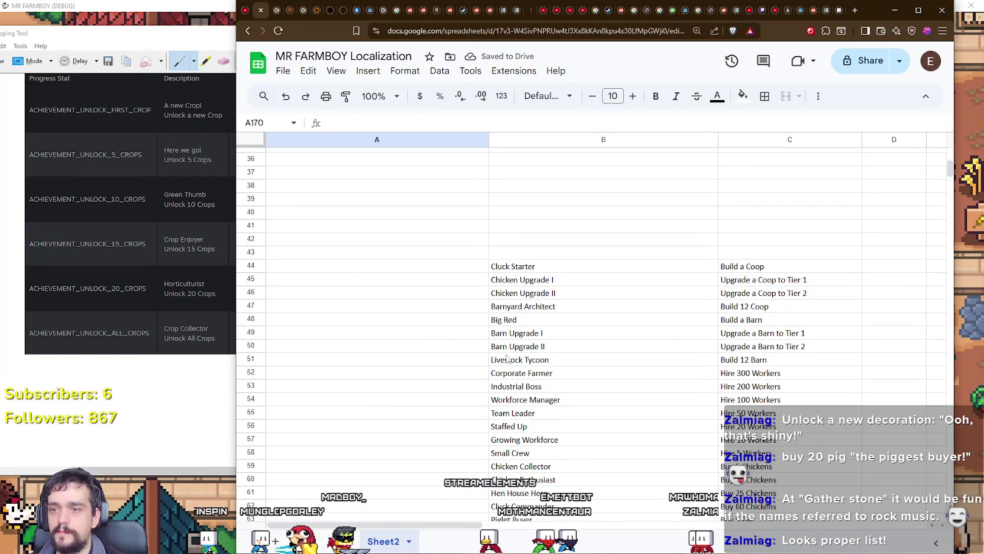
drag(688, 291, 776, 306)
scroll(659, 365, down, 20)
mouse_move(692, 319)
mouse_down()
mouse_move(654, 365)
mouse_move(643, 347)
mouse_move(661, 333)
mouse_up()
Move the four barn achievements, Big Red through Livestock Tycoon, down to rows 176–179.
scroll(644, 347, down, 8)
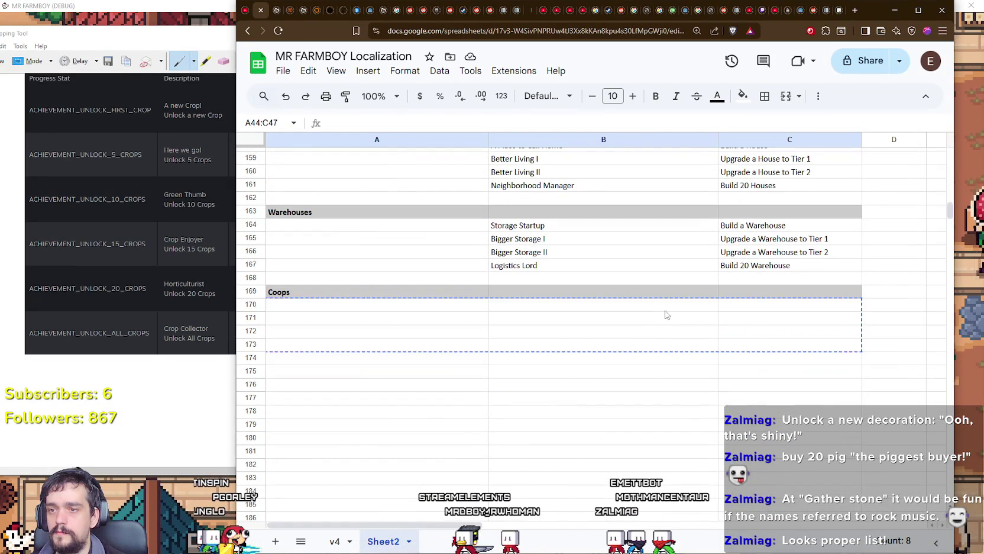
scroll(567, 372, up, 20)
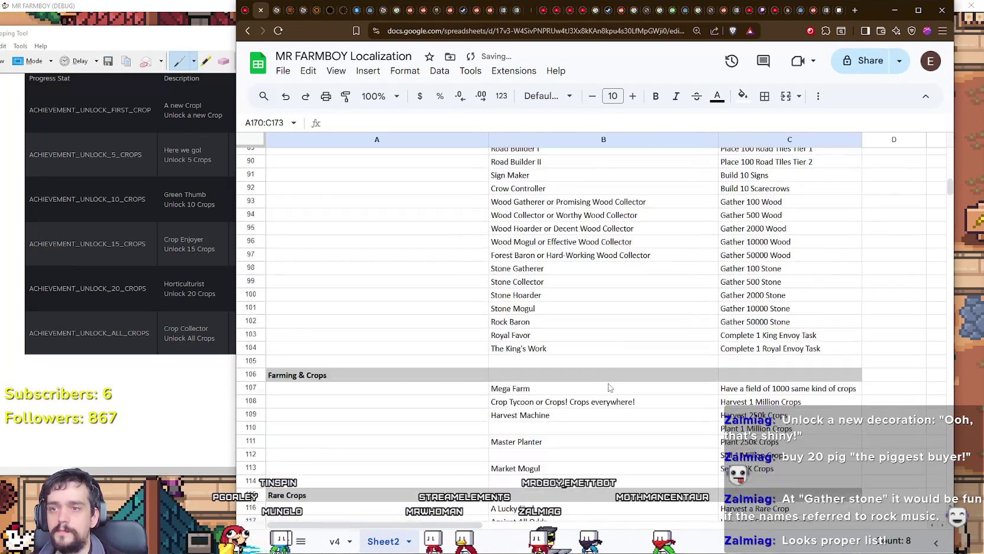
scroll(612, 383, up, 10)
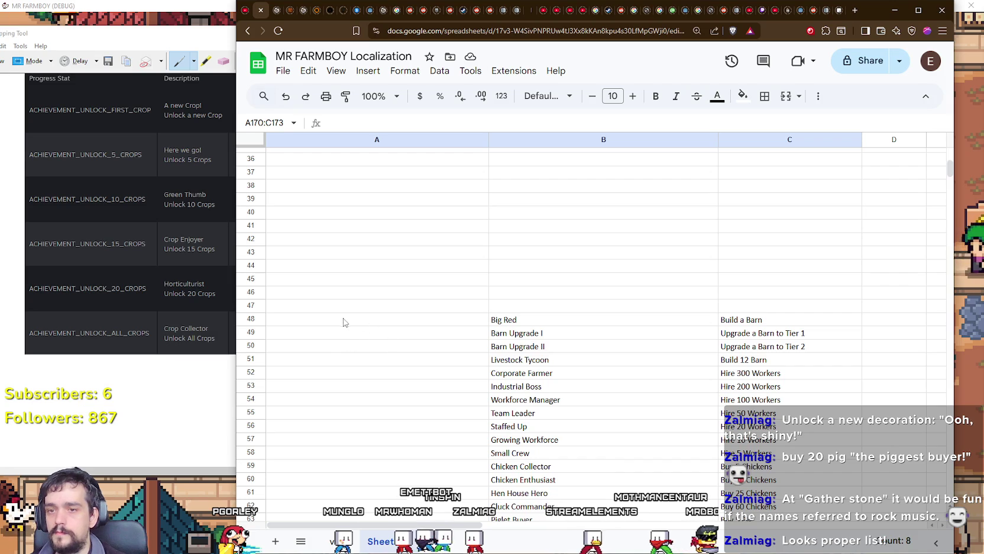
drag(315, 323, 828, 360)
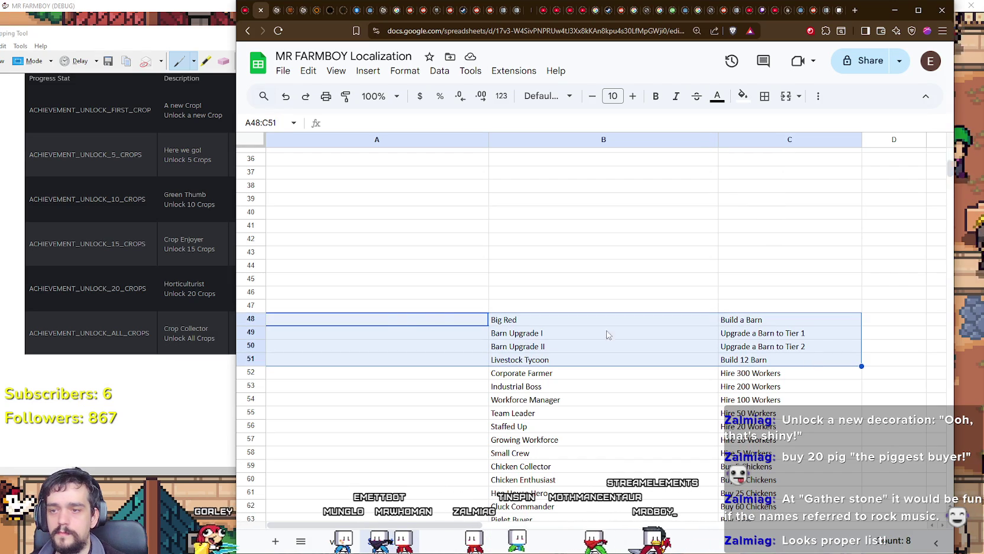
mouse_move(440, 313)
mouse_down()
mouse_move(467, 441)
mouse_move(466, 392)
mouse_up()
scroll(470, 426, down, 15)
scroll(468, 411, down, 10)
Paste a grey header row into row 175 and rename it Barns.
click(402, 373)
key(ctrl+v)
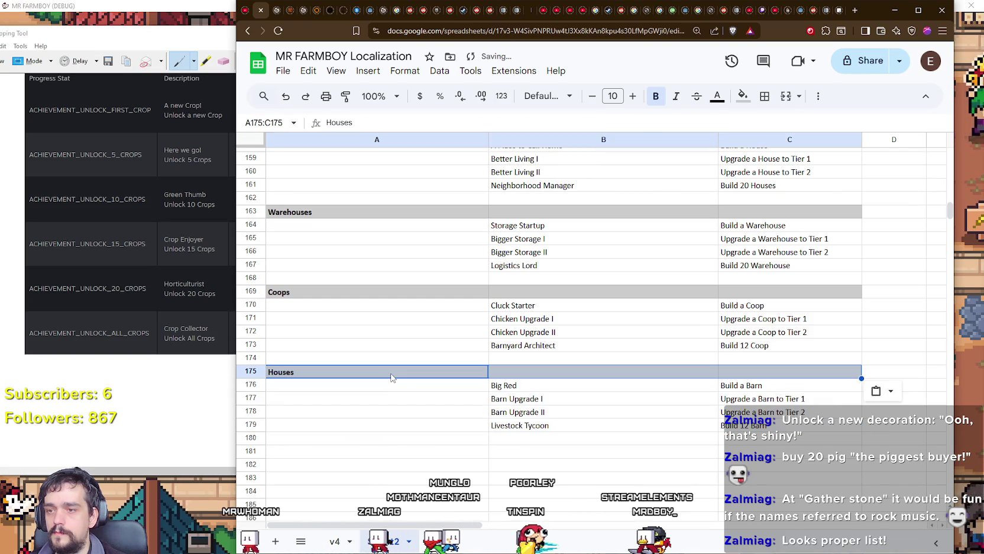
double_click(286, 367)
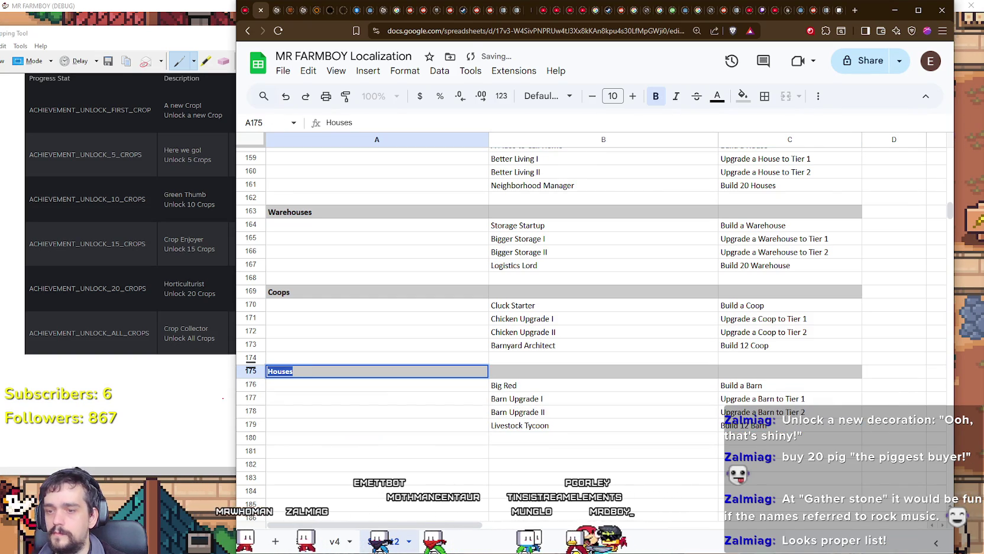
text(Barns)
key(Return)
scroll(373, 349, down, 2)
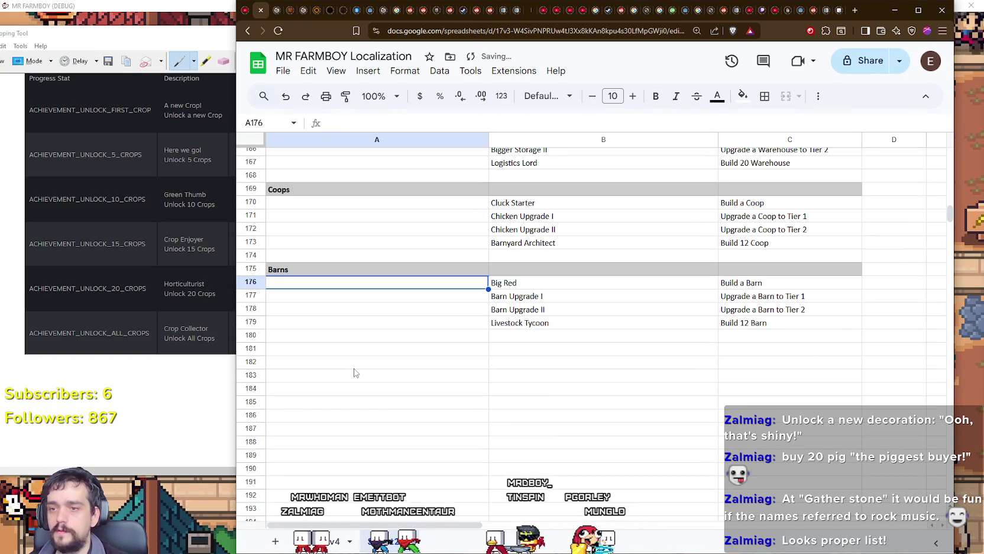
Paste a grey header into row 181 and name it Hiring Workers.
click(372, 349)
key(ctrl+v)
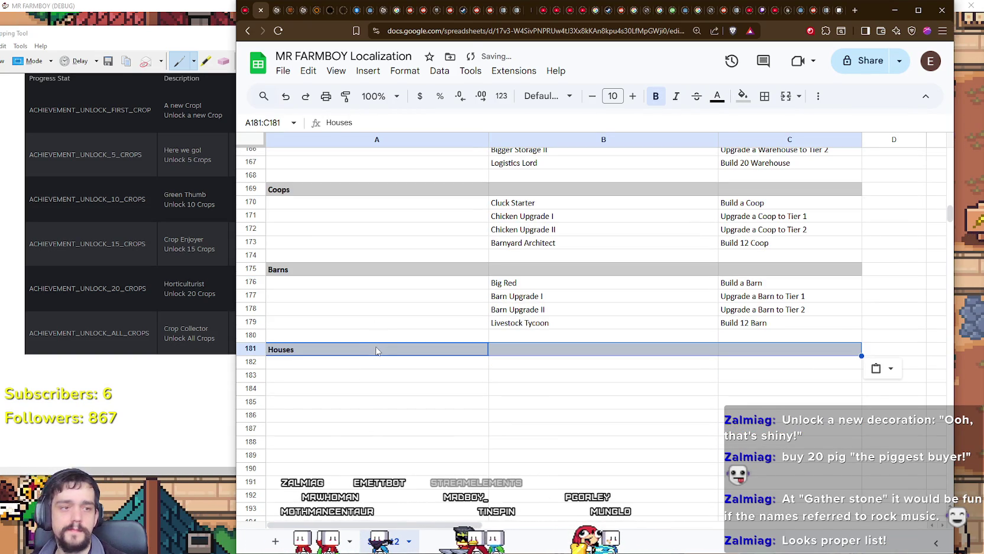
click(376, 349)
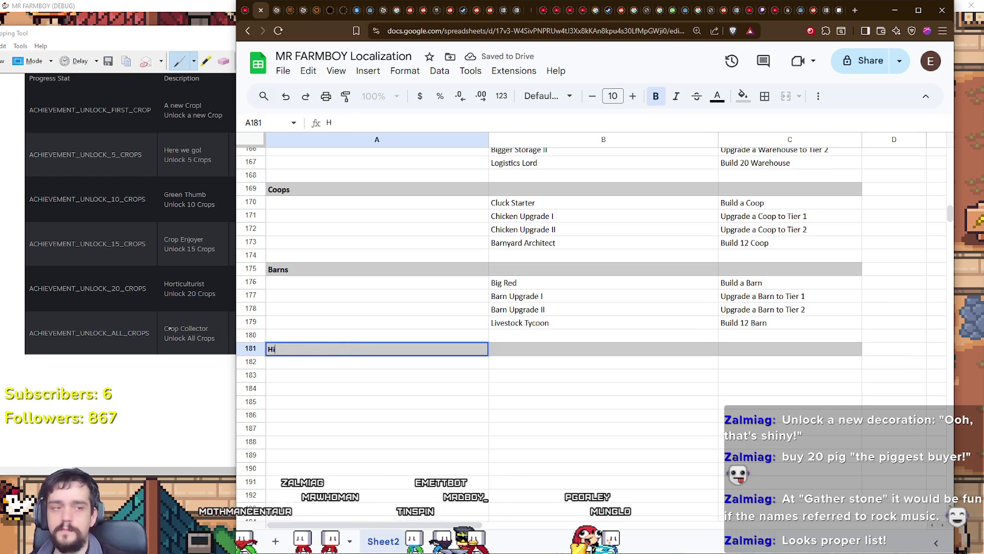
key(Return)
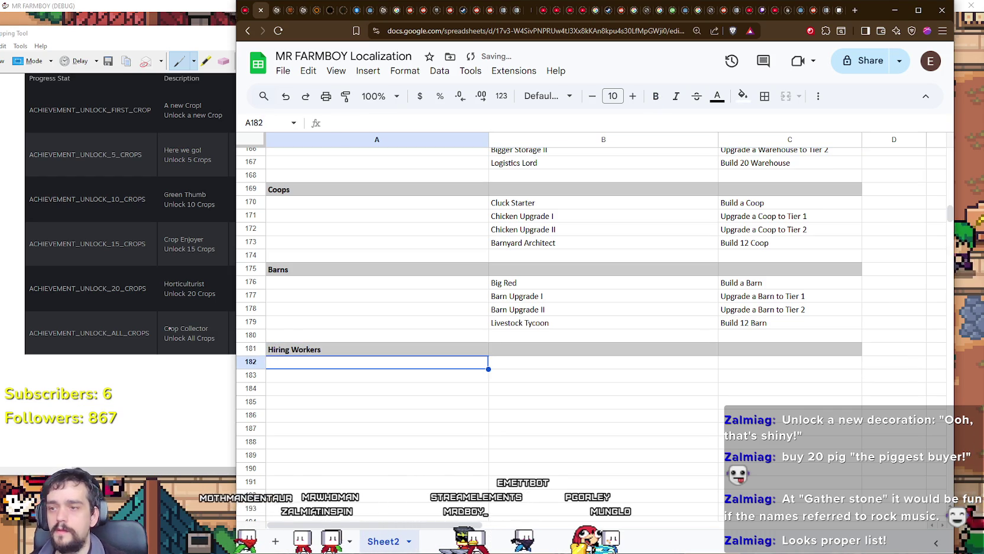
Move the seven worker-hiring achievements from A52:C58 below the Hiring Workers header.
scroll(426, 216, up, 20)
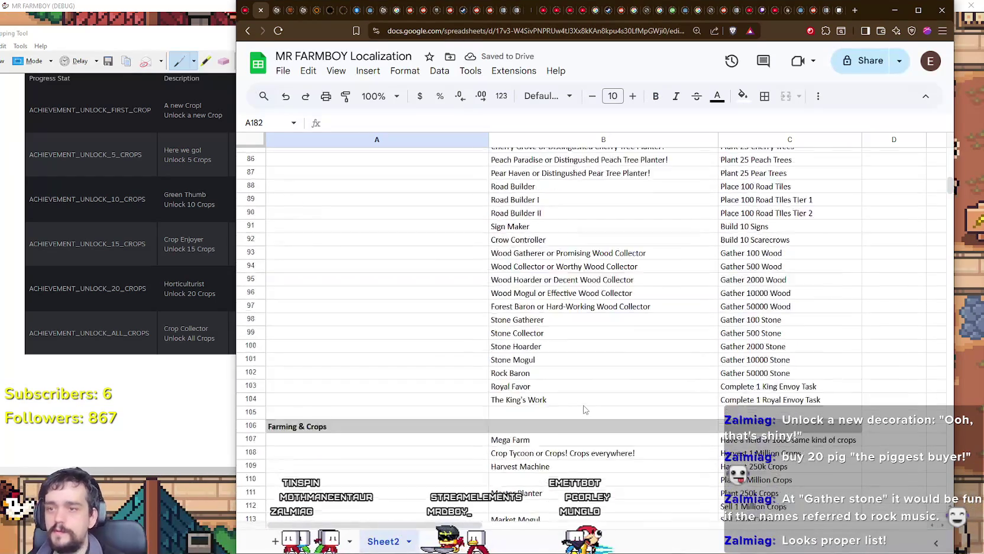
scroll(584, 407, up, 8)
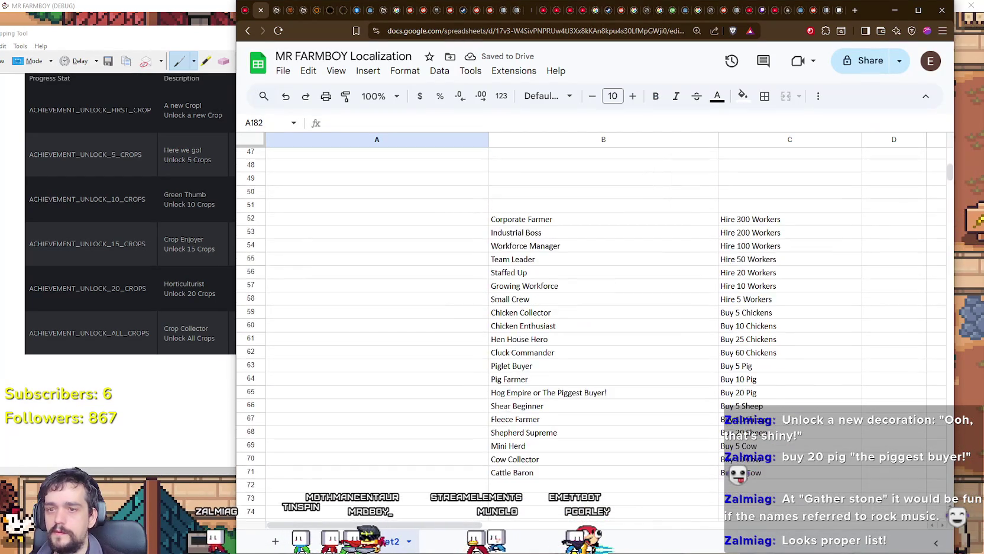
drag(809, 295, 817, 351)
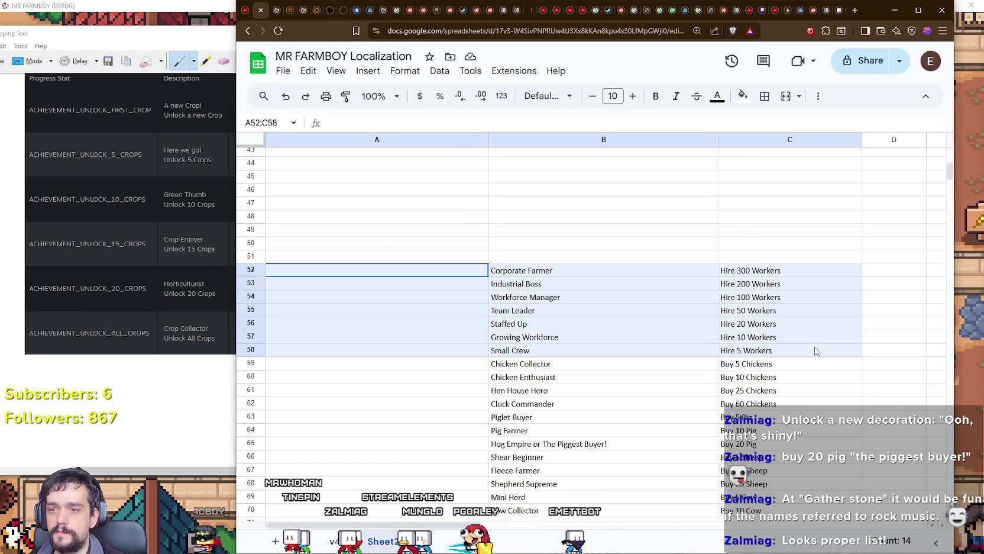
mouse_move(425, 263)
mouse_down()
mouse_move(479, 387)
mouse_move(493, 281)
mouse_move(368, 273)
mouse_move(374, 264)
mouse_up()
click(481, 374)
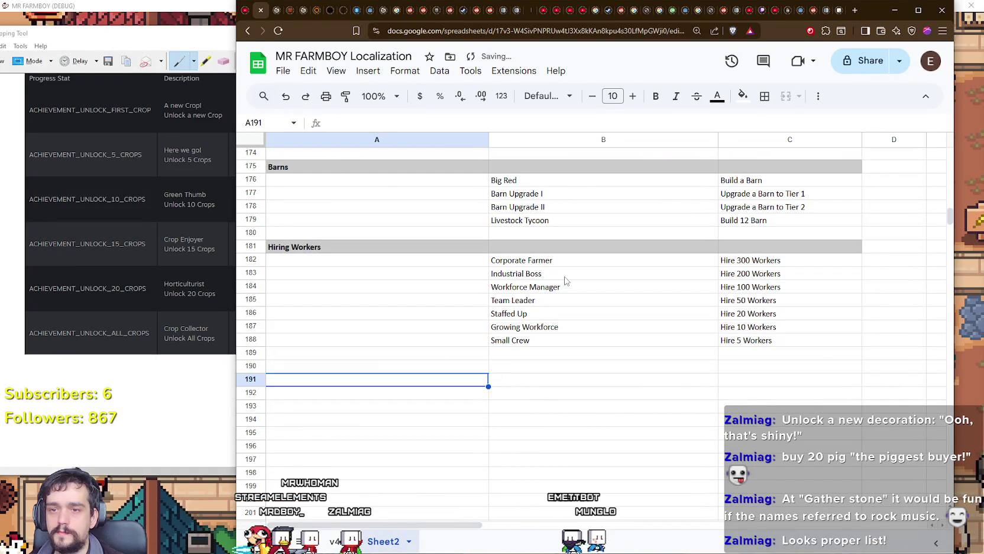
Reorder Growing Workforce, Staffed Up and Team Leader by ascending worker count.
click(515, 326)
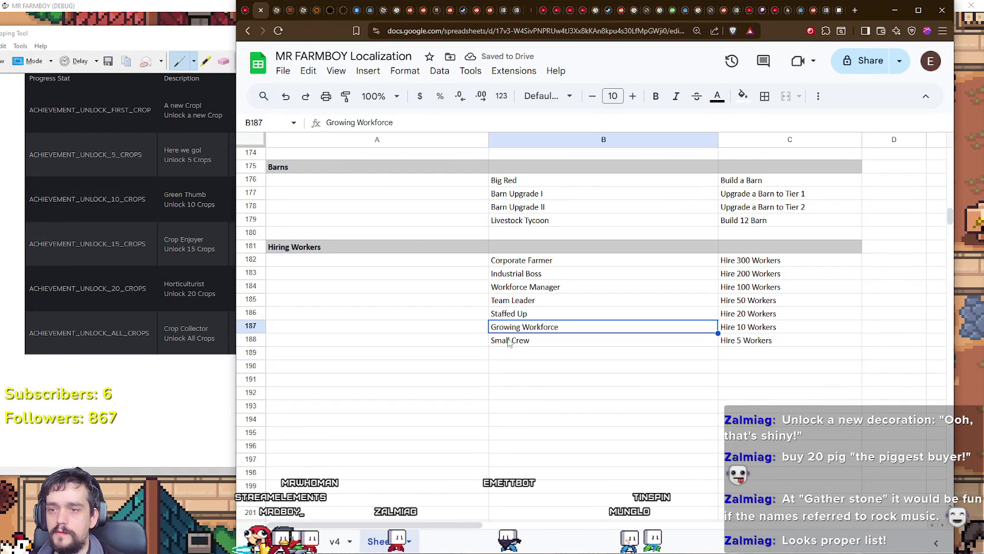
mouse_move(404, 329)
mouse_down()
mouse_move(791, 329)
mouse_move(720, 319)
mouse_move(704, 362)
mouse_up()
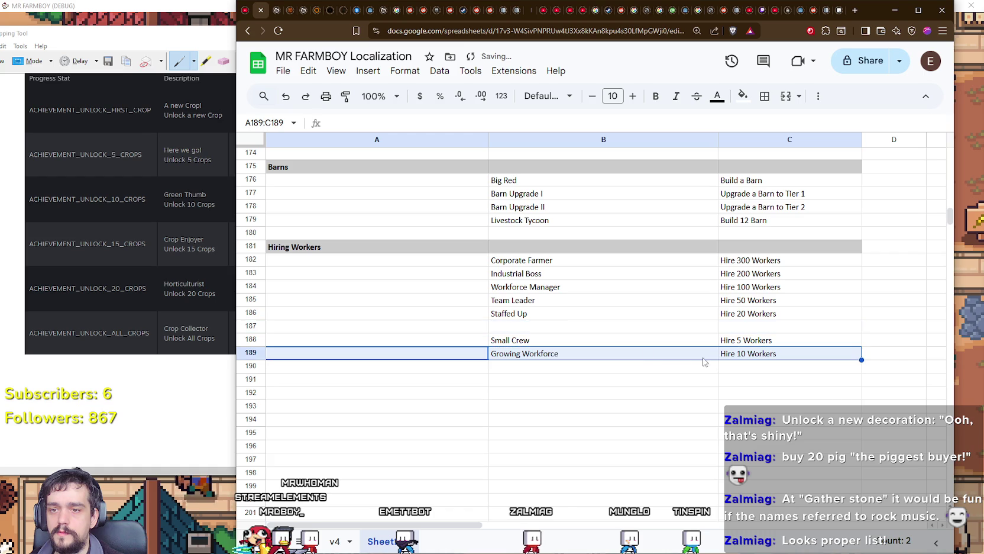
click(562, 316)
mouse_move(424, 311)
mouse_down()
mouse_move(863, 325)
mouse_move(791, 322)
mouse_up()
drag(708, 308, 692, 366)
mouse_move(516, 300)
mouse_down()
mouse_move(727, 300)
mouse_move(688, 336)
mouse_move(693, 377)
mouse_up()
key(ctrl+z)
click(580, 302)
drag(734, 306, 689, 379)
mouse_move(585, 287)
mouse_down()
mouse_move(729, 286)
mouse_move(728, 397)
mouse_up()
Place Workforce Manager, Industrial Boss and Corporate Farmer last, then settle the sorted block under the header.
drag(609, 274, 775, 283)
drag(563, 266, 556, 403)
drag(556, 260, 764, 267)
drag(650, 266, 647, 419)
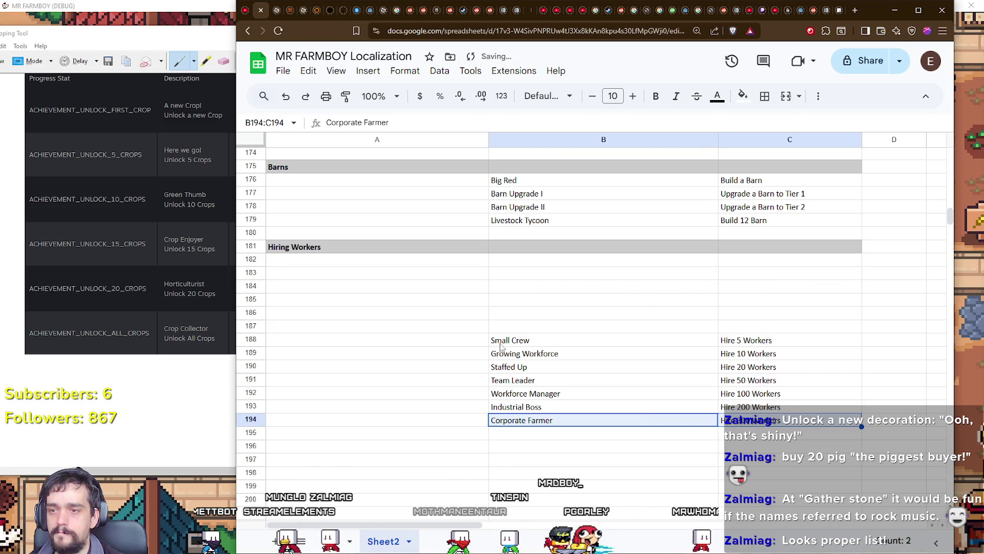
drag(589, 340, 769, 420)
drag(589, 334, 596, 260)
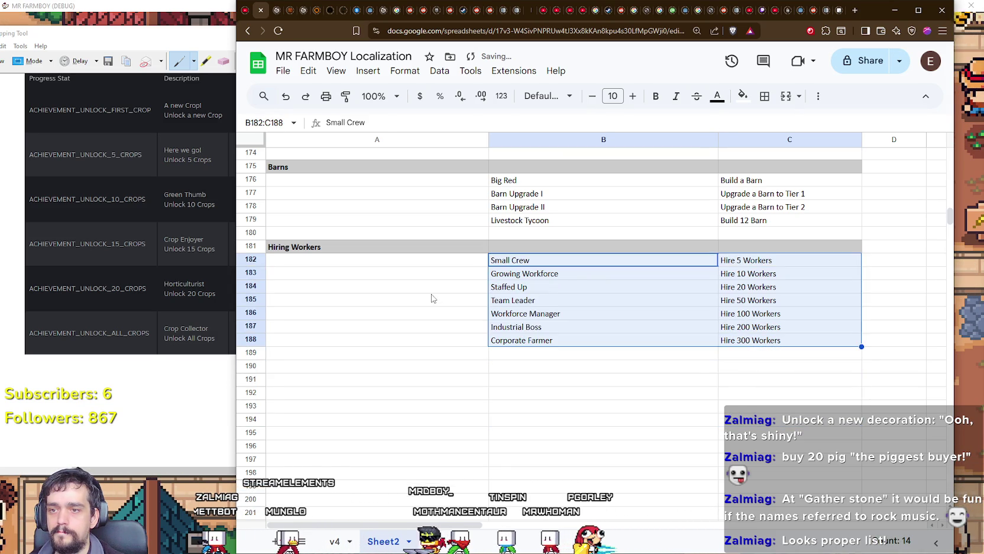
click(435, 305)
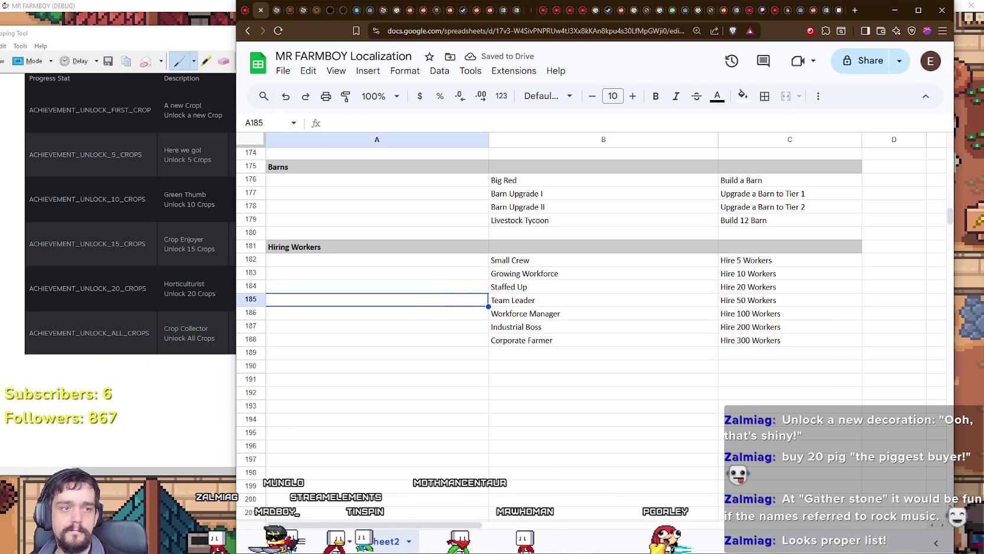
Paste a grey header into row 190 and name it Buying Animals.
click(346, 357)
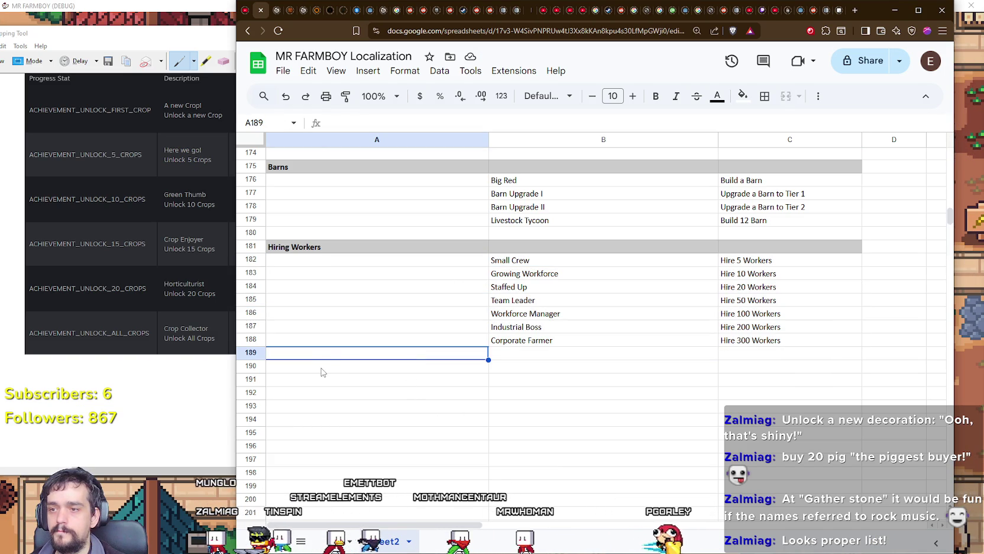
click(321, 371)
text(Houses)
click(322, 373)
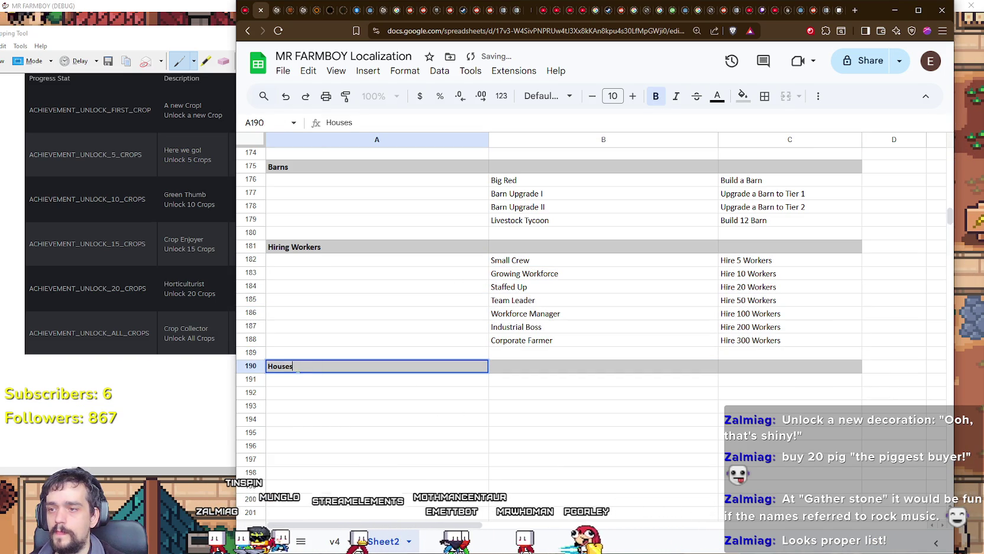
text(Buy)
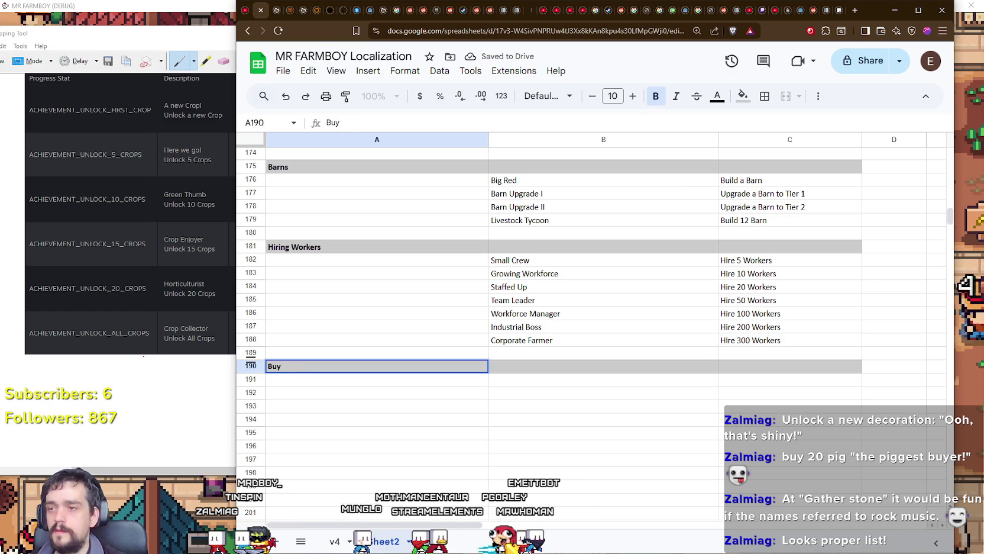
text(ing Animals)
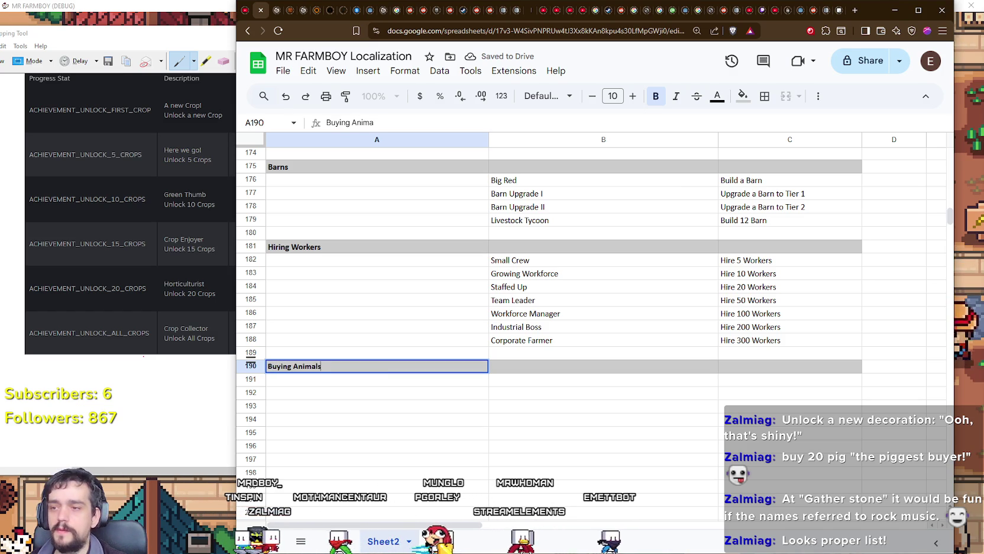
key(Return)
double_click(372, 385)
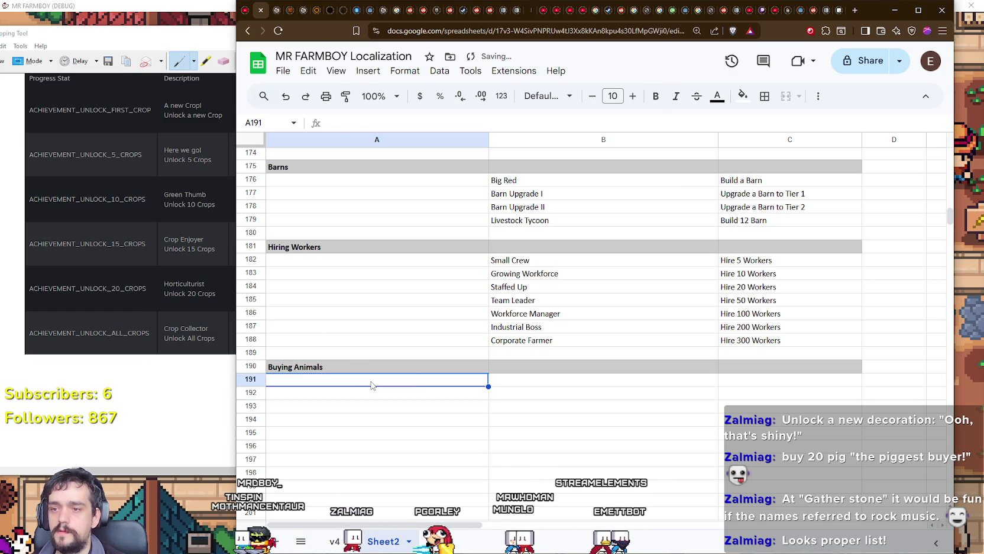
Move the thirteen animal-purchase achievements, Chicken Collector through Cattle Baron, into rows 191–203.
scroll(472, 405, up, 20)
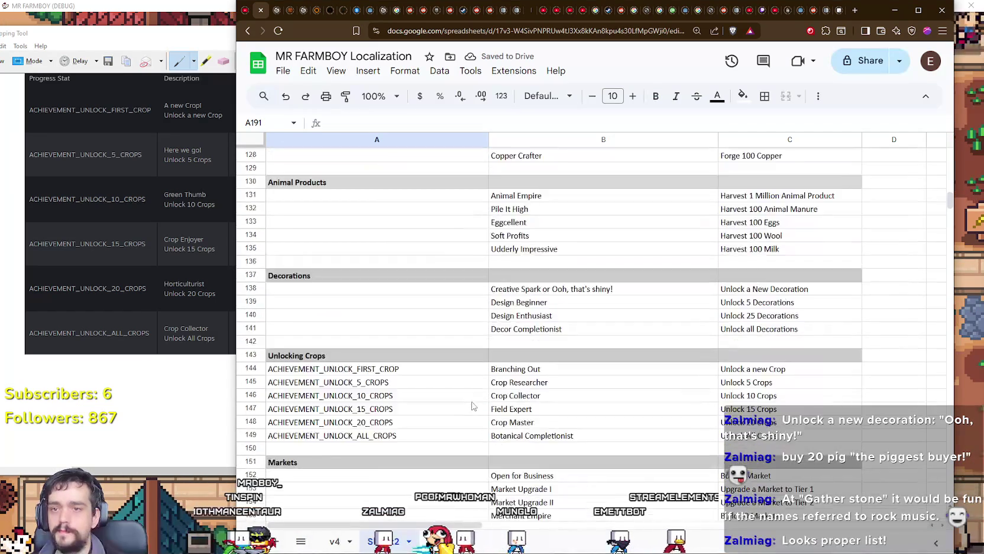
scroll(472, 406, down, 1)
scroll(471, 404, up, 15)
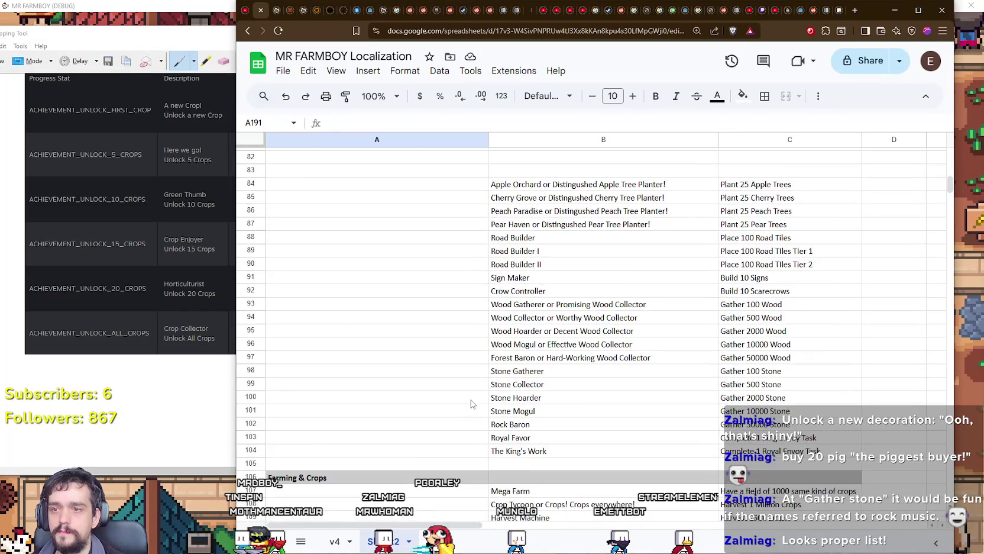
scroll(471, 403, up, 5)
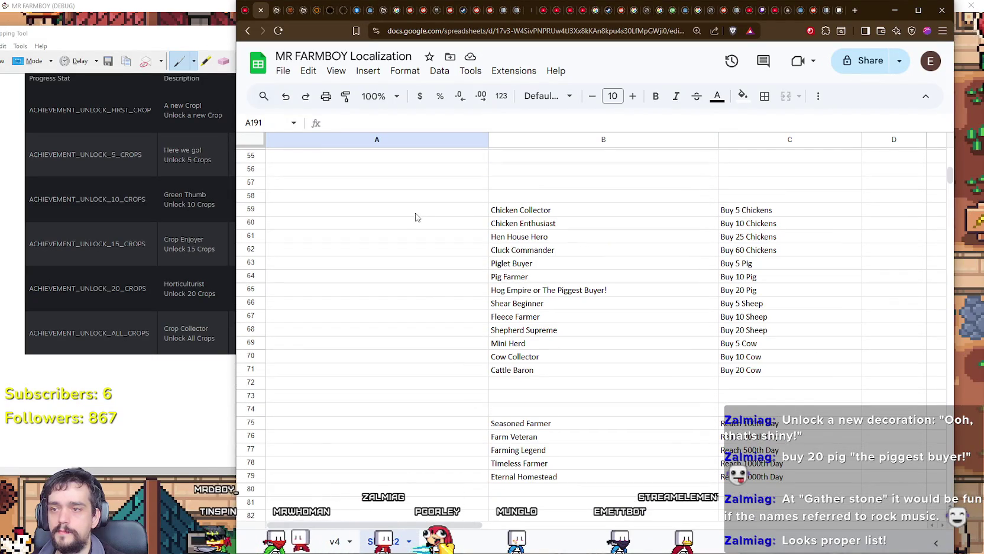
drag(488, 214, 819, 376)
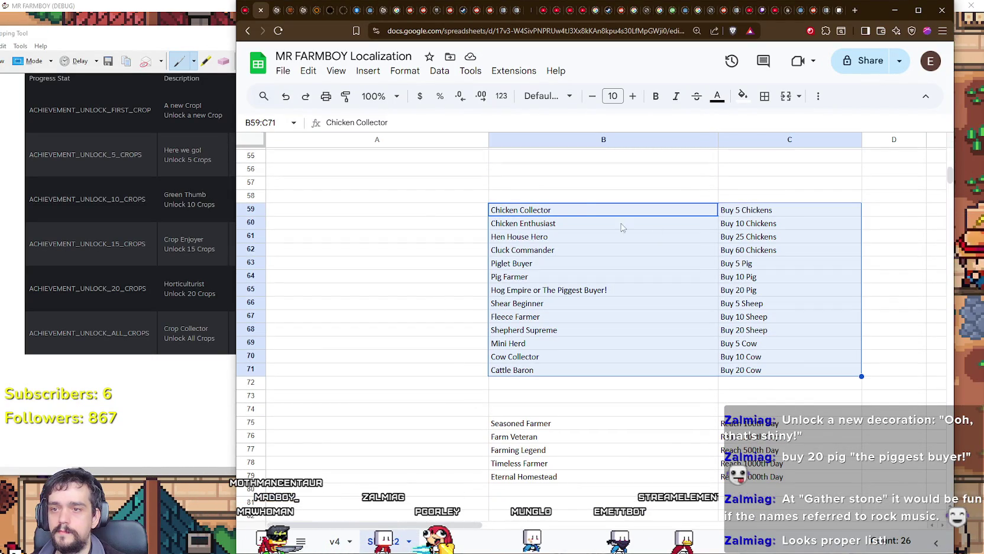
scroll(607, 390, down, 20)
drag(603, 401, 610, 388)
scroll(610, 388, down, 5)
drag(600, 330, 600, 330)
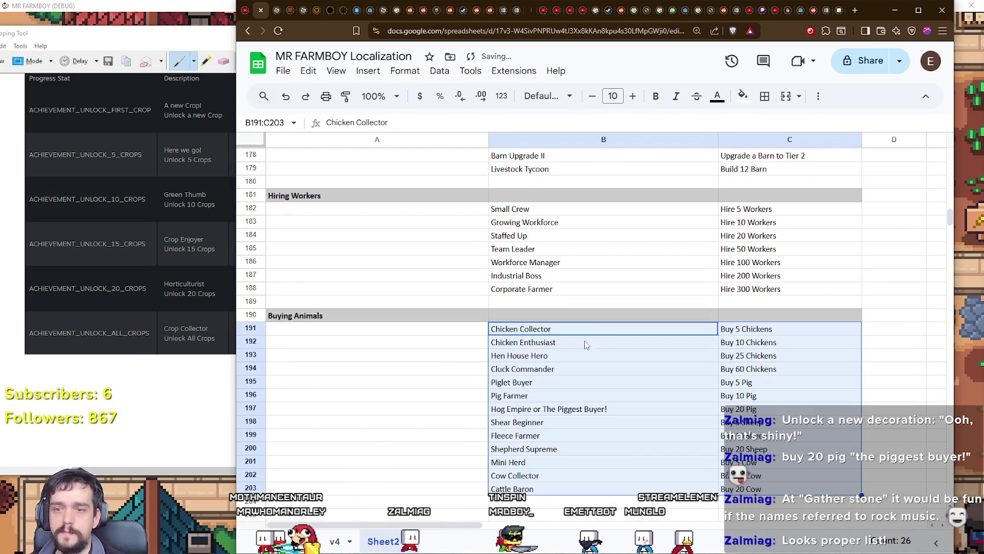
click(439, 382)
Paste another grey header row into row 205.
scroll(426, 402, down, 3)
click(411, 414)
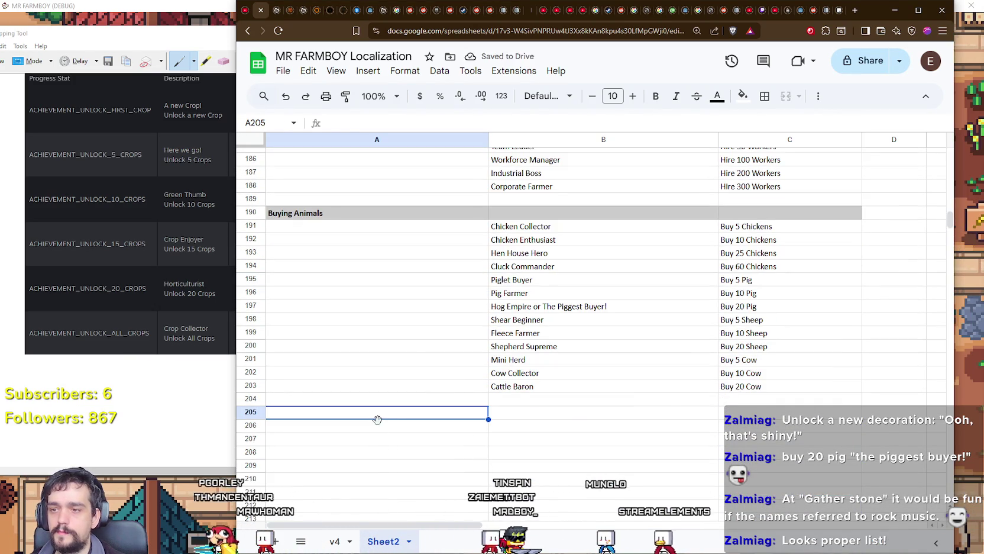
text(Houses)
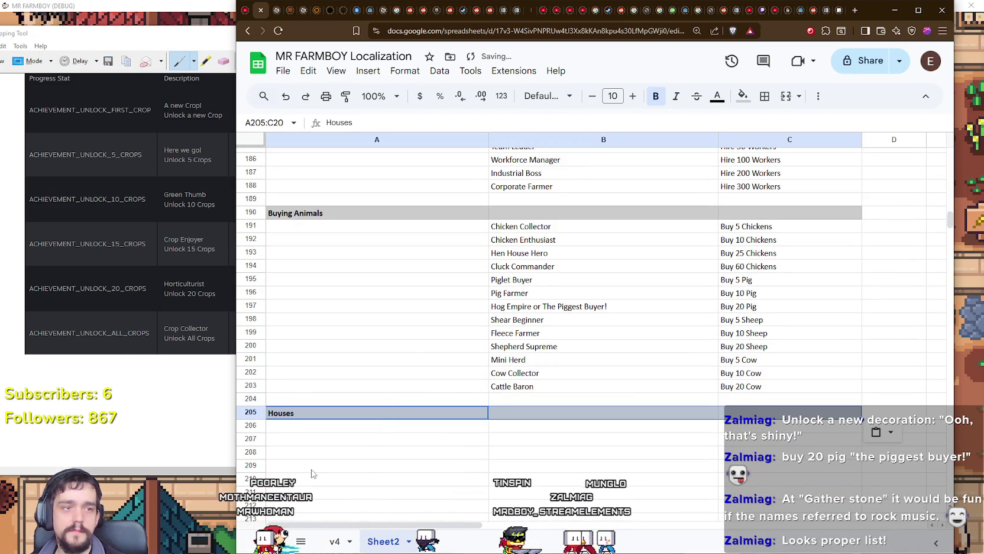
Rename the row 205 header to Days Survived.
click(294, 416)
drag(305, 409, 251, 407)
key(ctrl+c)
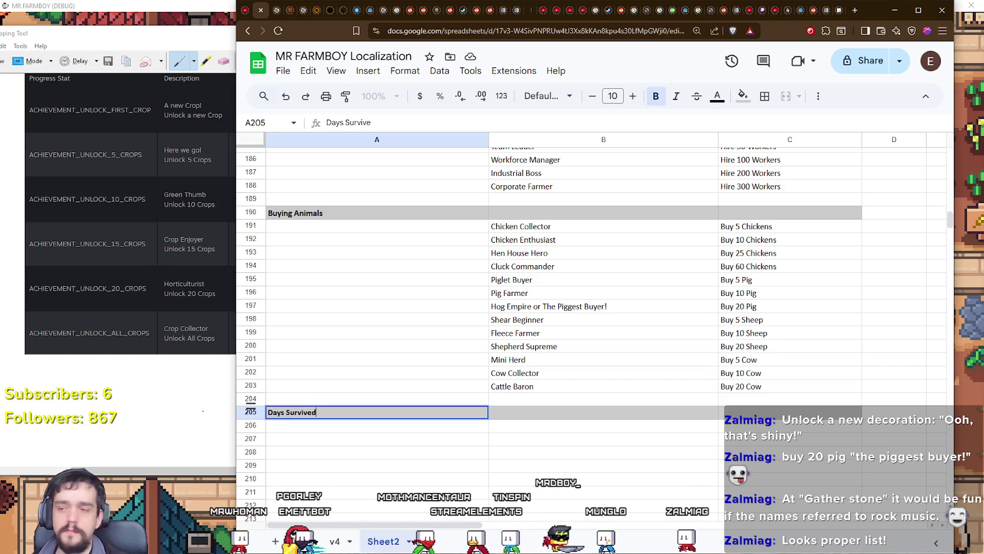
key(Return)
Move the five achievements Seasoned Farmer through Eternal Homestead into rows 206–210.
scroll(447, 373, up, 20)
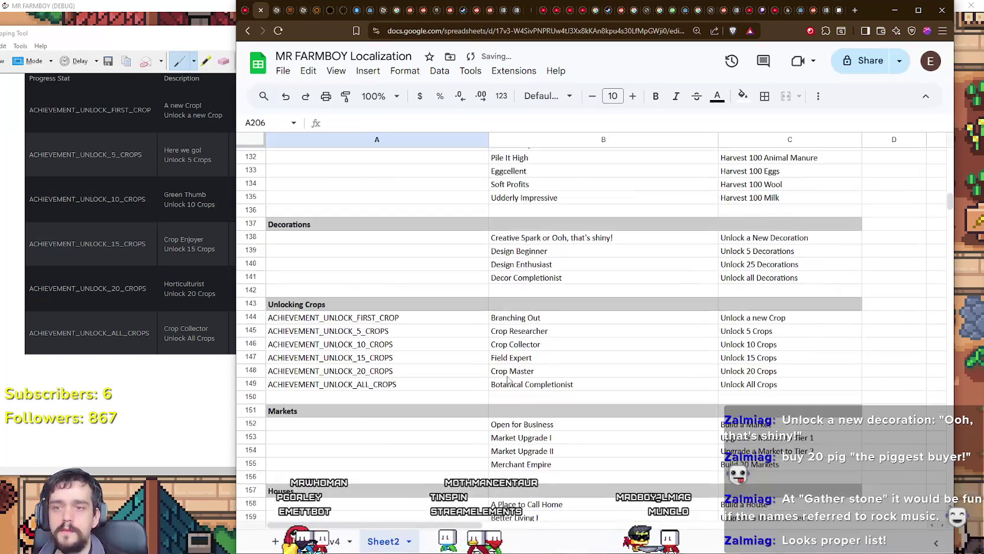
scroll(579, 414, up, 5)
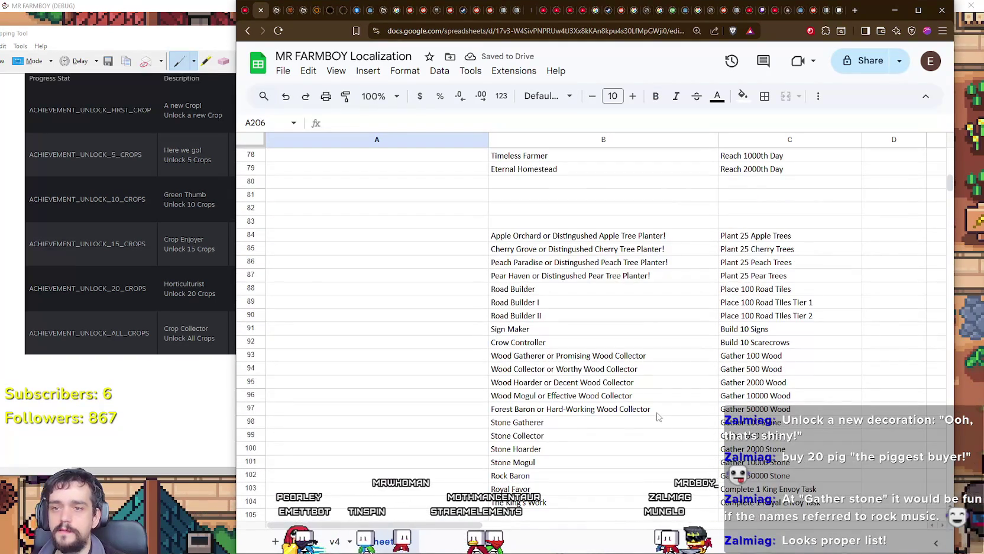
scroll(617, 372, up, 3)
mouse_move(496, 219)
mouse_down()
mouse_move(650, 238)
mouse_move(783, 282)
mouse_up()
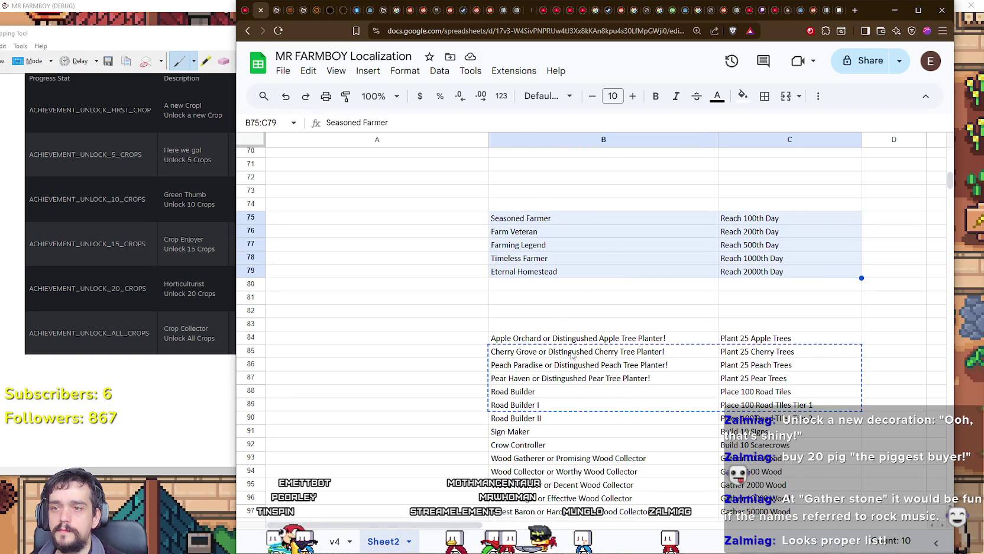
scroll(572, 355, down, 20)
drag(573, 355, 584, 279)
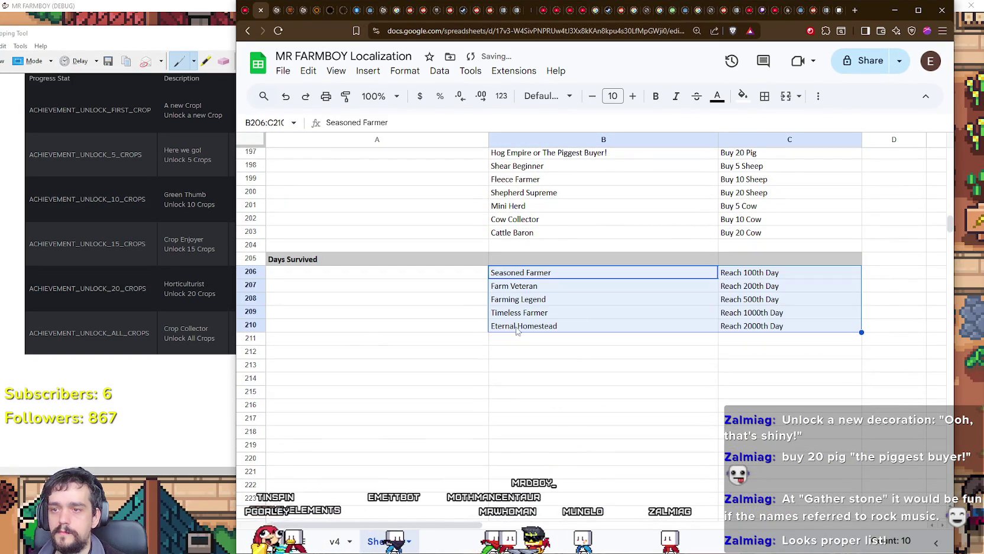
click(373, 342)
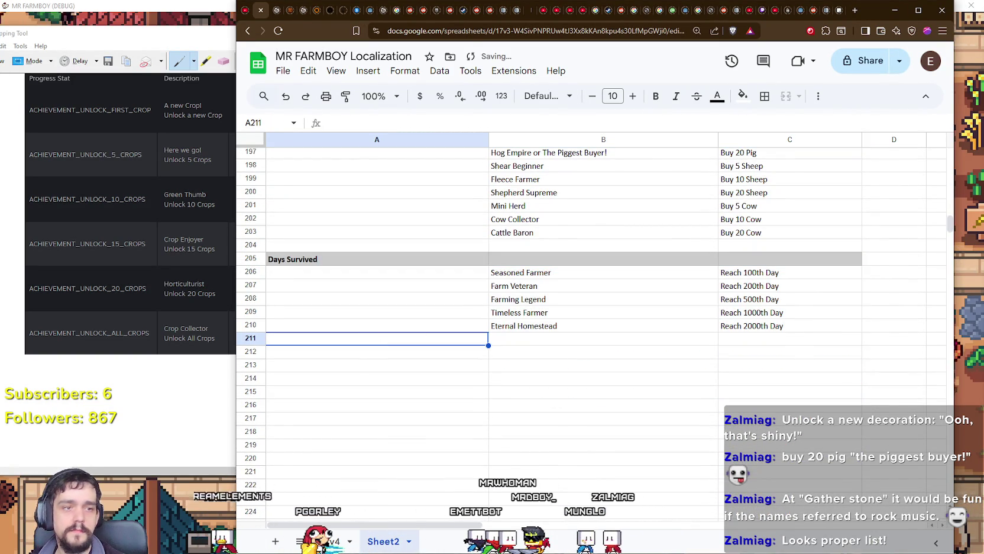
Add a gray bold Unlock Decorations header in row 212.
click(365, 354)
key(ctrl+v)
text(Houses)
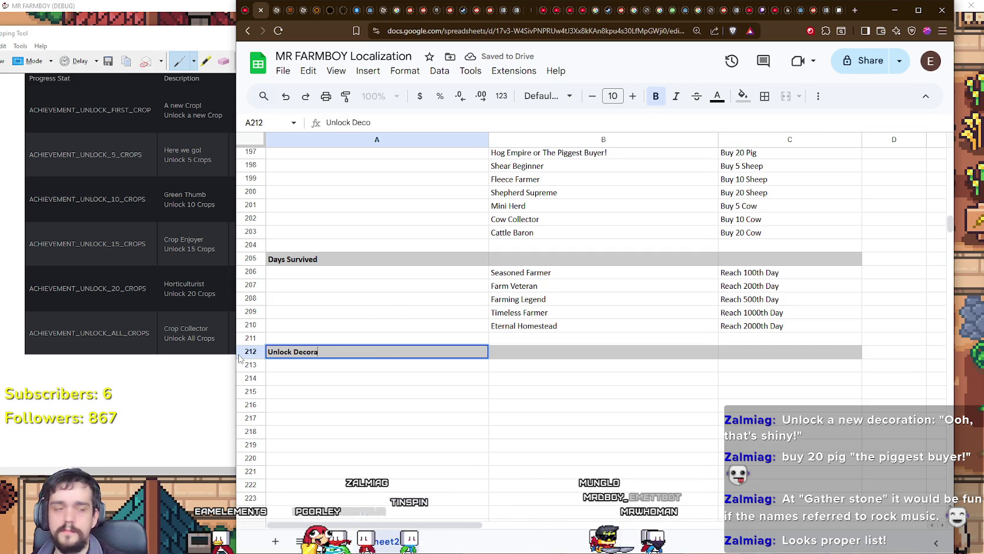
text(ns)
key(Return)
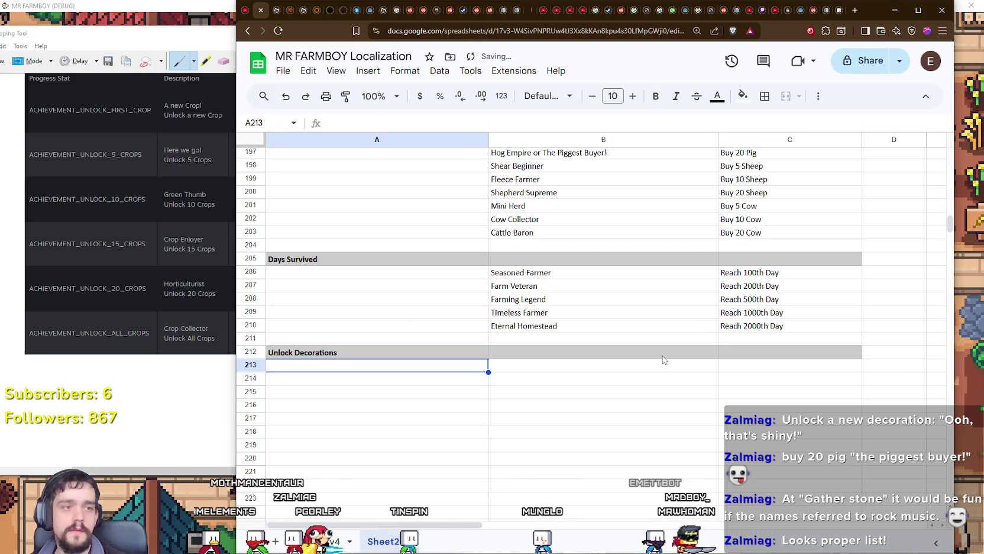
click(597, 367)
Move the five decoration achievements, Personal Touch through Style Icon, into rows 213–218.
scroll(621, 375, up, 15)
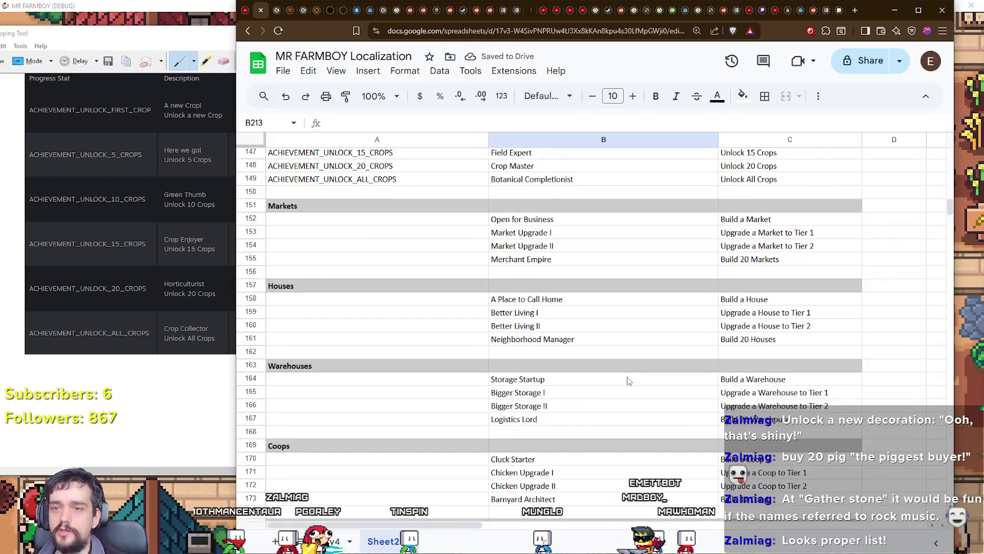
scroll(627, 380, up, 10)
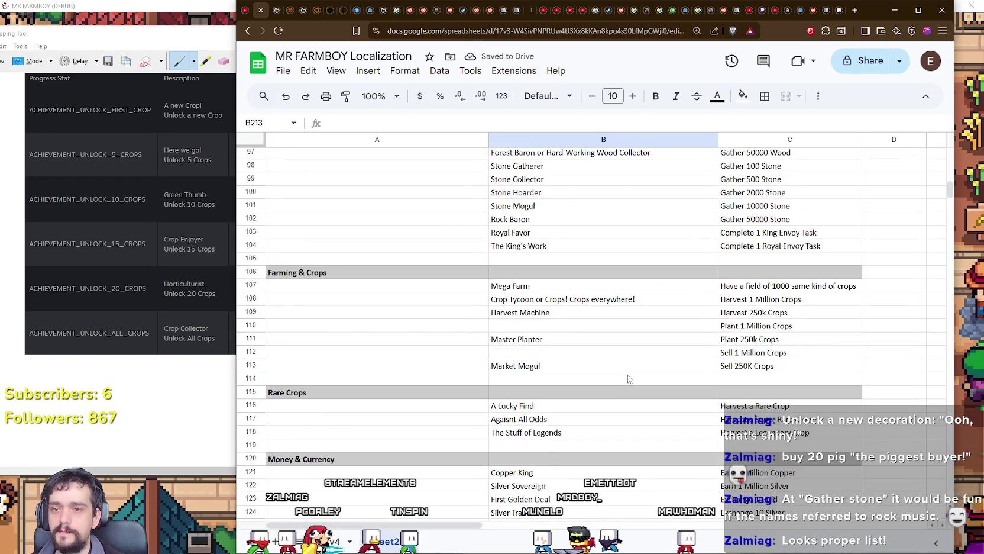
scroll(629, 379, up, 5)
scroll(629, 375, down, 3)
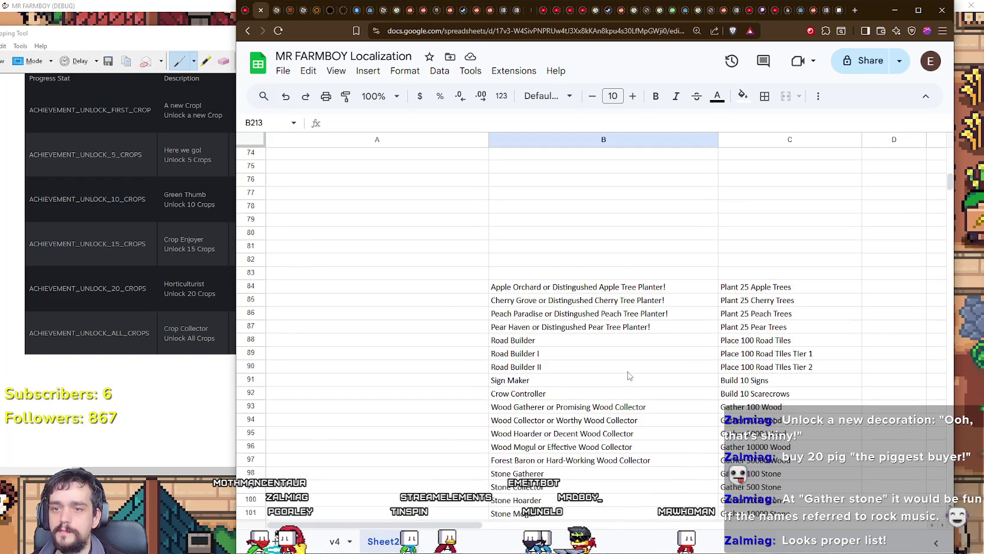
scroll(630, 373, up, 13)
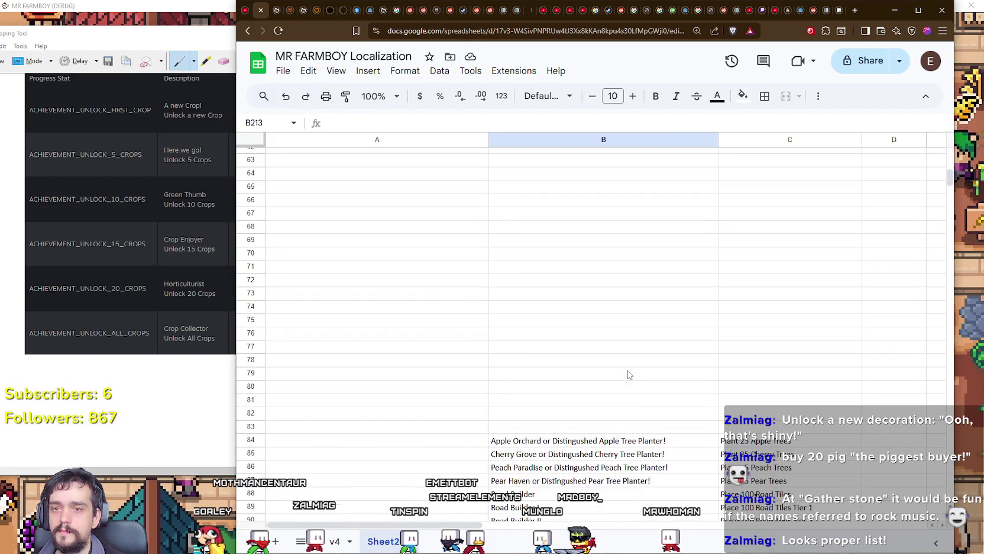
scroll(549, 355, up, 2)
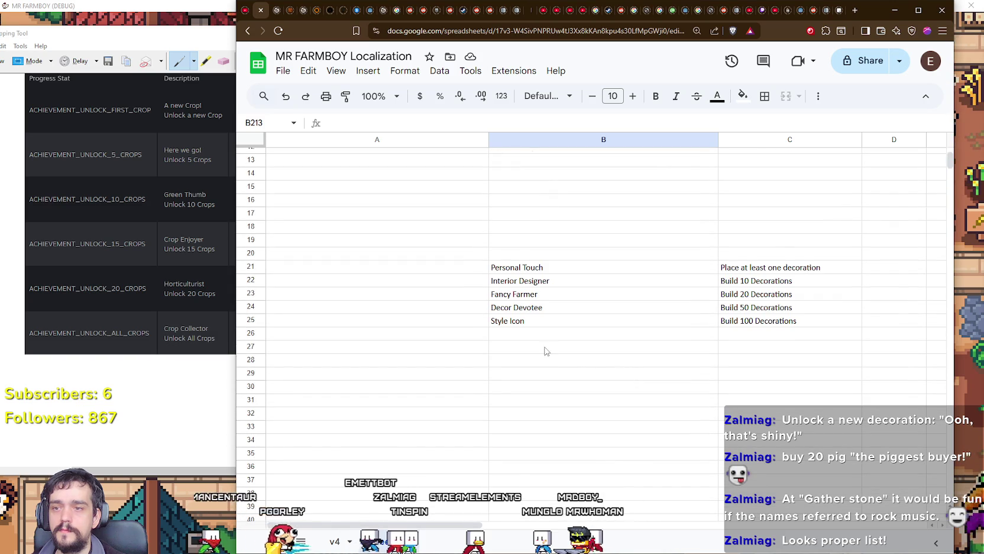
mouse_move(503, 270)
mouse_down()
mouse_move(769, 322)
mouse_move(757, 333)
mouse_up()
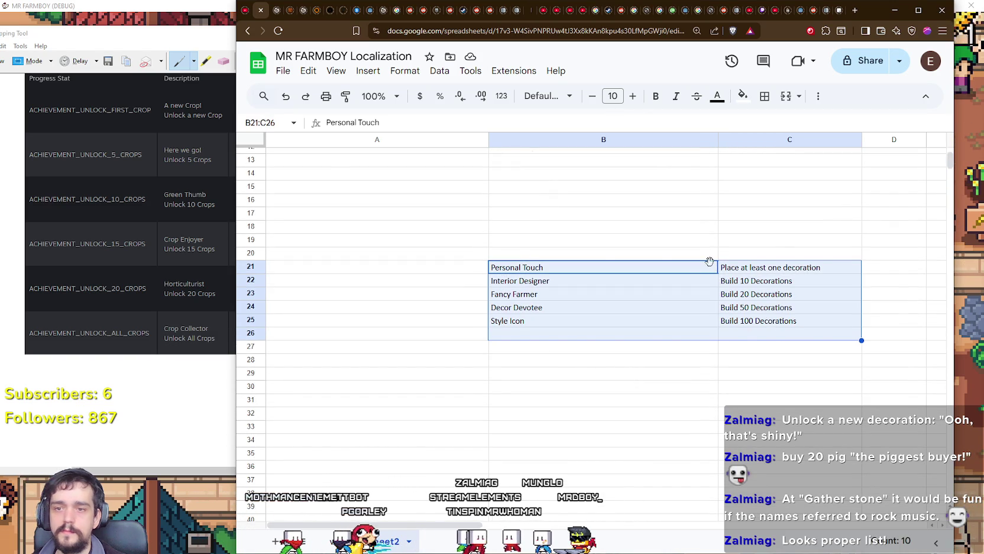
mouse_move(709, 266)
mouse_down()
mouse_move(685, 390)
mouse_move(698, 384)
mouse_move(652, 377)
mouse_move(643, 359)
mouse_up()
scroll(688, 389, down, 15)
scroll(689, 383, down, 20)
scroll(698, 384, down, 20)
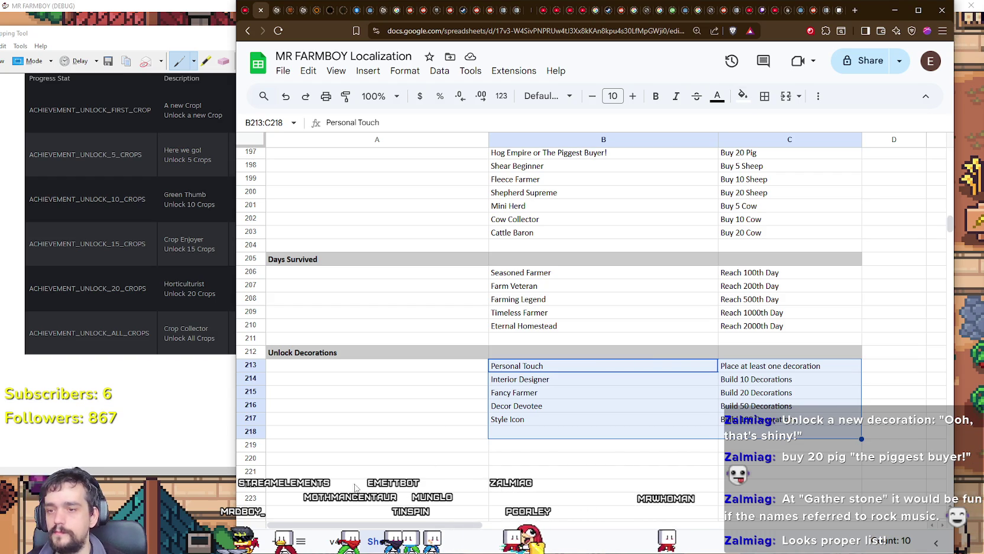
Paste a gray bold header titled Houses into row 219.
click(352, 449)
key(ctrl+v)
text(Houses)
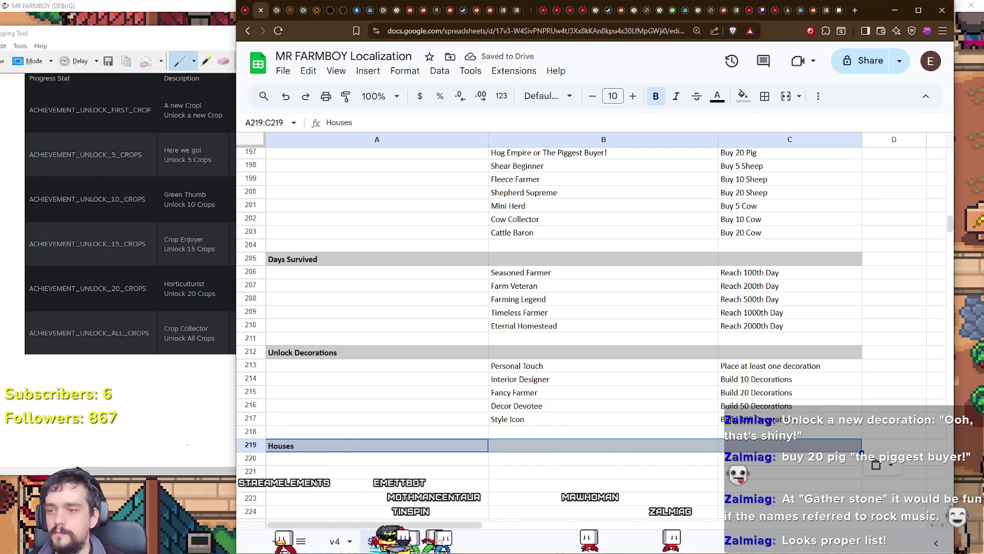
Rename the row 219 header to Fruit Trees.
double_click(304, 449)
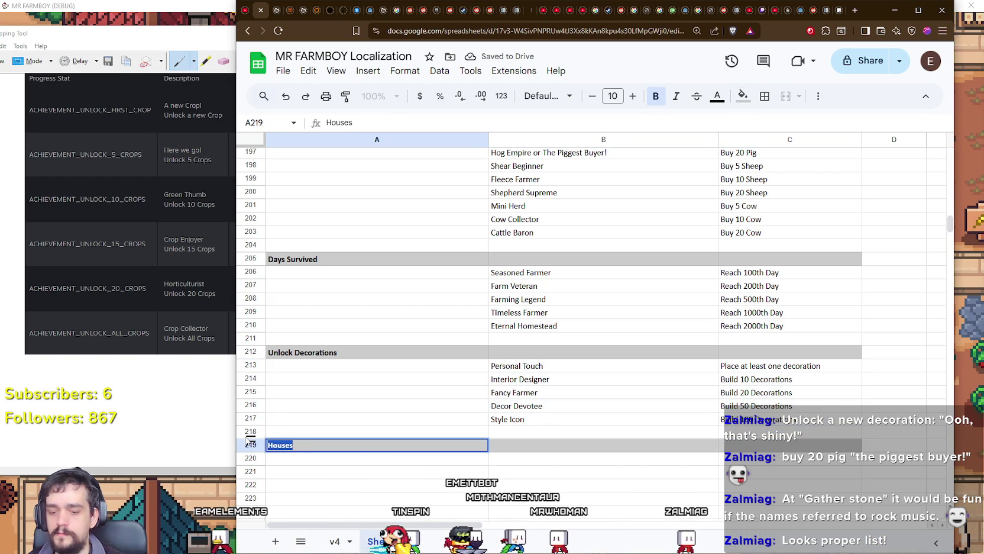
text(Fruit Tres)
key(Return)
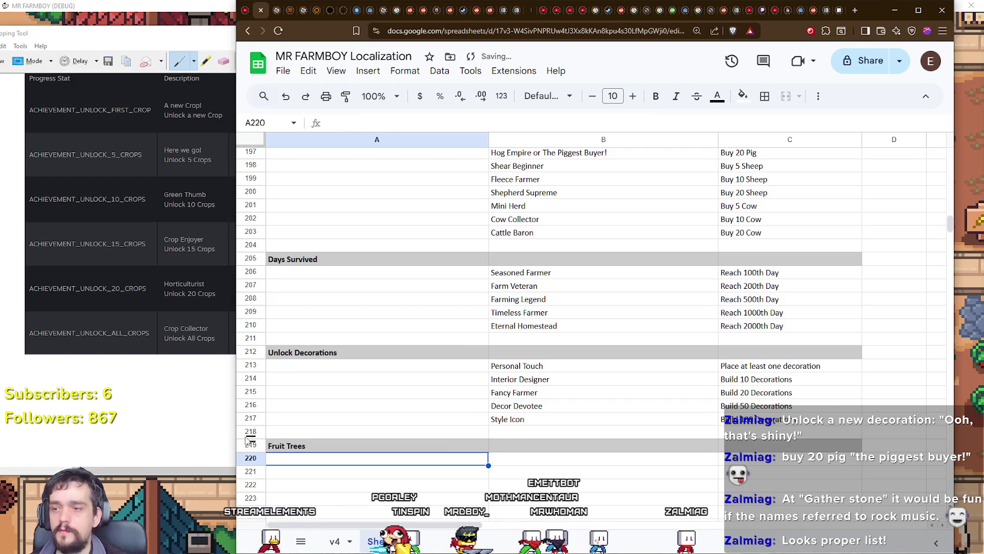
click(591, 458)
Move the four fruit-tree planting achievements into rows 220–223.
scroll(683, 450, up, 7)
scroll(685, 445, up, 10)
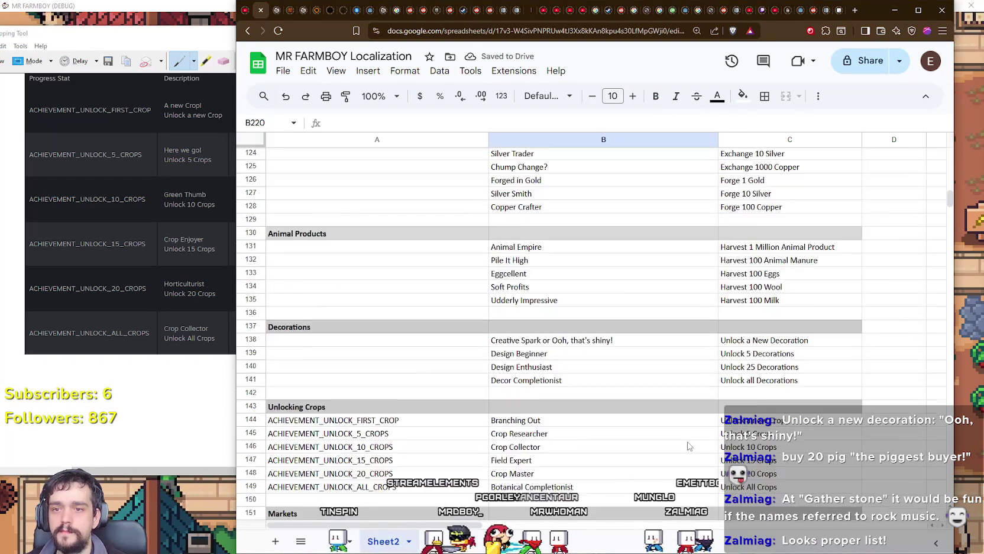
scroll(687, 446, up, 3)
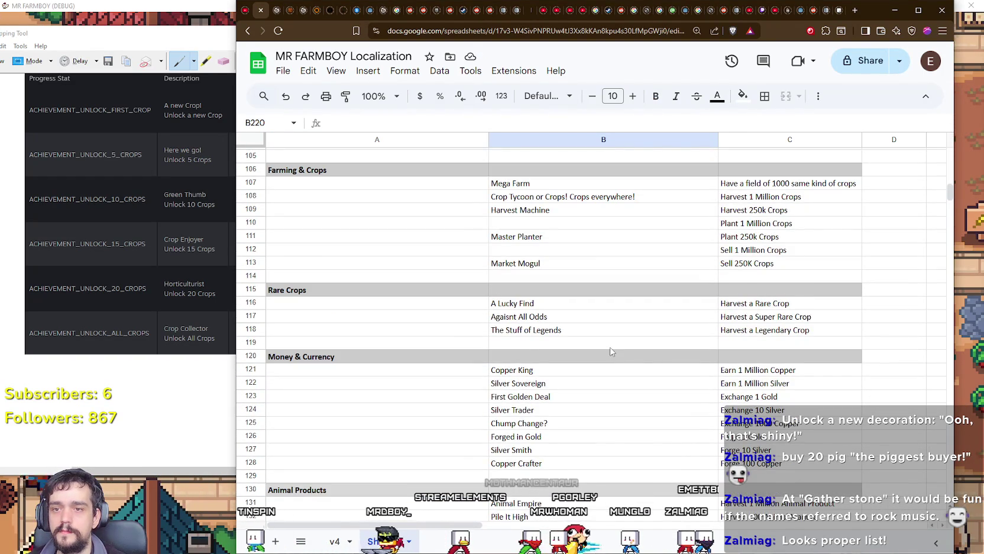
scroll(611, 351, up, 5)
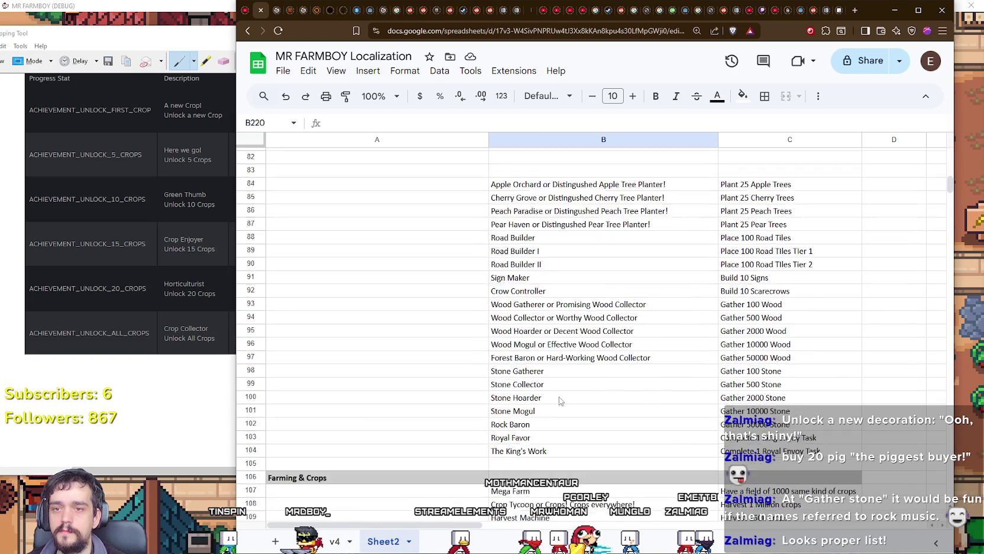
scroll(485, 300, up, 3)
mouse_move(486, 290)
mouse_down()
mouse_move(651, 344)
mouse_move(793, 358)
mouse_move(800, 335)
mouse_up()
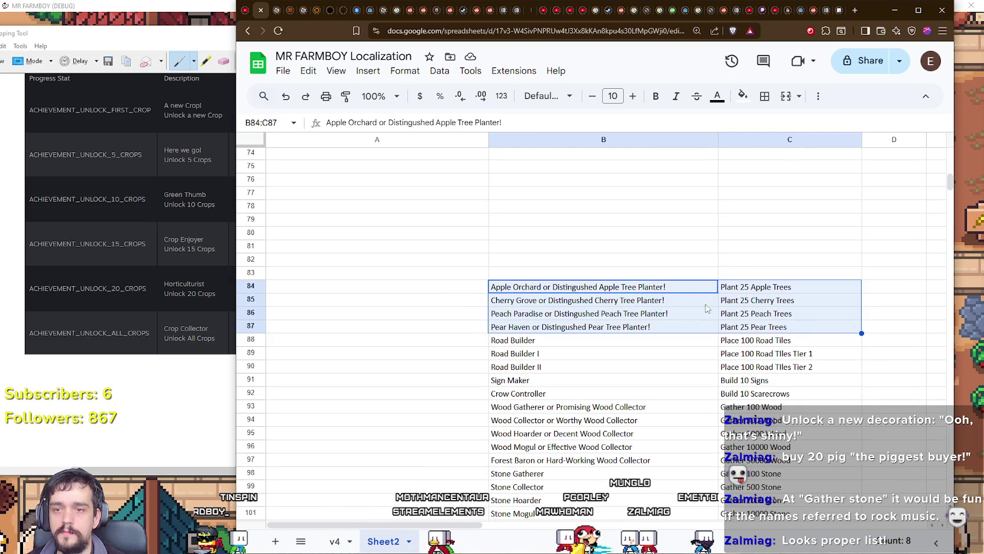
scroll(645, 336, down, 12)
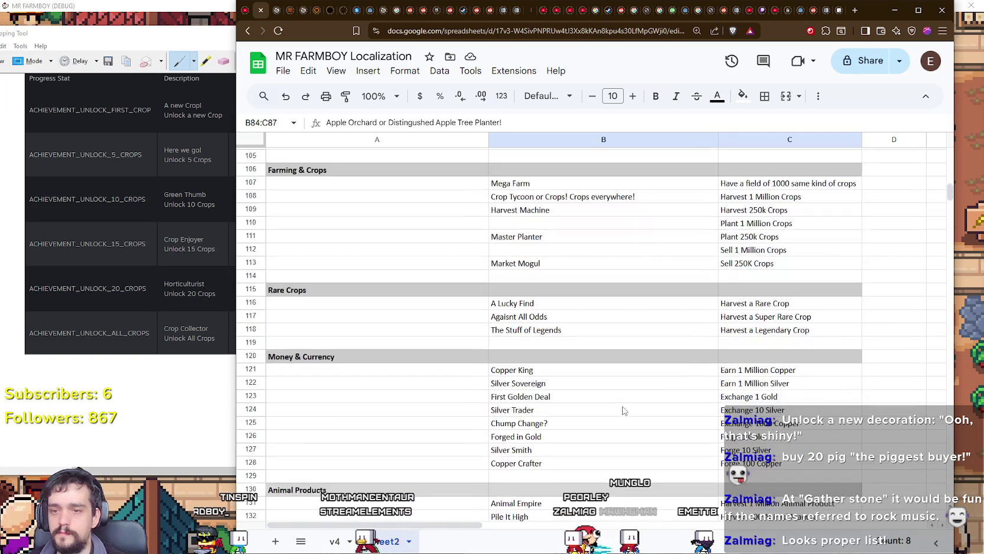
scroll(640, 421, down, 15)
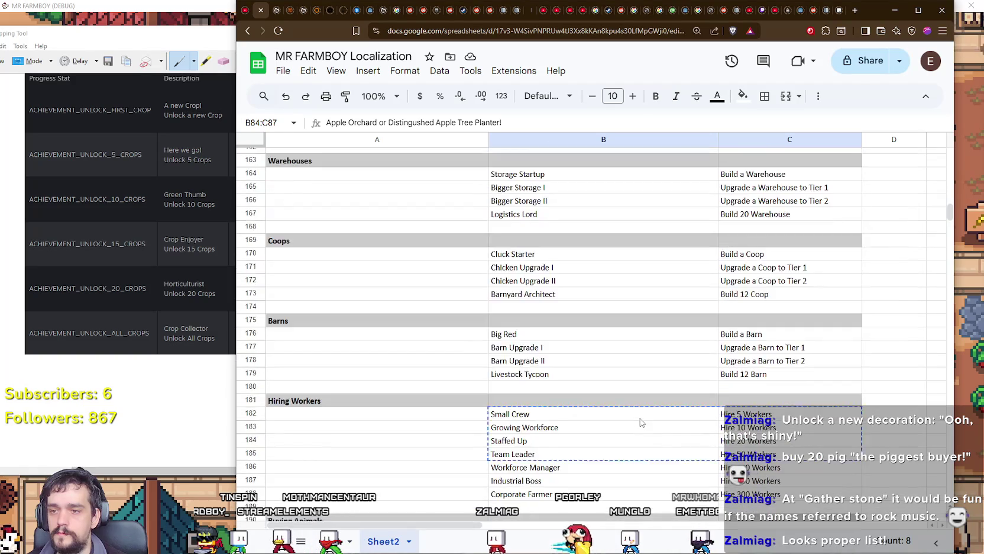
scroll(642, 422, down, 2)
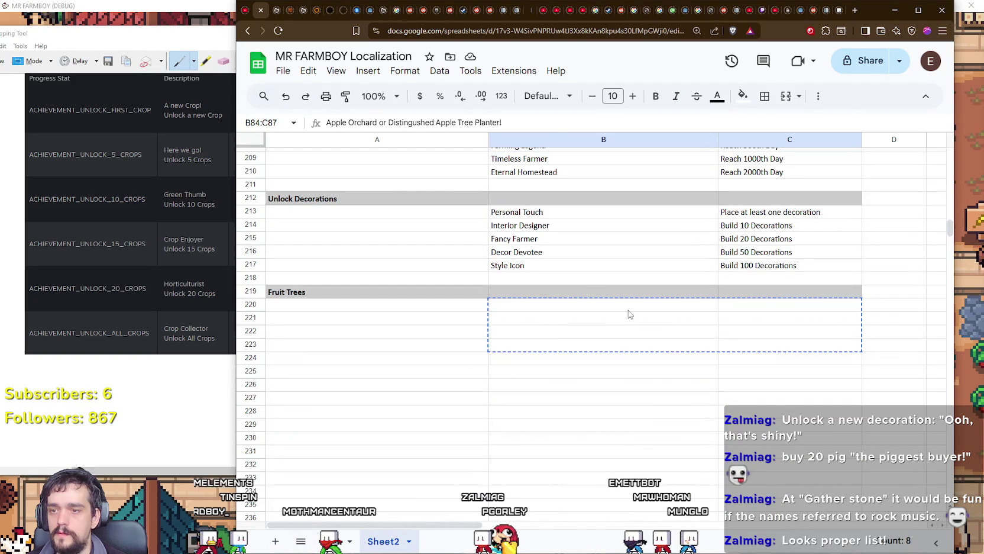
click(626, 305)
text(Apple Orchard or Distinguished Apple Tree Planter!	Plant 25 Apple Trees Cherry Grove or Distinguished Cherry Tree Planter!	Plant 25 Cherry Trees Peach Paradise or Distinguished Peach Tree Planter!	Plant 25 Peach Trees Pear Haven or Distinguished Pear Tree Planter!	Plant 25 Pear Trees)
Start typing the next category header in row 225.
click(367, 360)
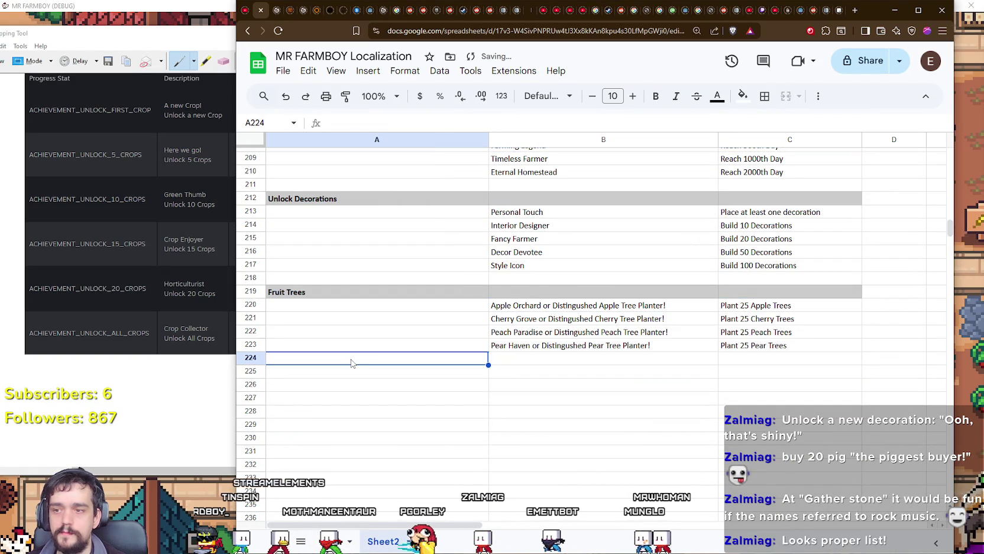
click(355, 370)
text(Houses)
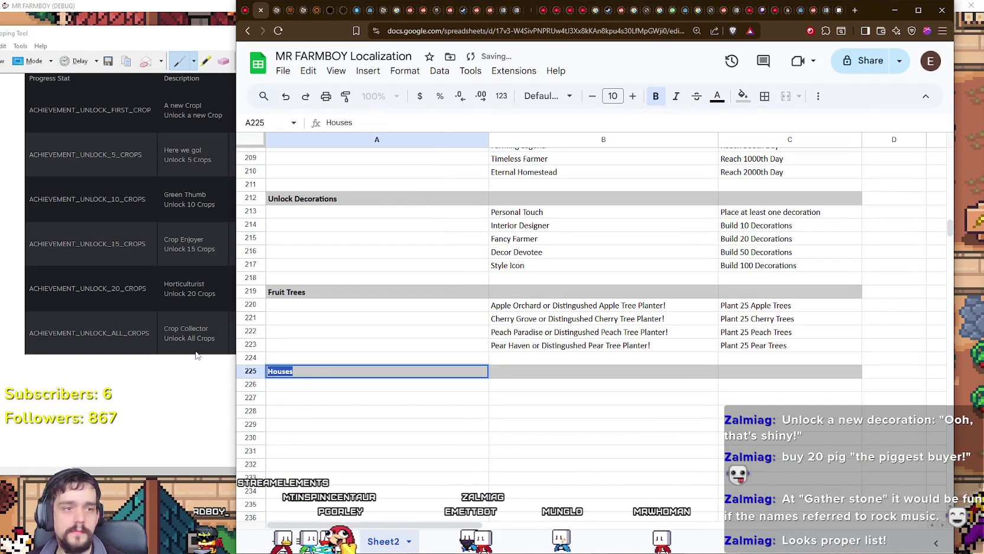
text(Road)
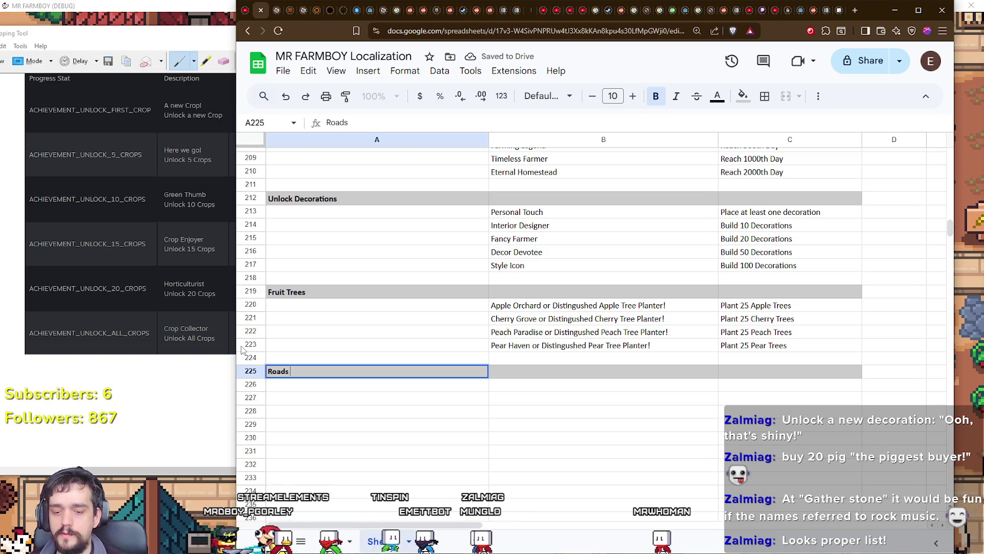
text(s)
Confirm the Roads & Signs header and move its five achievements into rows 226–230.
key(Return)
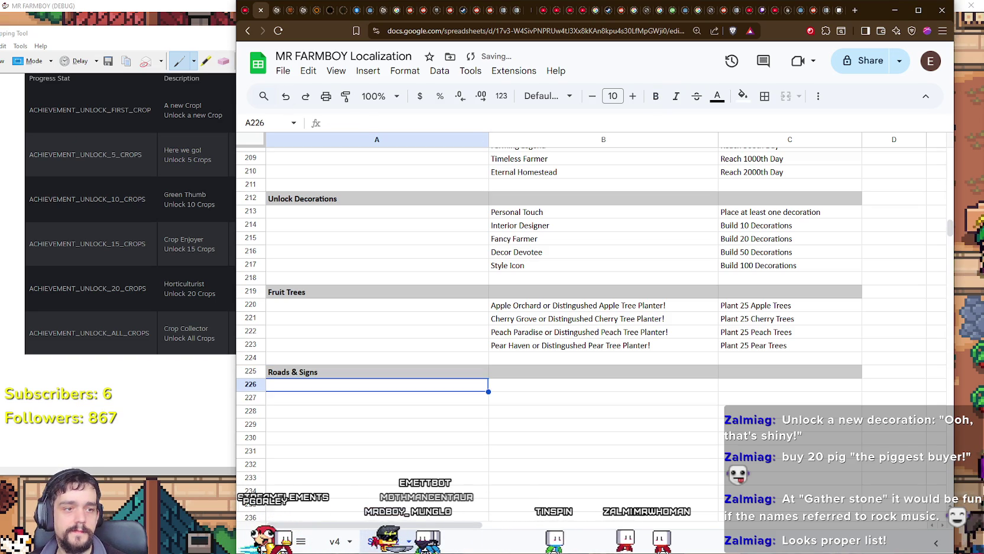
scroll(337, 359, up, 20)
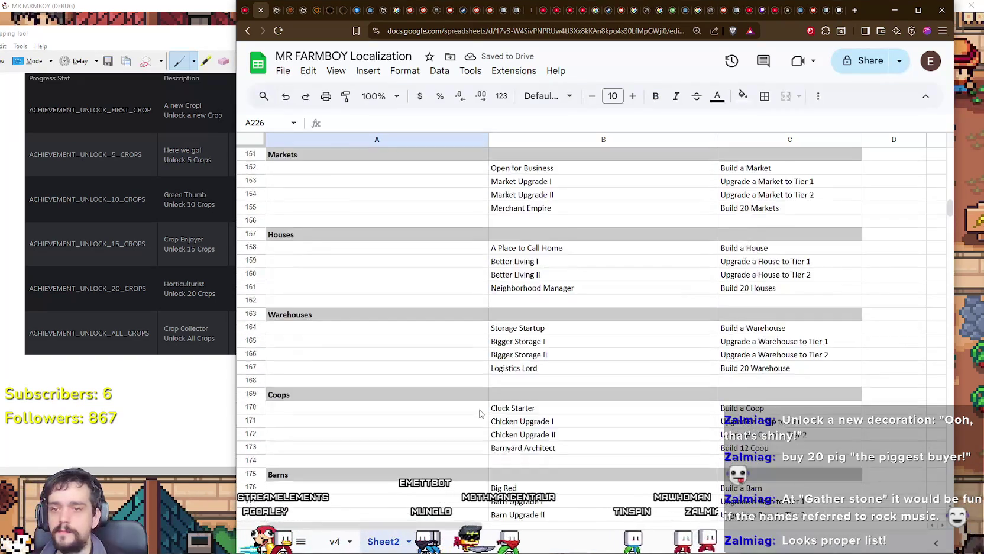
scroll(482, 413, up, 12)
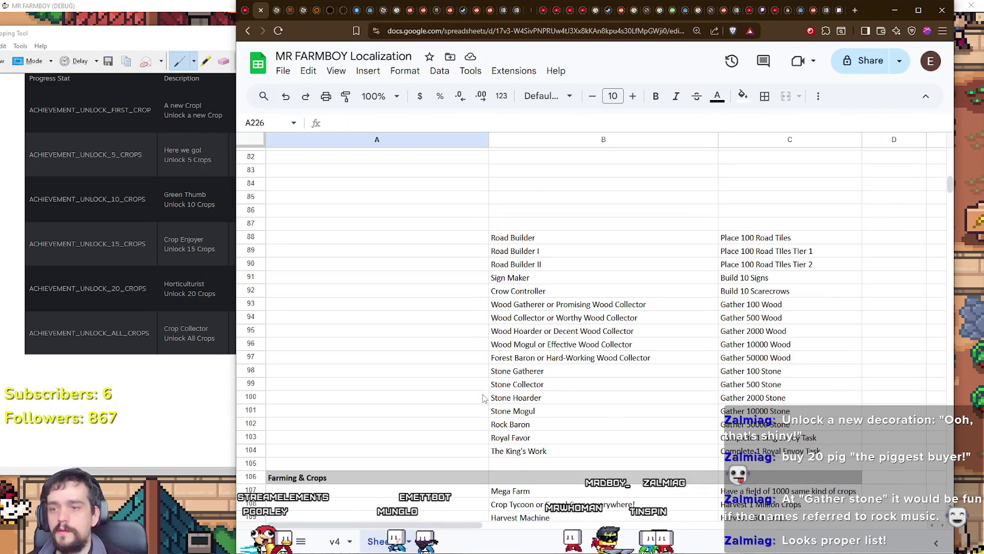
mouse_move(528, 240)
mouse_down()
mouse_move(824, 284)
mouse_move(822, 294)
mouse_up()
mouse_move(655, 231)
mouse_down()
mouse_move(653, 345)
mouse_move(661, 344)
mouse_move(637, 391)
mouse_move(638, 236)
mouse_move(629, 285)
mouse_up()
Add a Resource Gathering Wood header in row 232.
scroll(633, 261, up, 4)
click(399, 367)
text(Houses)
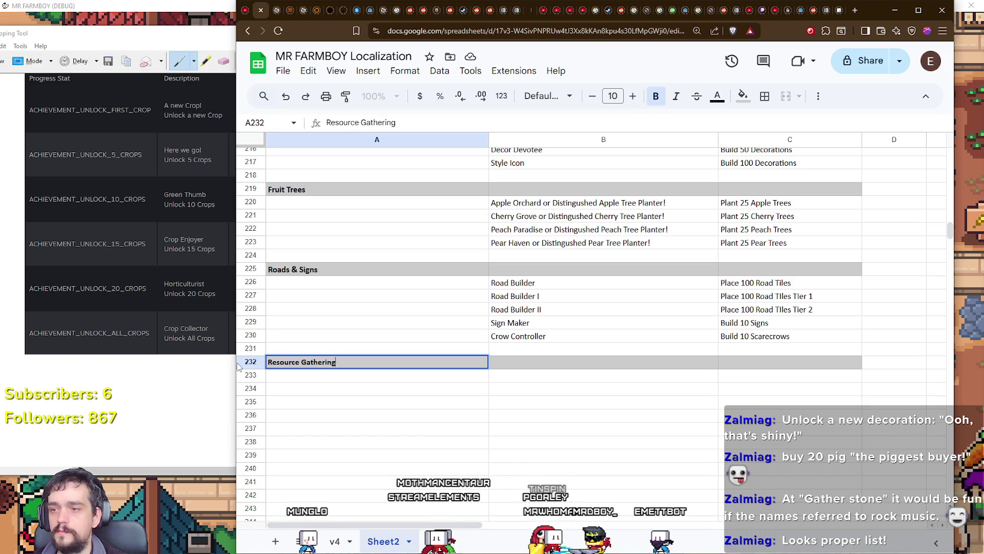
text(od)
key(Return)
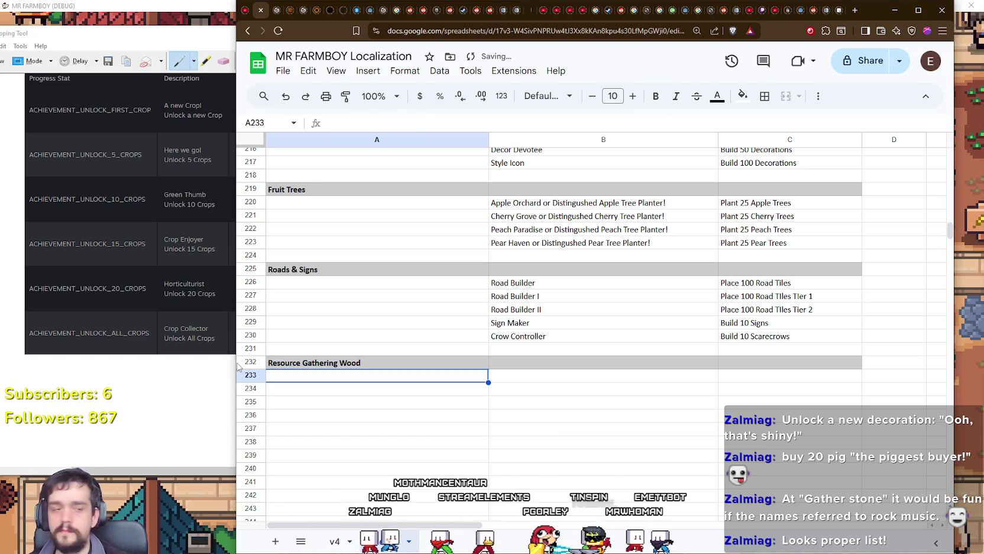
Select the five wood-gathering achievements higher up the sheet.
scroll(454, 340, up, 15)
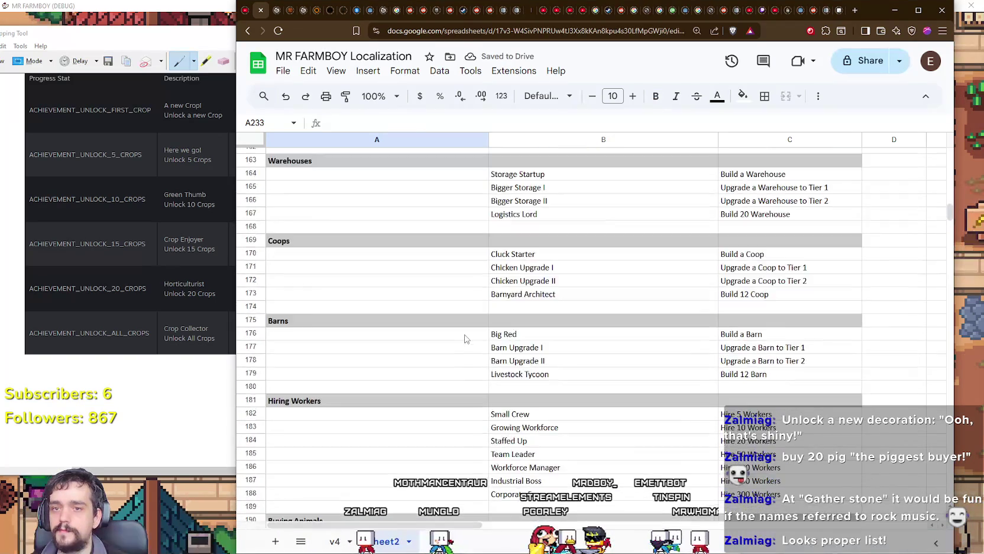
scroll(466, 340, up, 12)
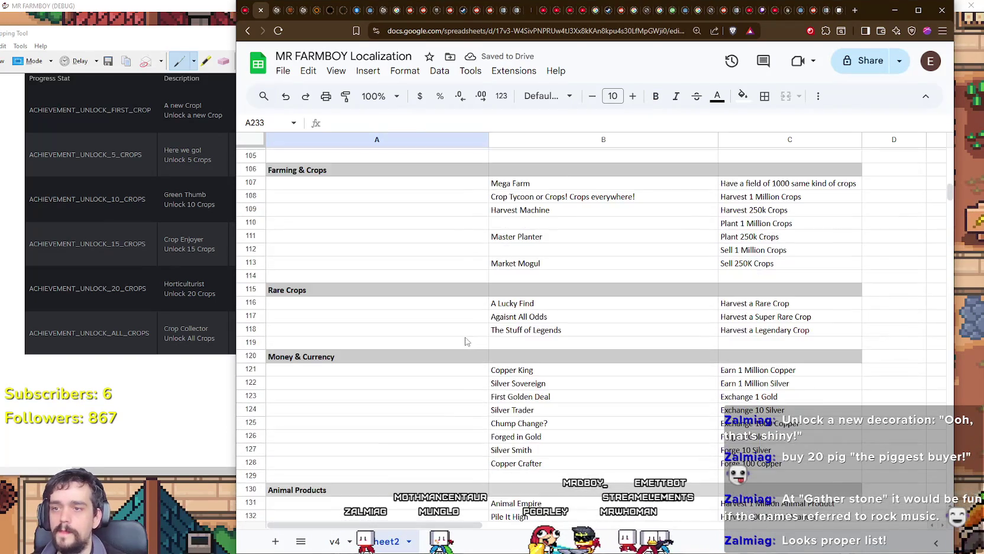
scroll(465, 340, up, 5)
drag(509, 356, 772, 410)
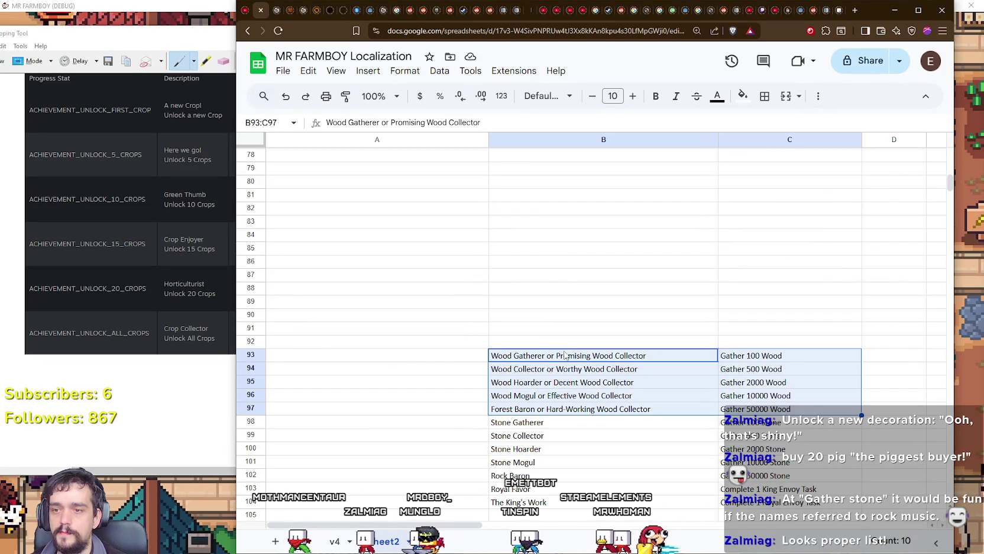
Move the five wood achievements, Wood Gatherer through Forest Baron, into rows 233–237.
scroll(559, 408, down, 7)
scroll(556, 412, down, 20)
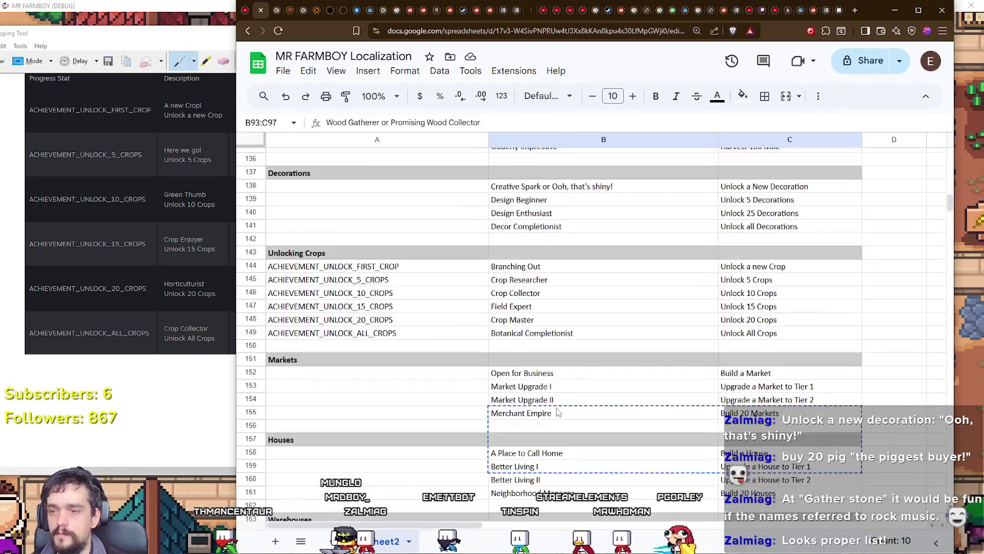
scroll(553, 408, down, 3)
drag(556, 412, 546, 336)
Paste a gray bold header into row 239 and name it Resource Gathering Stone.
click(388, 401)
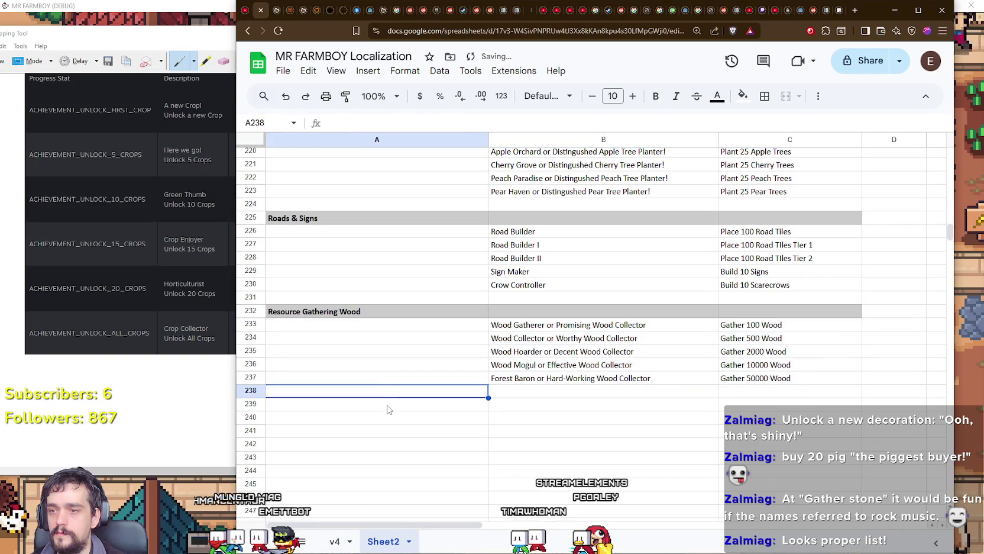
text(Houses)
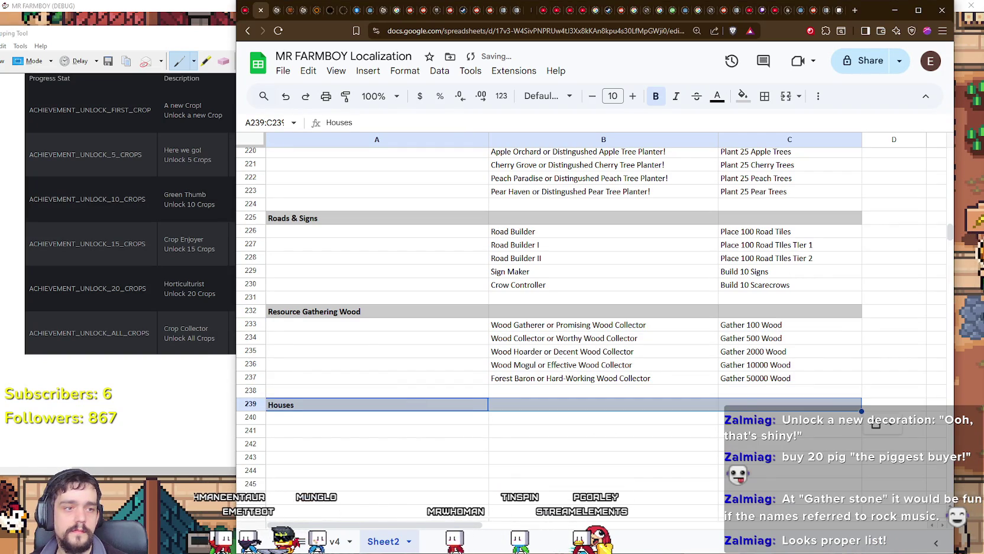
double_click(327, 311)
key(ctrl+c)
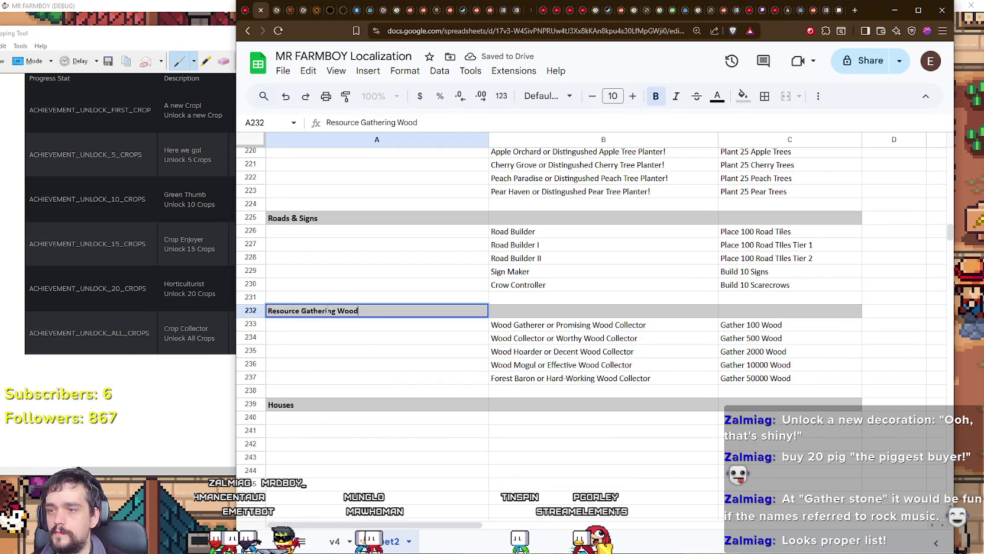
double_click(305, 405)
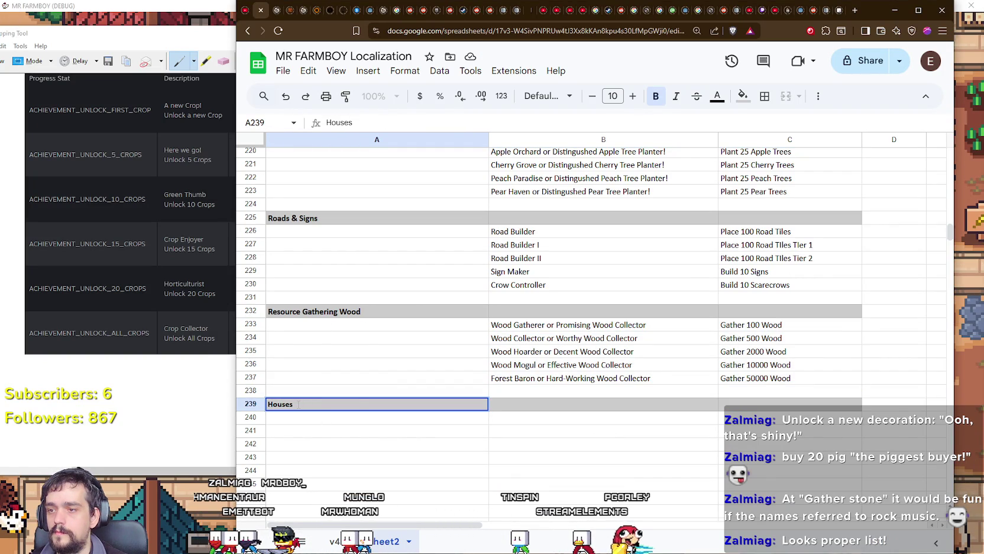
key(ctrl+v)
key(BackSpace)
key(BackSpace)
key(BackSpace)
text(Stone)
key(Return)
scroll(453, 281, up, 10)
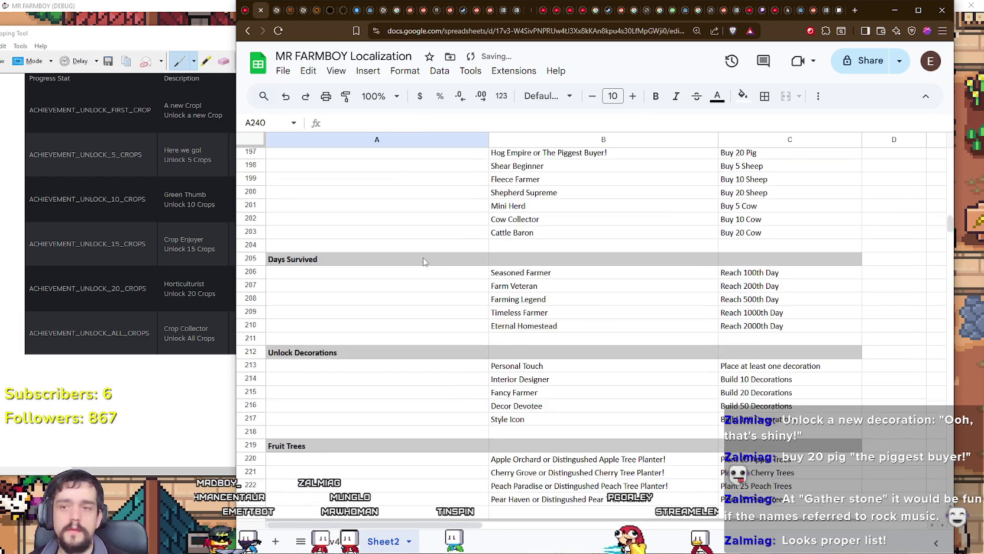
Move the five stone achievements from B98:C102 into row 240 under the Resource Gathering Stone header.
scroll(453, 282, up, 20)
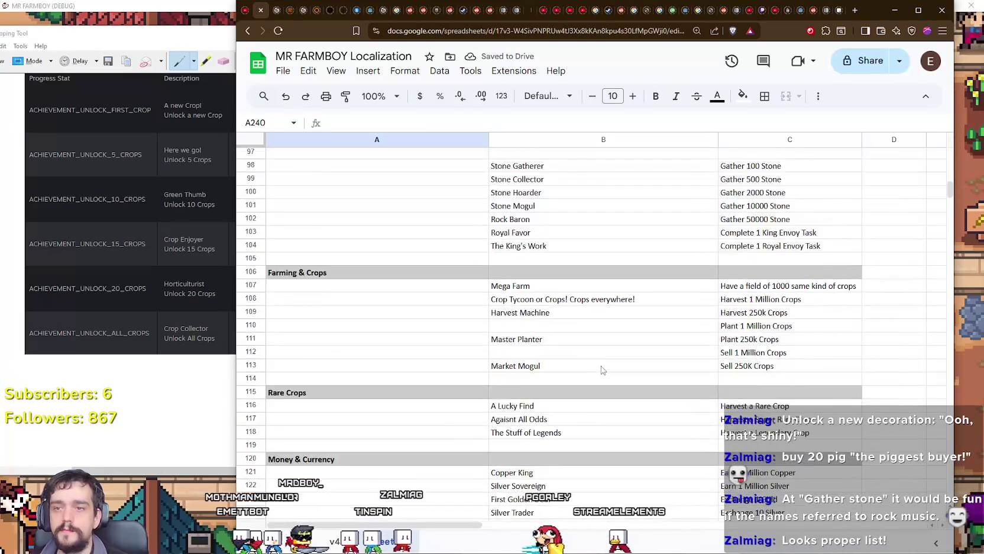
drag(627, 320, 787, 373)
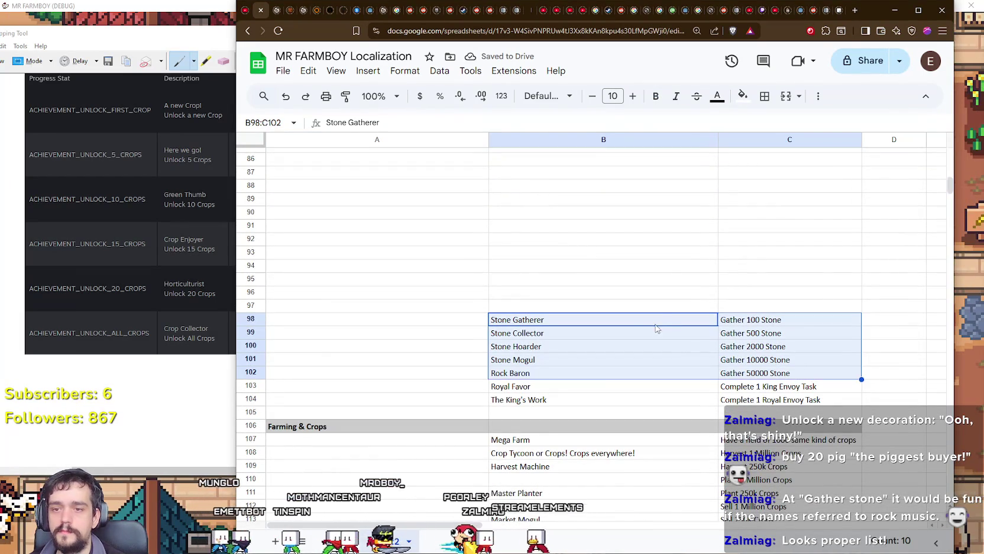
key(ctrl+c)
scroll(657, 331, down, 15)
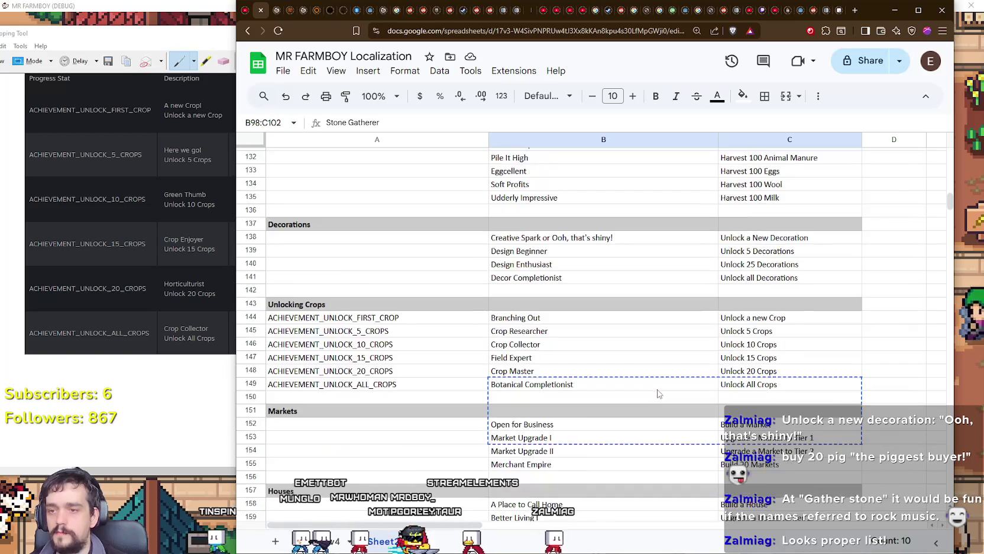
scroll(670, 390, down, 17)
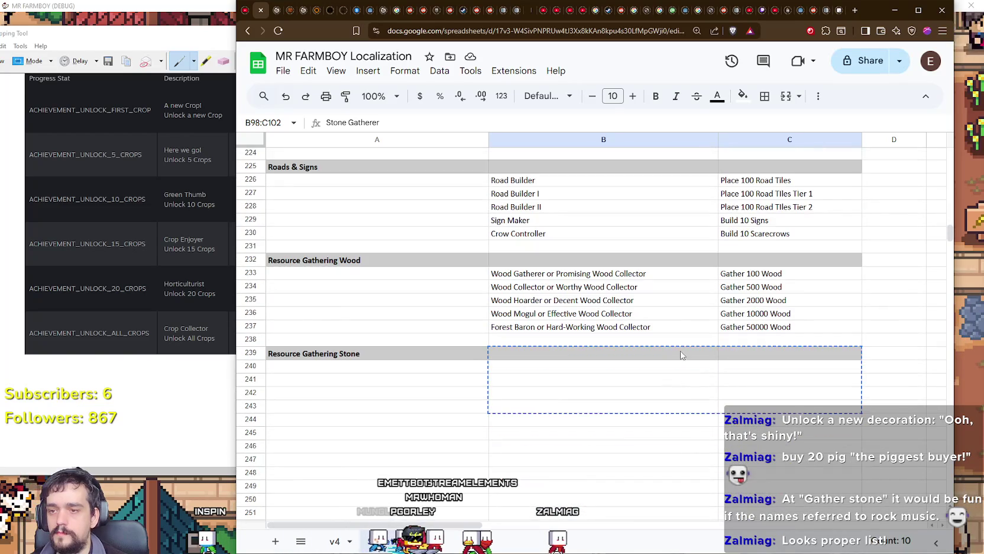
click(681, 371)
key(ctrl+v)
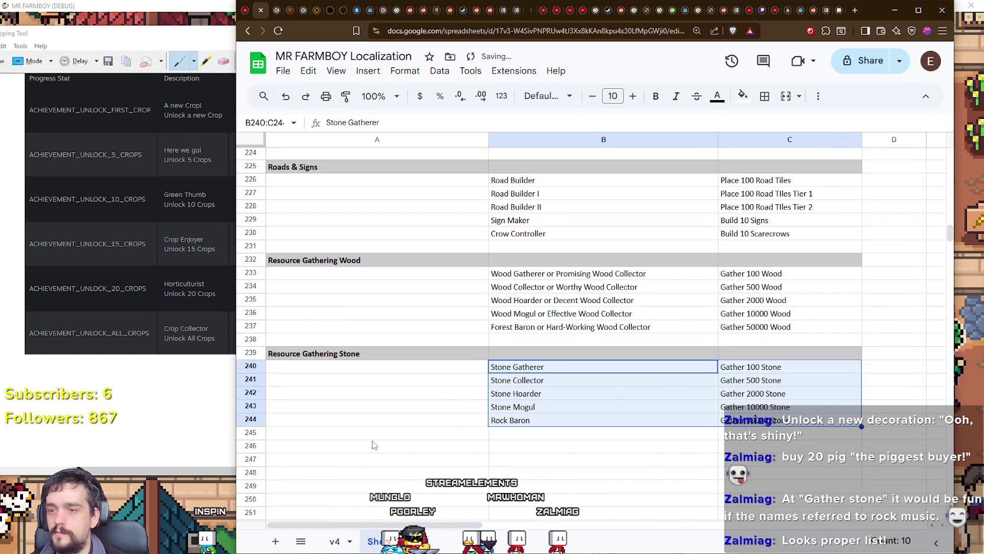
Copy the gray Stone header row into row 246 and rename it to Quests.
click(372, 444)
text(Resource Gathering Wood)
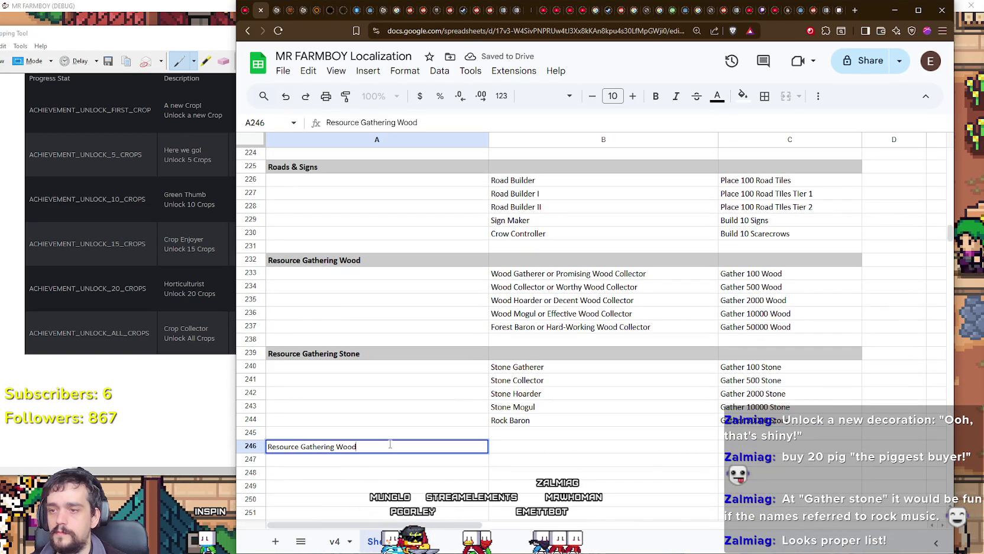
drag(355, 353, 834, 355)
key(ctrl+c)
click(361, 447)
key(ctrl+v)
click(351, 451)
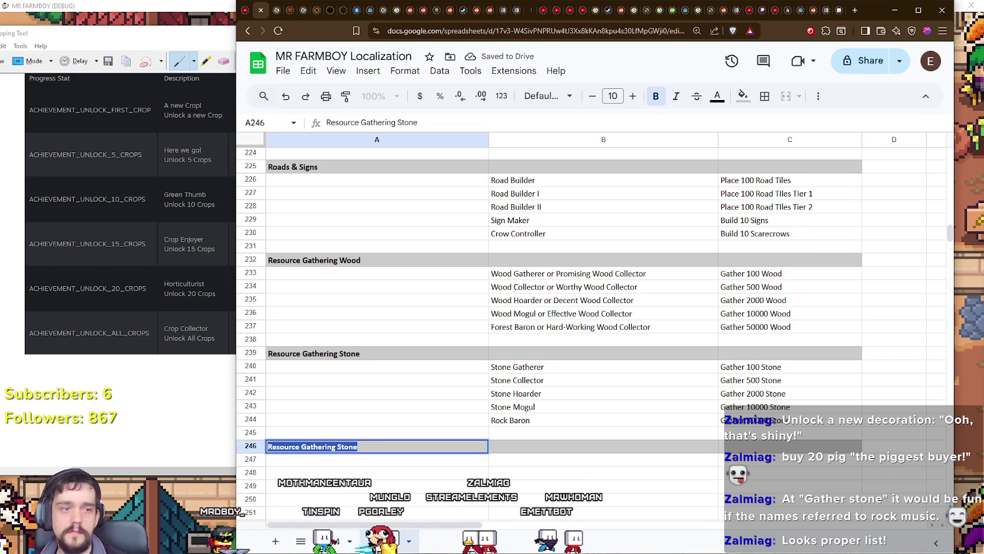
drag(326, 448, 293, 448)
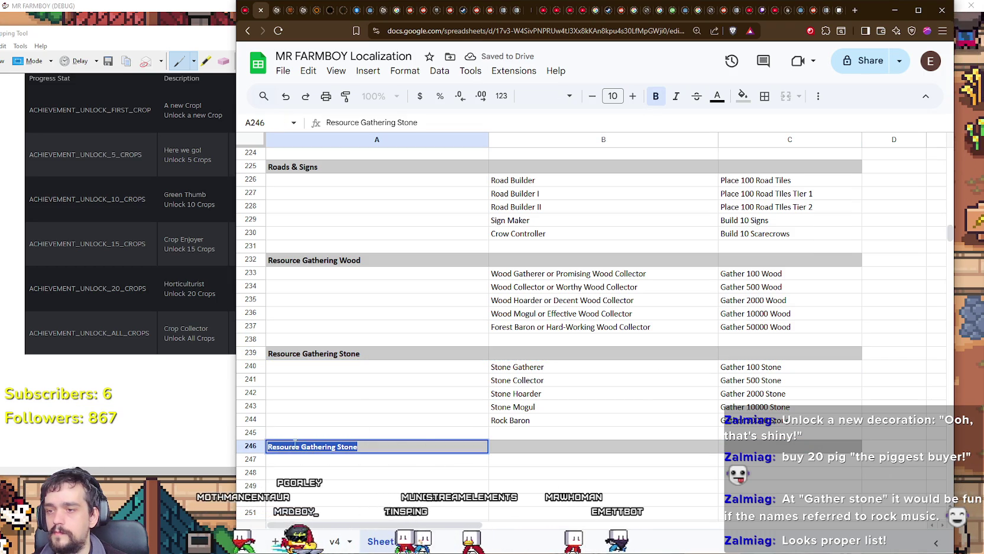
text(Quests)
key(Return)
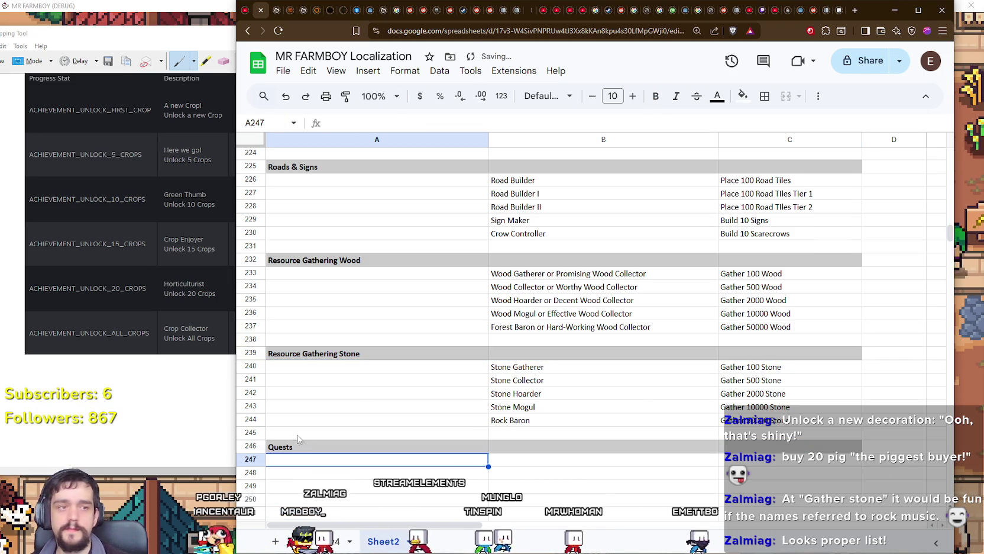
Move Royal Favor and The King's Work into rows 247–248 under the Quests header.
scroll(494, 416, up, 15)
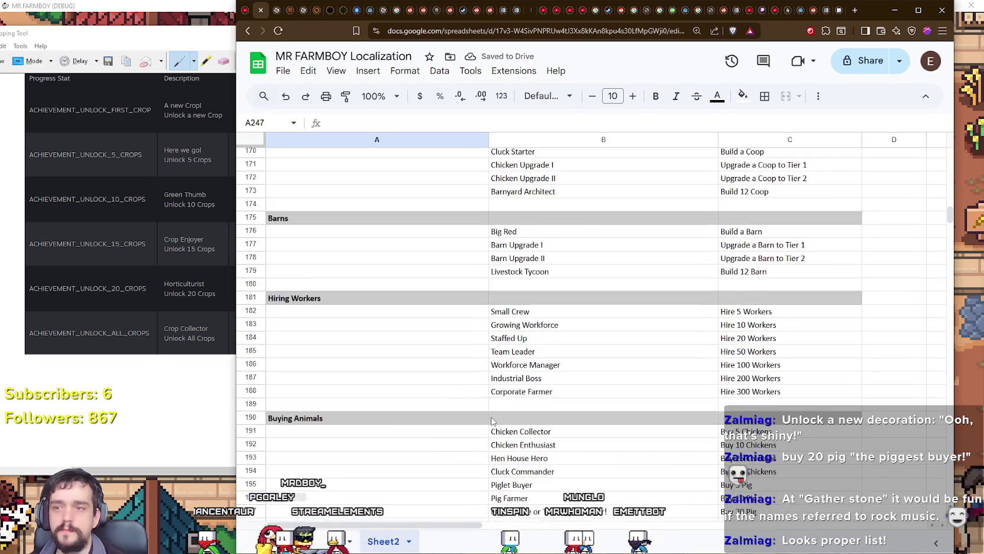
scroll(494, 416, up, 15)
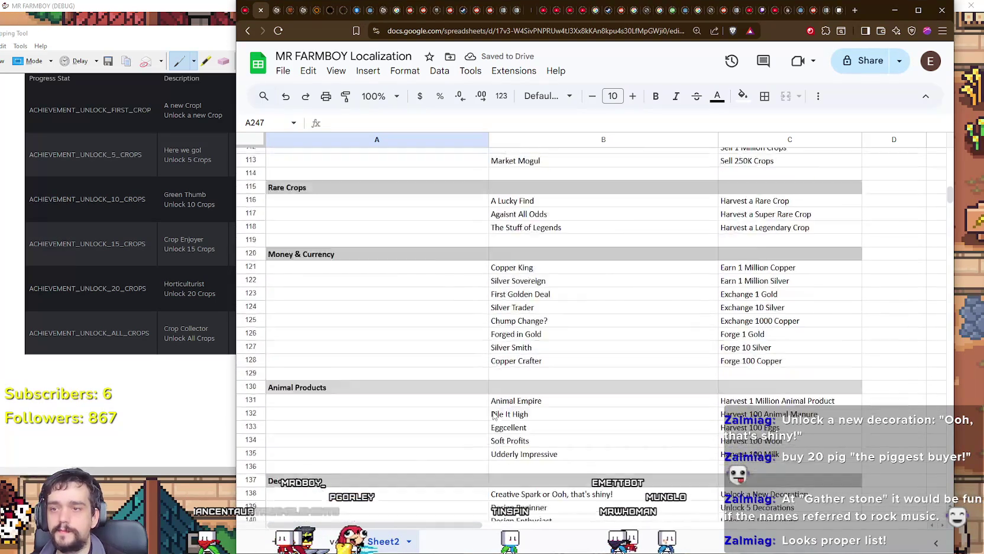
scroll(402, 245, up, 1)
drag(496, 285, 739, 298)
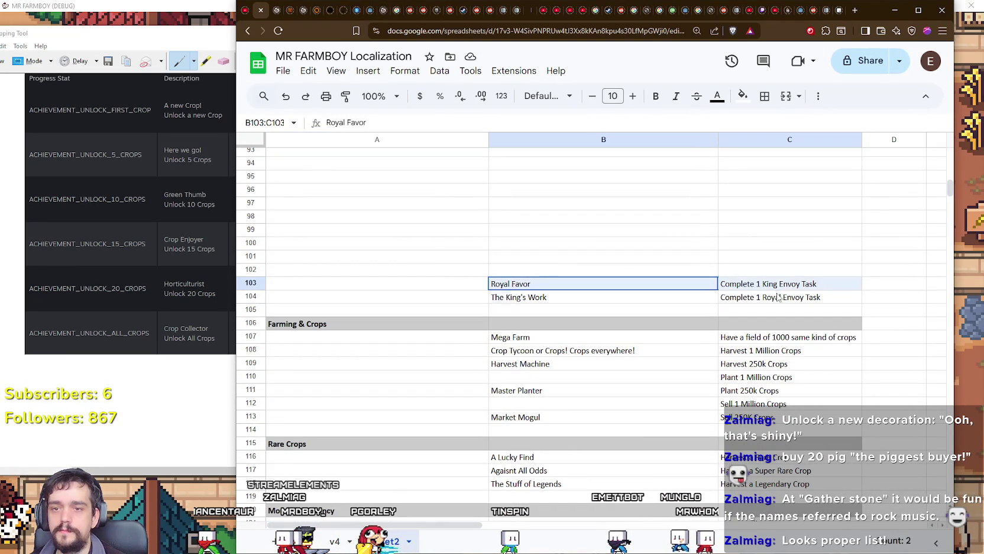
scroll(615, 299, down, 20)
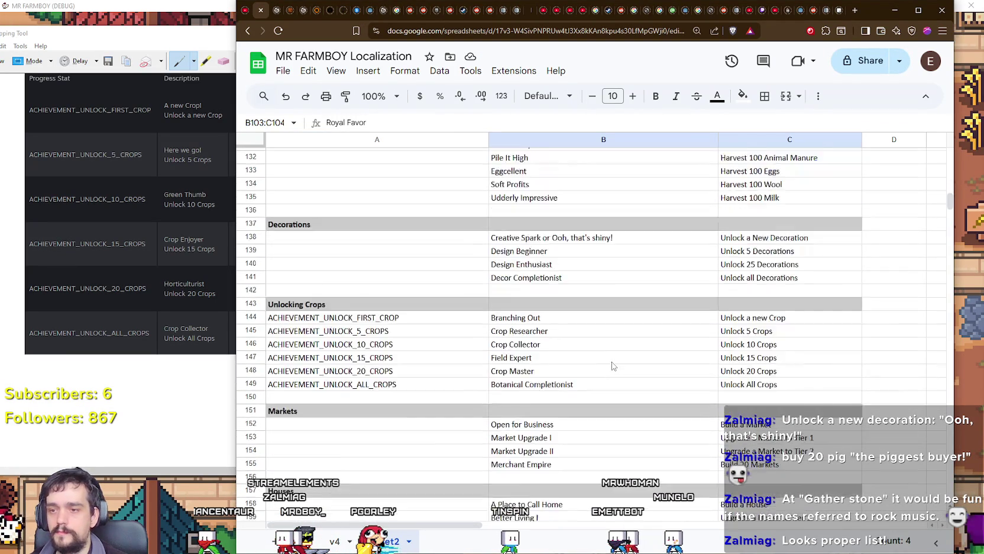
scroll(612, 373, down, 11)
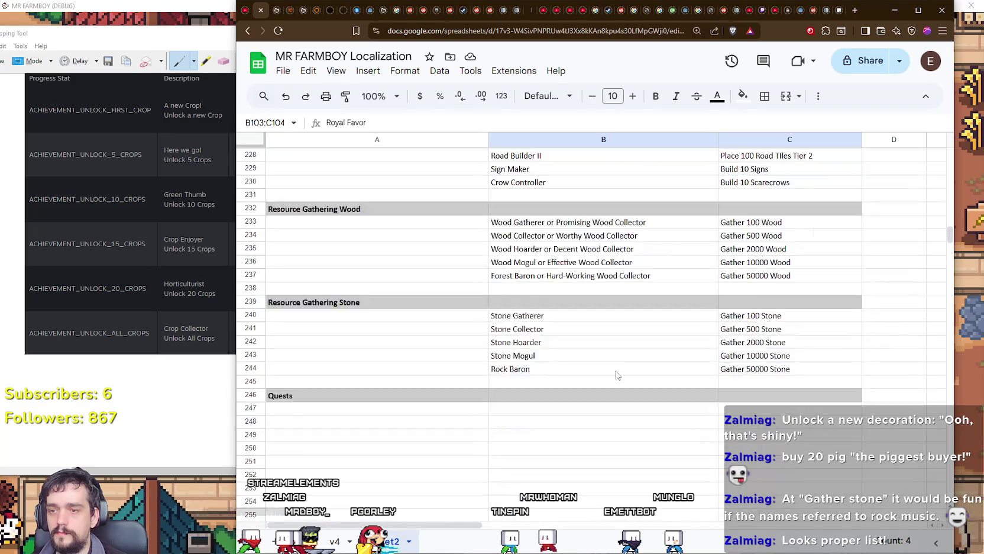
drag(615, 361, 615, 361)
Move the Explorer achievement from row 3 down to row 249 under Quests.
drag(950, 236, 958, 142)
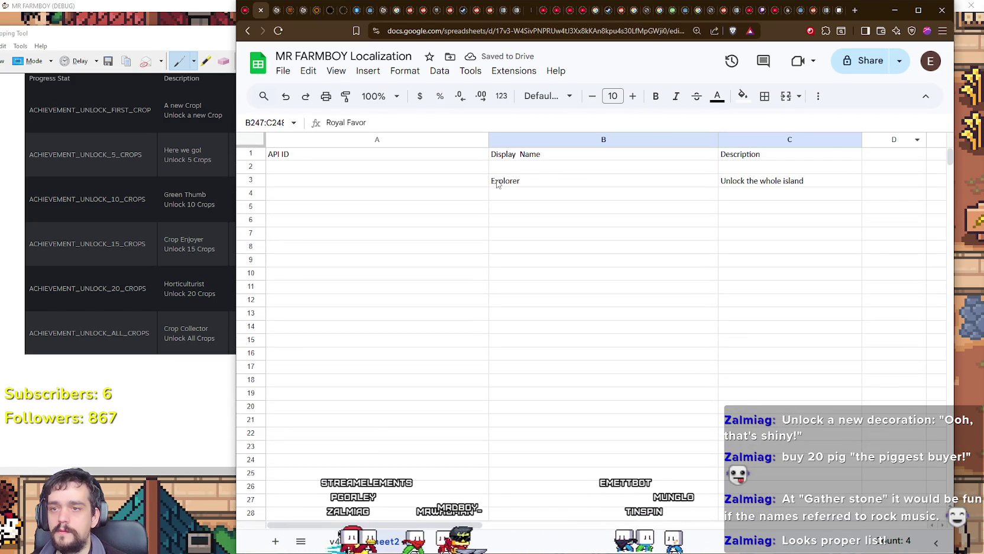
drag(497, 184, 788, 183)
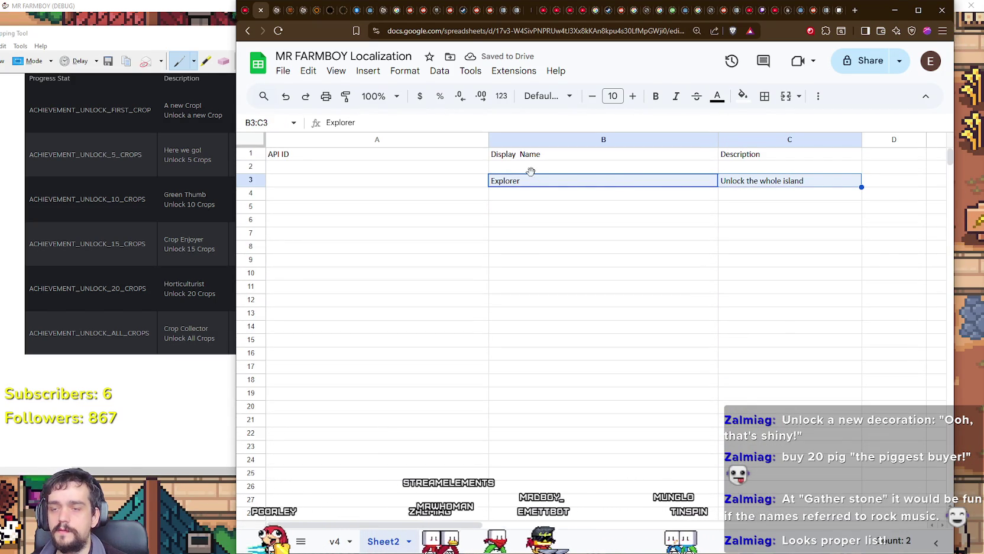
mouse_move(544, 324)
mouse_down()
mouse_move(592, 414)
mouse_move(637, 470)
mouse_move(630, 433)
mouse_up()
drag(599, 328, 597, 320)
click(558, 354)
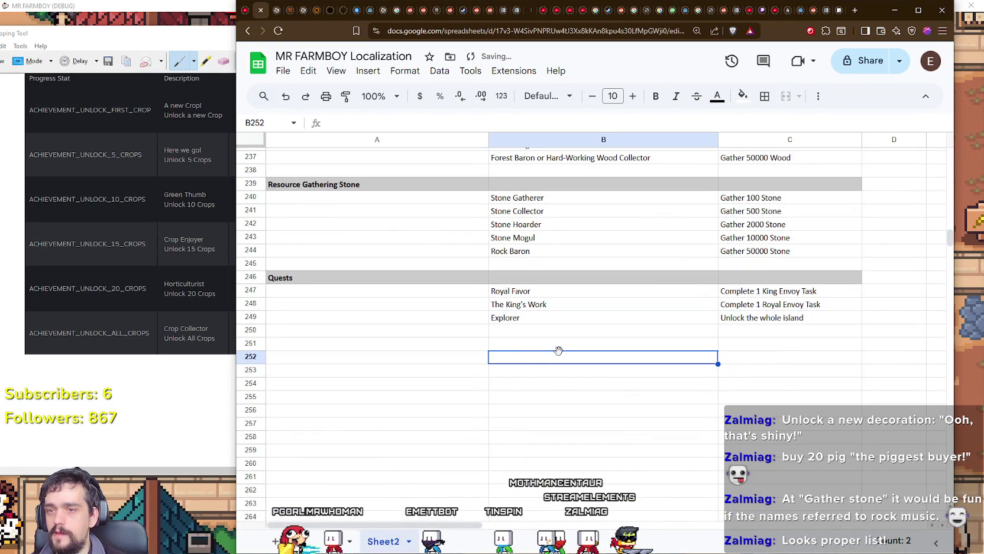
Rename the Explorer achievement in B249 to The Explorer.
click(524, 319)
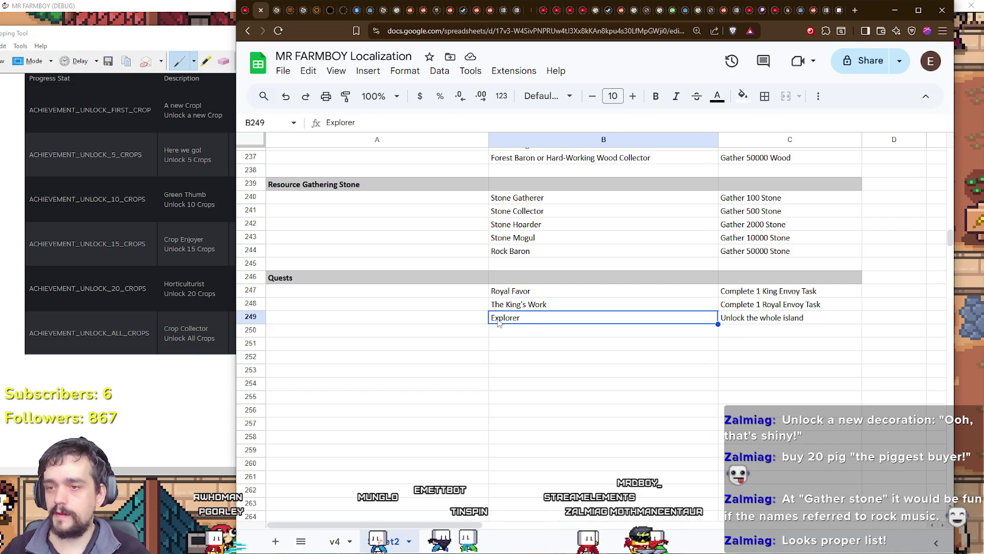
double_click(494, 319)
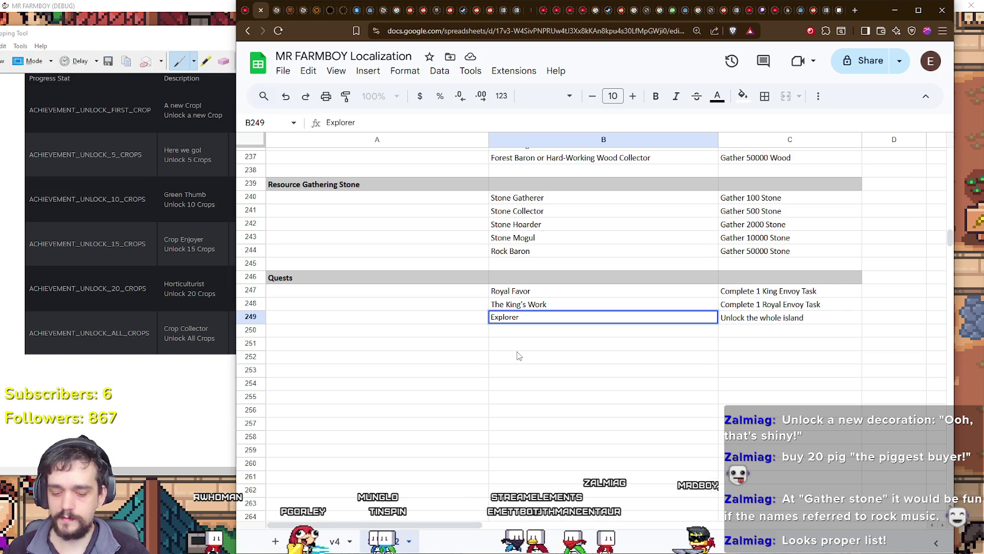
text(The)
key(Return)
key(Return)
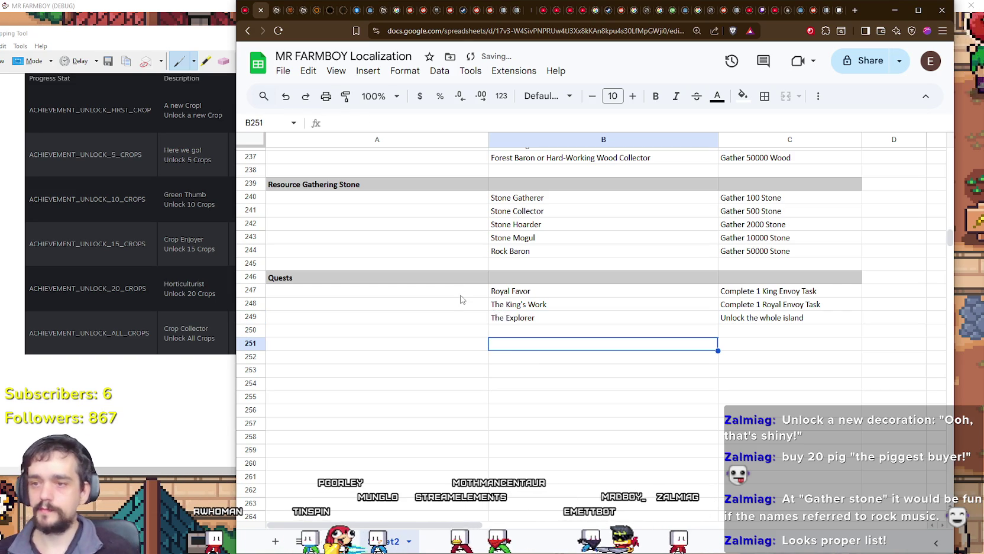
mouse_move(312, 320)
mouse_down()
mouse_move(769, 260)
mouse_move(787, 150)
mouse_move(803, 219)
mouse_move(787, 248)
mouse_move(798, 266)
mouse_move(792, 148)
mouse_move(787, 228)
mouse_up()
Drag the grouped block A106:C249 up to A2 so Farming & Crops starts at row 2.
scroll(787, 229, up, 2)
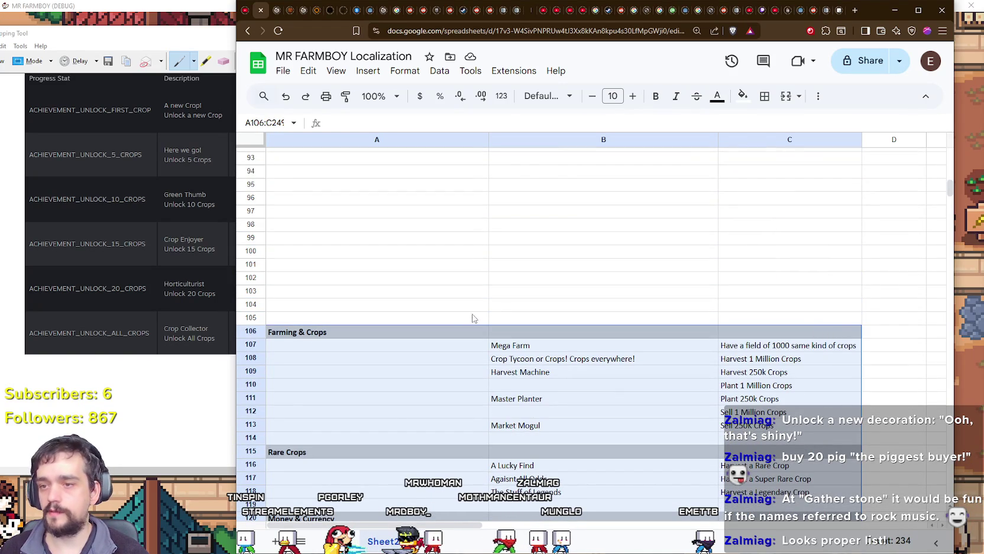
mouse_move(459, 325)
mouse_down()
mouse_move(490, 281)
mouse_move(440, 237)
mouse_move(407, 165)
mouse_up()
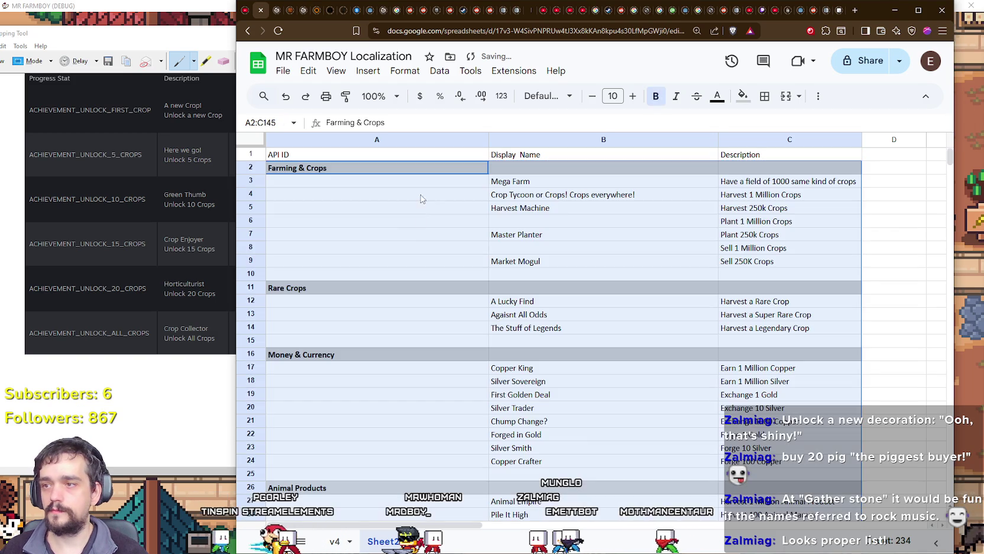
click(420, 221)
click(464, 250)
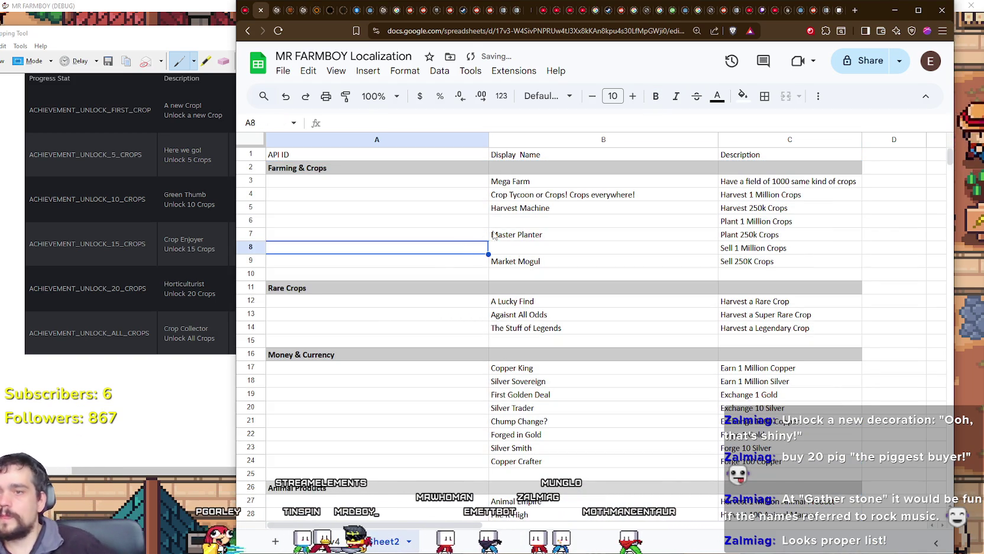
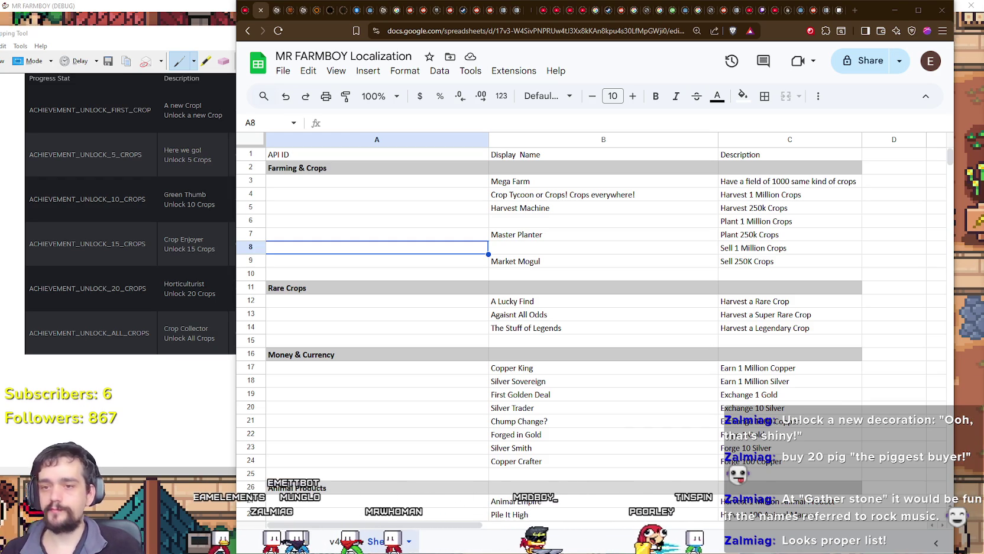
Check the Rare Crops rows and inspect the word 'Rare' in the Harvest a Rare Crop description.
click(766, 342)
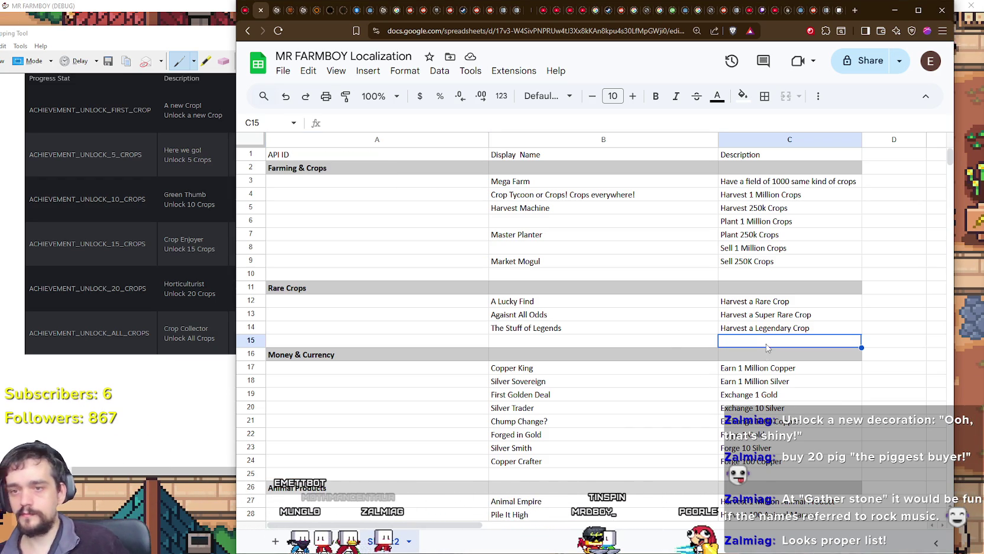
click(562, 342)
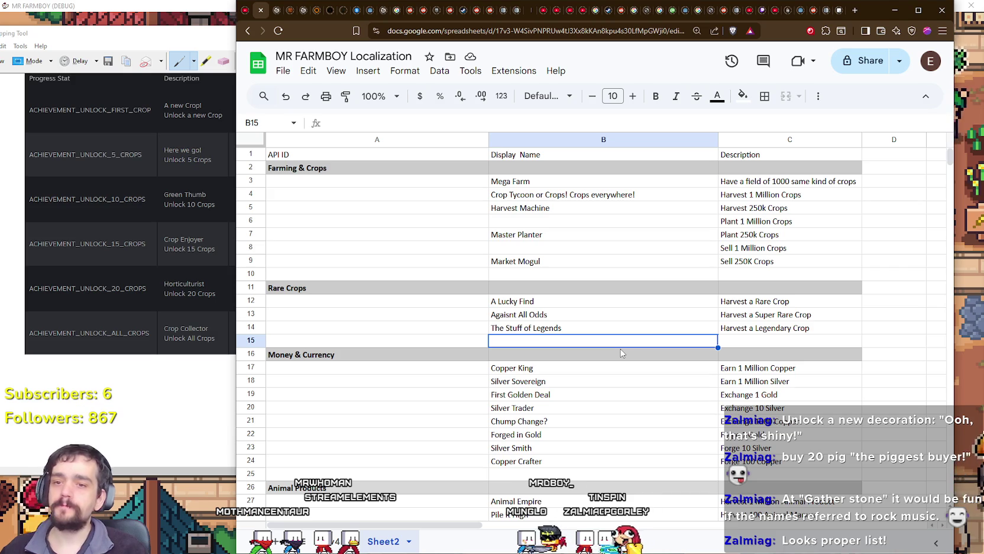
click(765, 305)
double_click(765, 304)
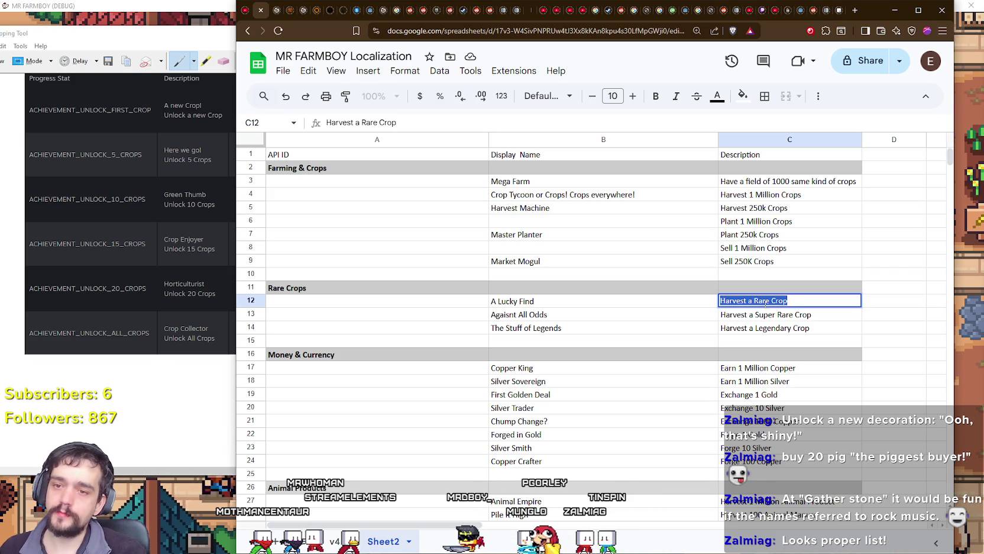
double_click(762, 302)
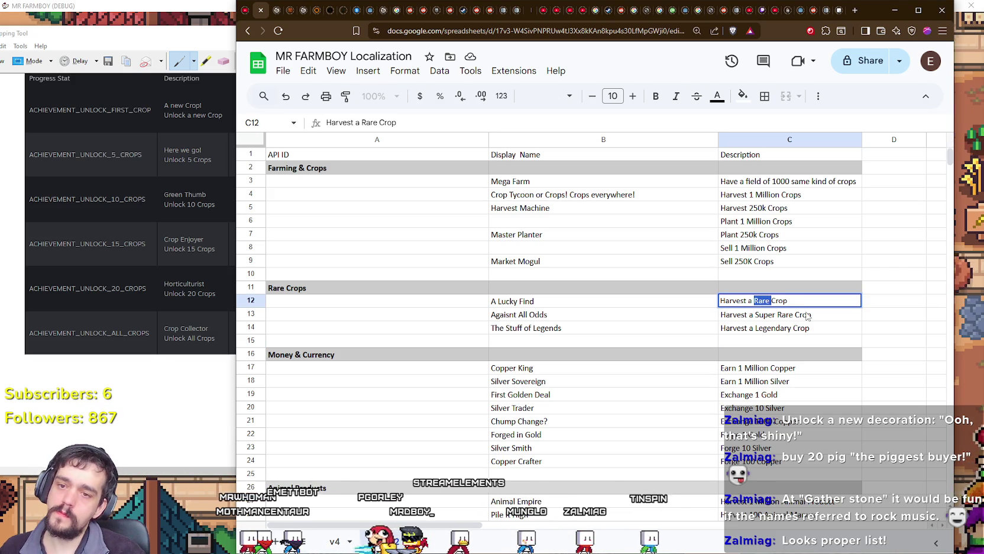
click(683, 392)
scroll(686, 391, down, 10)
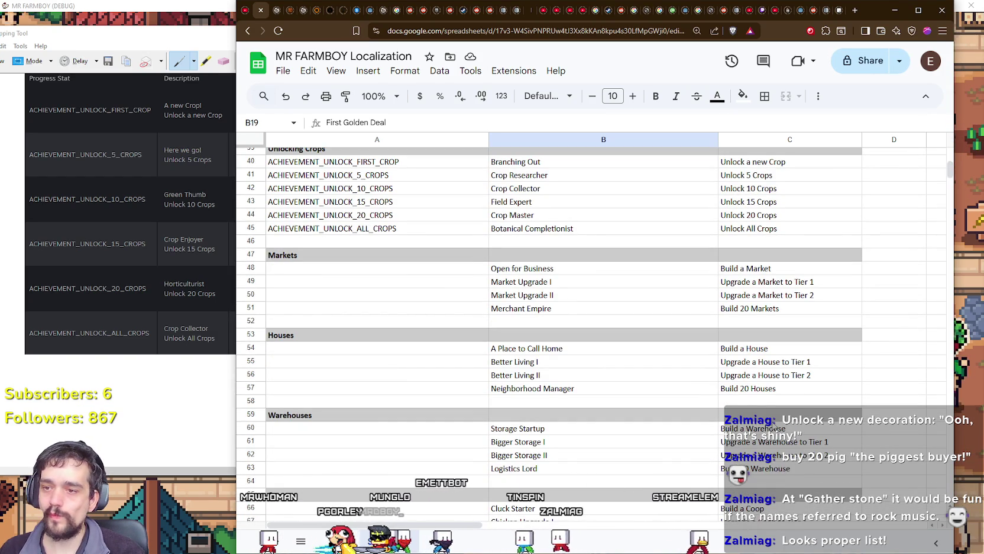
scroll(774, 426, up, 10)
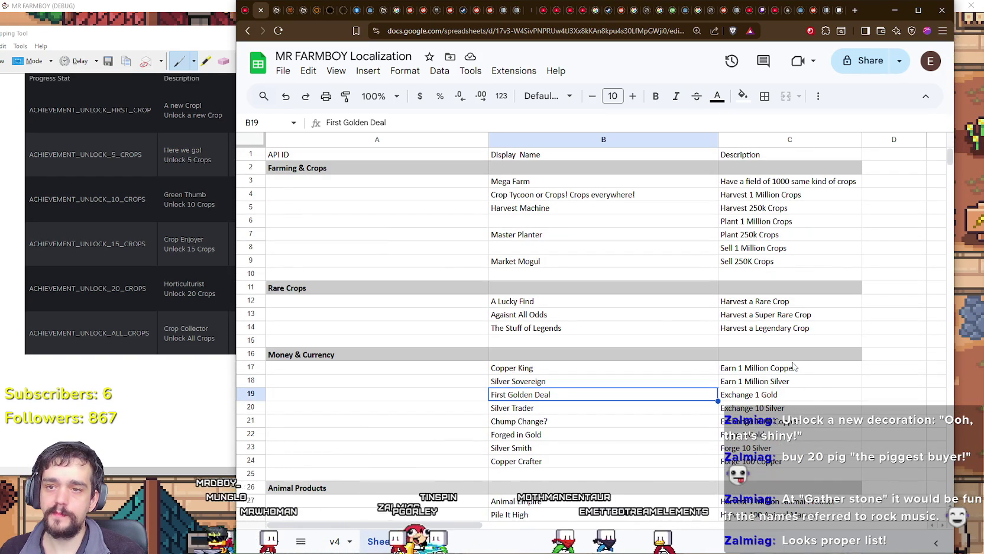
Leave the Harvest a Rare Crop description unchanged and move on from display-name cell B15.
double_click(768, 303)
double_click(763, 301)
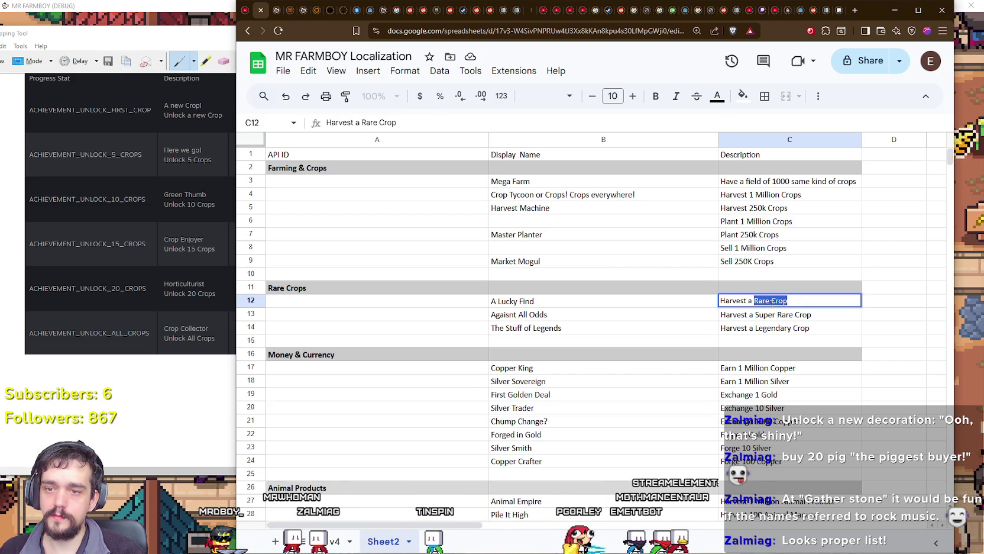
click(776, 342)
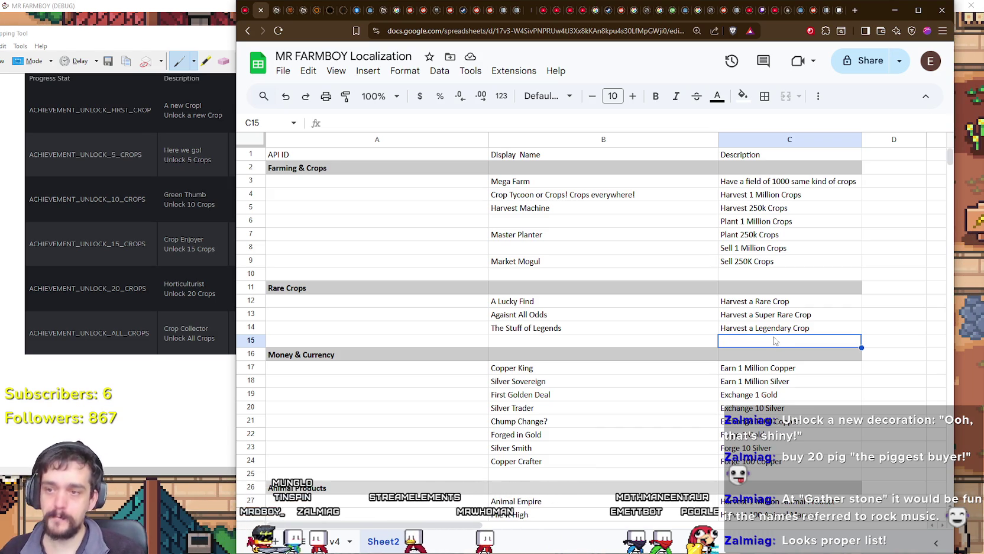
click(504, 341)
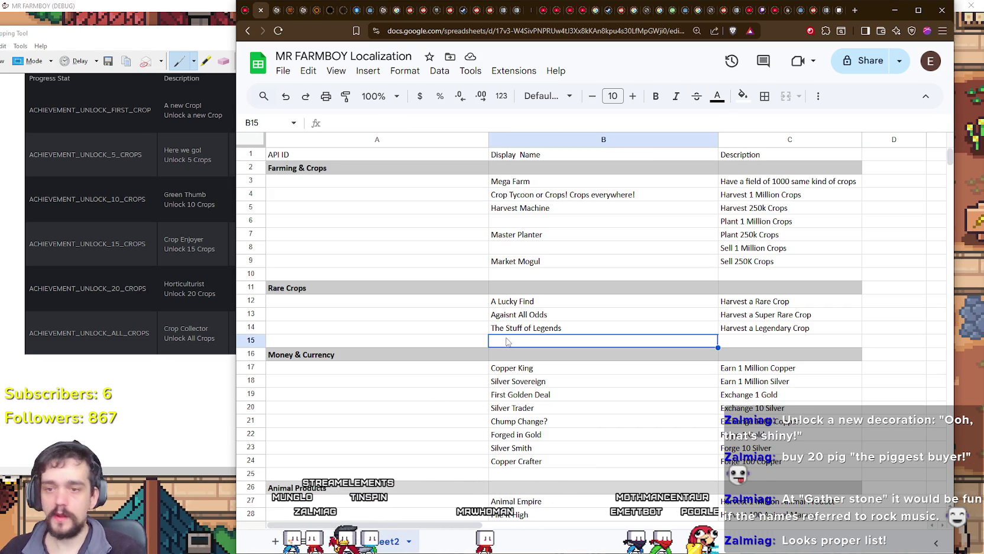
scroll(506, 331, down, 6)
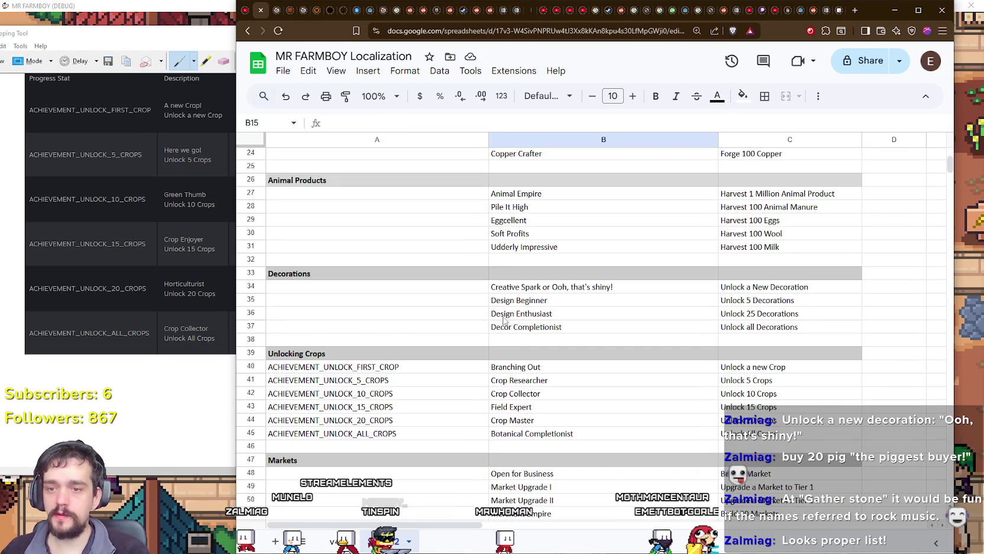
scroll(502, 332, down, 5)
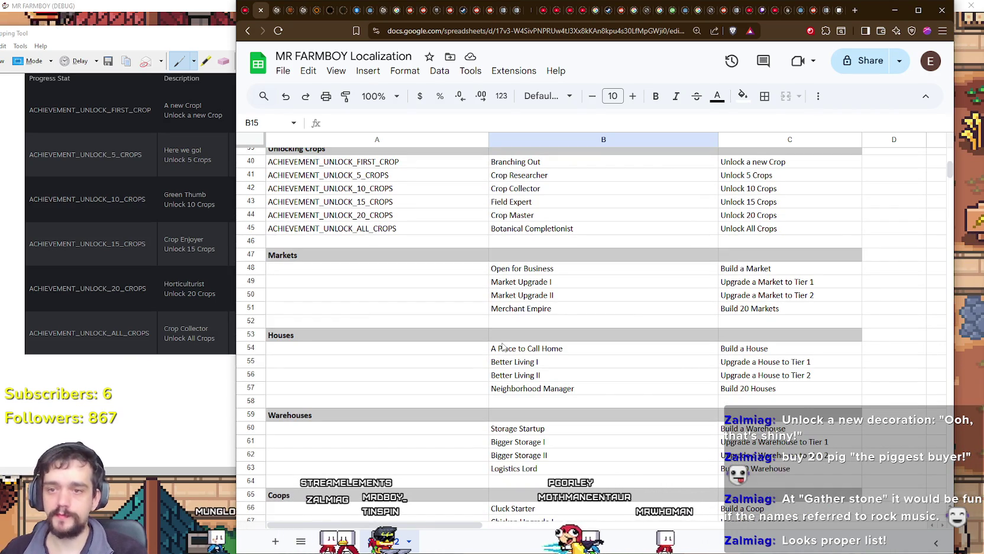
Copy an existing ID into A48 and edit it to ACHIEVEMENT_BUILD_MARKET for Open for Business.
click(338, 268)
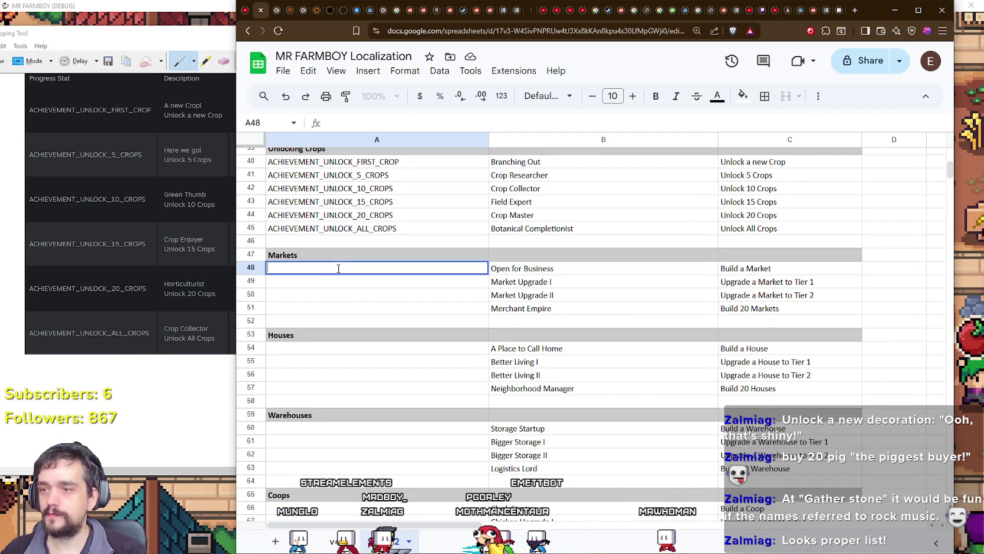
double_click(338, 162)
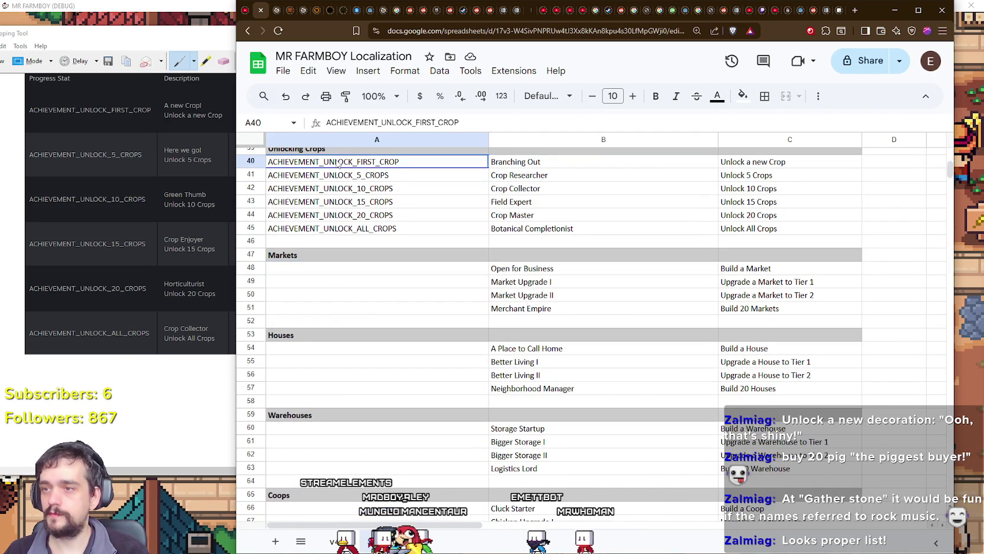
click(347, 274)
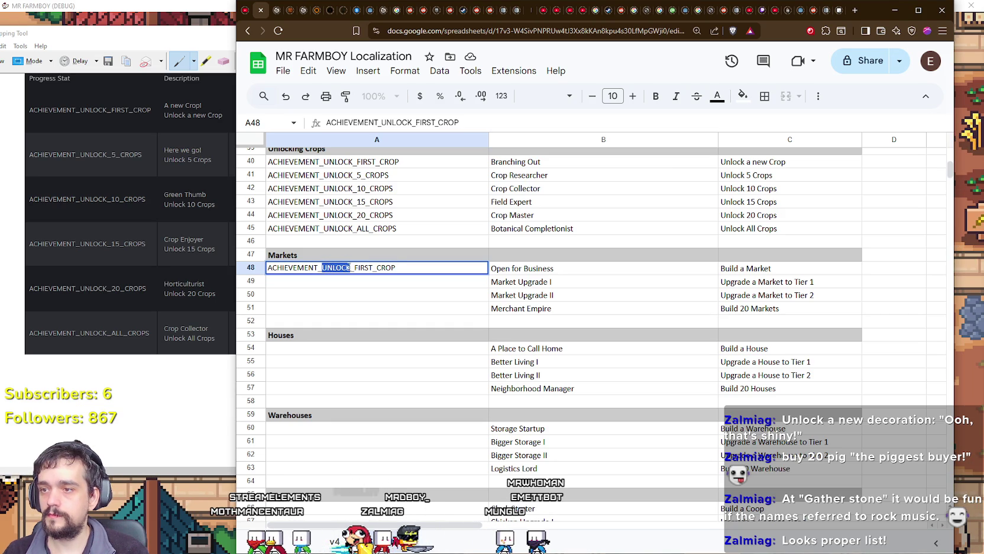
click(357, 258)
click(378, 272)
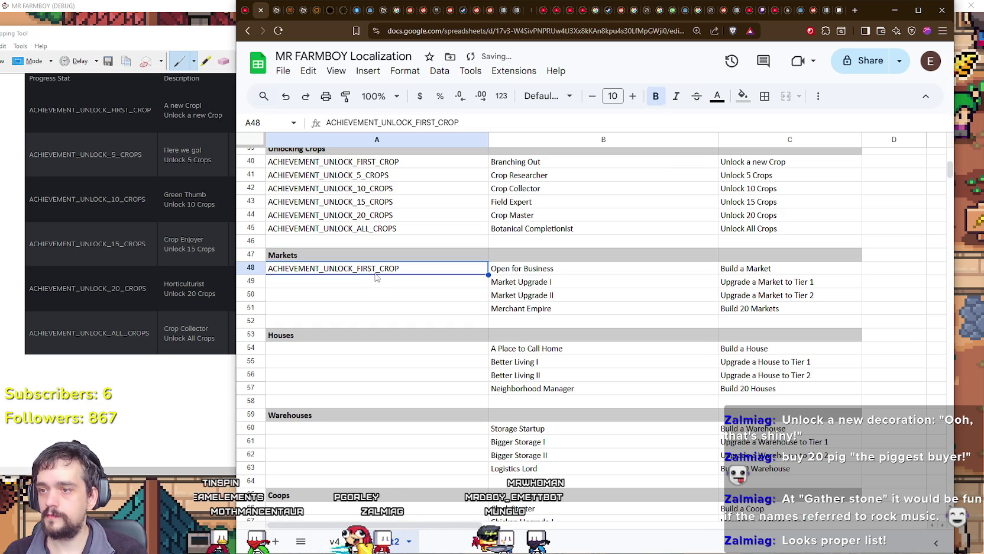
double_click(396, 268)
text(BUILD_)
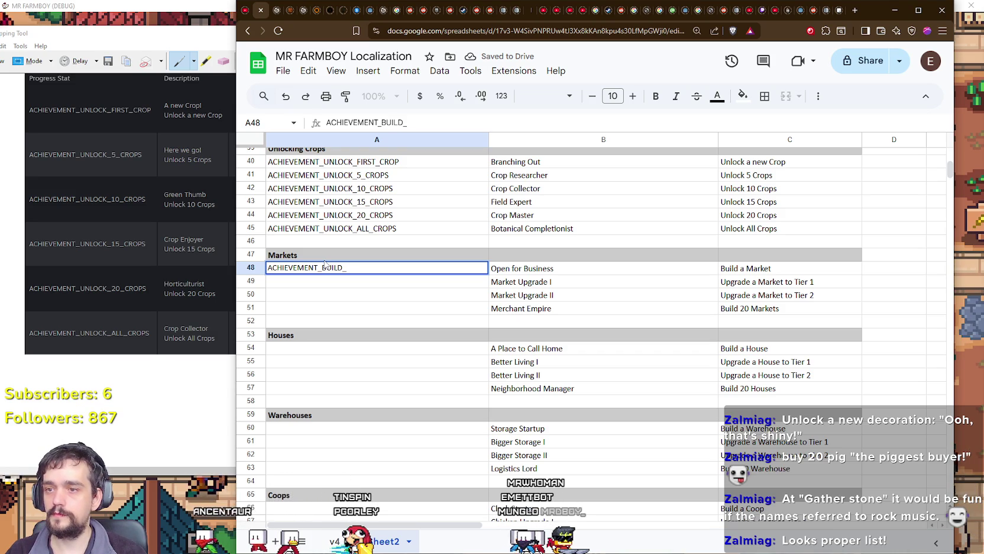
text(MARKET)
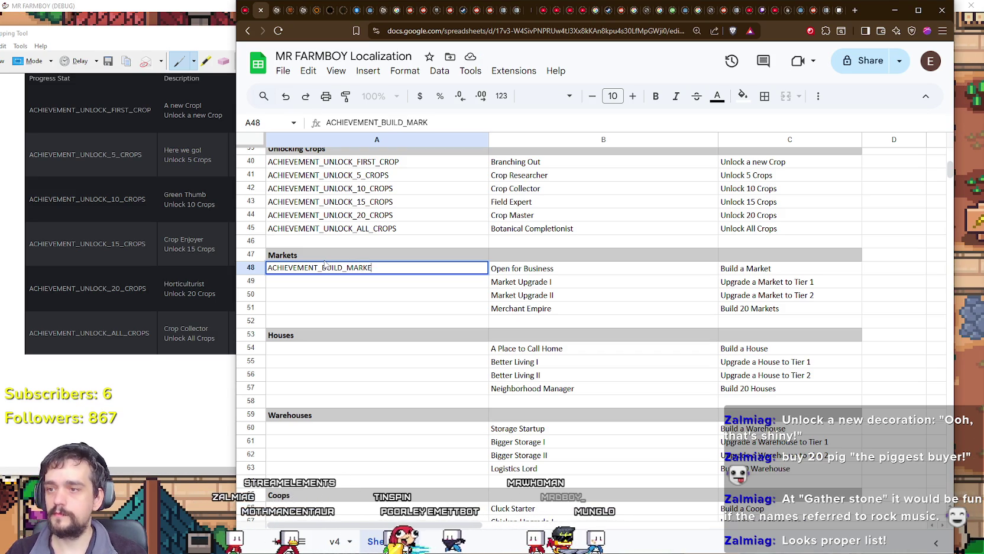
key(Return)
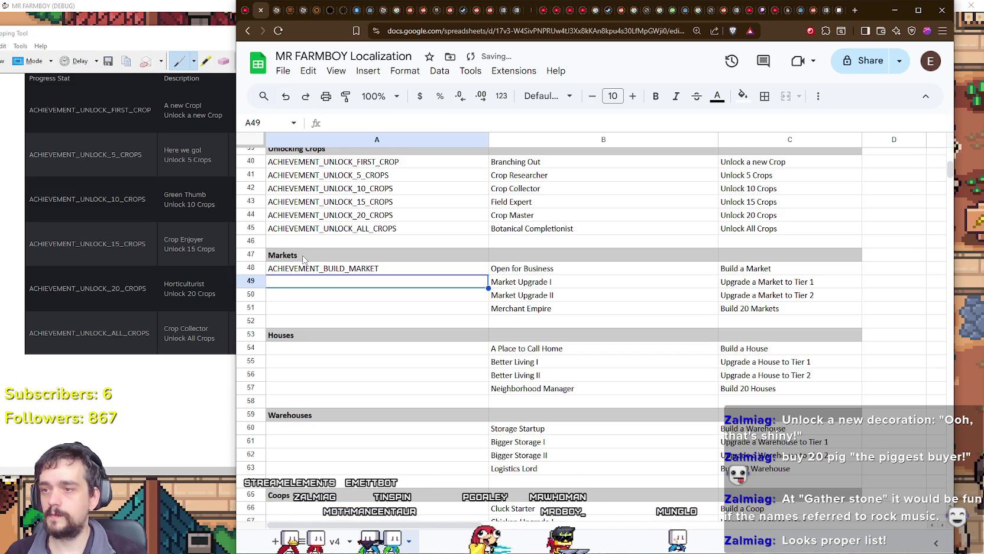
Correct the A48 ID to ACHIEVEMENT_MARKET_BUILD.
click(331, 267)
double_click(342, 267)
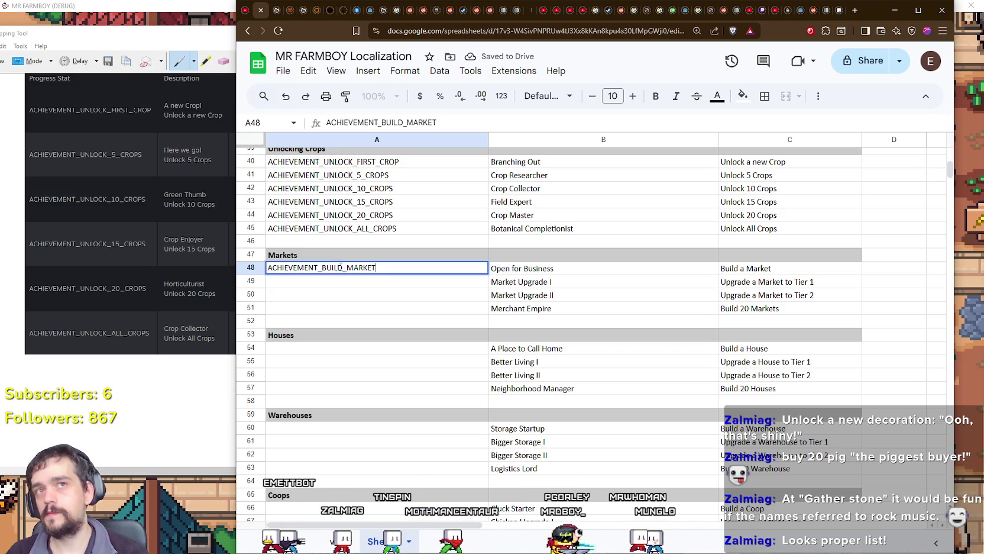
drag(376, 269, 323, 274)
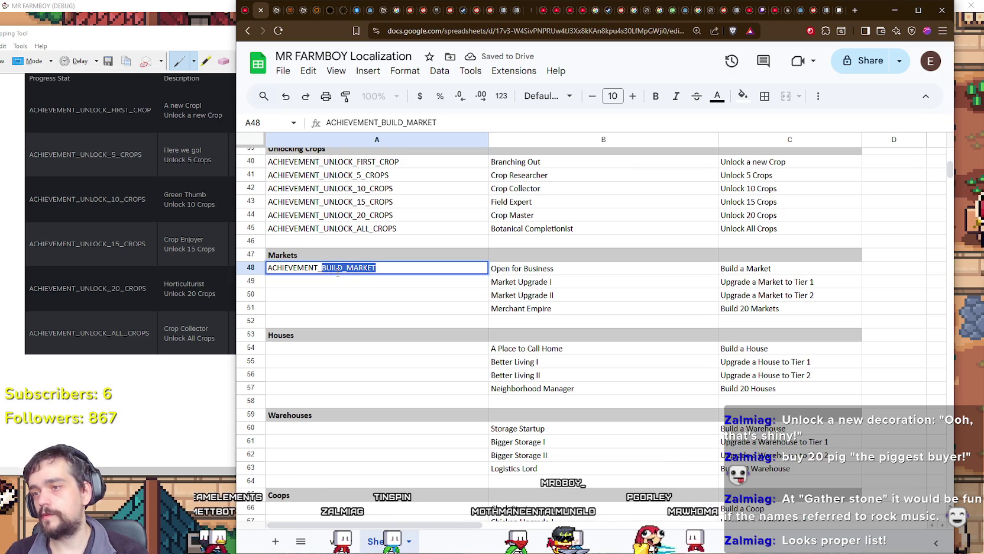
text(KET_BUILD)
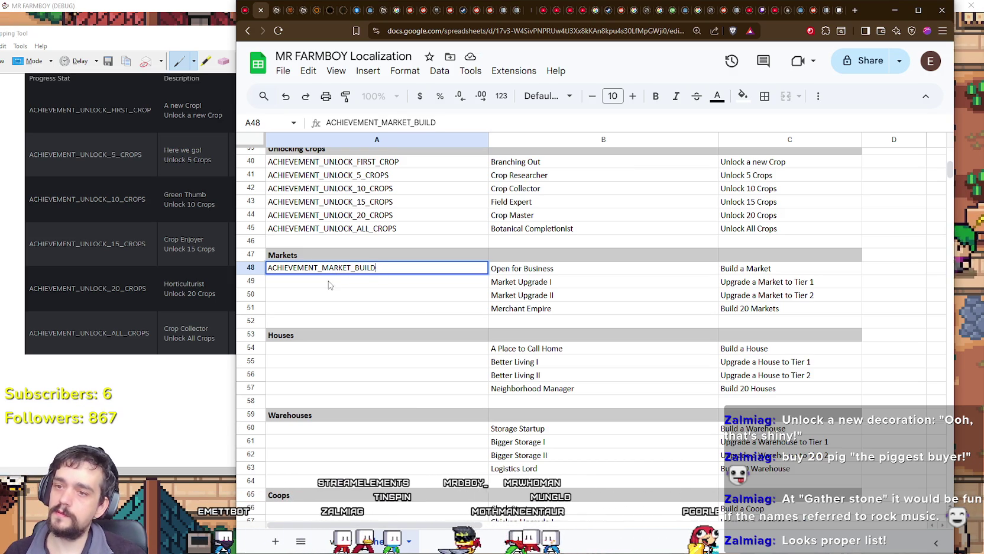
key(Return)
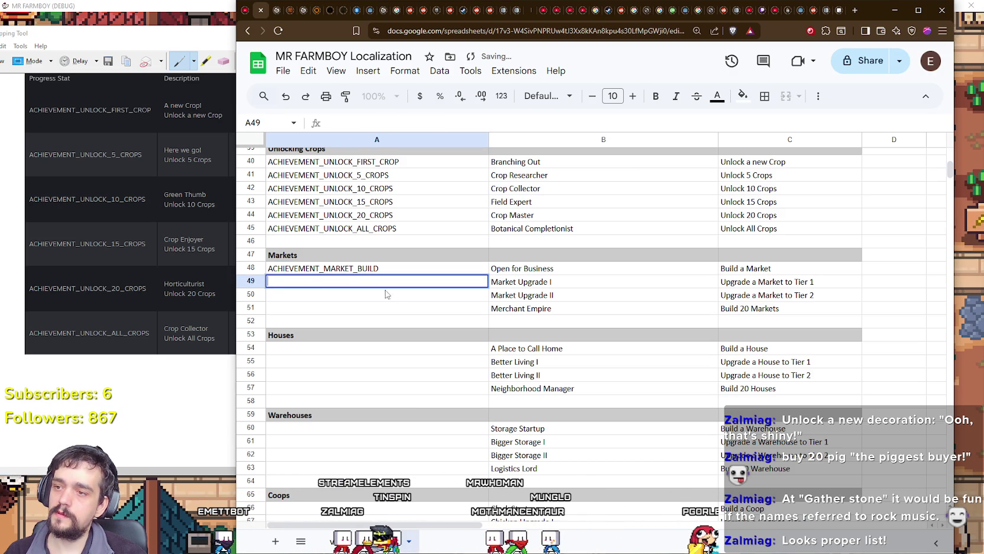
Copy ACHIEVEMENT_MARKET_BUILD into A49 and make it ACHIEVEMENT_MARKET_UPGRADE_1.
double_click(339, 268)
key(ctrl+c)
double_click(329, 282)
key(ctrl+v)
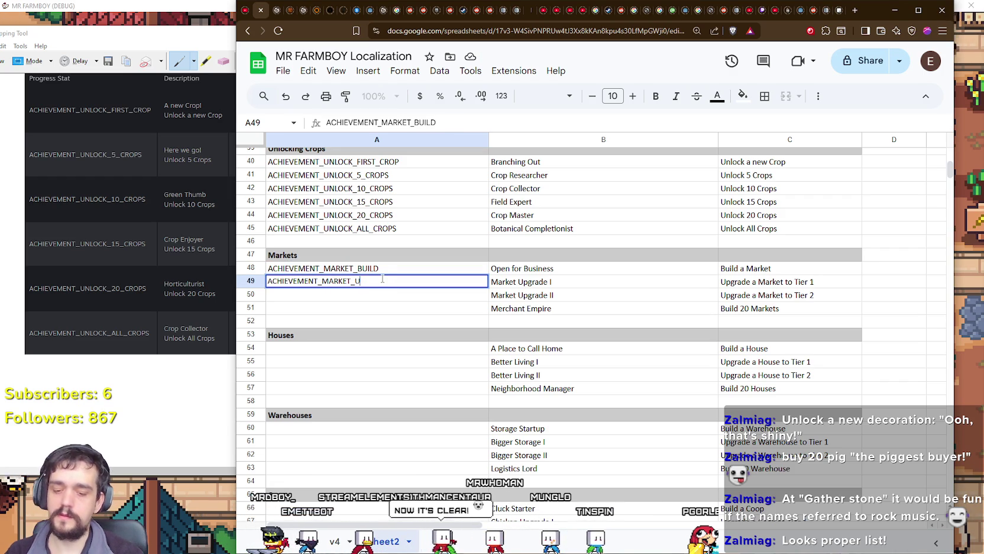
text(PGRADE_1)
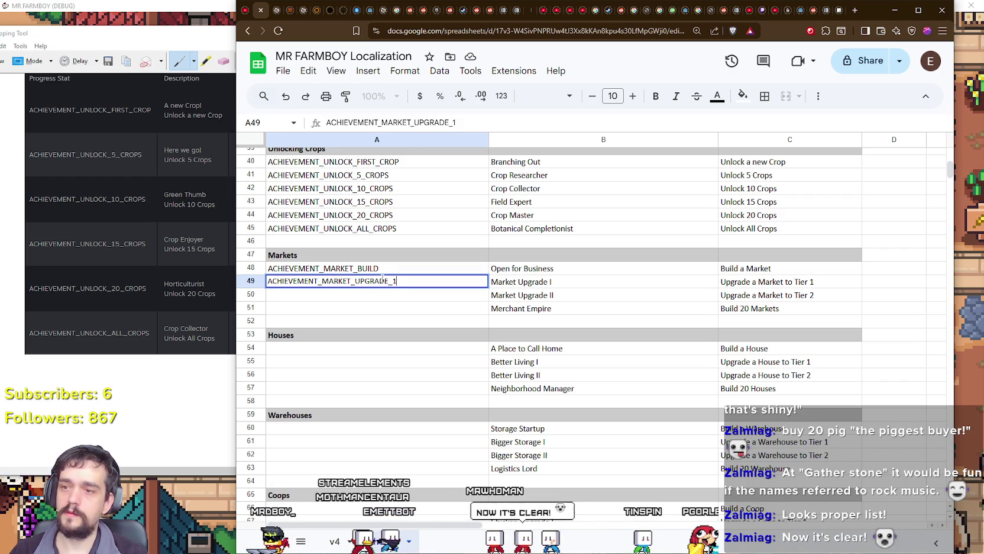
key(Return)
Enter ACHIEVEMENT_MARKET_UPGRADE_2 in A50 and ACHIEVEMENT_MARKET_BUILD_20 in A51.
key(ctrl+v)
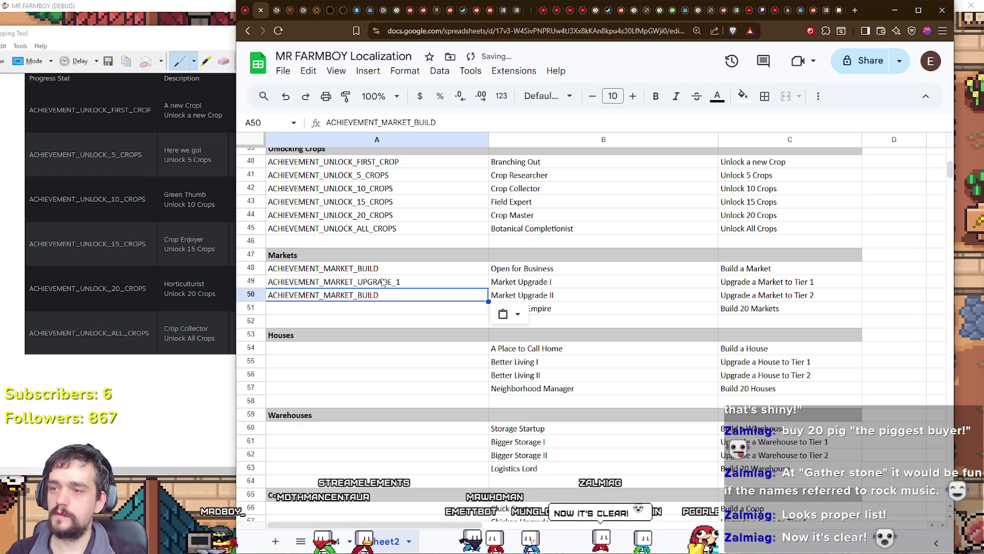
double_click(382, 295)
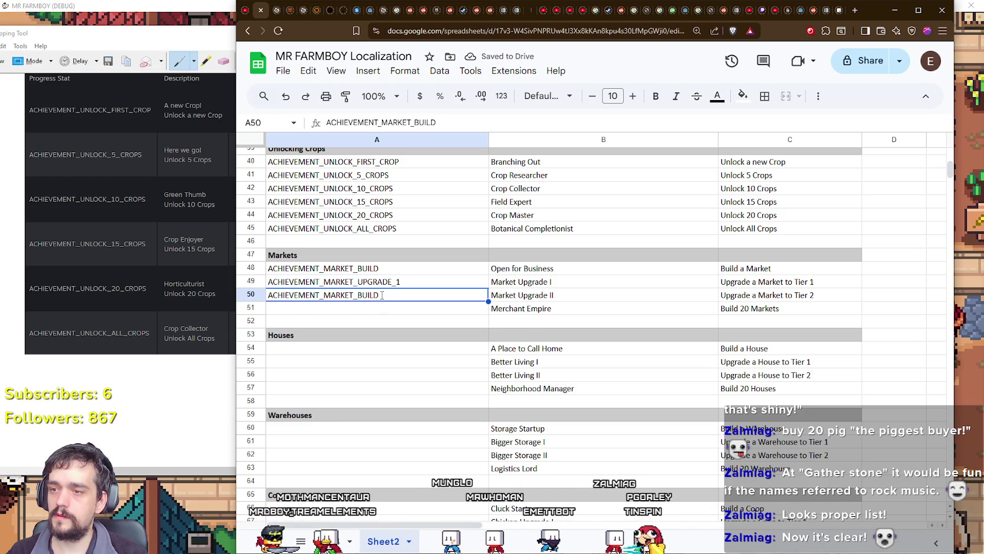
key(shift+Left)
key(shift+Left)
key(shift+Left)
text(UPGRADE_2)
key(Return)
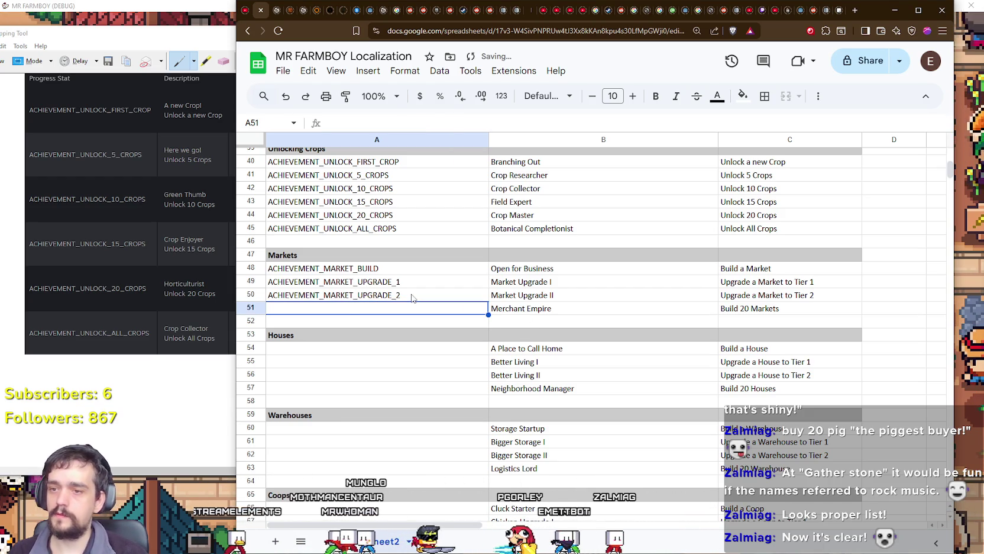
double_click(367, 310)
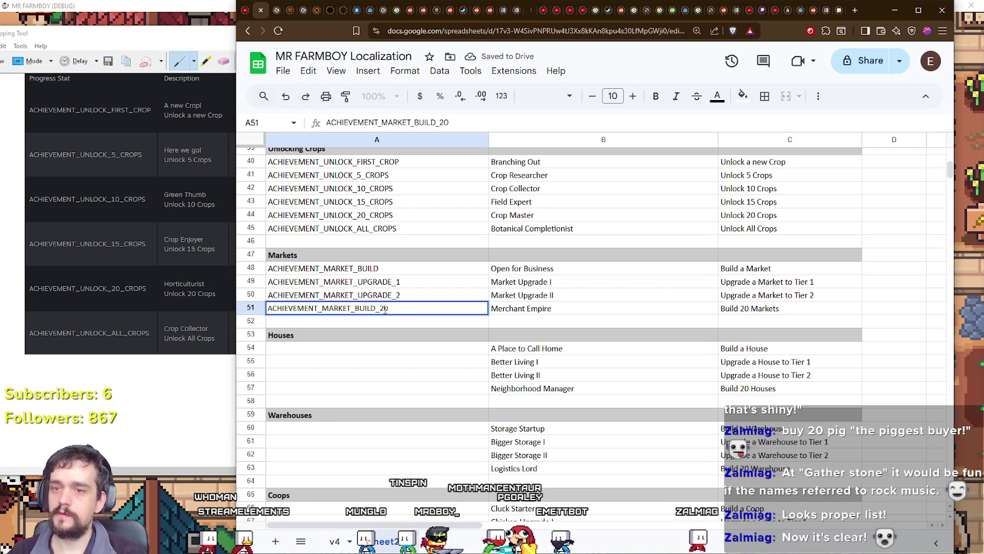
key(Return)
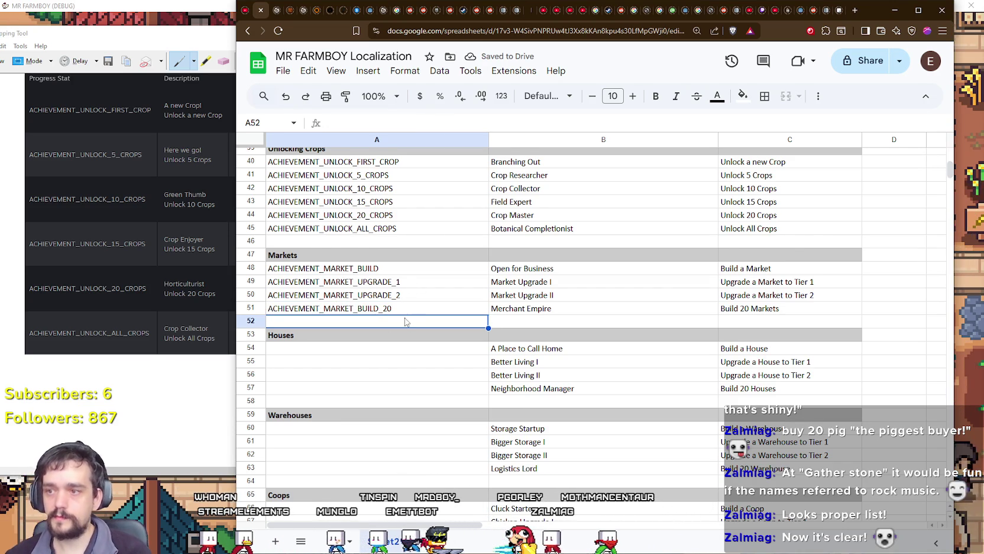
scroll(404, 308, down, 2)
click(405, 303)
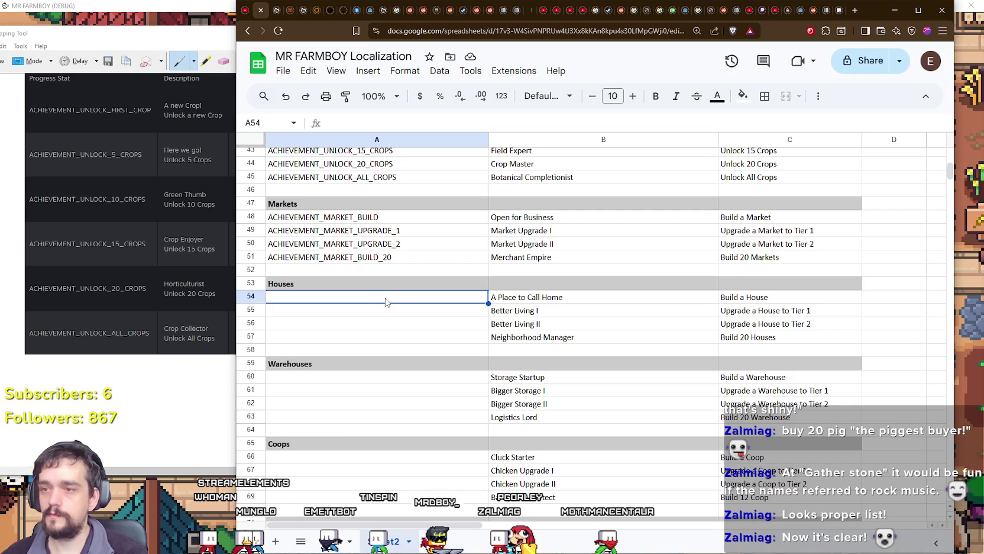
Fill A54:A57 with the Markets IDs, turning A54 into ACHIEVEMENT_HOUSE_BUILD.
key(ctrl+v)
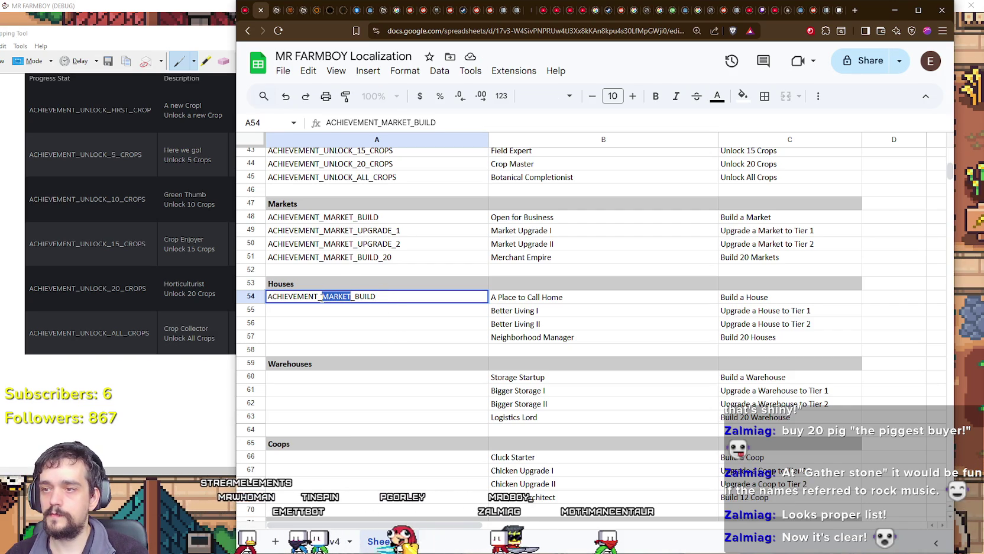
text(HOUSE)
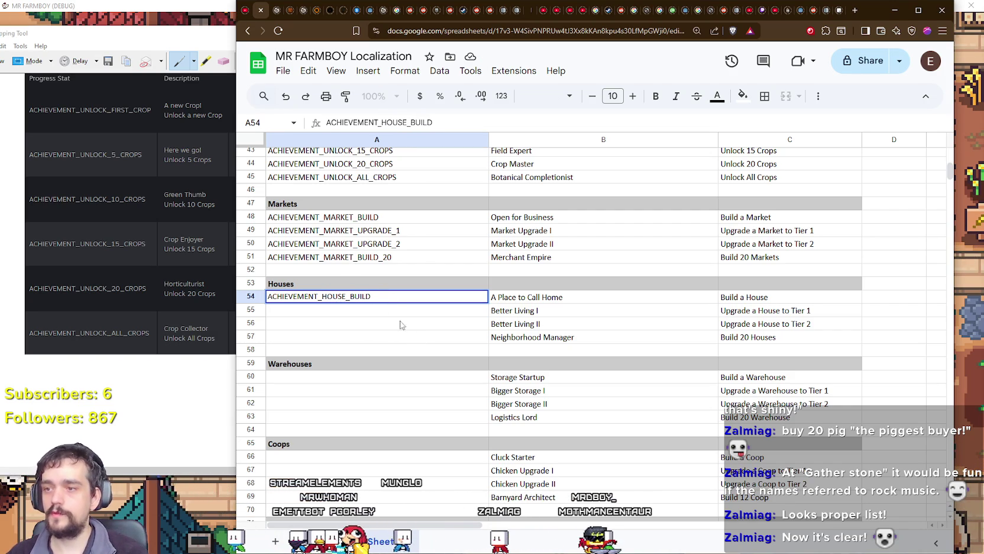
click(283, 229)
shift+click(324, 256)
key(ctrl+c)
click(330, 311)
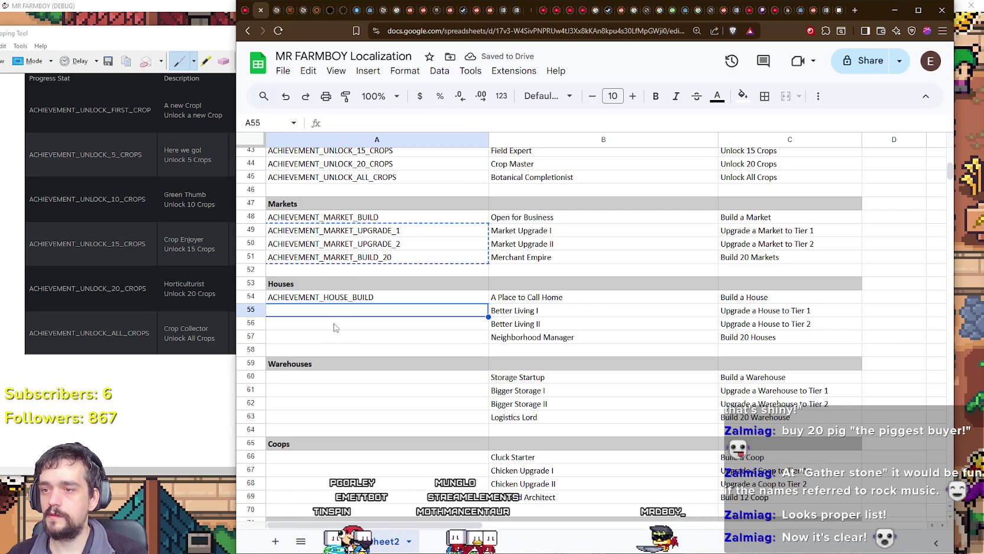
key(ctrl+v)
Change MARKET to HOUSE in the IDs in A54 through A57.
double_click(340, 297)
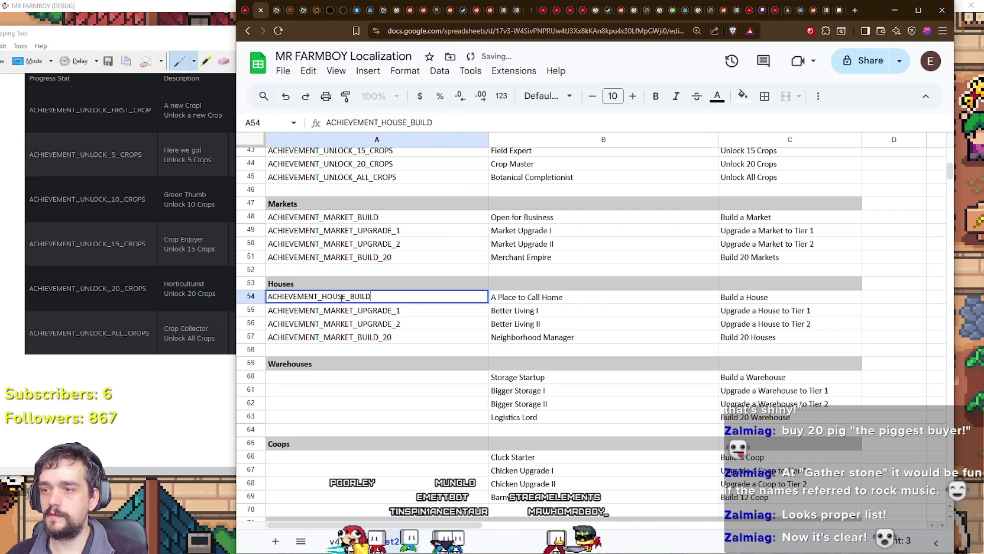
drag(346, 296, 324, 297)
double_click(350, 309)
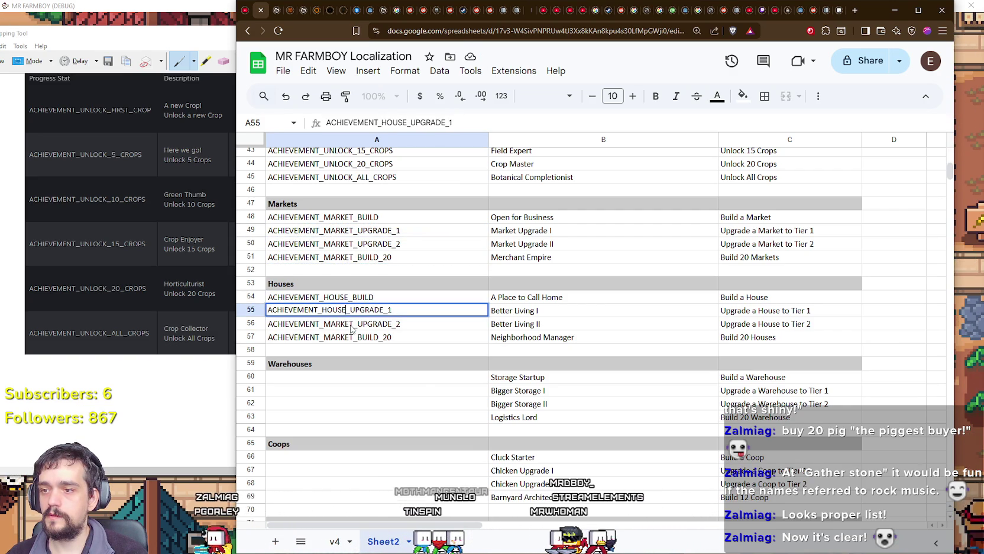
double_click(352, 324)
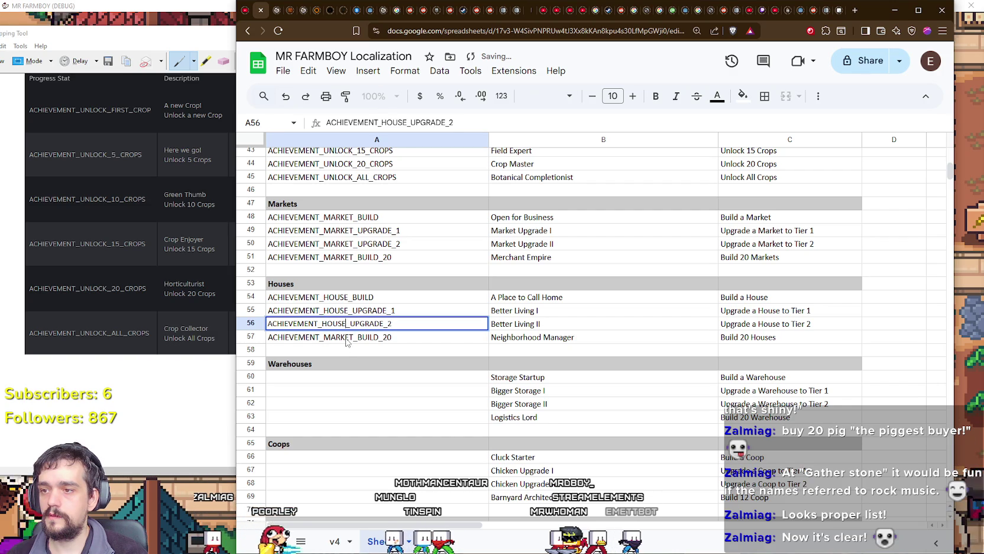
double_click(352, 337)
text(HOUS)
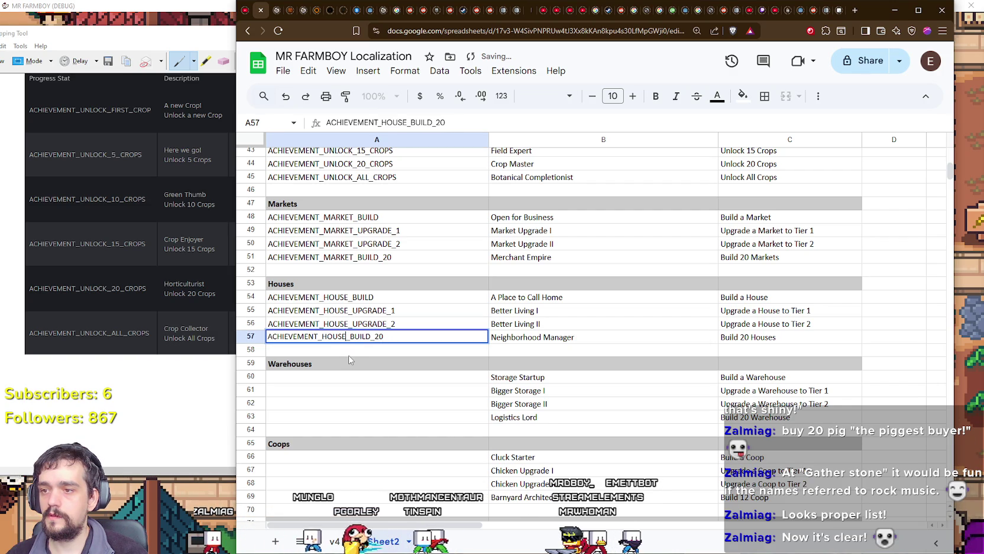
Copy the four house IDs to A60:A63 and make A60 ACHIEVEMENT_WAREHOUSE_BUILD.
drag(349, 297, 349, 336)
key(ctrl+c)
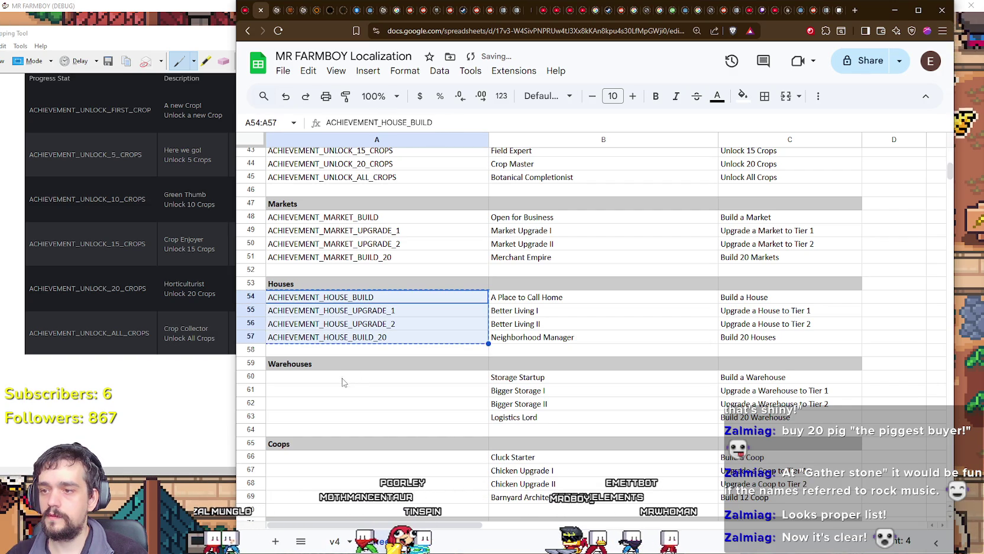
click(344, 379)
key(ctrl+v)
double_click(348, 376)
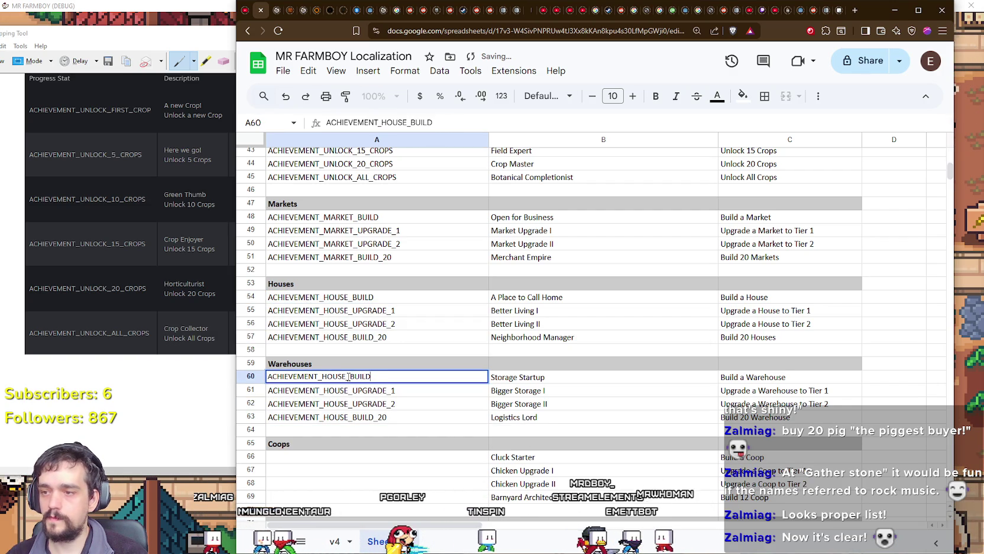
drag(348, 377, 326, 377)
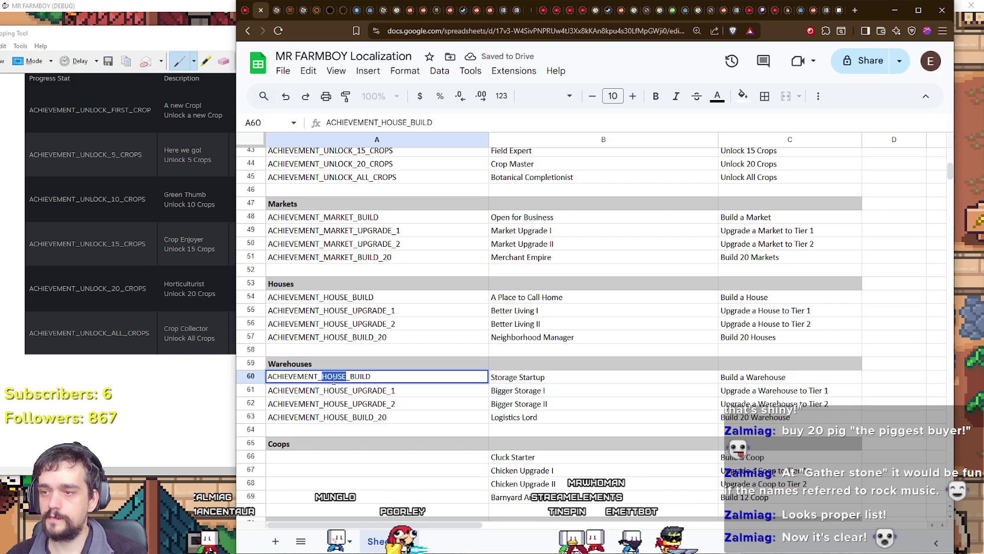
text(WAREHOUSE)
Replace HOUSE with WAREHOUSE in the A61 and A62 IDs.
drag(348, 377, 364, 379)
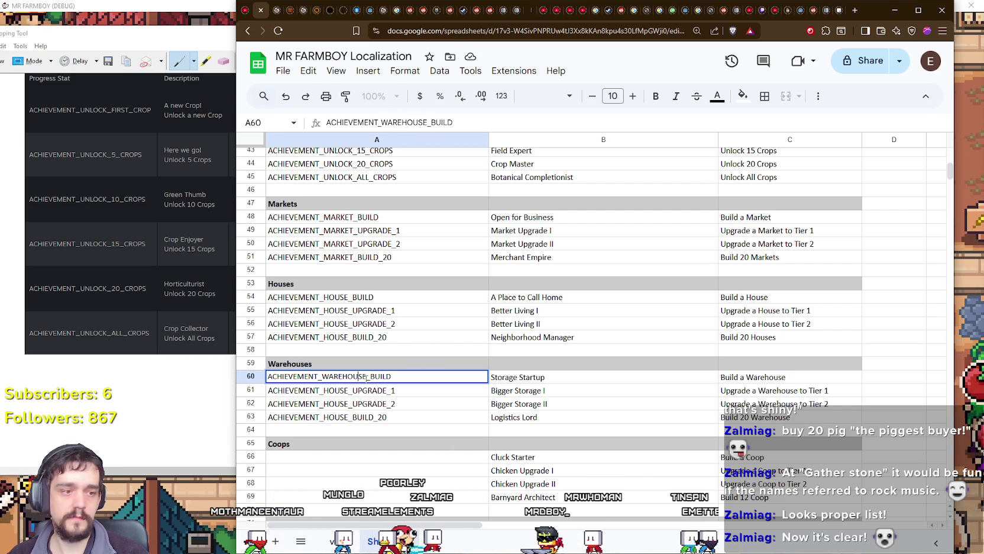
drag(368, 378, 334, 376)
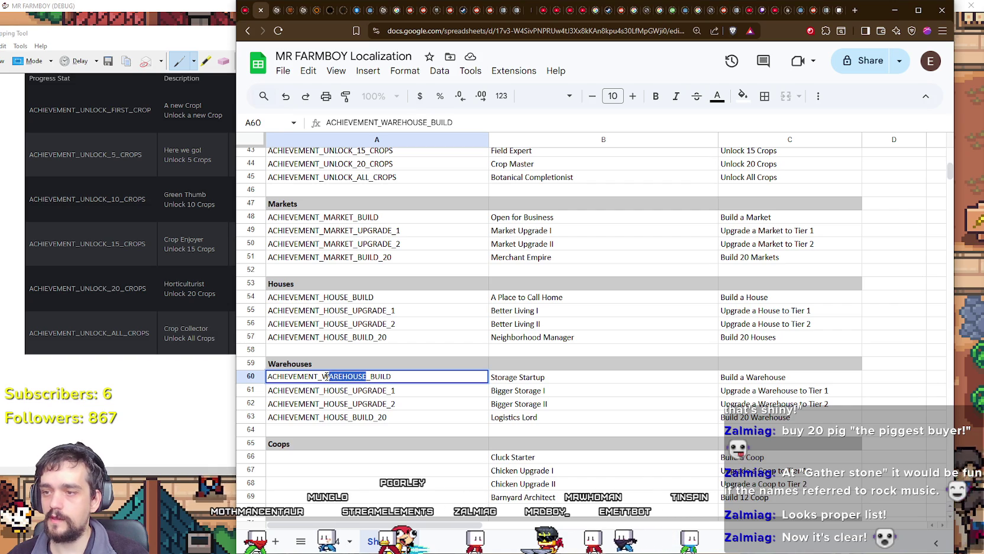
double_click(336, 390)
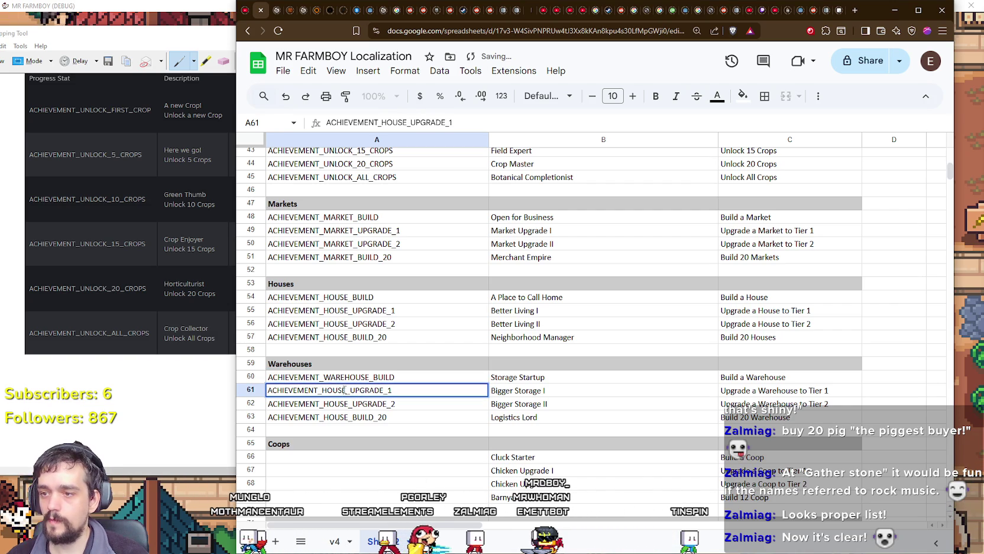
text(WAREHOUSE)
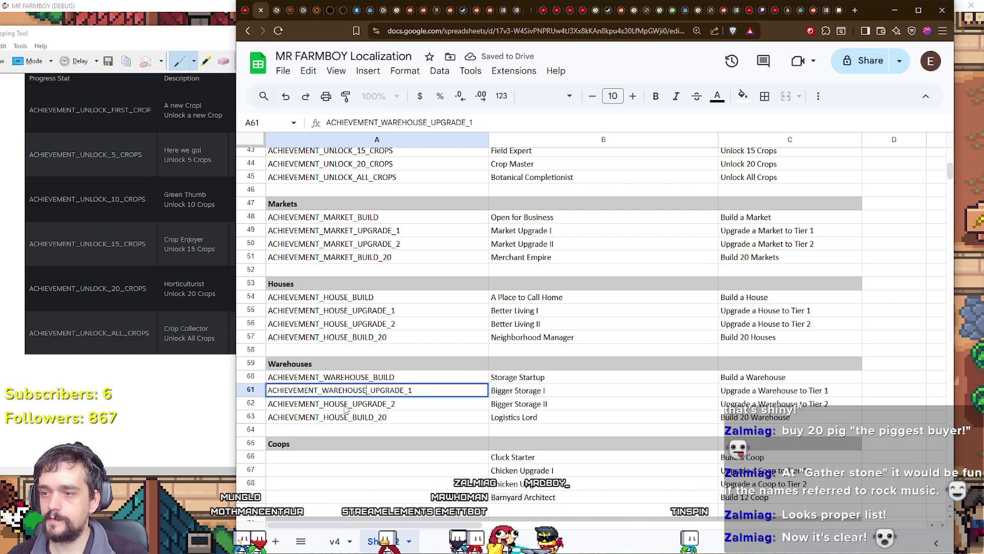
double_click(348, 404)
drag(339, 405, 322, 404)
text(WAREHOUSE)
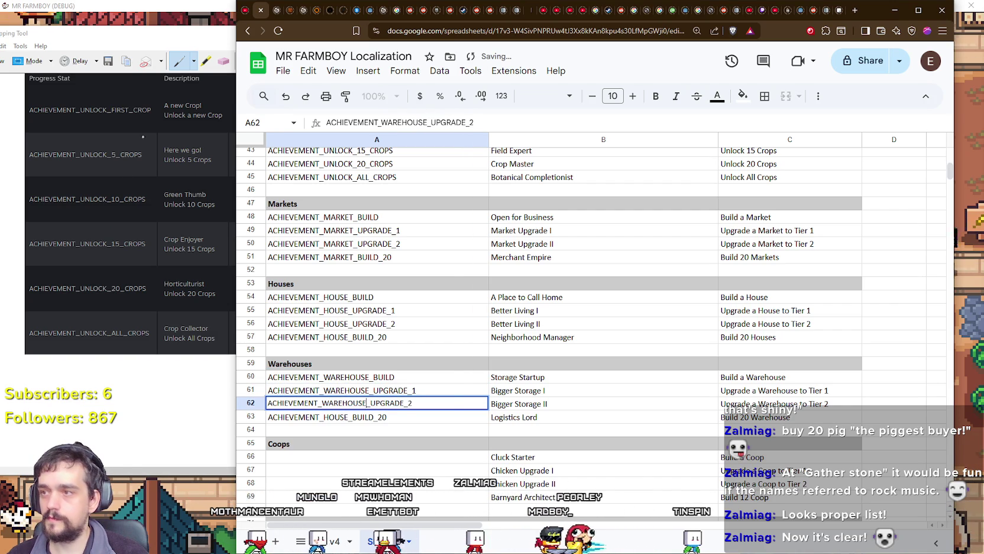
Replace HOUSE with WAREHOUSE in A63, giving ACHIEVEMENT_WAREHOUSE_BUILD_20.
key(alt+Tab)
click(392, 32)
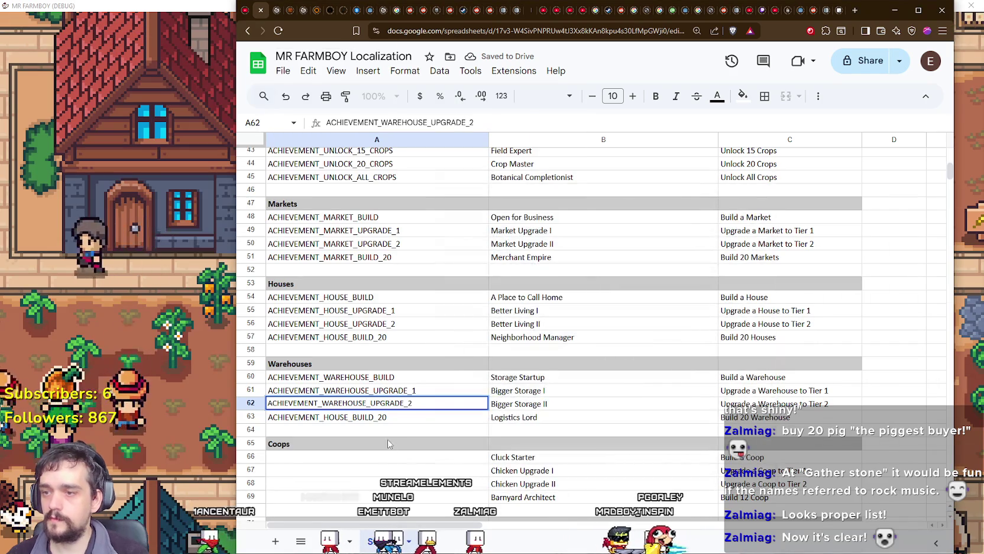
double_click(352, 416)
drag(350, 416, 322, 416)
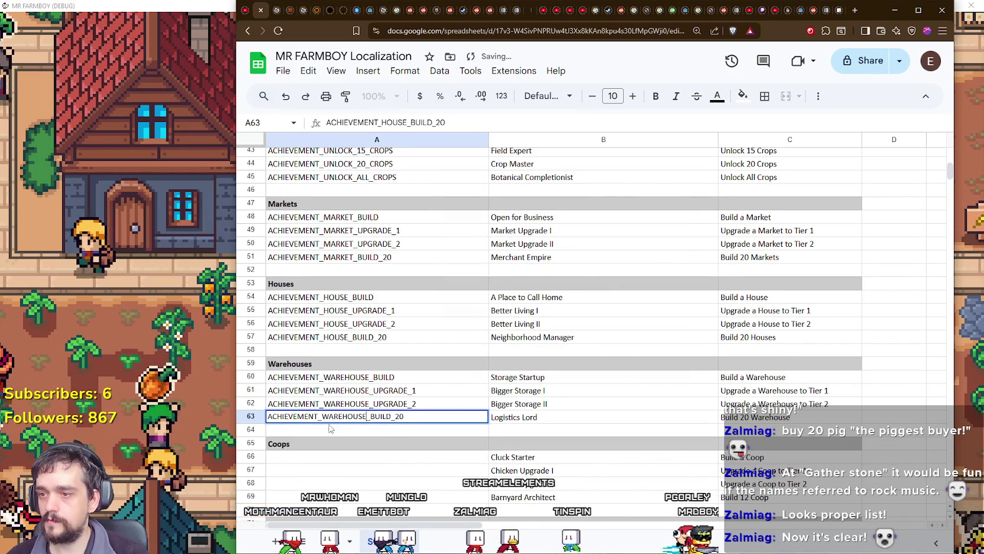
text(WAREHOUSE)
click(375, 403)
scroll(376, 401, down, 2)
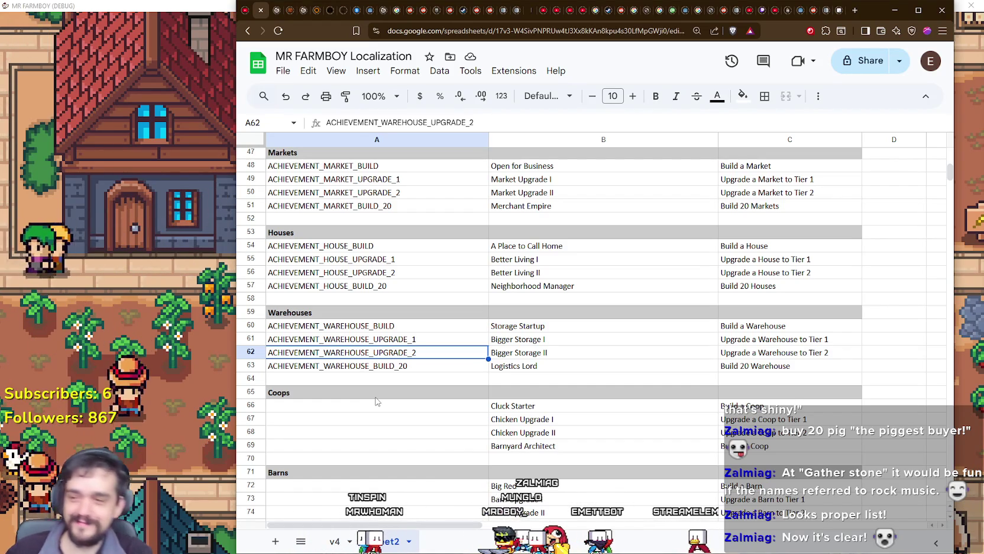
Copy the four warehouse IDs from A60:A63 into A66:A69 under Coops.
scroll(371, 406, down, 1)
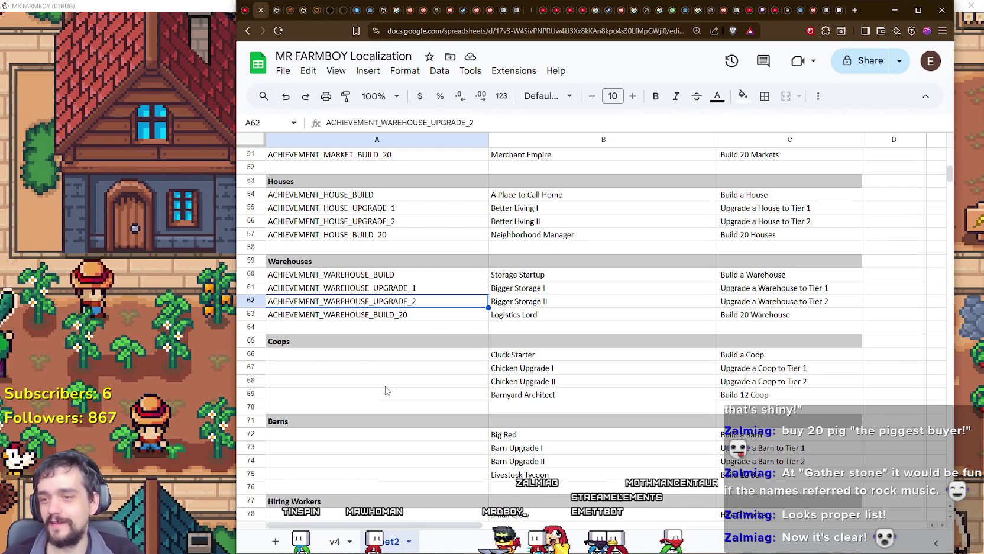
click(397, 356)
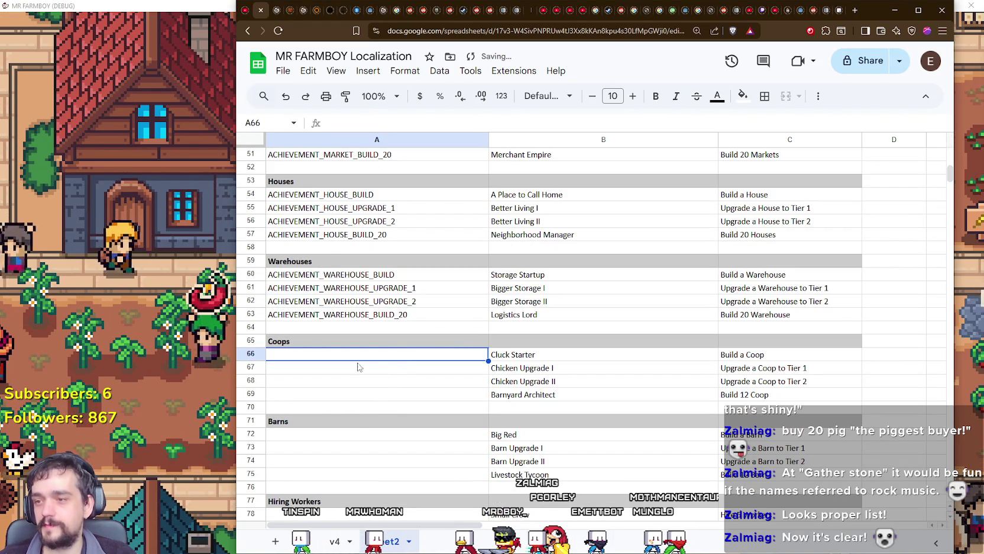
click(335, 279)
key(ctrl+c)
click(340, 360)
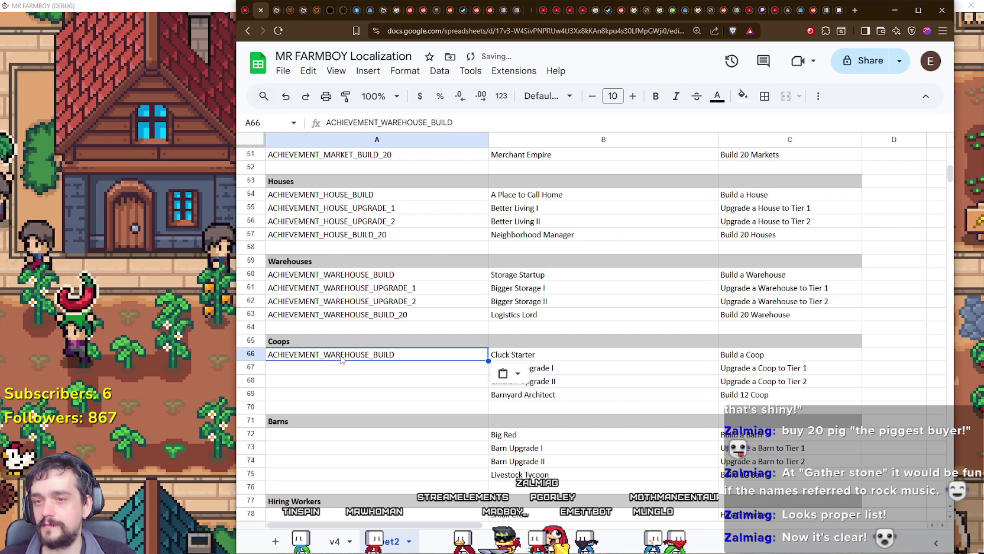
click(368, 385)
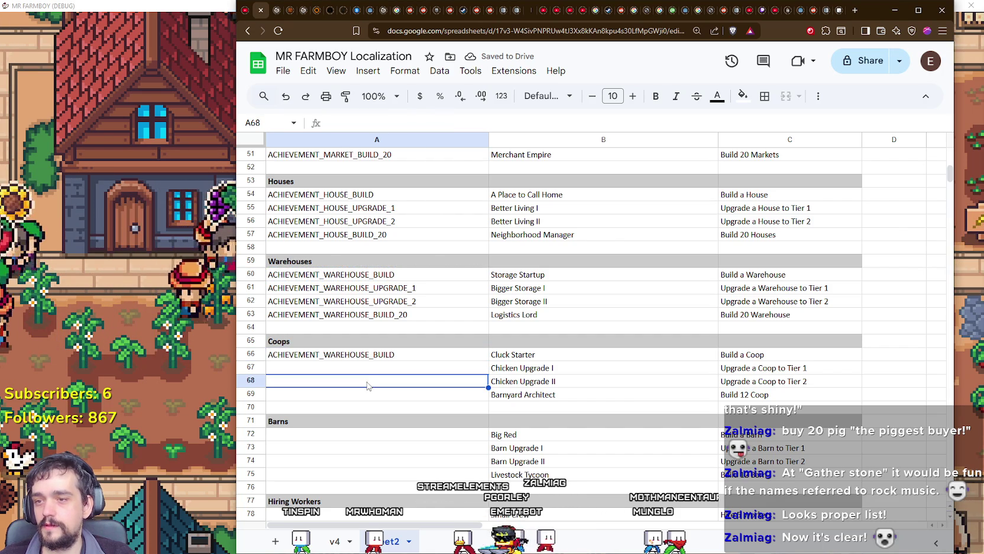
mouse_move(346, 274)
mouse_down()
mouse_move(346, 328)
mouse_move(346, 314)
mouse_up()
key(ctrl+c)
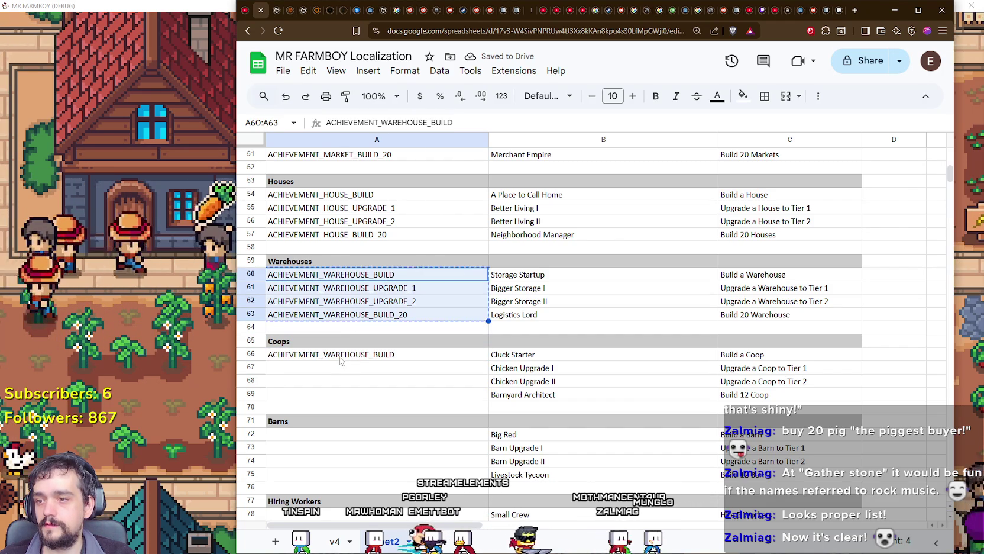
click(341, 359)
key(ctrl+v)
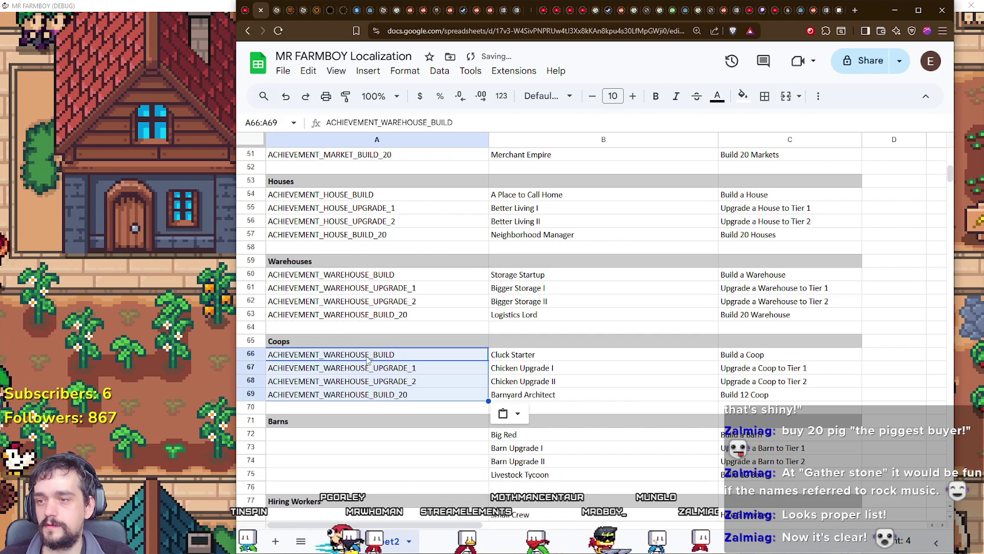
Change WAREHOUSE to COOP in A66:A69, from ACHIEVEMENT_COOP_BUILD to ACHIEVEMENT_COOP_BUILD_20.
click(367, 359)
double_click(367, 359)
drag(366, 355, 321, 355)
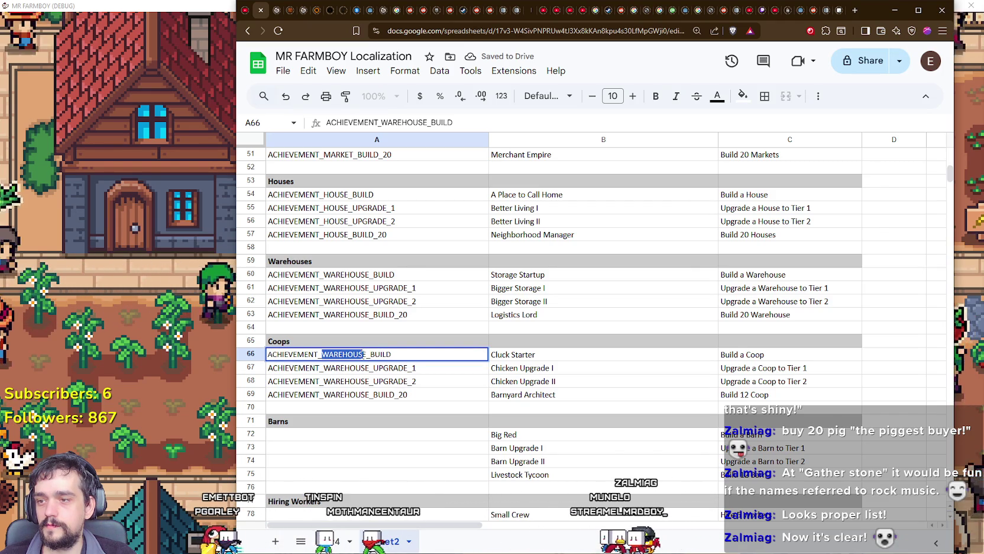
text(COOP)
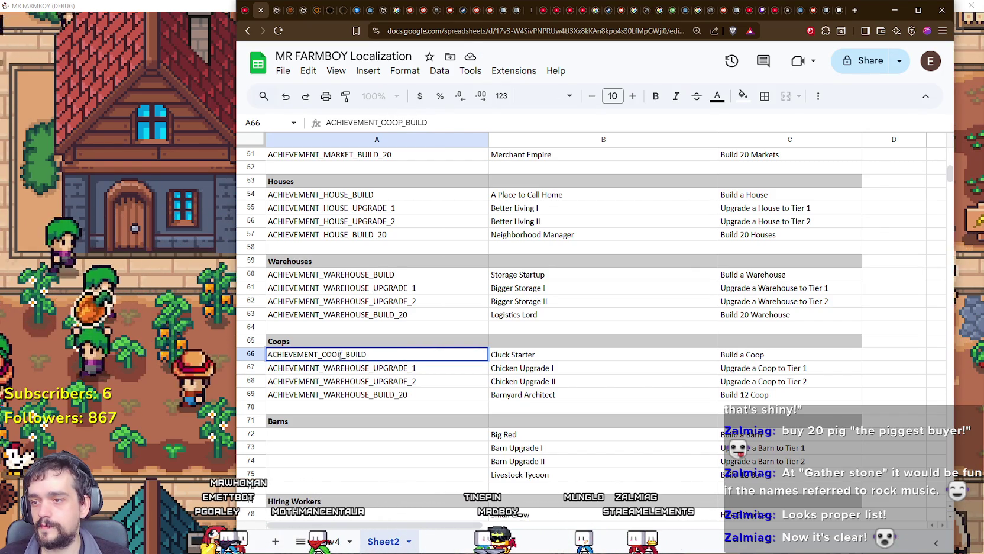
double_click(343, 354)
double_click(362, 367)
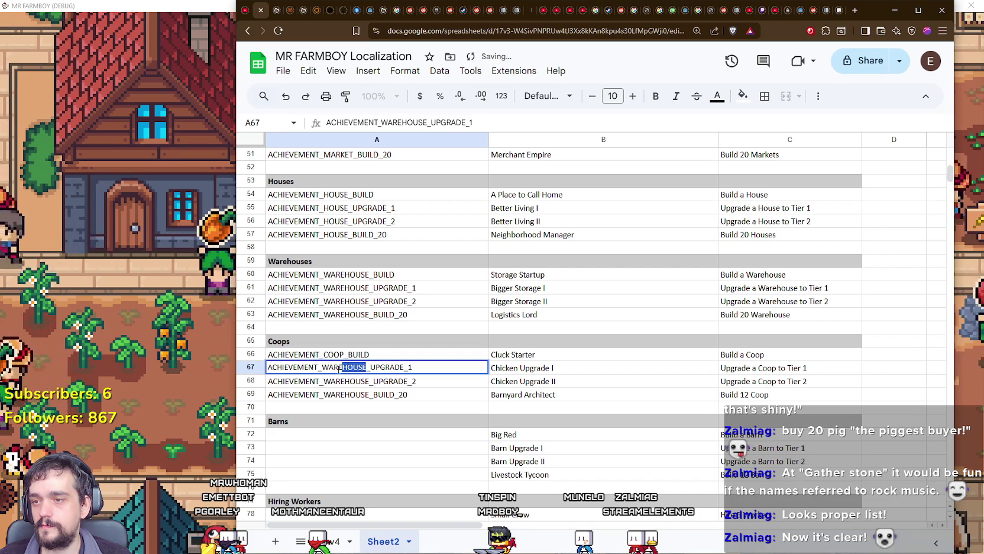
key(ctrl+v)
key(Return)
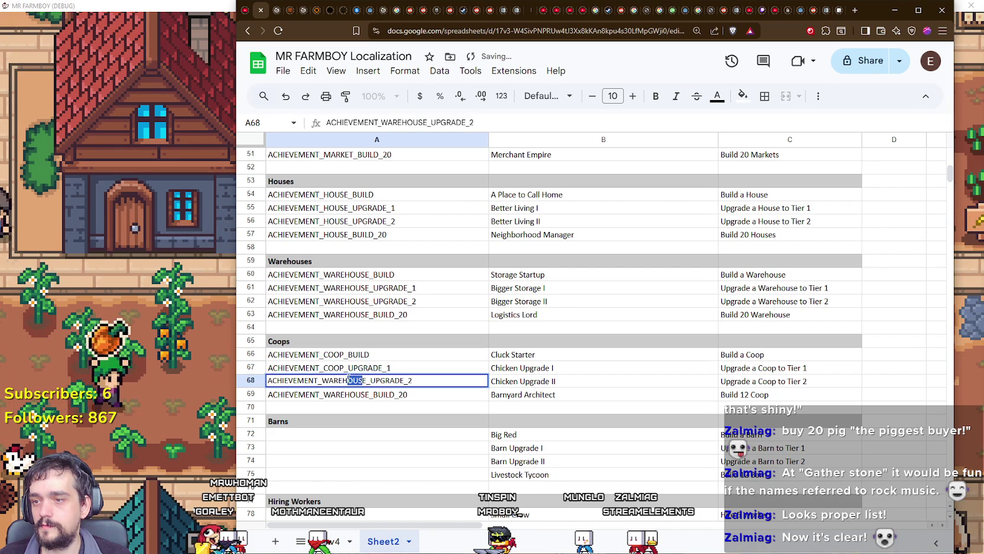
key(Return)
double_click(331, 394)
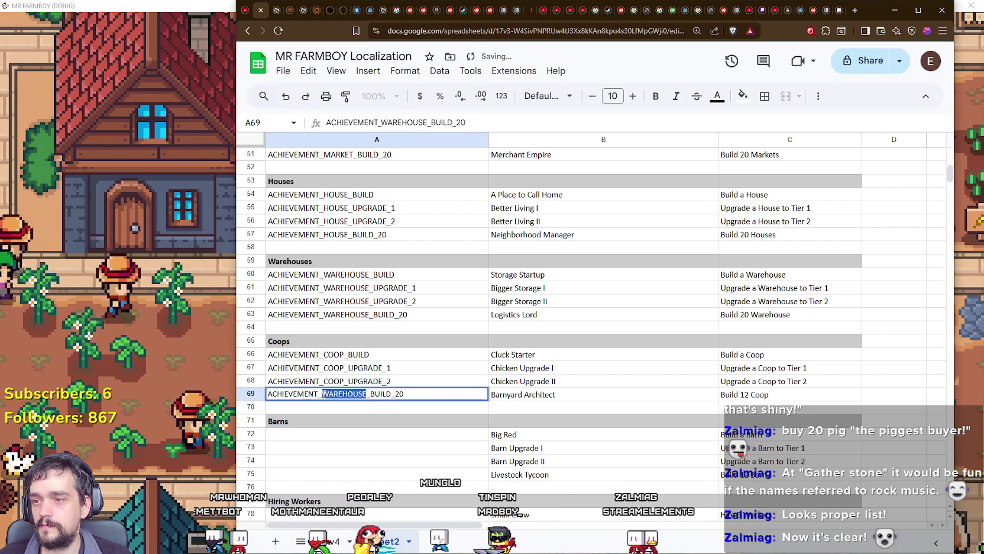
text(COOP)
key(Return)
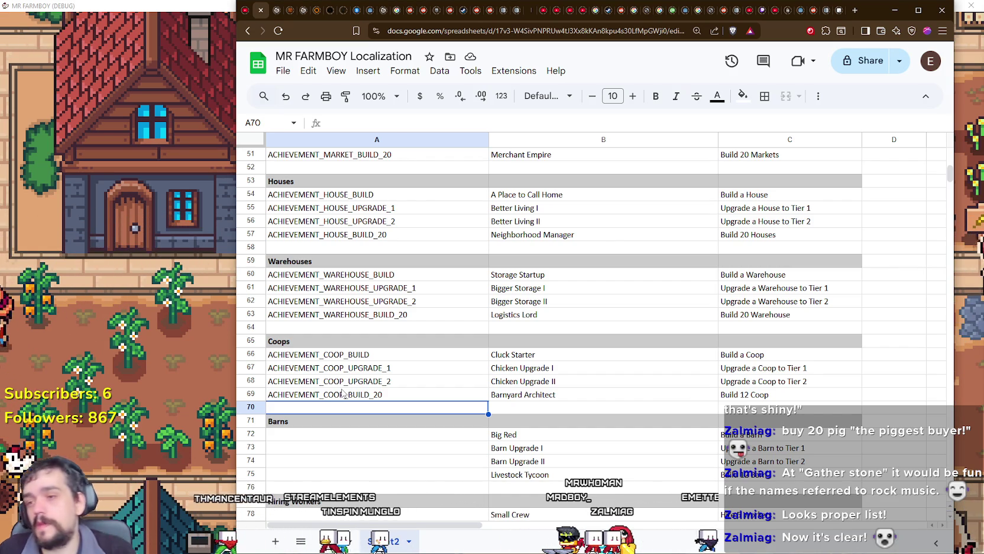
scroll(349, 283, down, 4)
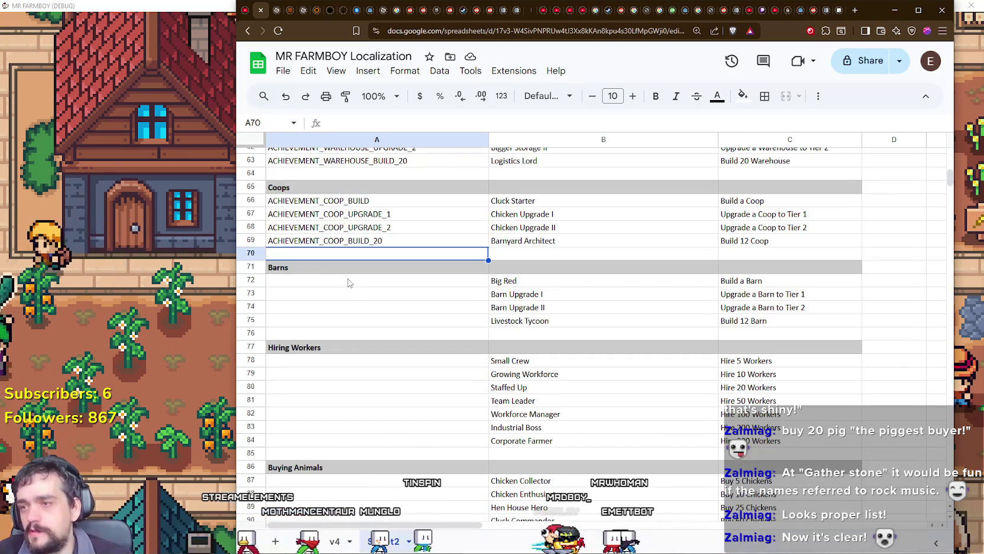
Paste the four Coops IDs into the Barns rows and make the first ACHIEVEMENT_BARN_BUILD.
click(348, 284)
key(ctrl+z)
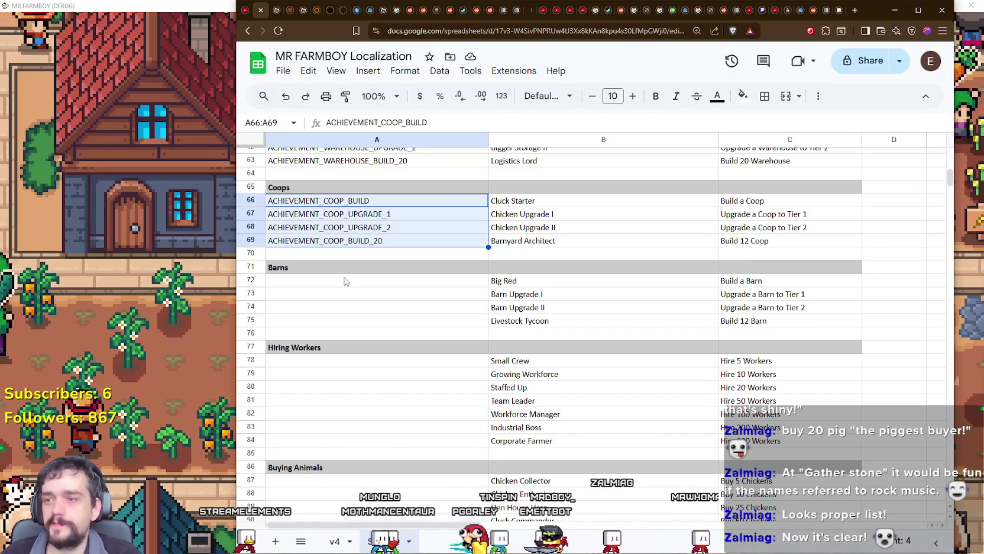
key(ctrl+c)
click(347, 280)
key(ctrl+v)
click(346, 280)
click(340, 280)
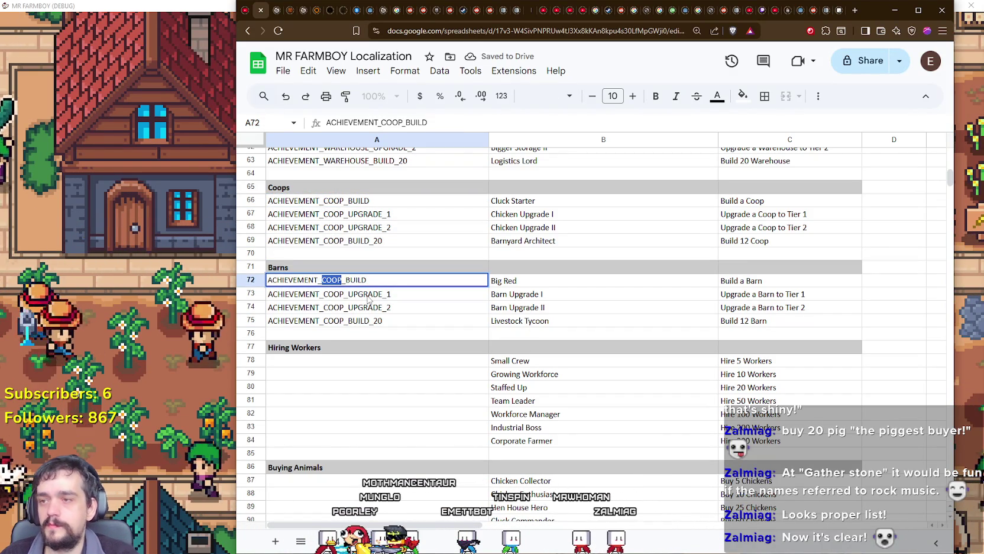
text(BARN)
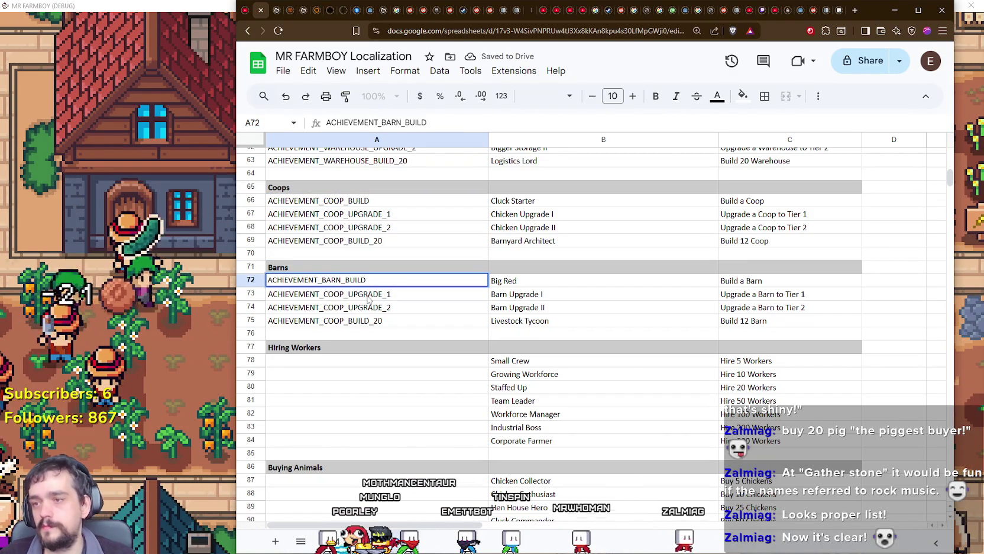
click(332, 294)
Replace COOP with BARN in the other three: BARN_UPGRADE_1, BARN_UPGRADE_2, BARN_BUILD_20.
double_click(332, 294)
text(BARN)
click(333, 307)
double_click(337, 307)
drag(343, 307, 323, 306)
text(BARN)
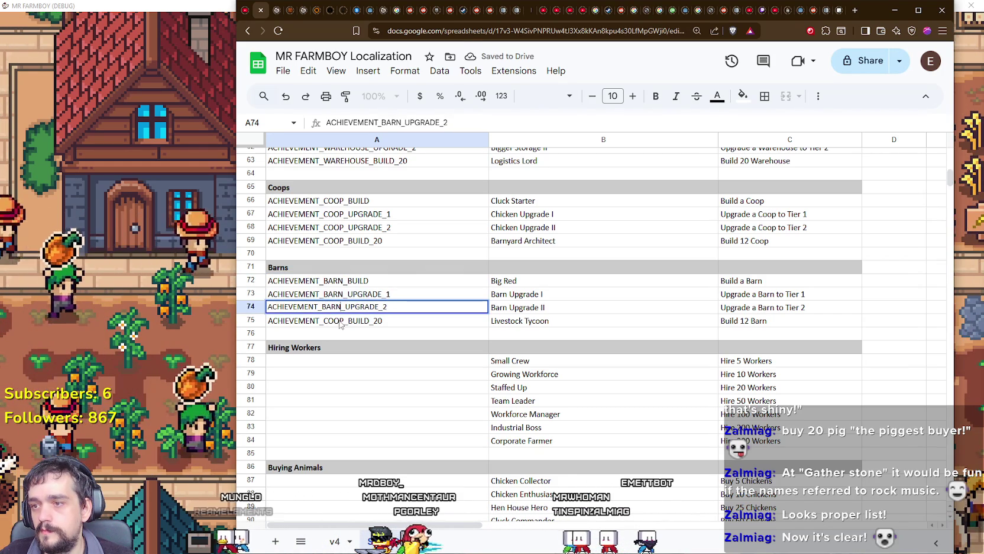
click(333, 320)
double_click(334, 320)
click(338, 338)
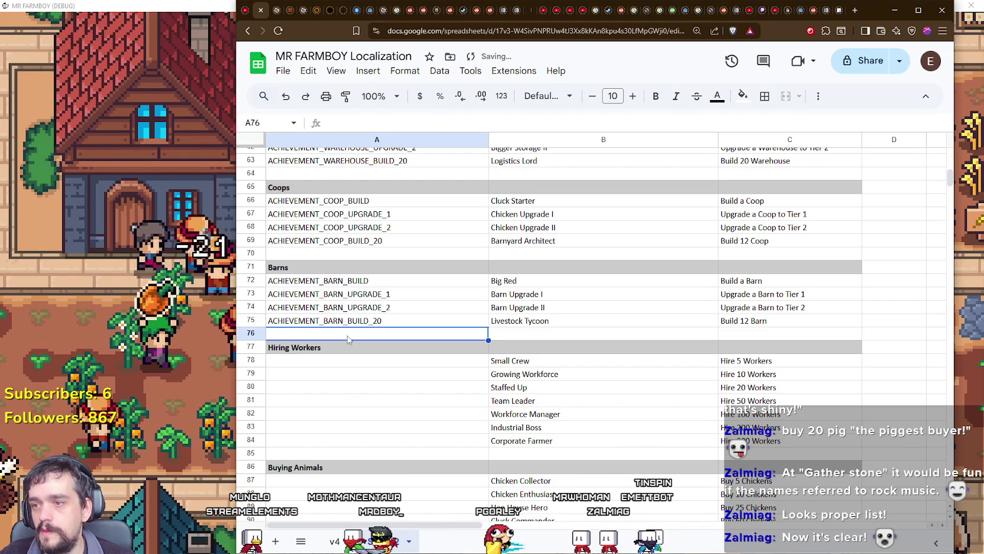
Copy the ACHIEVEMENT_BARN_BUILD ID into A78 and change it to ACHIEVEMENT_HIRE_WORKER_5.
scroll(328, 313, down, 1)
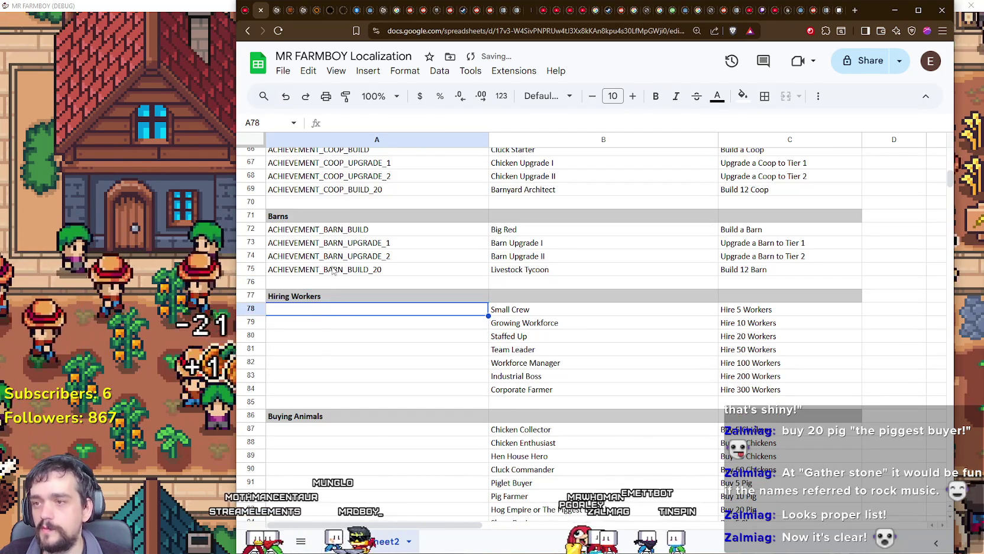
key(Up)
key(Up)
key(Up)
key(ctrl+c)
click(340, 311)
key(ctrl+v)
double_click(322, 310)
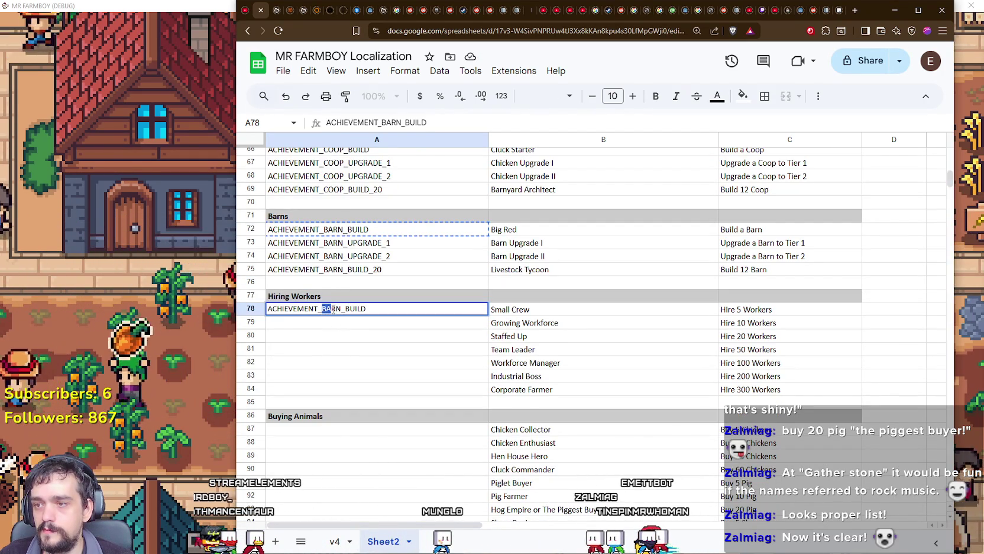
shift+click(383, 305)
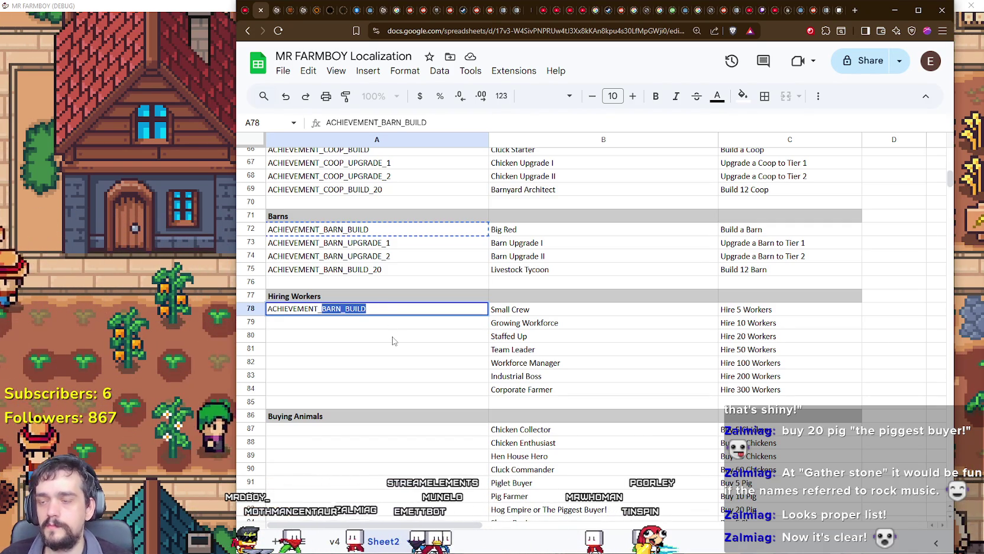
text(HI)
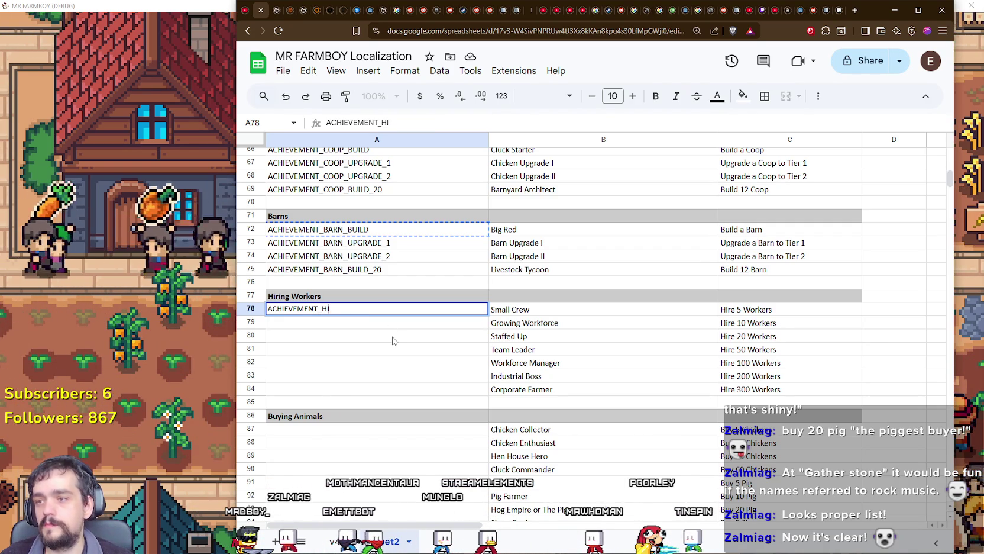
text(RE_WORKER_5)
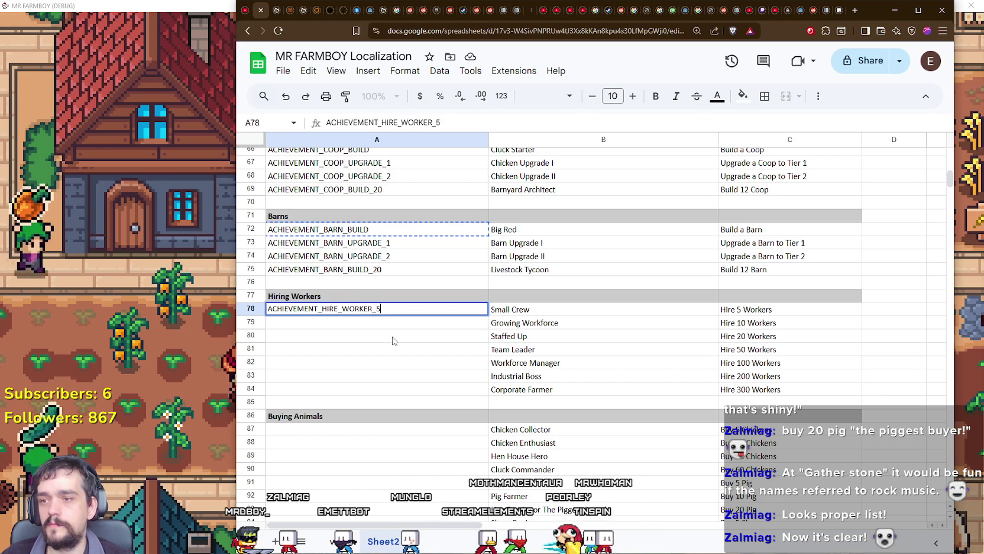
key(Return)
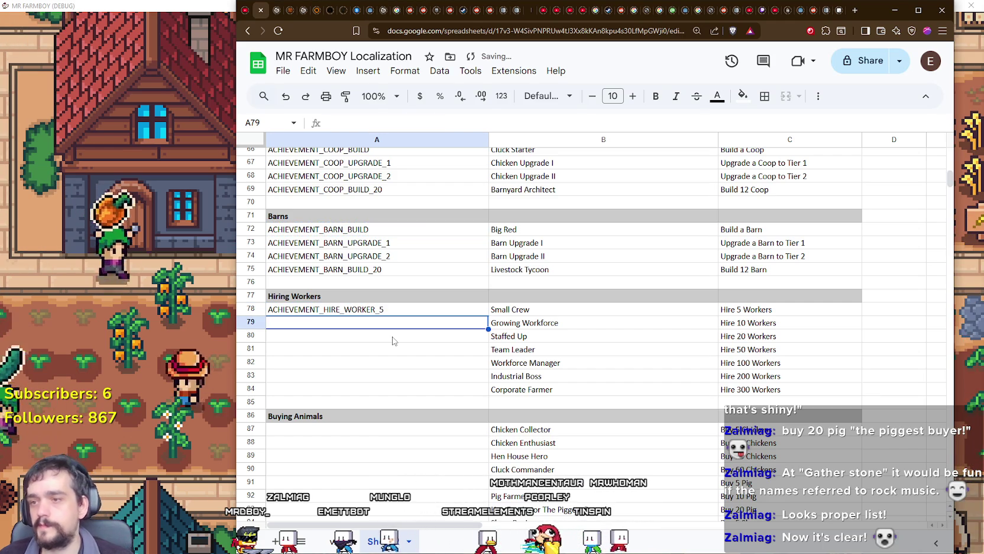
Fill A79–A81 with ACHIEVEMENT_HIRE_WORKER_10, ACHIEVEMENT_HIRE_WORKER_20 and ACHIEVEMENT_HIRE_WORKER_50.
key(Up)
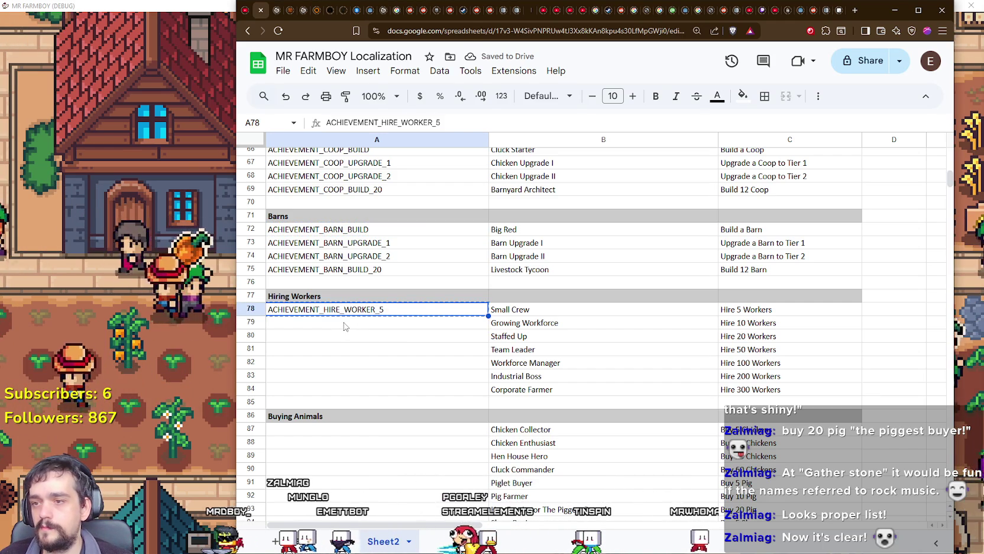
key(Down)
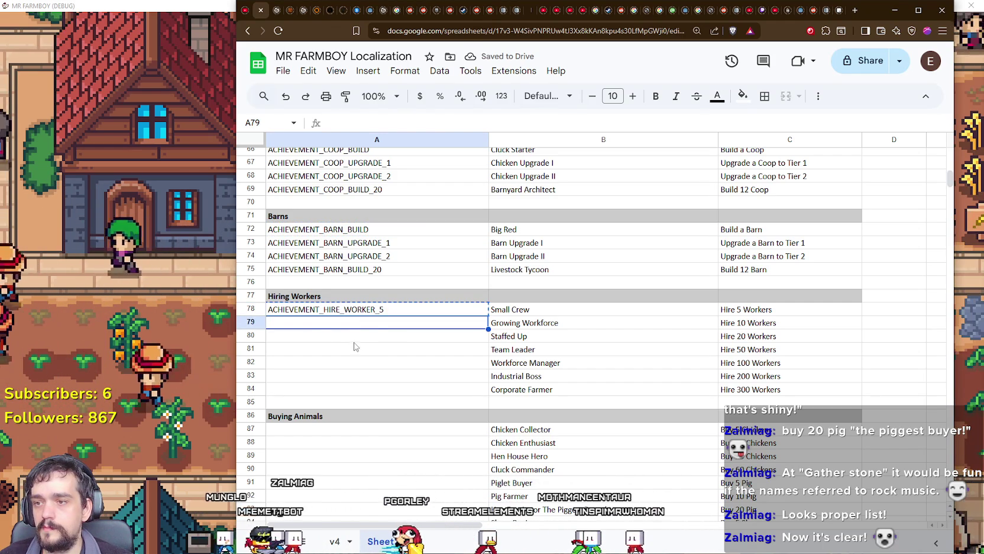
key(ctrl+v)
double_click(378, 322)
key(BackSpace)
text(10)
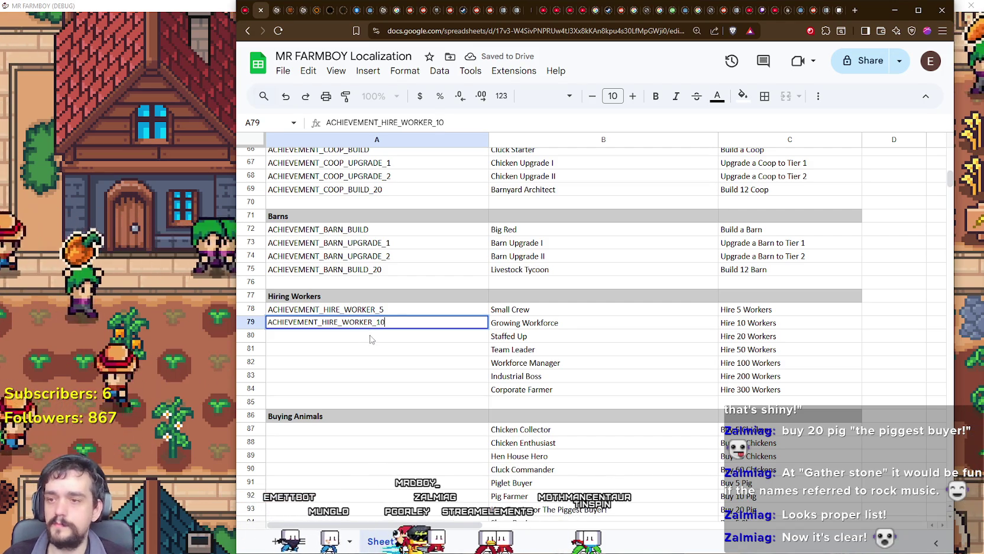
key(Return)
key(ctrl+v)
double_click(388, 336)
key(shift+Left)
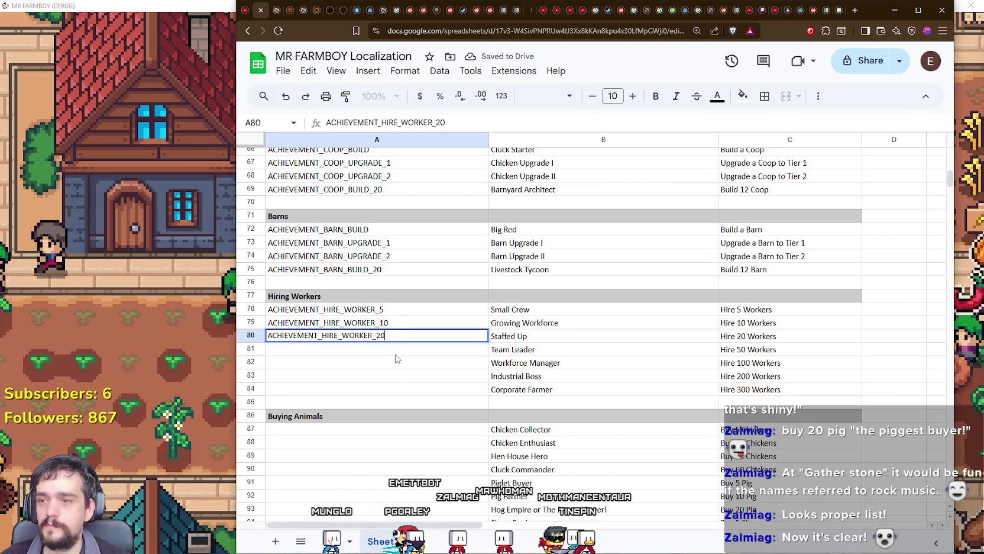
key(Return)
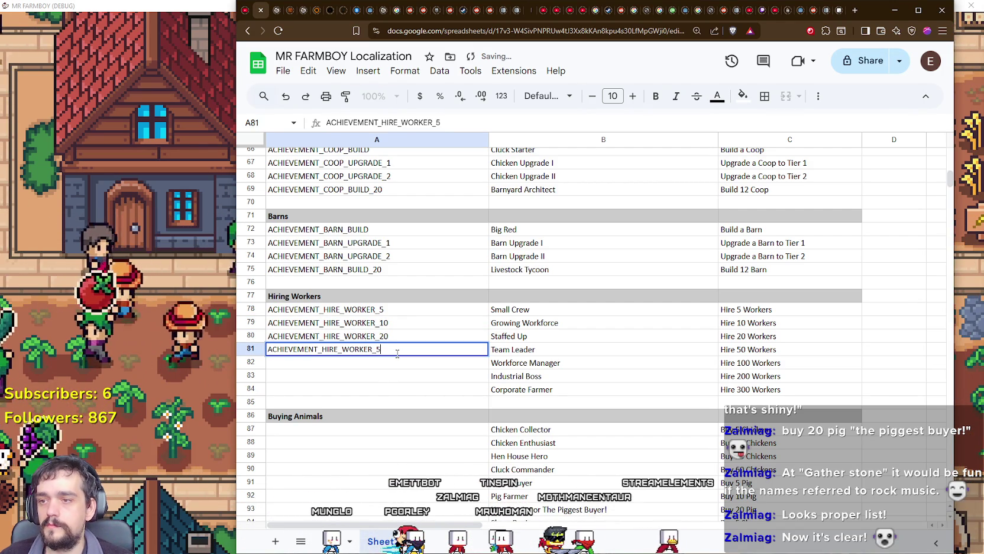
key(Return)
click(401, 353)
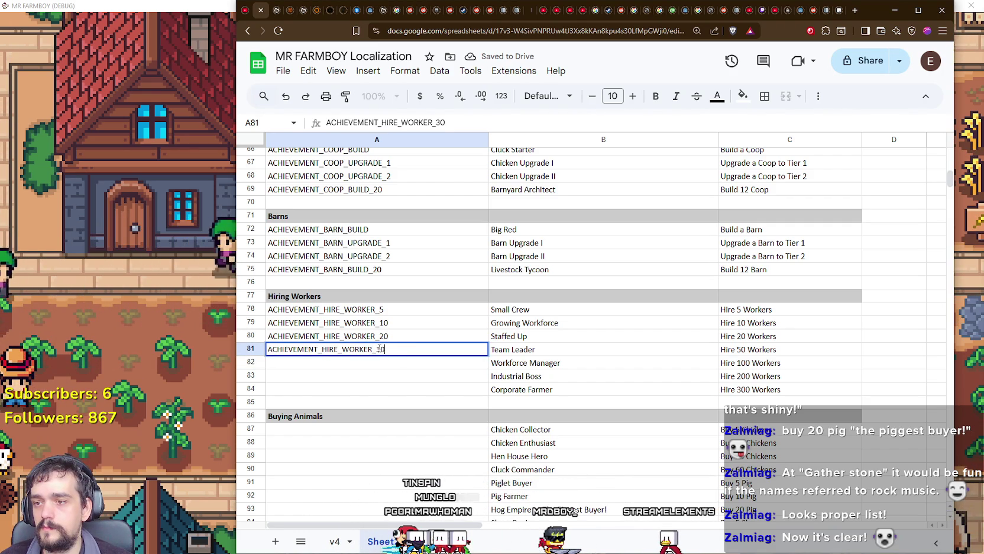
key(Return)
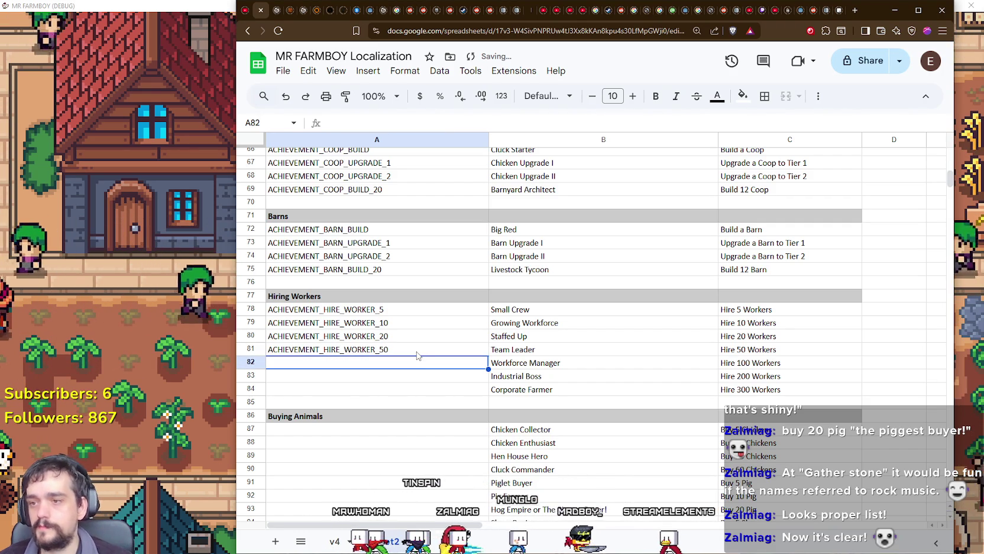
Fill A82–A84 with ACHIEVEMENT_HIRE_WORKER_100, ACHIEVEMENT_HIRE_WORKER_200 and ACHIEVEMENT_HIRE_WORKER_300.
click(402, 353)
click(384, 363)
key(ctrl+v)
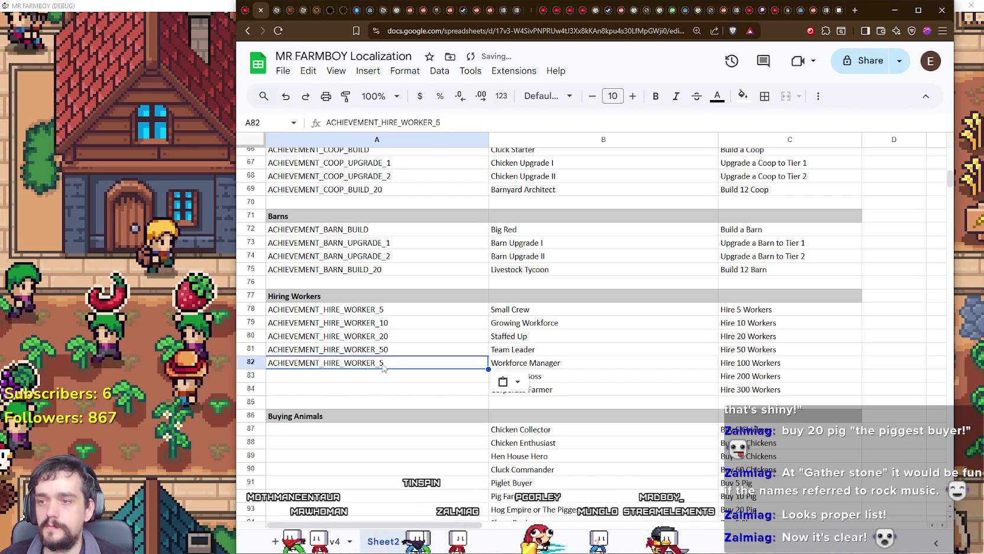
double_click(383, 363)
key(BackSpace)
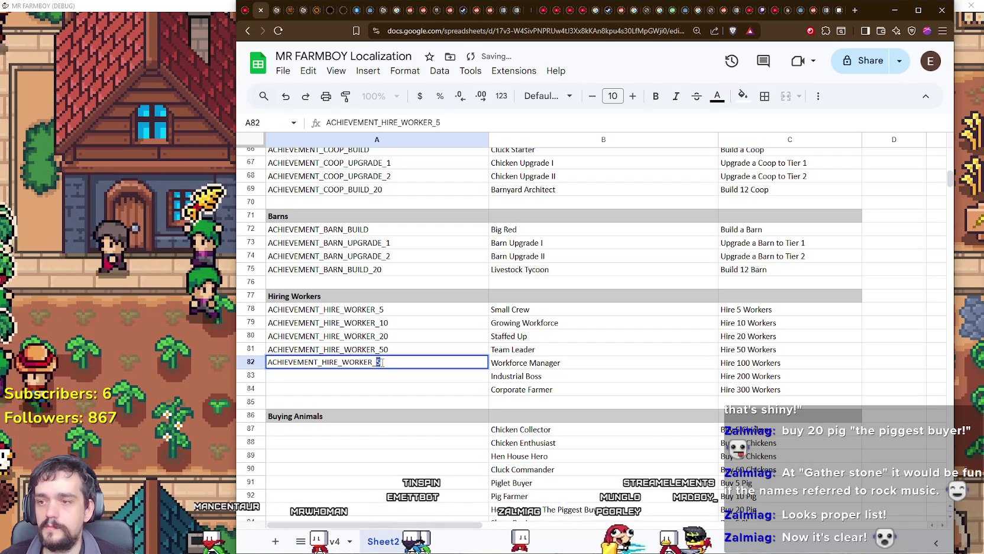
text(100)
key(Return)
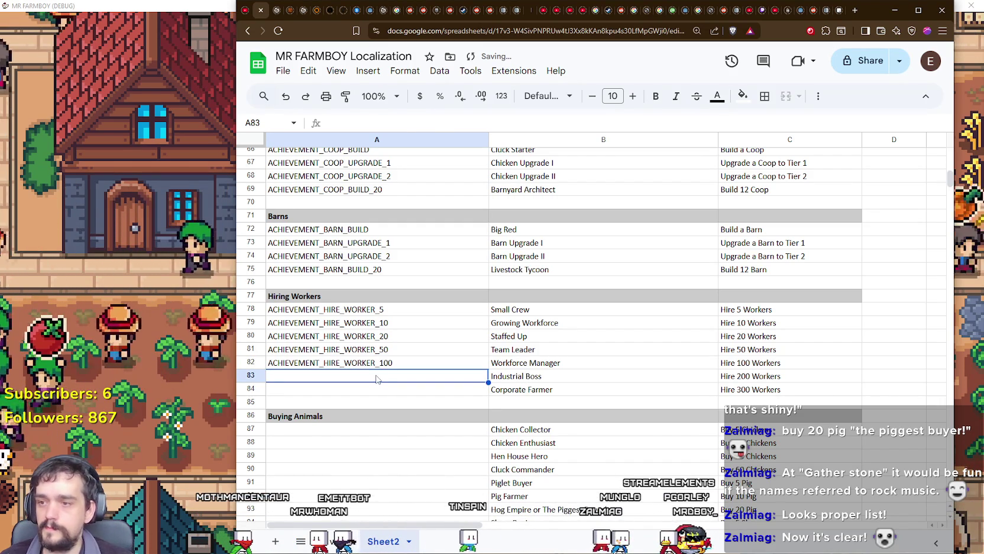
key(ctrl+v)
double_click(377, 376)
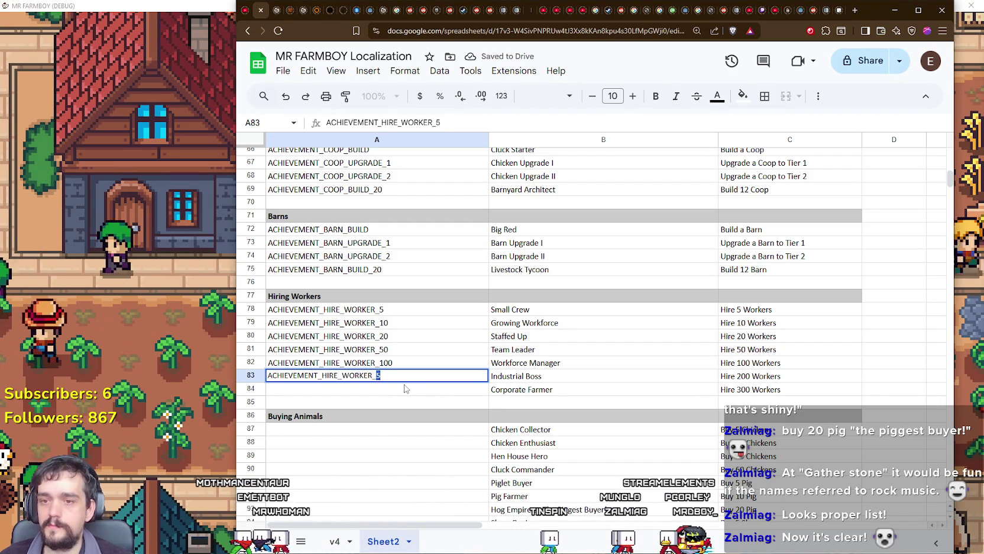
text(0)
key(Return)
key(ctrl+v)
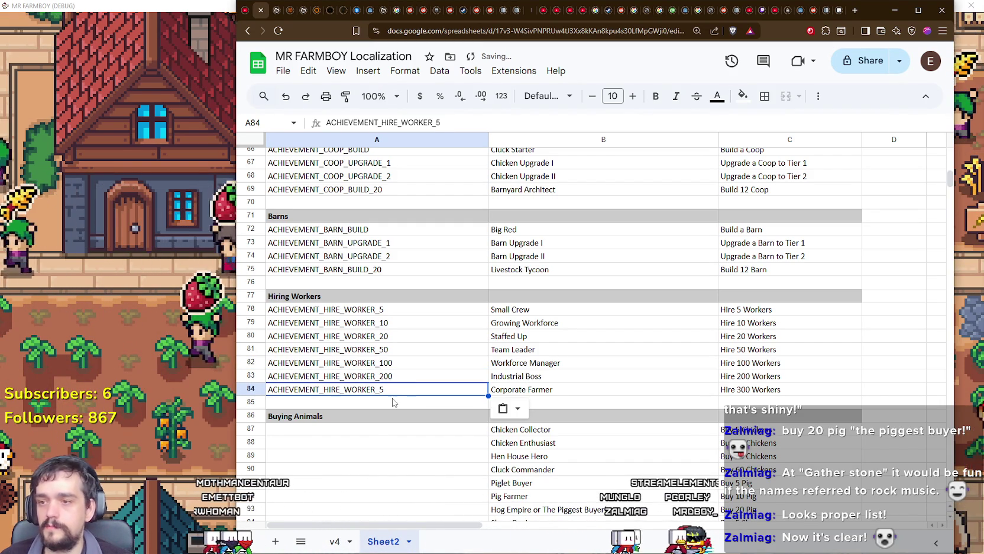
double_click(379, 389)
key(BackSpace)
text(300)
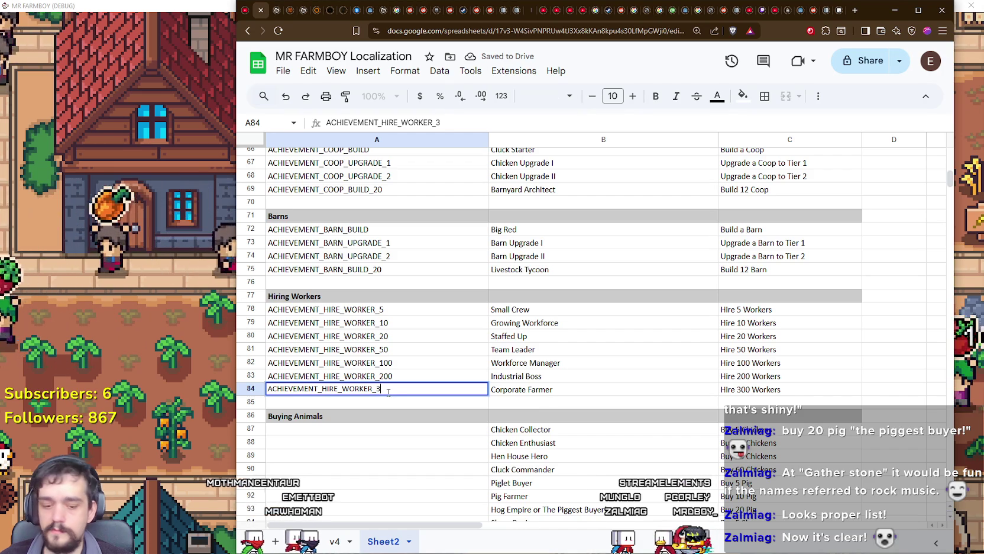
key(Return)
scroll(389, 403, down, 3)
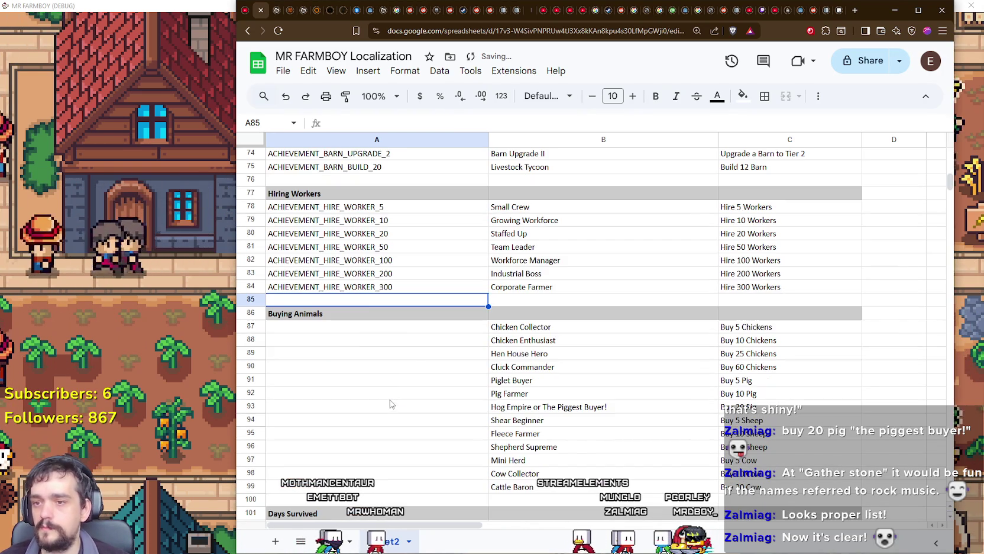
click(355, 332)
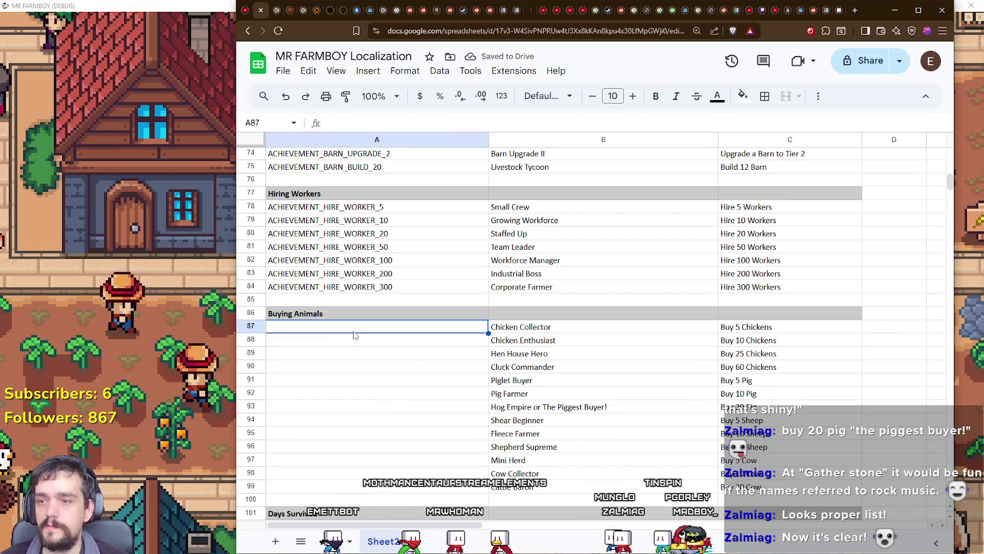
Put ACHIEVEMENT_BUY_CHICKEN_5 into A87, the first Buying Animals row.
key(ctrl+v)
double_click(335, 329)
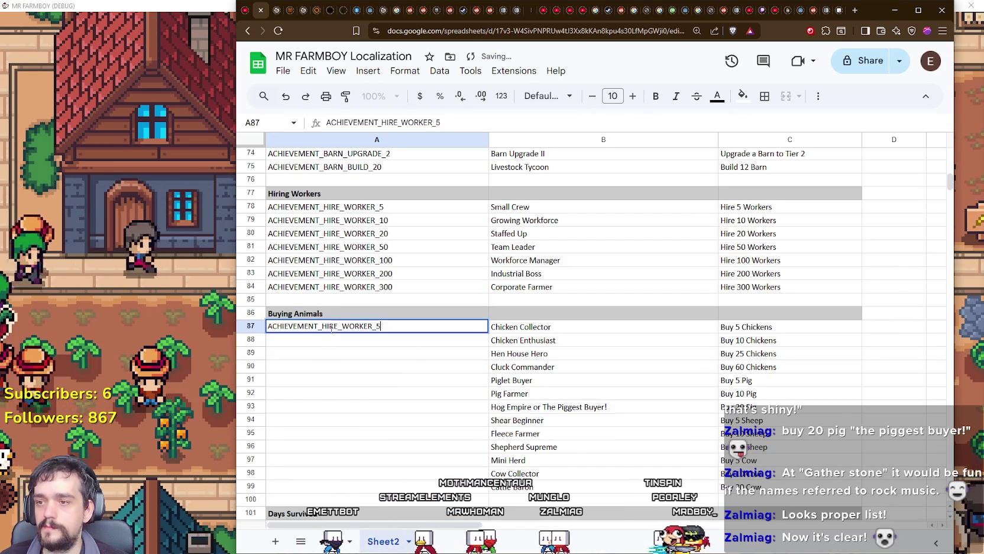
drag(322, 327, 414, 329)
text(BUY_CHICKEN)
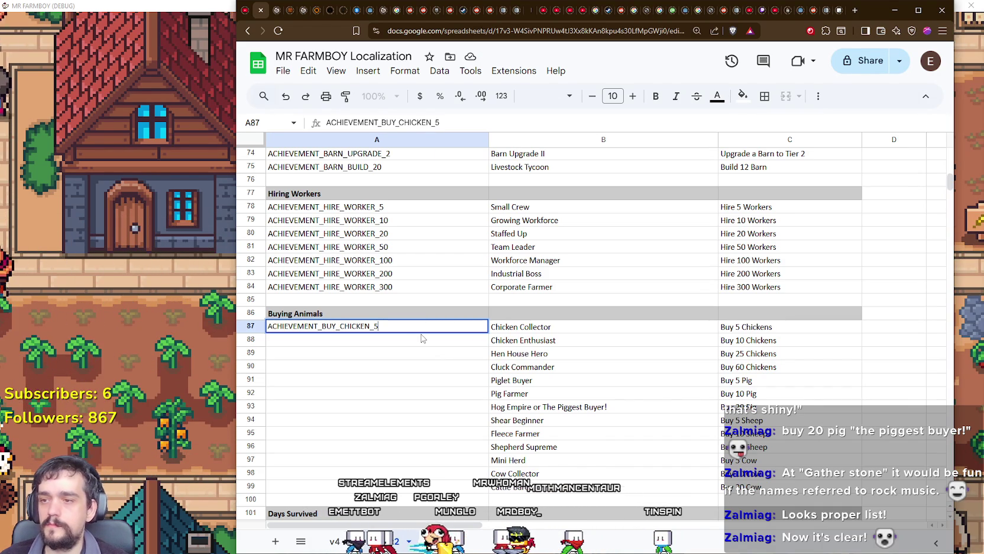
key(Return)
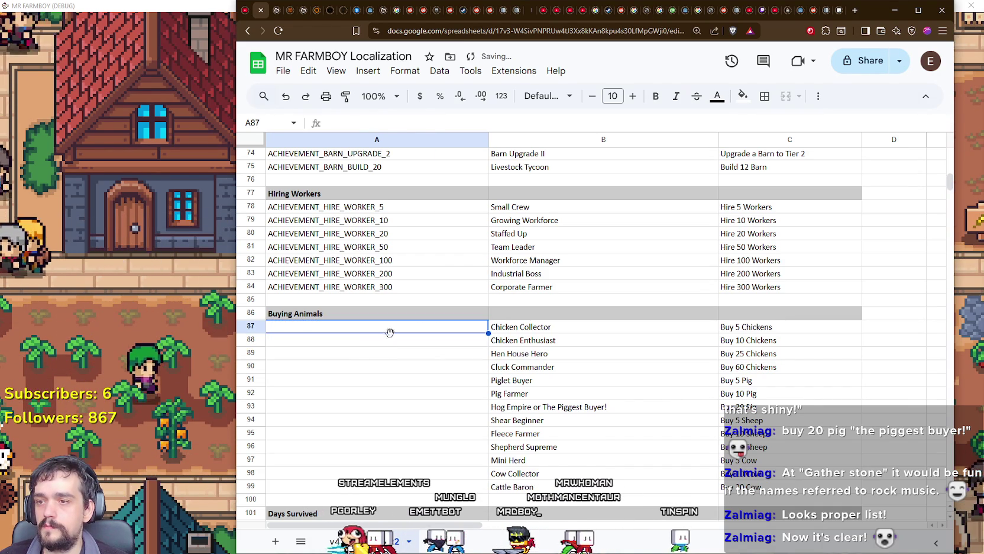
text(ACHIEVEMENT_BUY_CHICKEN_5)
Fill A88–A90 with the chicken IDs for 10, 25 and 60 chickens.
key(ctrl+c)
click(358, 344)
key(ctrl+v)
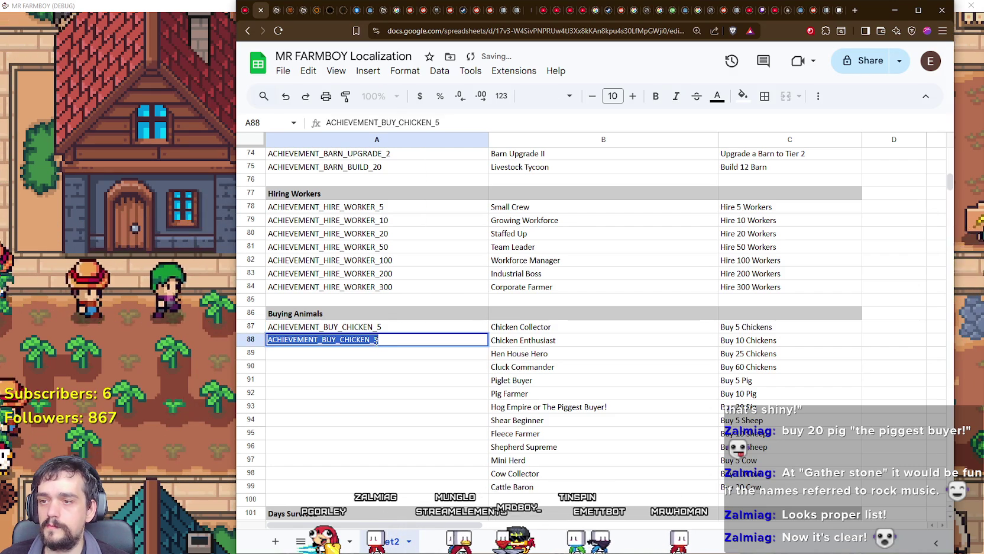
text(0)
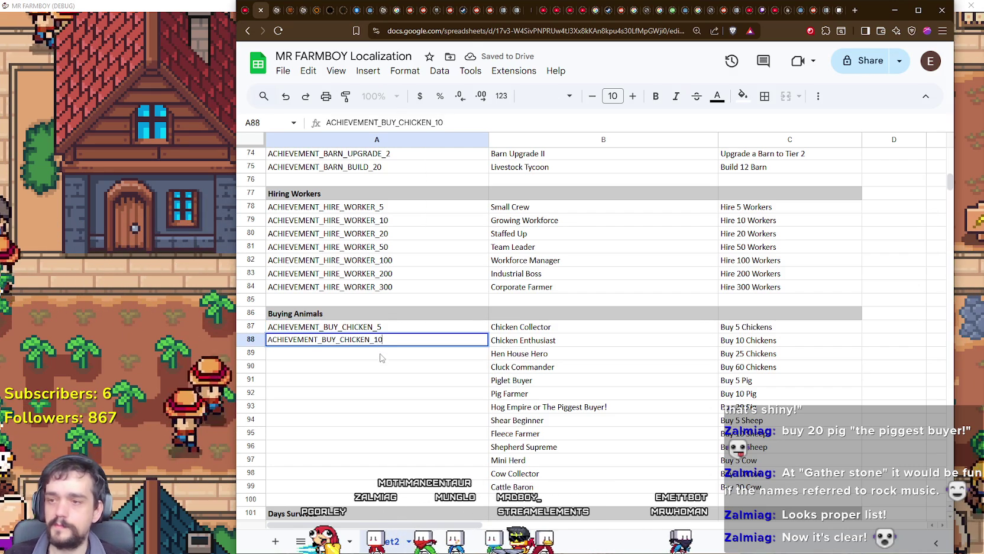
key(Return)
key(ctrl+v)
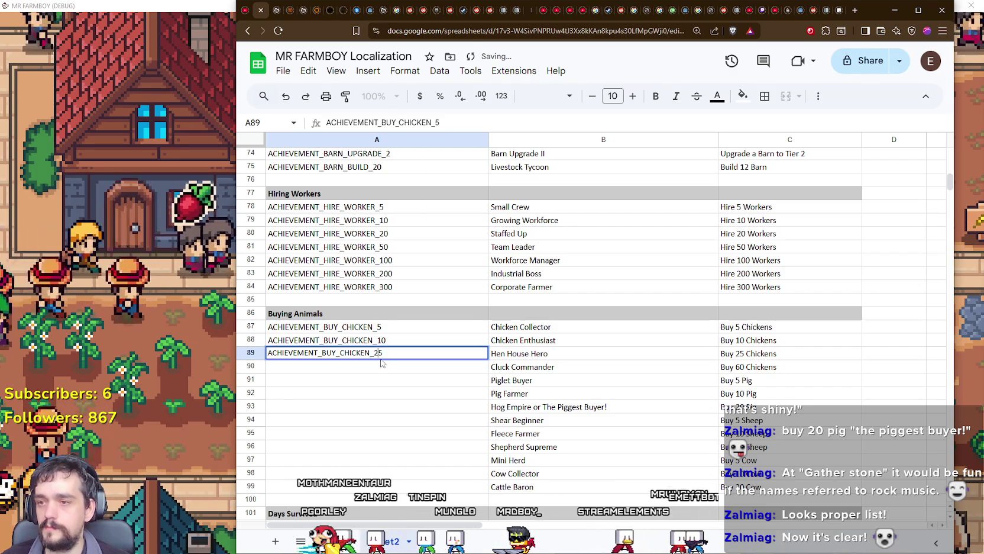
text(2)
key(Return)
key(ctrl+v)
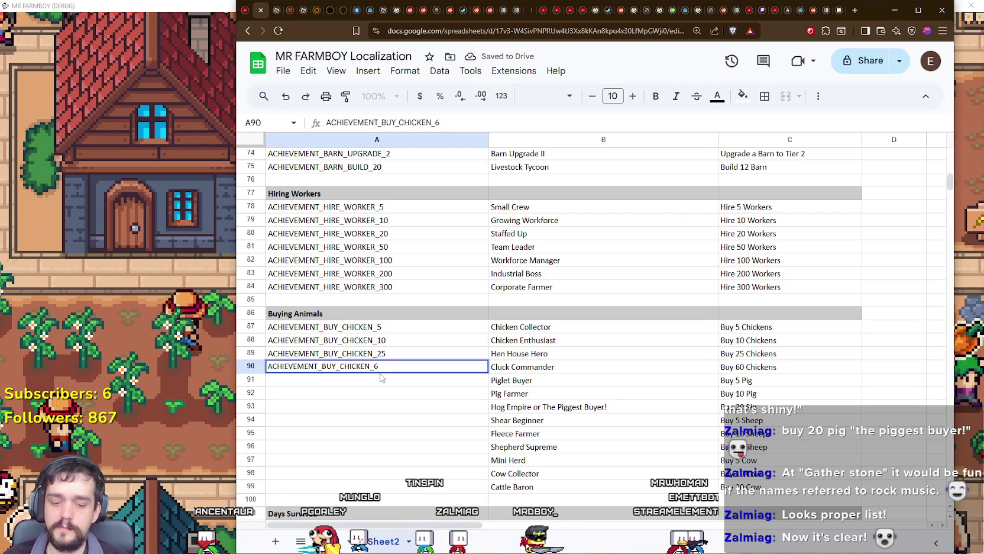
text(0)
key(Return)
Turn A91 and A92 into ACHIEVEMENT_BUY_PIG_5 and ACHIEVEMENT_BUY_PIG_10.
scroll(384, 355, down, 1)
key(ctrl+v)
key(F2)
key(shift+Left)
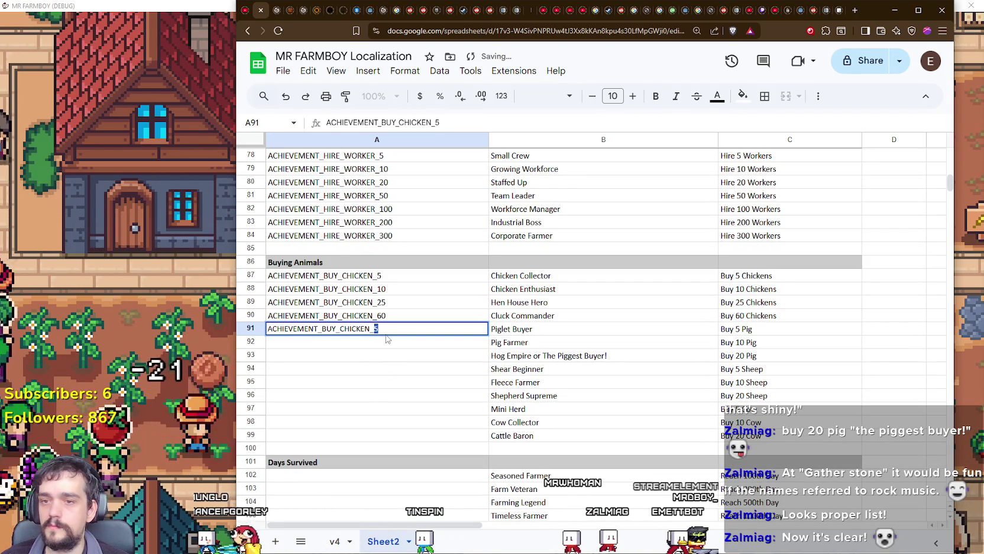
key(Return)
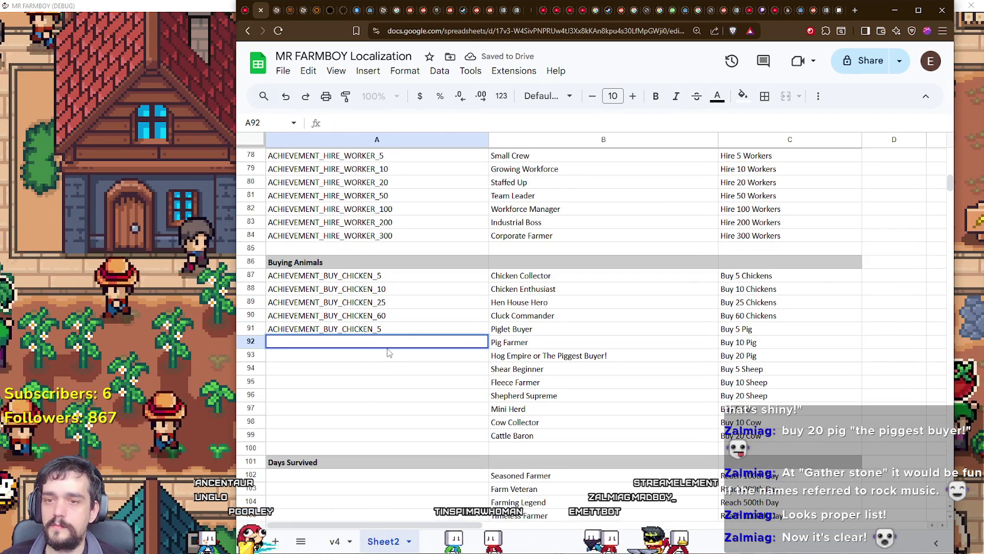
key(ctrl+v)
key(F2)
key(shift+Left)
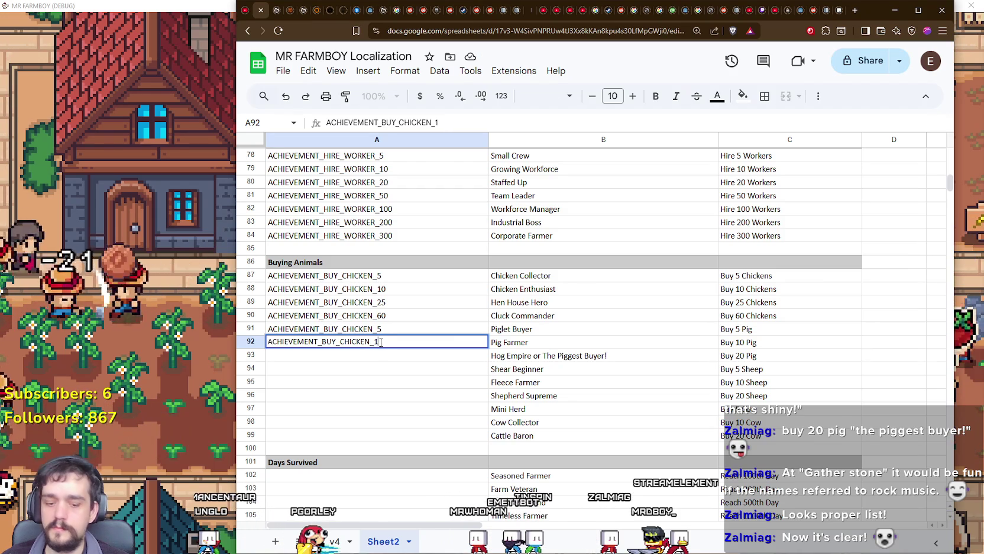
text(0)
double_click(355, 329)
text(PIG)
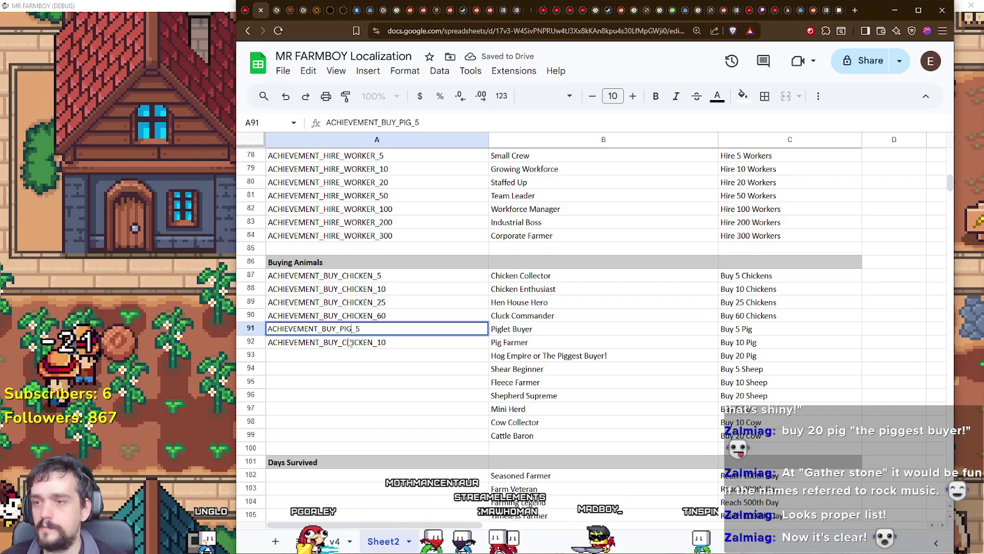
key(Return)
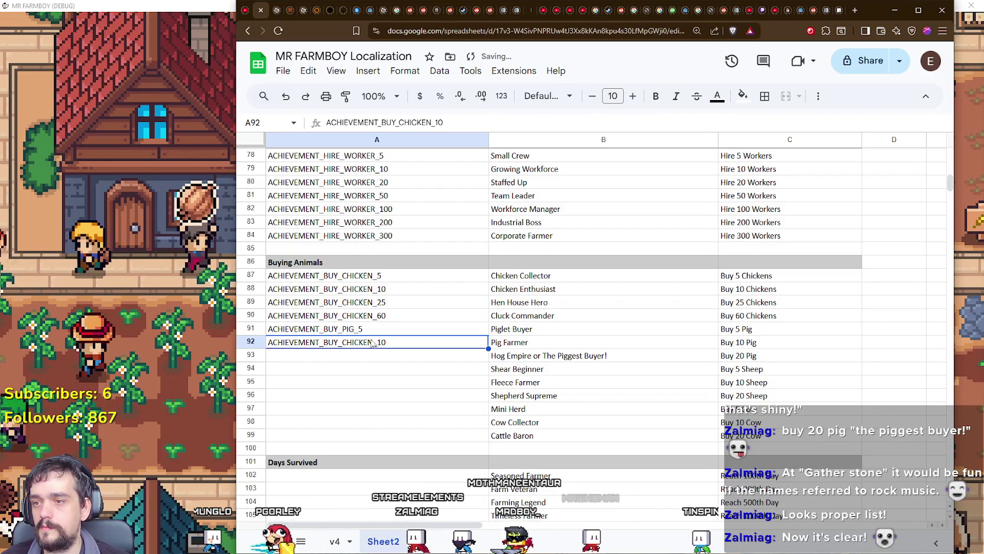
double_click(347, 341)
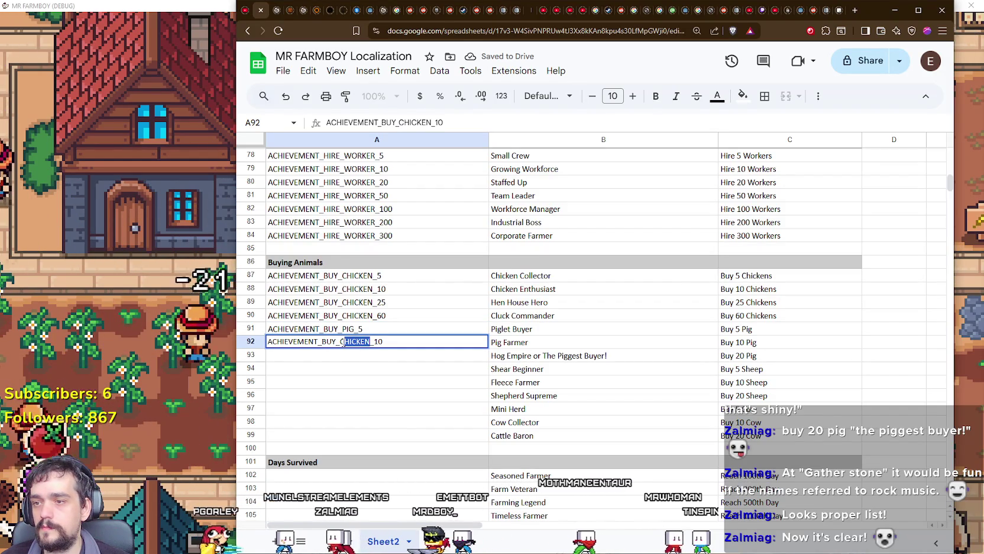
text(PIG)
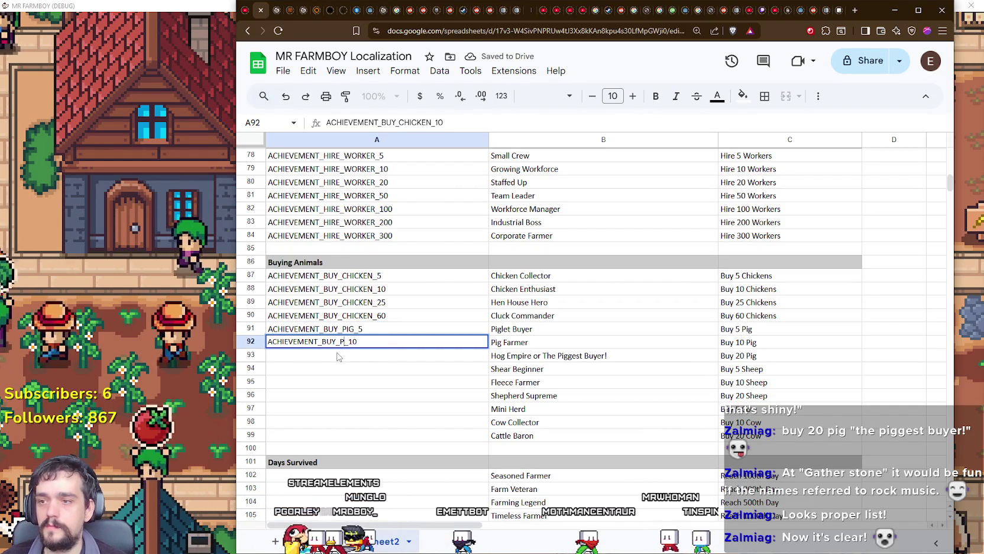
key(Return)
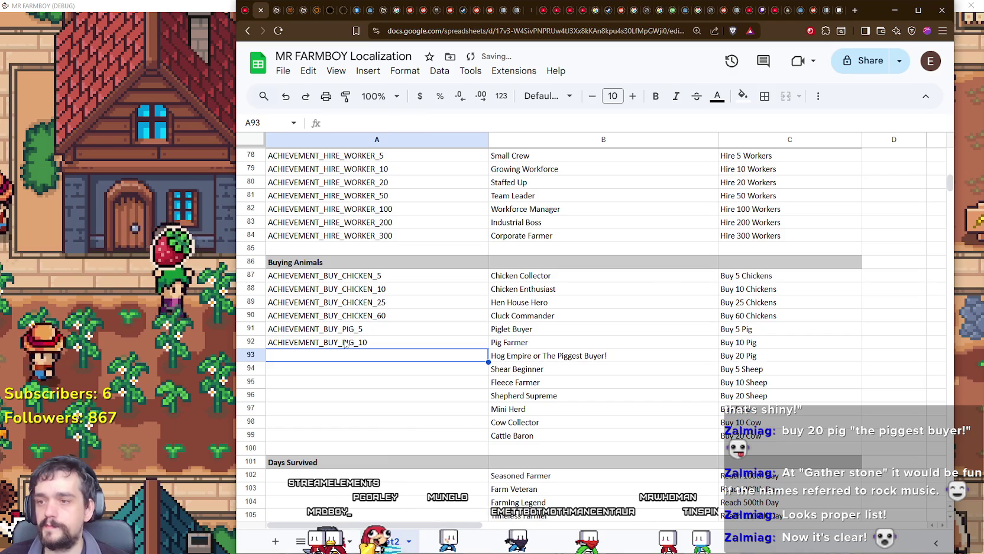
Add ACHIEVEMENT_BUY_PIG_20 in A93.
click(347, 343)
key(ctrl+c)
click(349, 359)
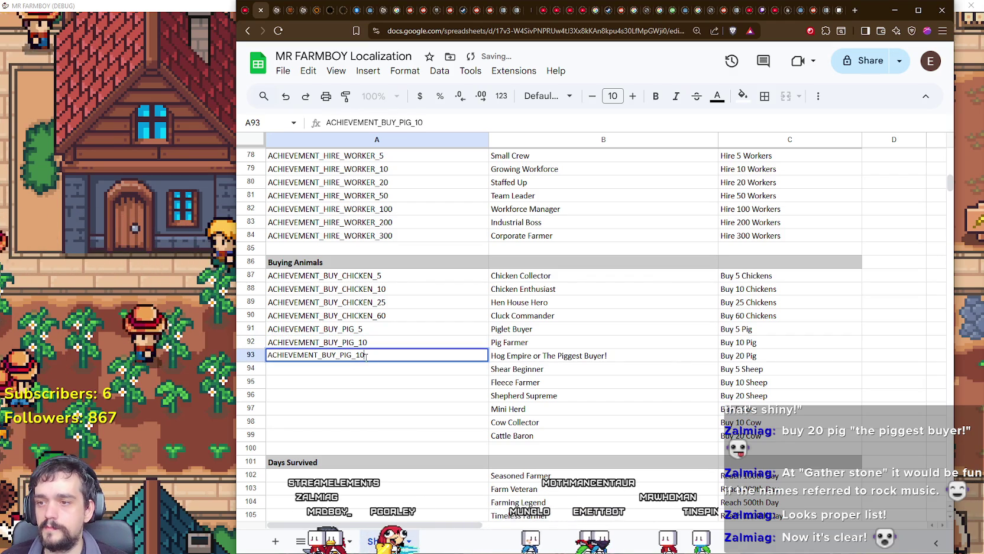
double_click(361, 354)
key(BackSpace)
text(2)
key(Return)
Add the sheep IDs ACHIEVEMENT_BUY_SHEEP_5 and ACHIEVEMENT_BUY_SHEEP_10 in A94–A96.
key(ctrl+v)
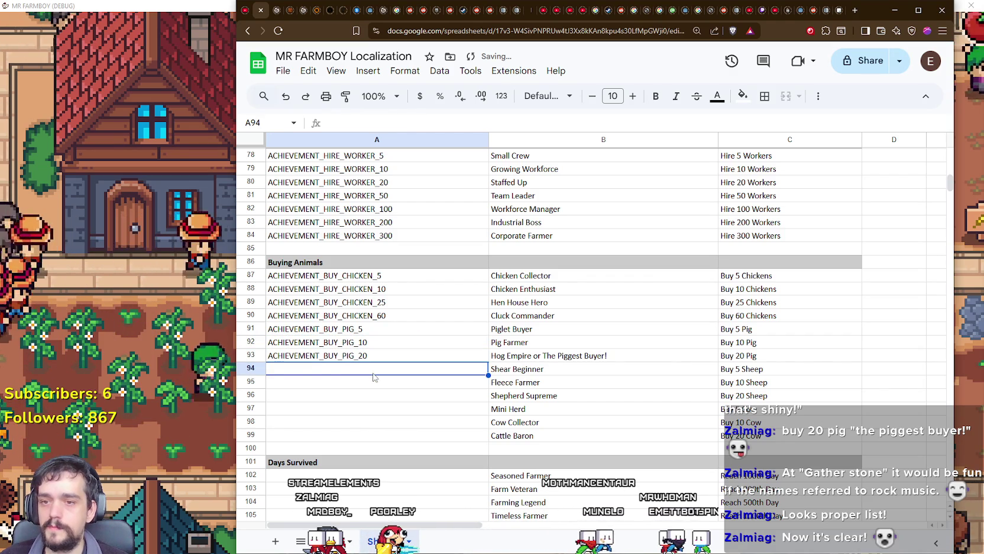
double_click(348, 369)
text(ACHIEVEMENT_BUY_SHEEP_5)
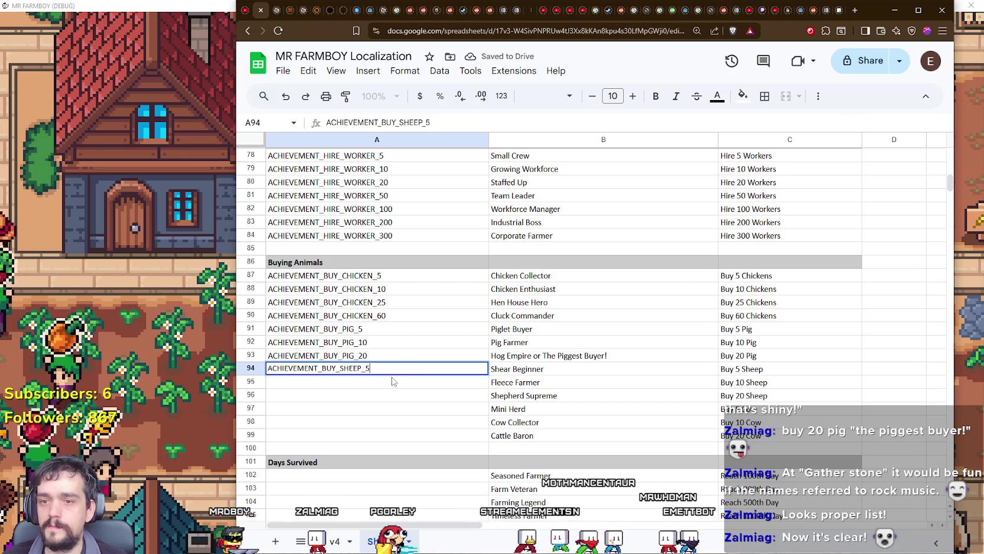
key(Return)
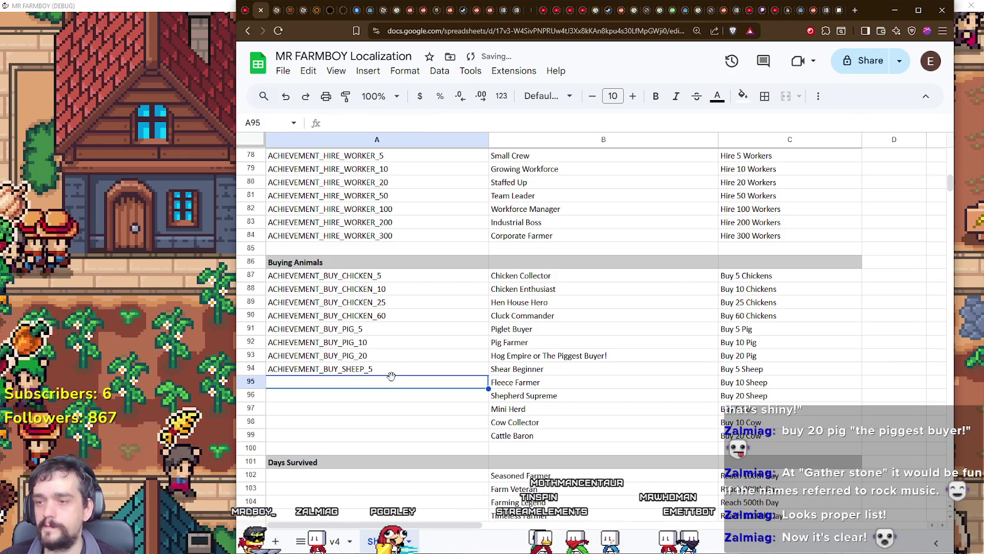
key(Up)
key(ctrl+c)
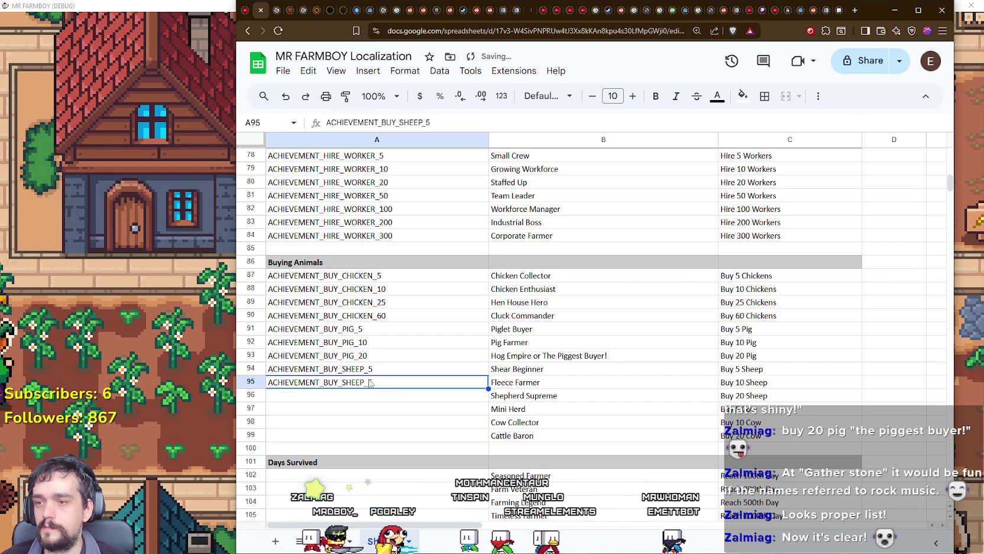
text(10)
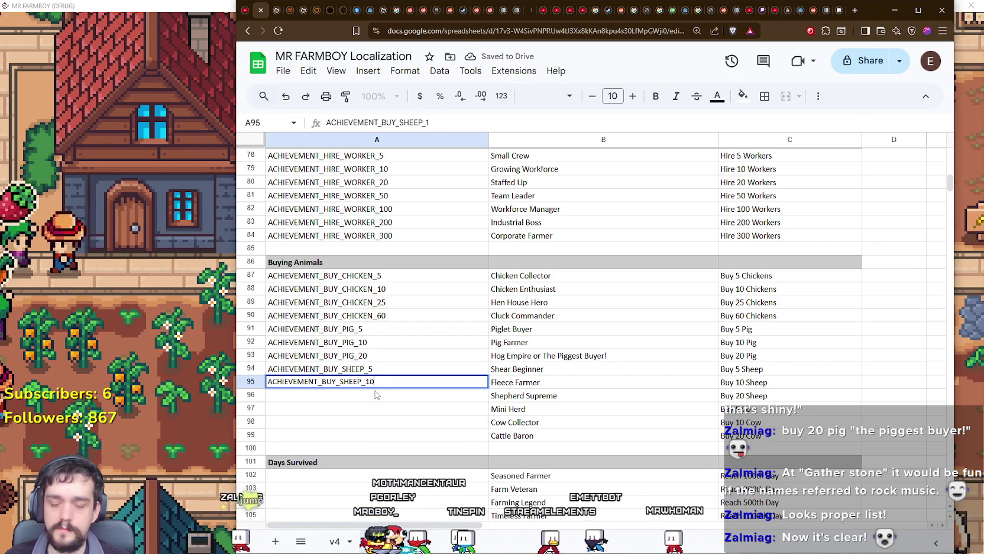
key(Return)
key(Up)
click(373, 401)
key(ctrl+v)
double_click(372, 395)
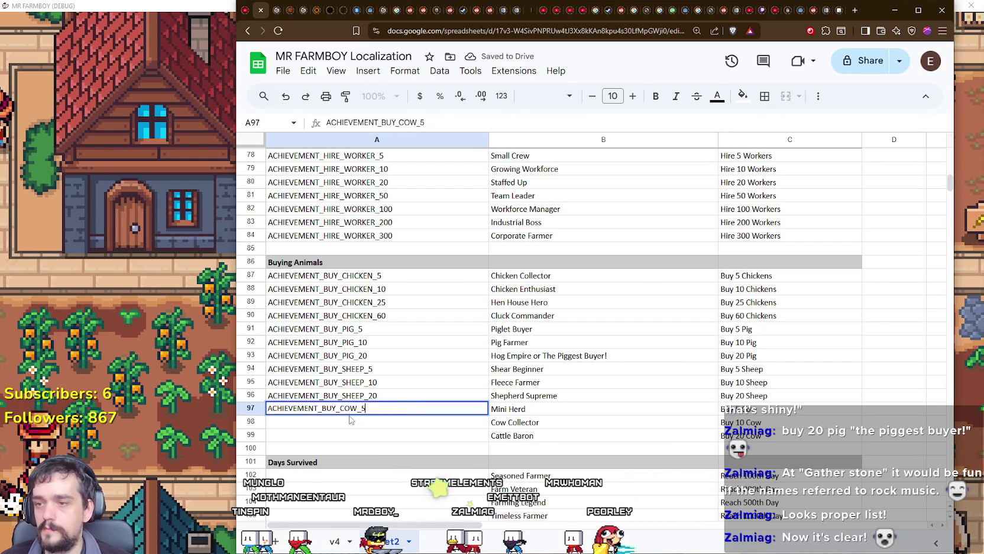
Fill A98 and A99 with ACHIEVEMENT_BUY_COW_10 and ACHIEVEMENT_BUY_COW_20.
key(ctrl+v)
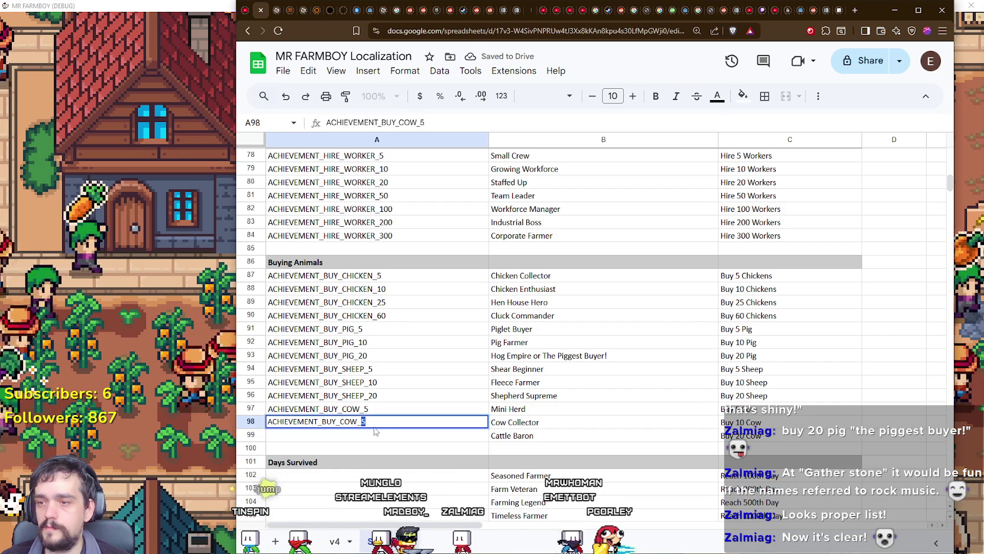
text(10)
key(Return)
key(ctrl+v)
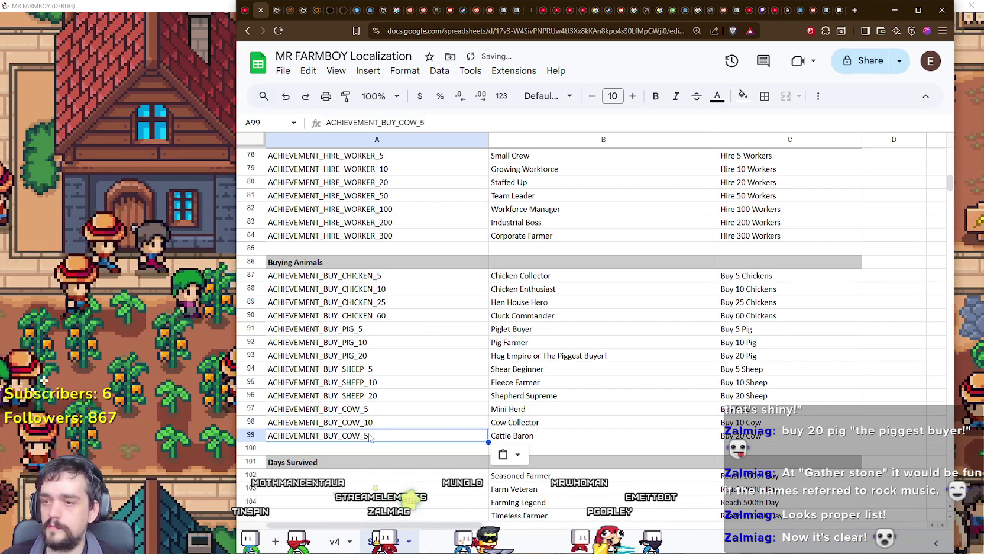
double_click(364, 435)
text(20)
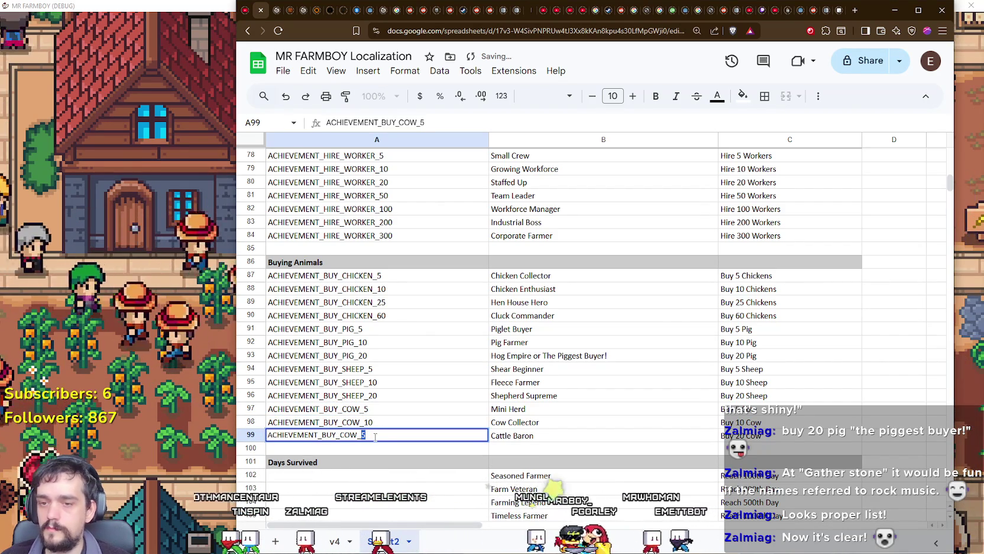
key(Return)
scroll(375, 441, down, 1)
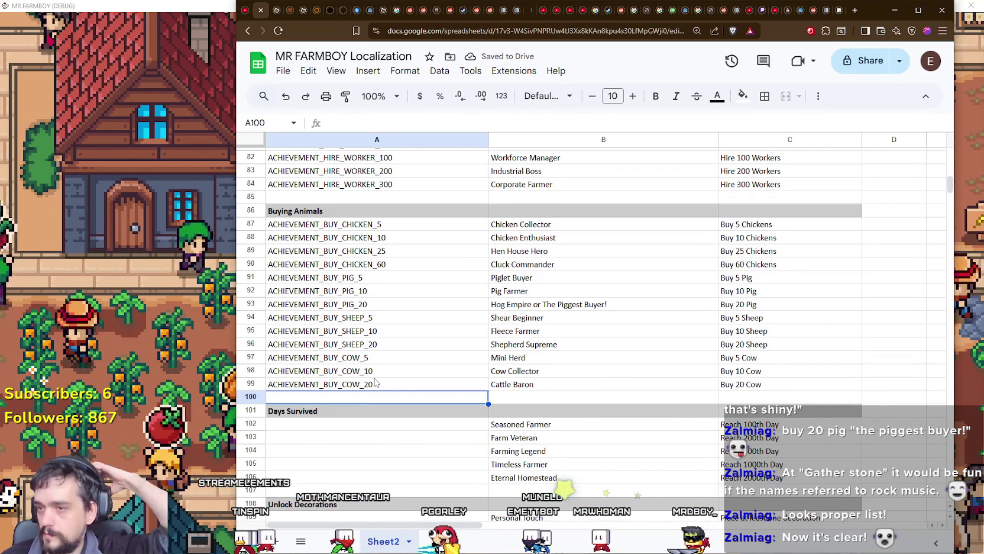
Enter ACHIEVEMENT_DAYS_100 in A102 under Days Survived.
scroll(494, 304, down, 2)
scroll(334, 227, up, 2)
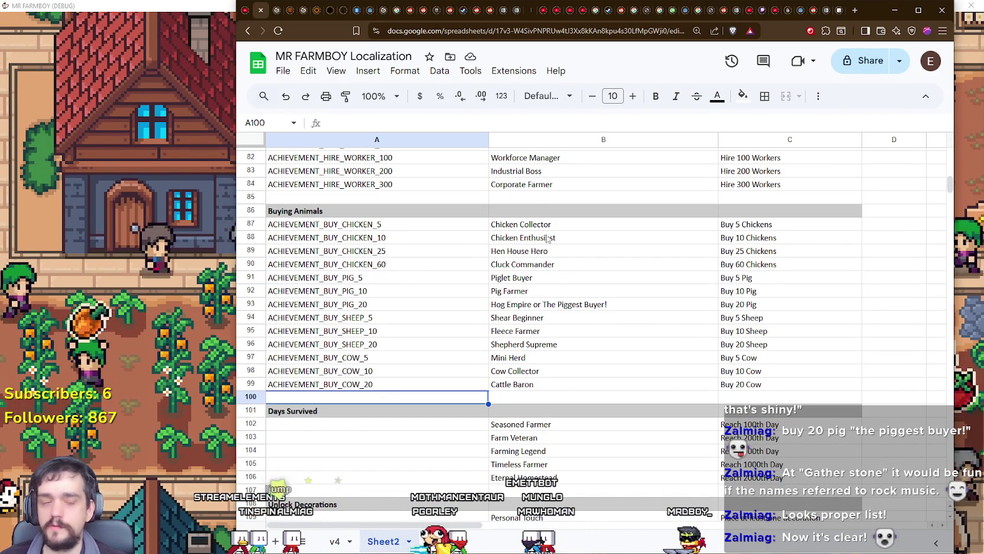
scroll(545, 327, down, 2)
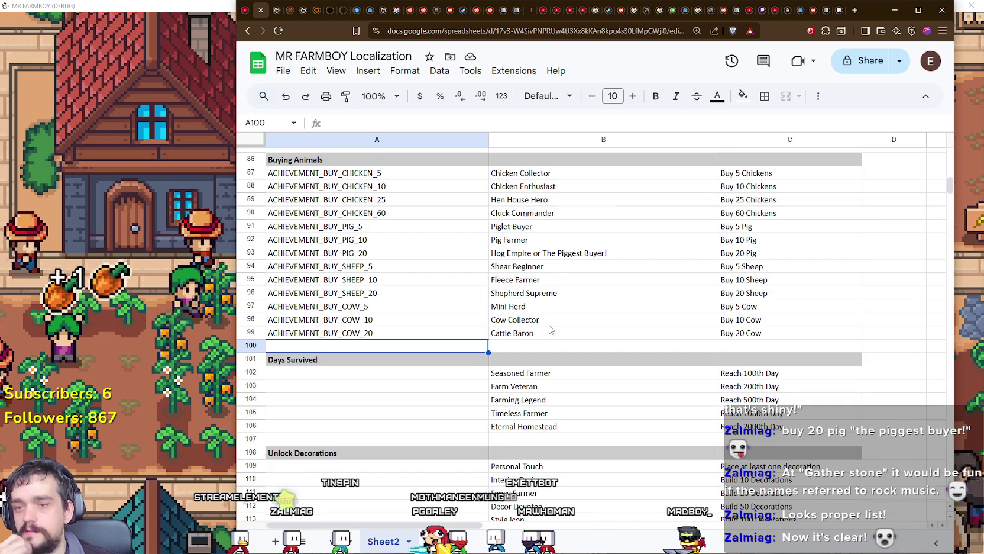
click(431, 327)
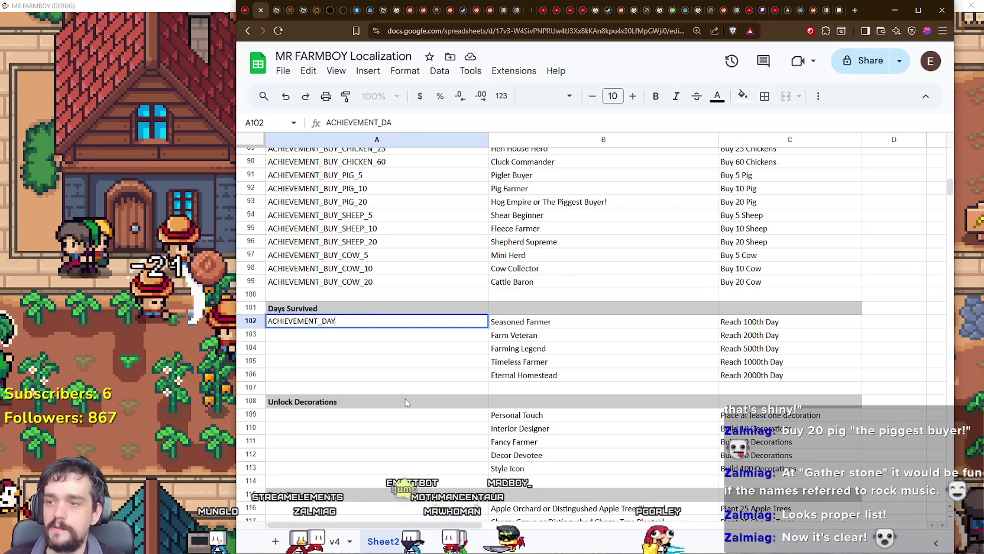
text(S_100)
key(Return)
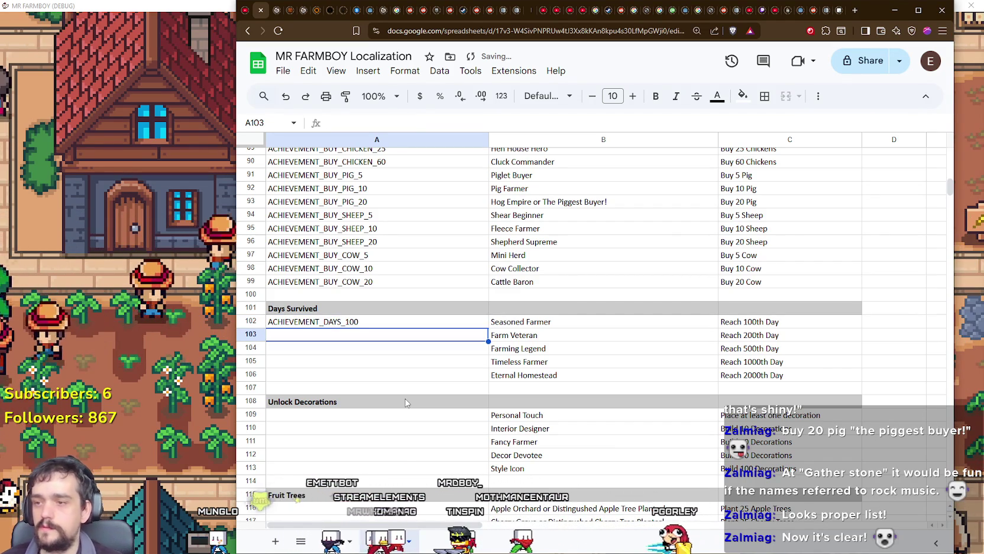
key(Up)
key(ctrl+c)
Add ACHIEVEMENT_DAYS_200 in A103 and correct the following ID to ACHIEVEMENT_DAYS_1000.
click(341, 339)
key(ctrl+v)
double_click(355, 335)
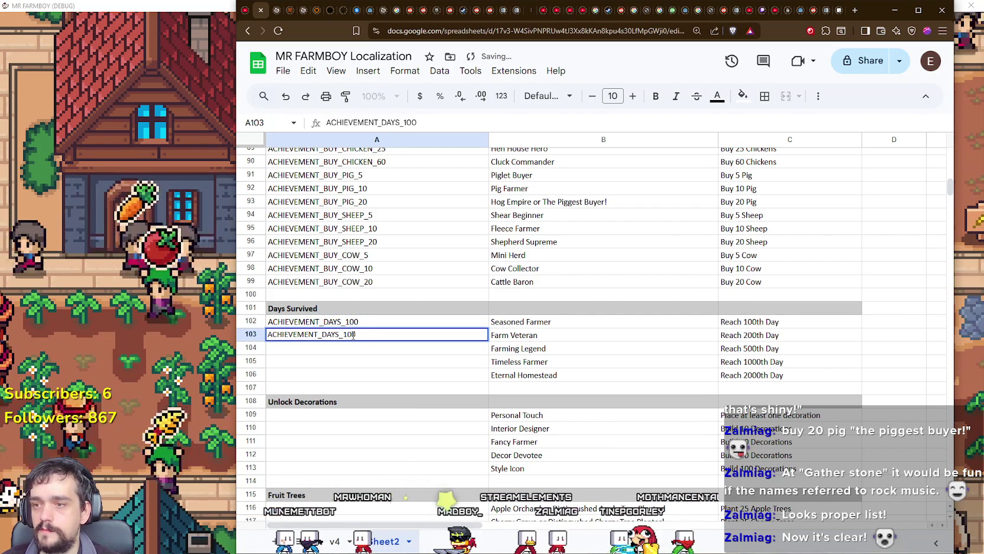
key(Delete)
text(2)
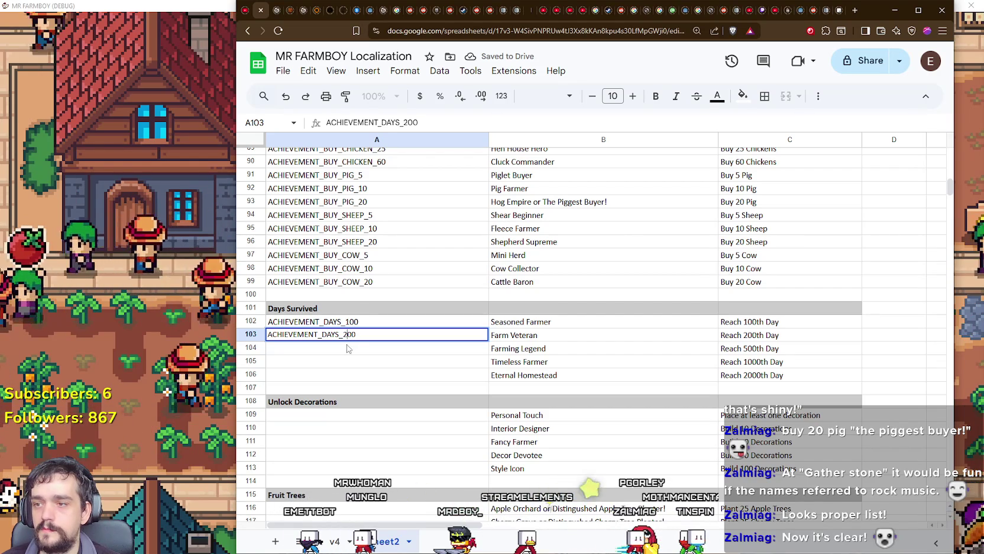
click(347, 347)
key(ctrl+v)
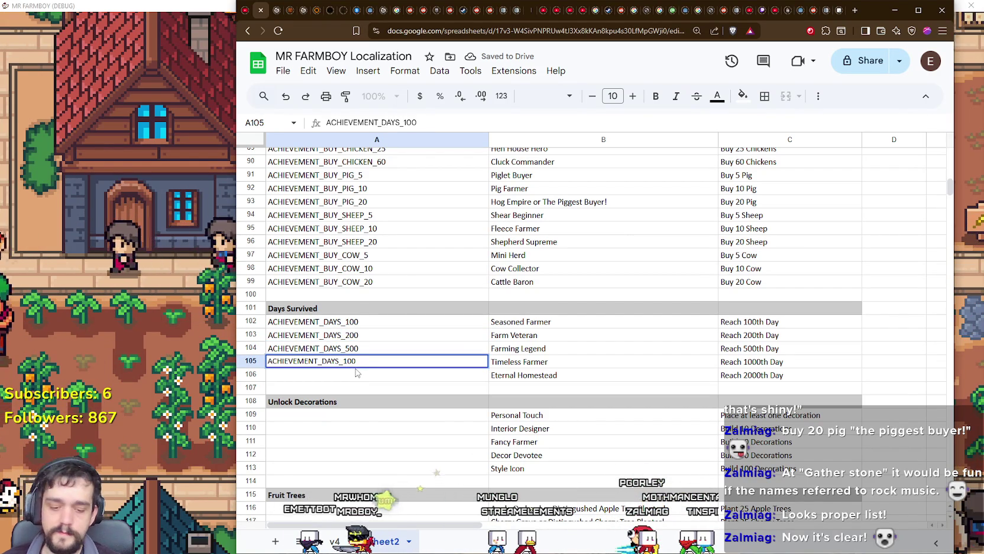
key(BackSpace)
text(0)
Add ACHIEVEMENT_DAYS_2000 in row 106 for the Eternal Homestead achievement.
click(355, 374)
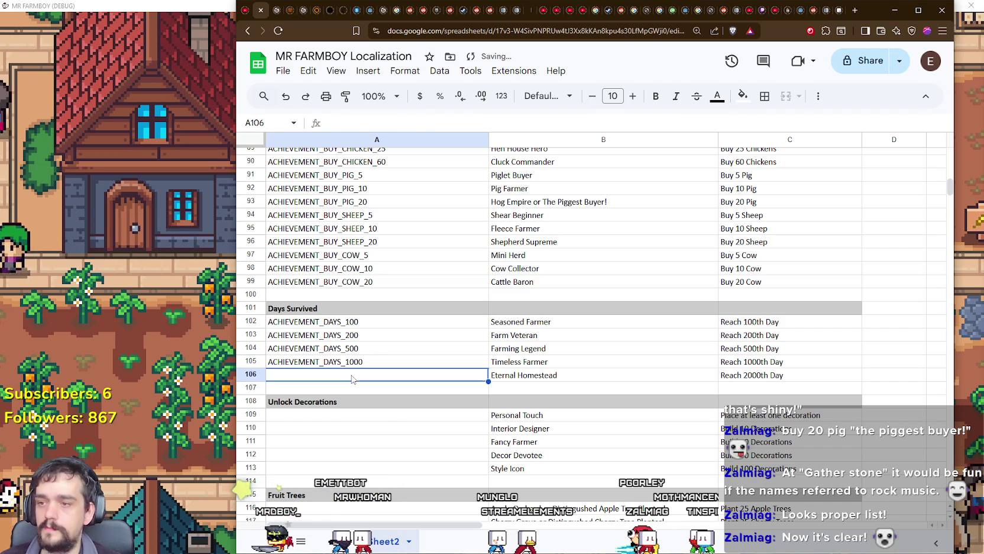
key(ctrl+v)
double_click(347, 374)
key(BackSpace)
text(2)
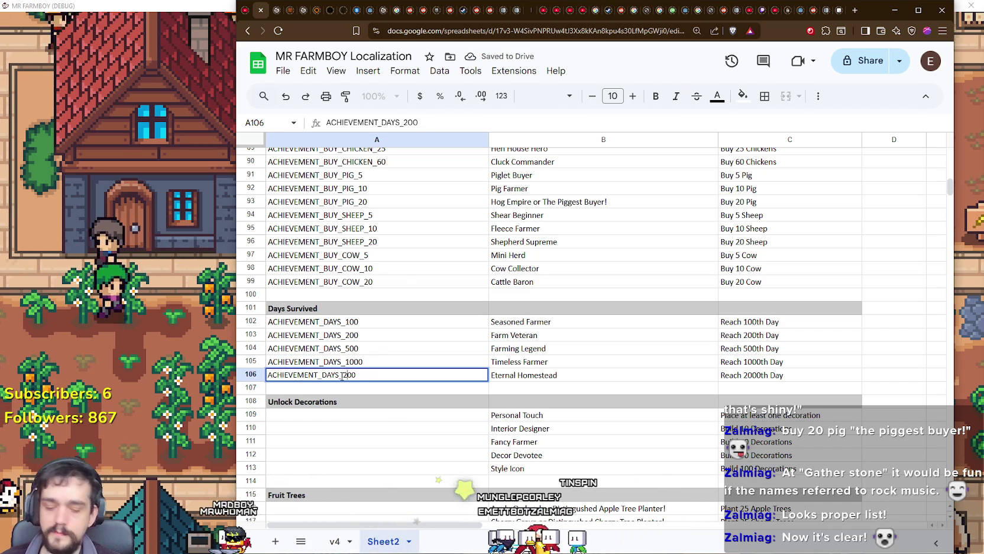
text(0)
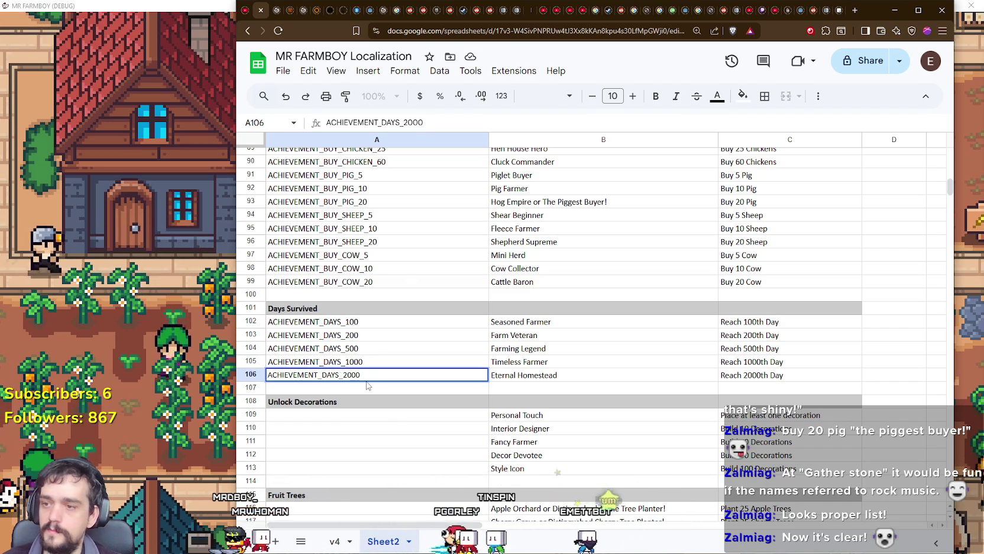
key(Return)
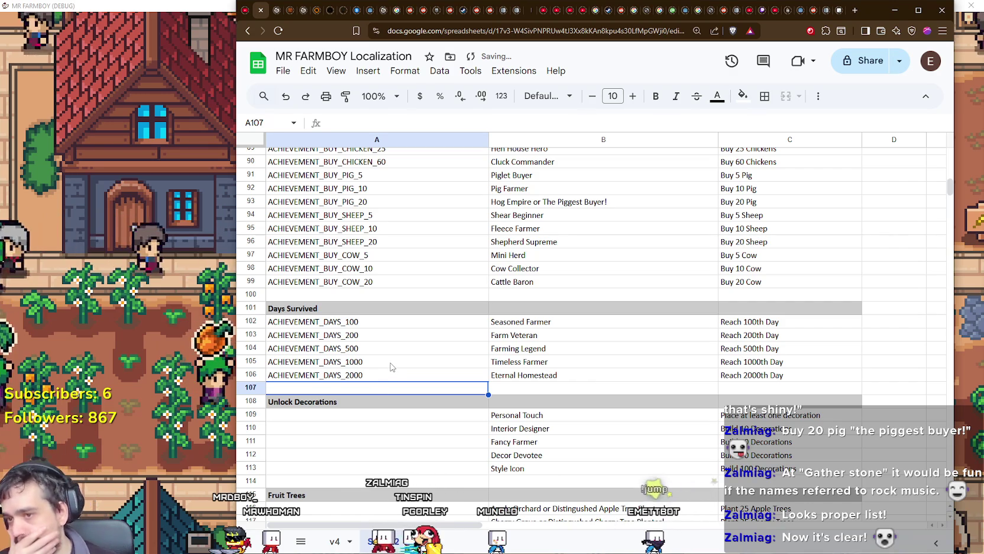
scroll(391, 368, down, 1)
click(400, 374)
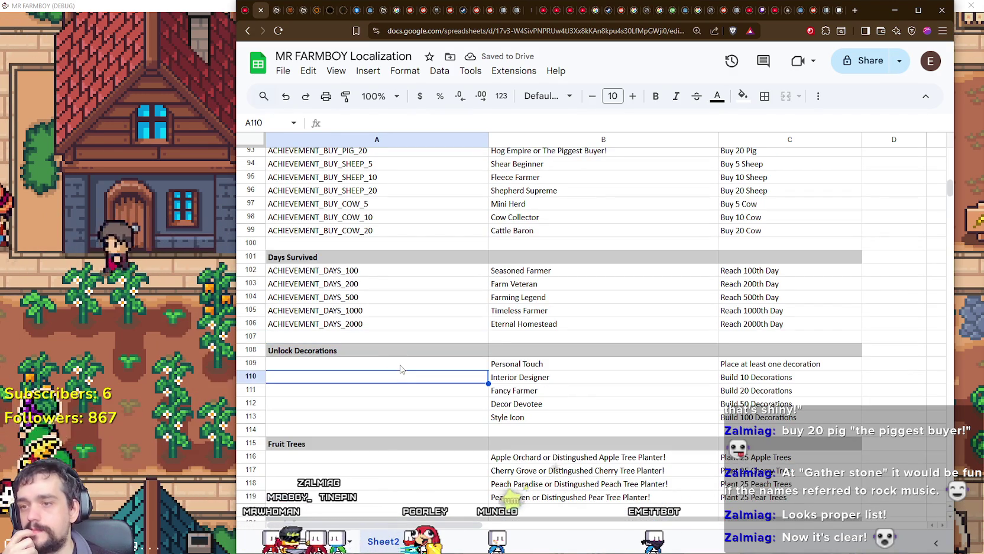
Enter ACHIEVEMENT_BUILD_DECOR_1 as the Personal Touch ID in A109.
click(400, 367)
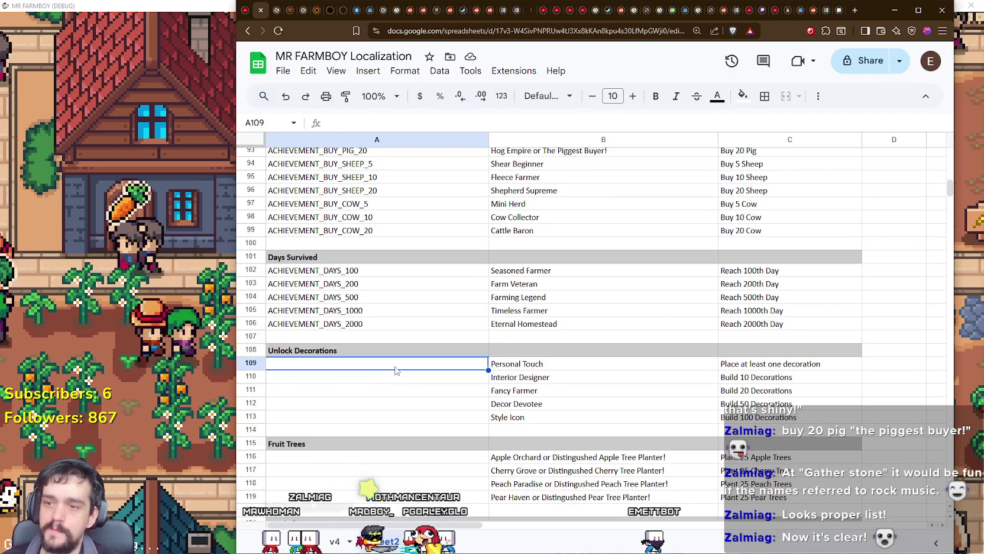
scroll(395, 371, down, 1)
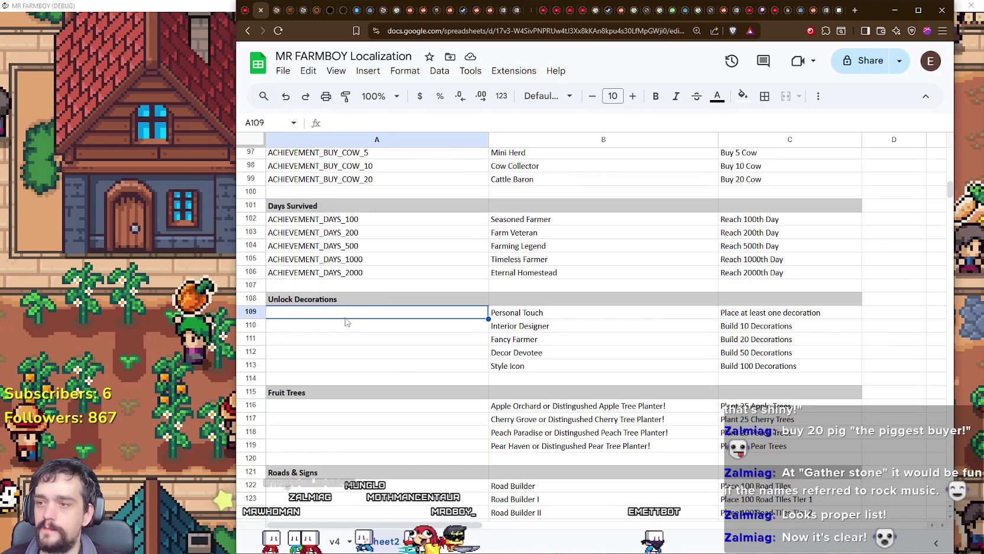
key(ctrl+v)
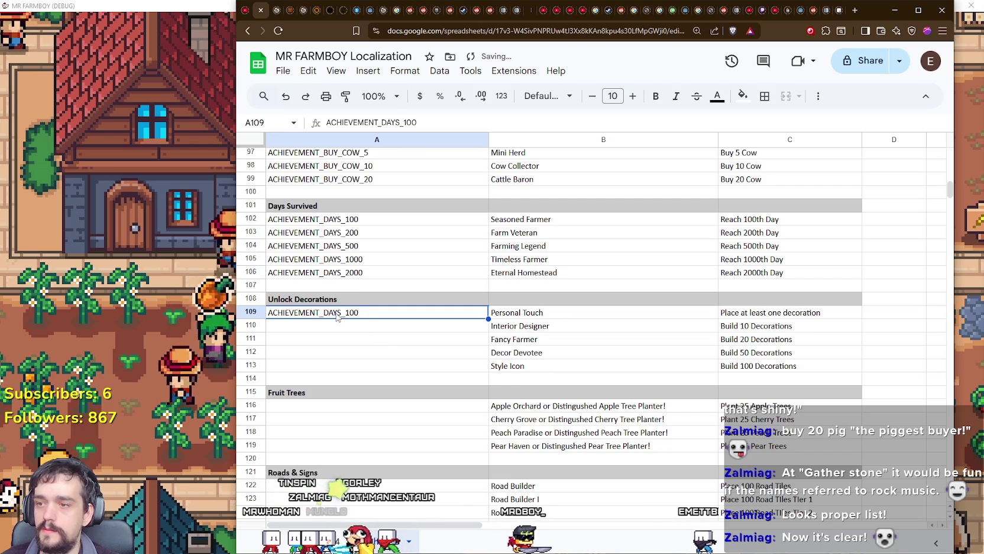
double_click(322, 313)
drag(323, 312, 371, 315)
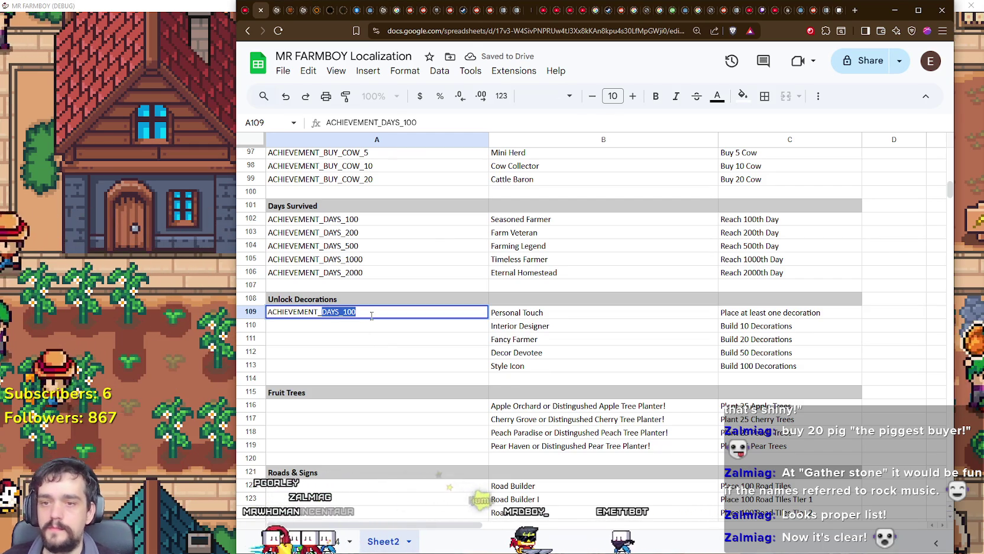
text(DECOR)
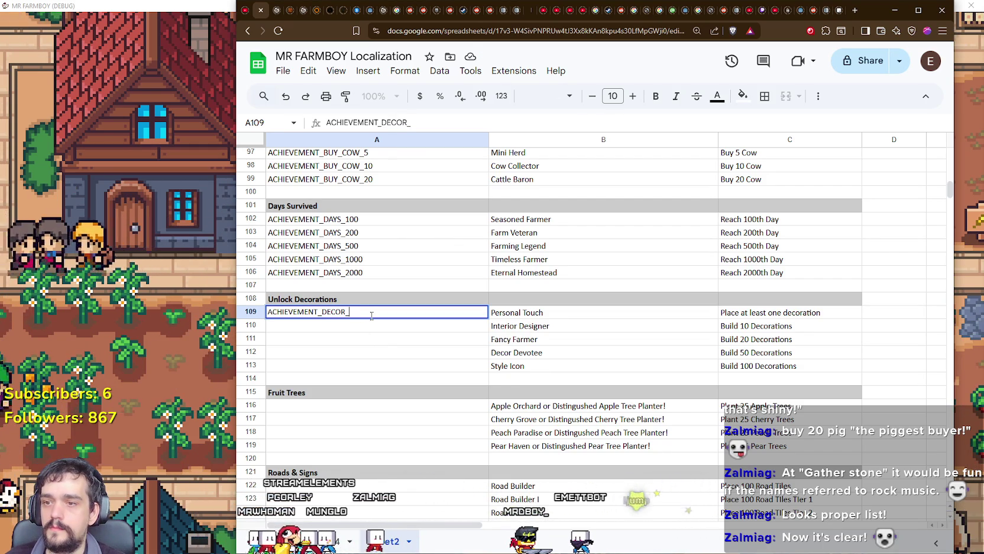
key(BackSpace)
key(BackSpace)
key(BackSpace)
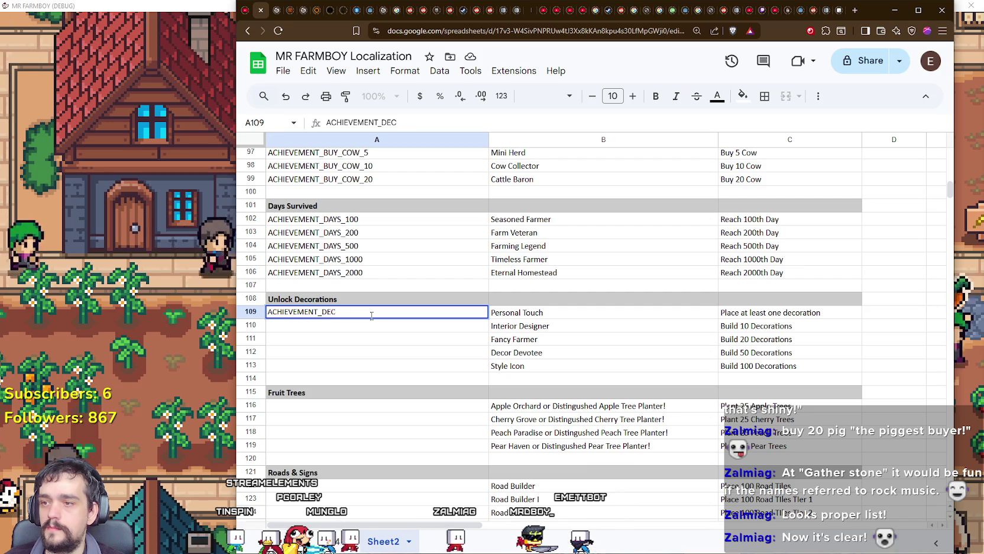
key(BackSpace)
key(BackSpace)
key(BackSpace)
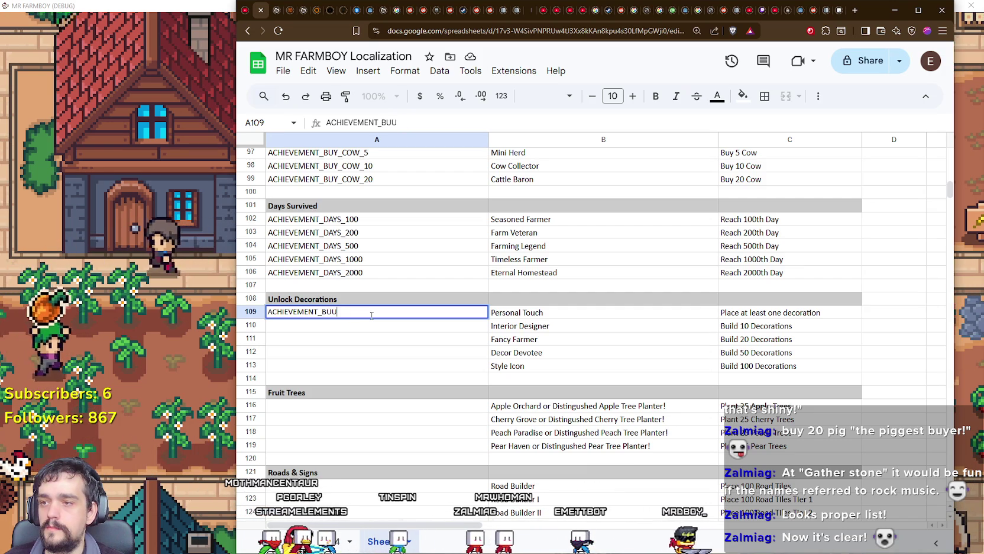
text(OR_1)
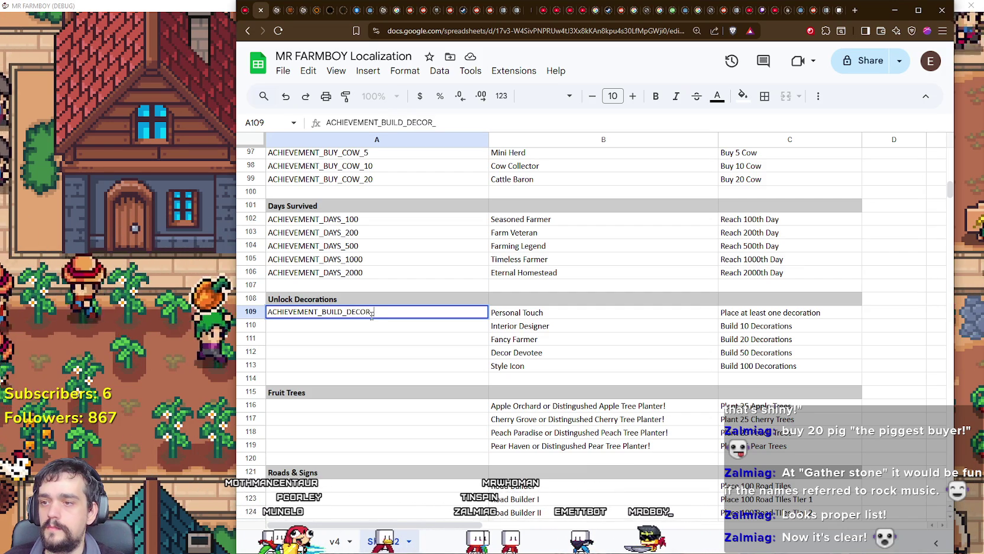
key(Return)
Copy that ID into the next rows as ACHIEVEMENT_BUILD_DECOR_10 and ACHIEVEMENT_BUILD_DECOR_20.
click(372, 318)
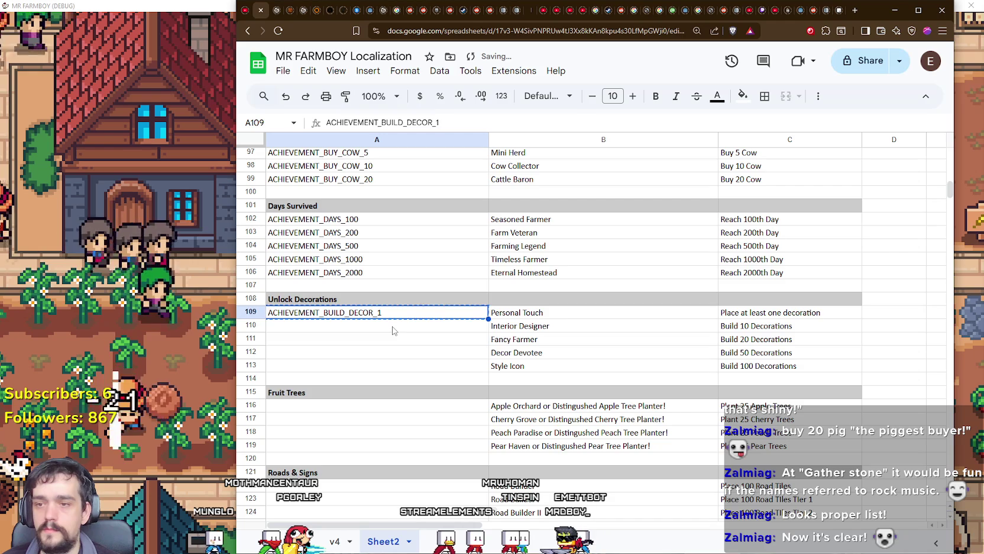
key(ctrl+c)
click(392, 330)
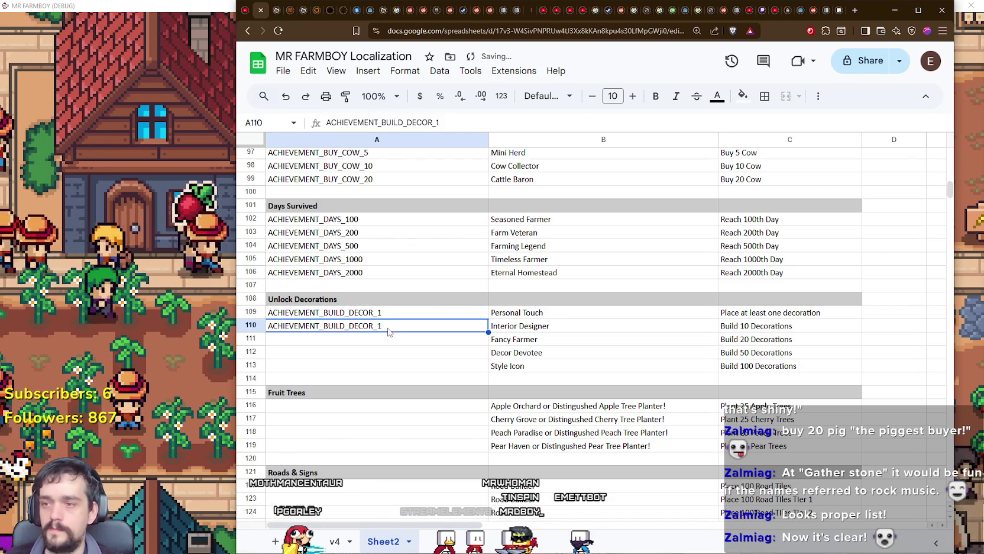
double_click(390, 326)
click(384, 342)
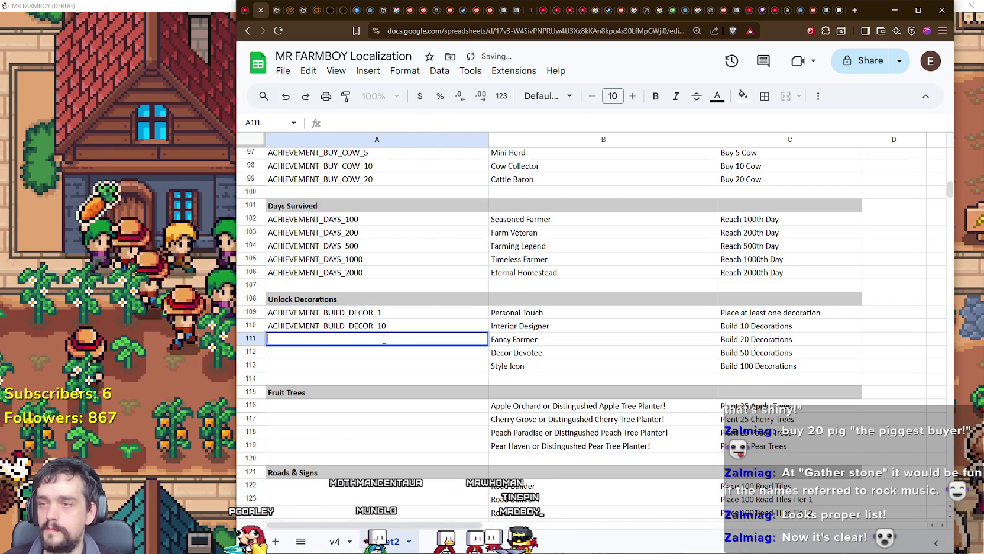
key(ctrl+v)
double_click(385, 339)
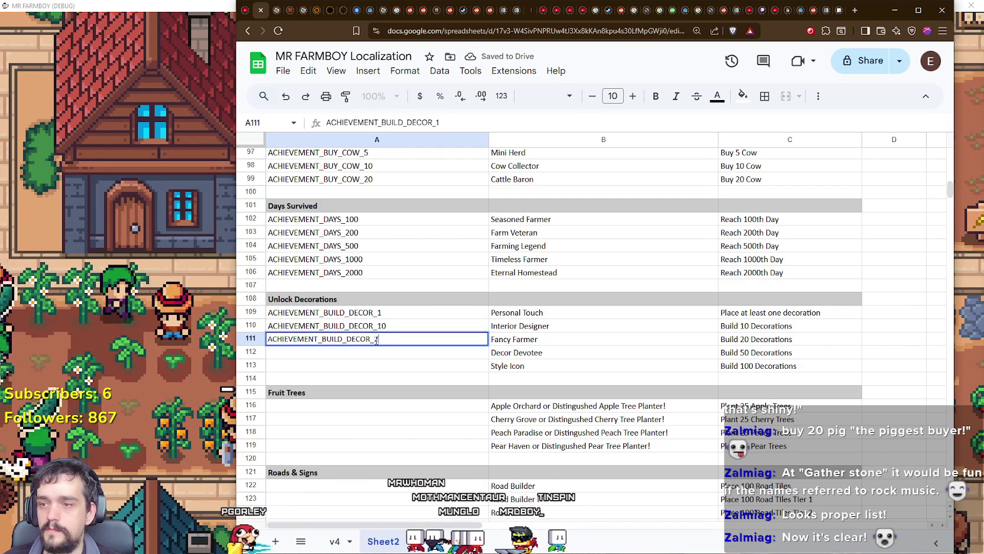
text(20)
key(Return)
Give Decor Devotee and Style Icon ACHIEVEMENT_BUILD_DECOR_50 and ACHIEVEMENT_BUILD_DECOR_100.
key(ctrl+v)
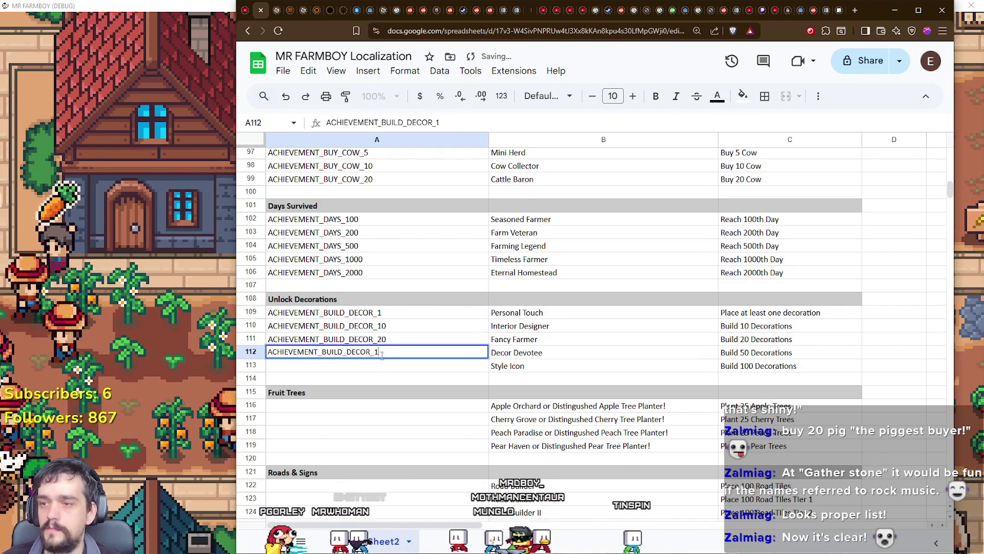
double_click(385, 353)
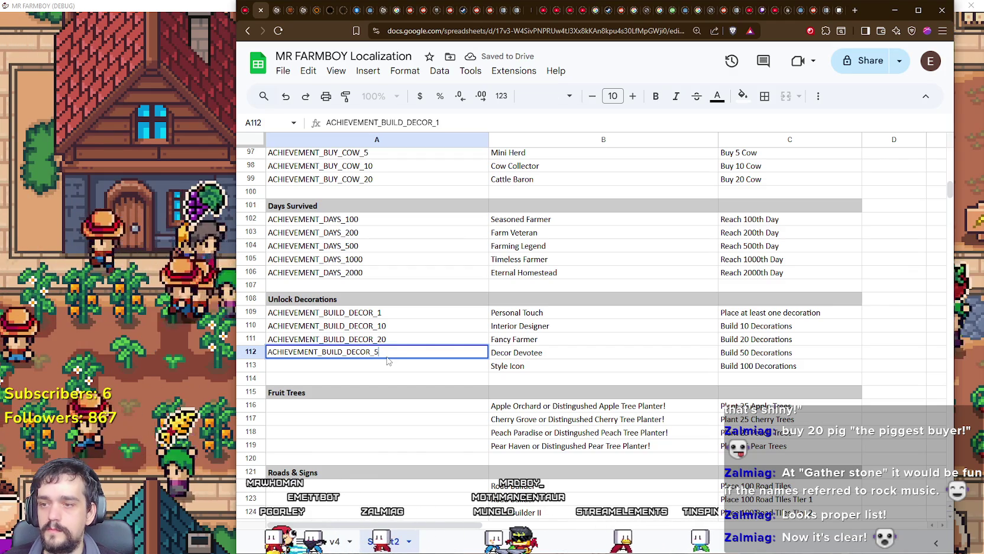
text(50)
key(ctrl+Return)
click(385, 369)
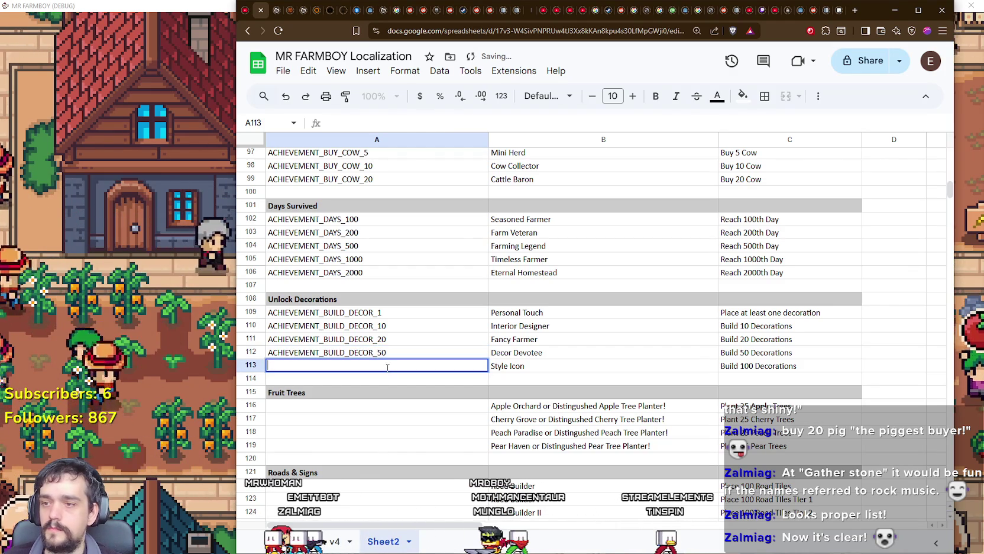
key(ctrl+v)
double_click(392, 368)
text(1)
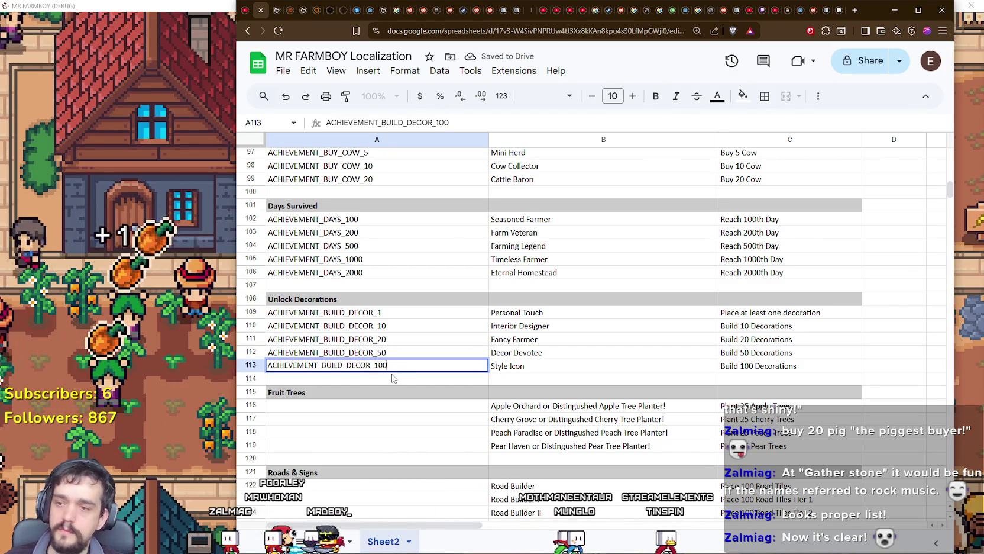
key(Return)
Enter ACHIEVEMENT_PLANT_APPLE_25 for the apple tree in row 116 and copy it.
scroll(395, 379, down, 1)
click(398, 368)
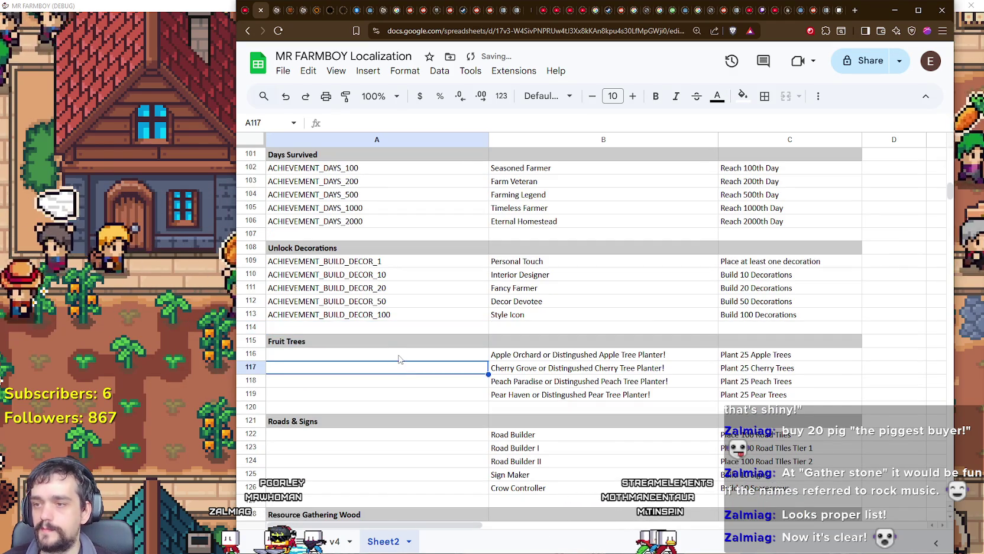
click(399, 358)
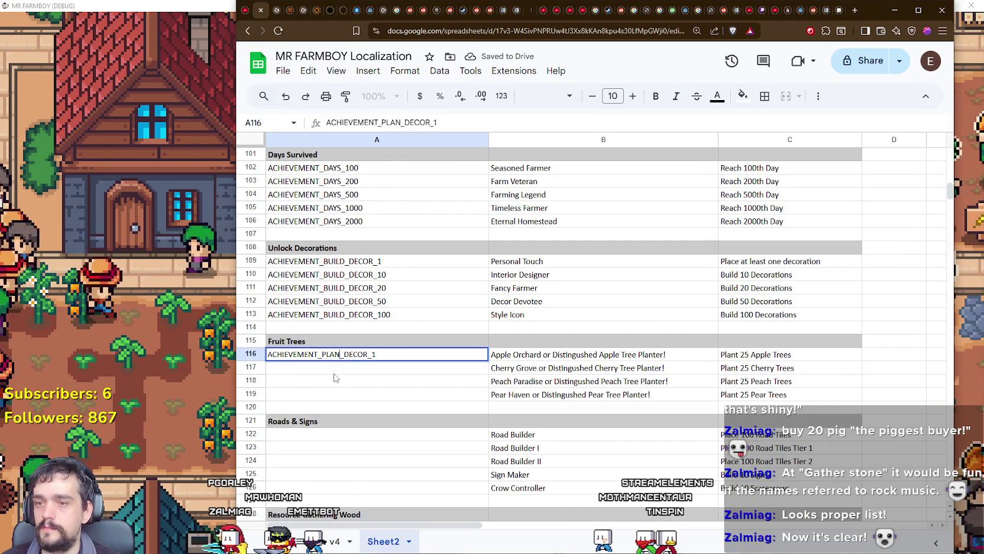
drag(348, 355, 401, 350)
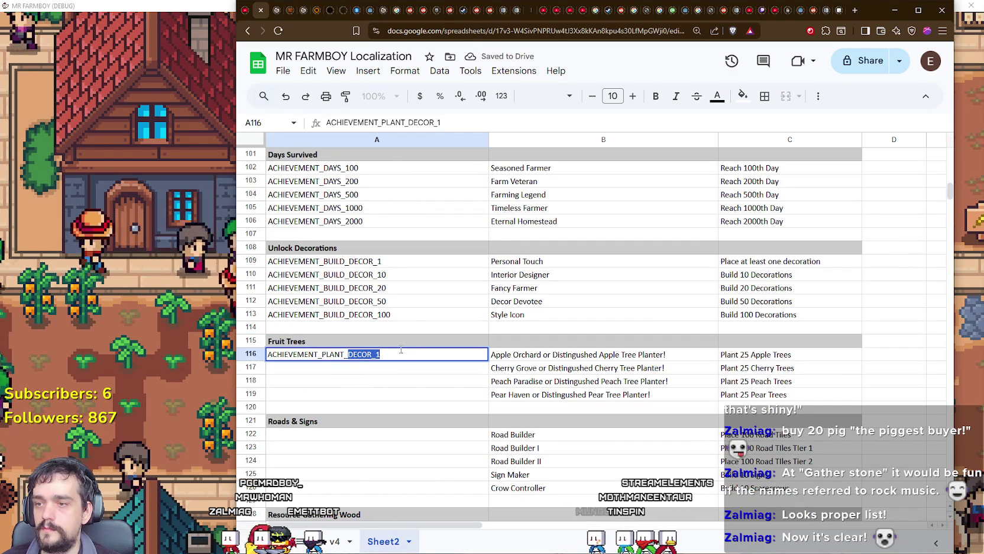
key(BackSpace)
text(APPL)
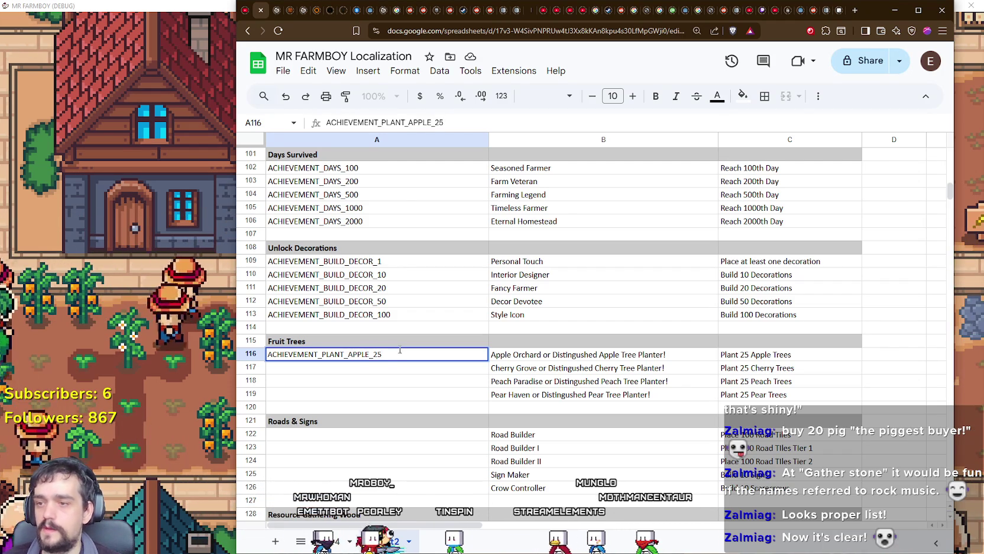
key(ctrl+a)
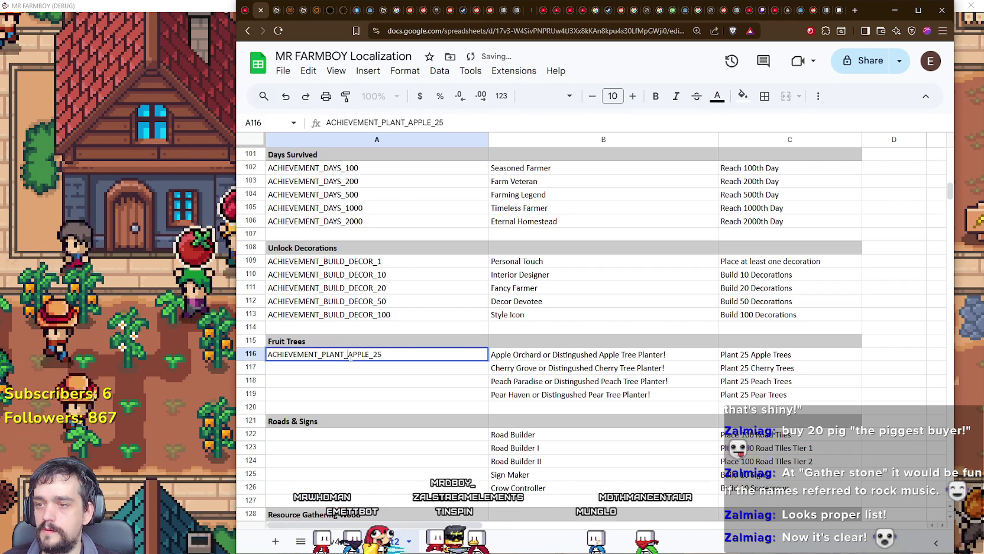
key(ctrl+c)
key(Return)
Paste the apple ID into row 117 and change it to ACHIEVEMENT_PLANT_CHERRY_25.
key(ctrl+v)
double_click(353, 368)
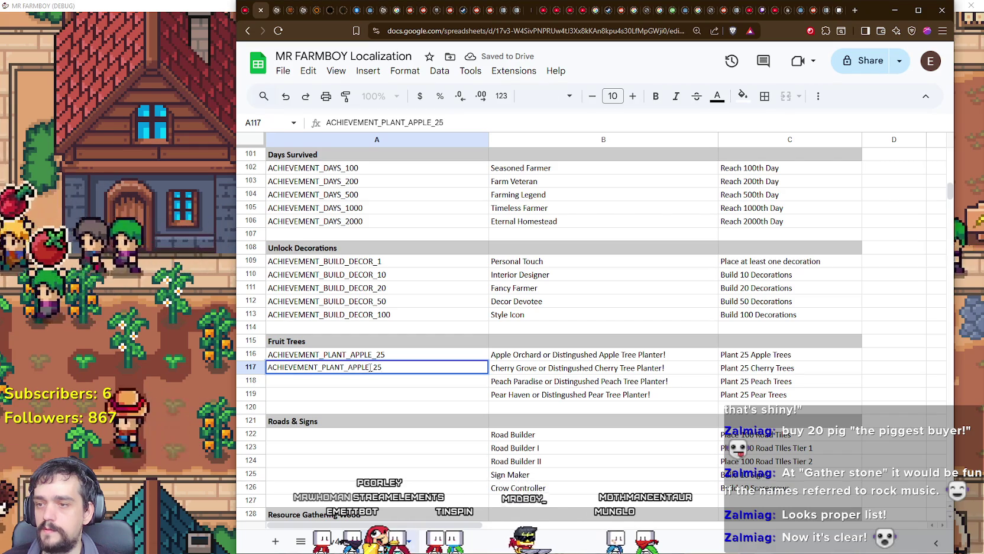
drag(369, 367, 353, 367)
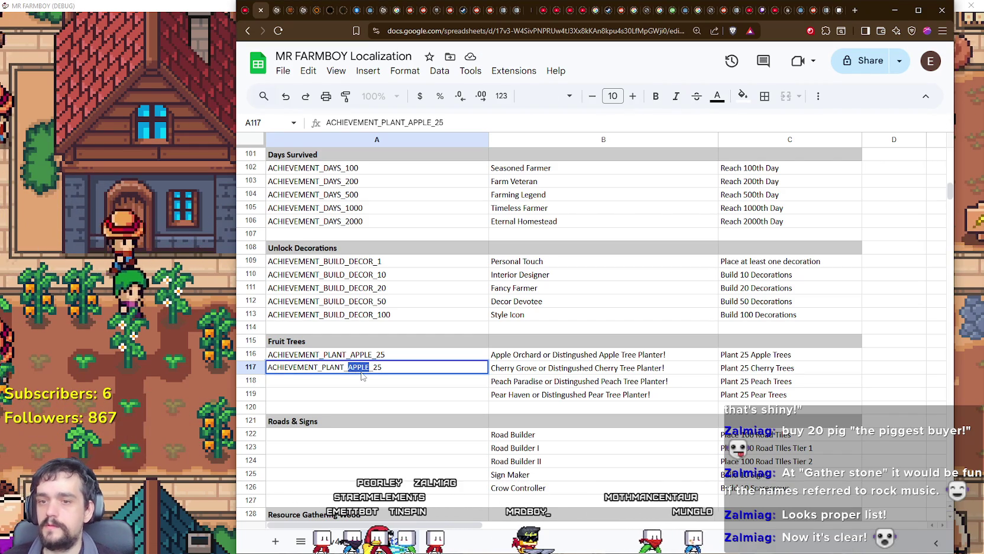
text(CHERRY)
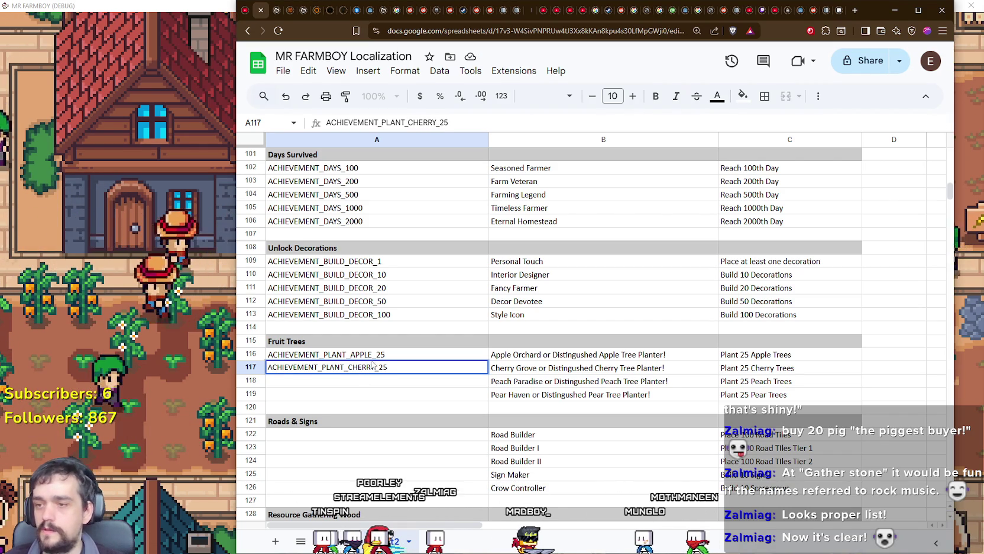
key(Return)
Change APPLE to PEACH in row 118 and to PEAR in row 119.
key(ctrl+v)
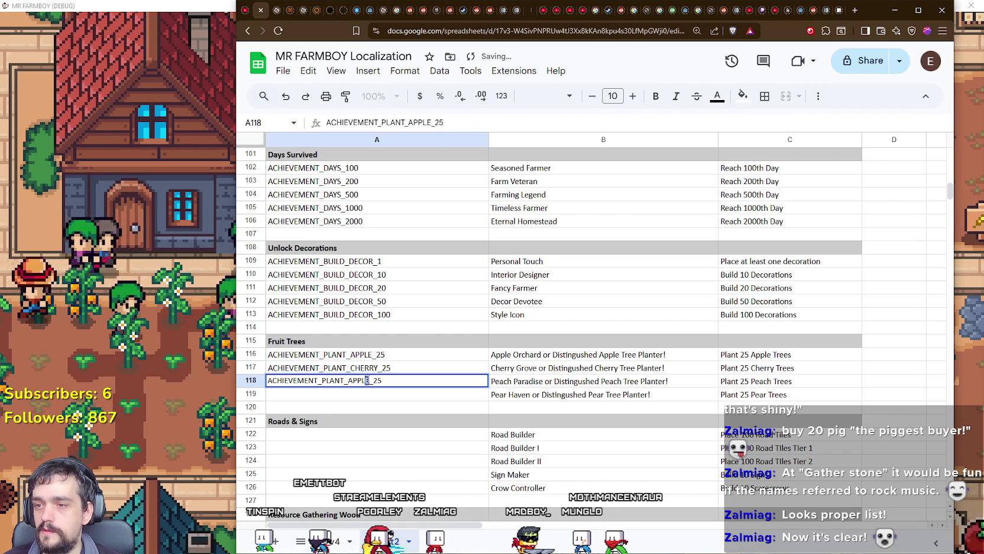
drag(370, 380, 349, 380)
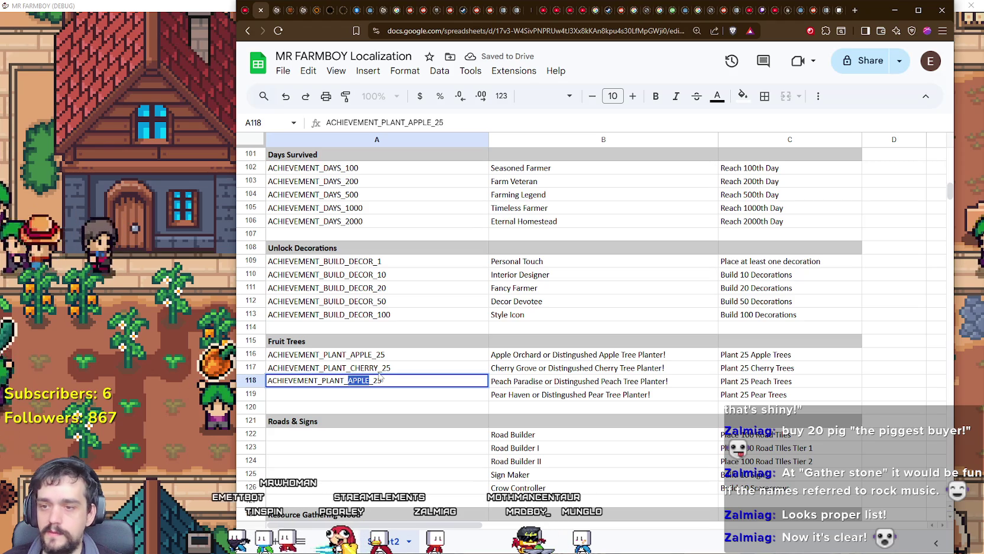
text(PEACH)
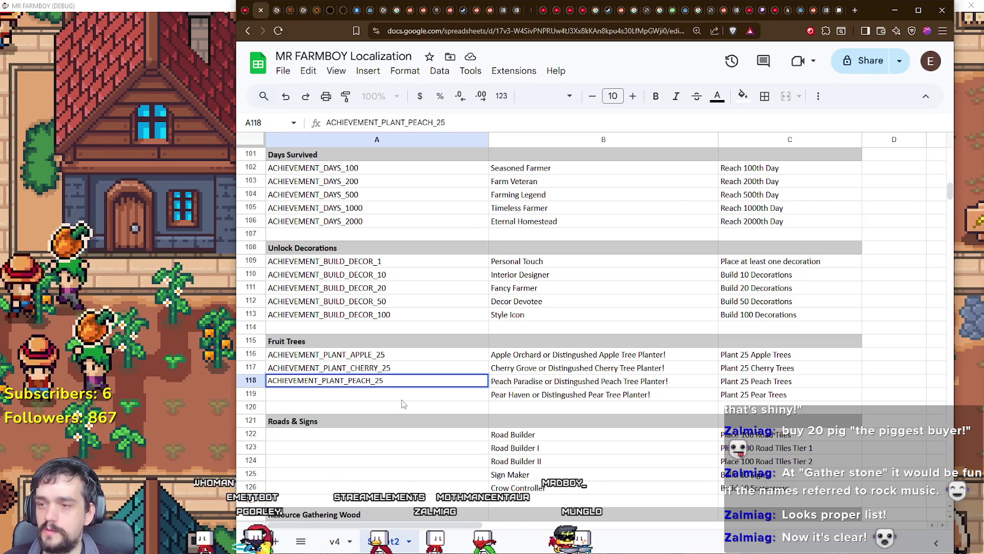
key(Return)
double_click(402, 397)
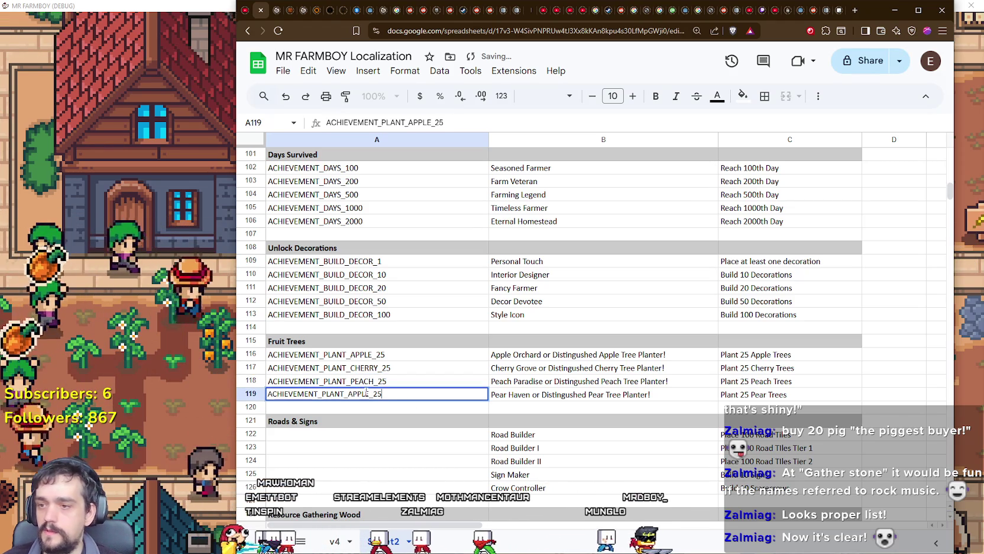
drag(369, 393, 348, 393)
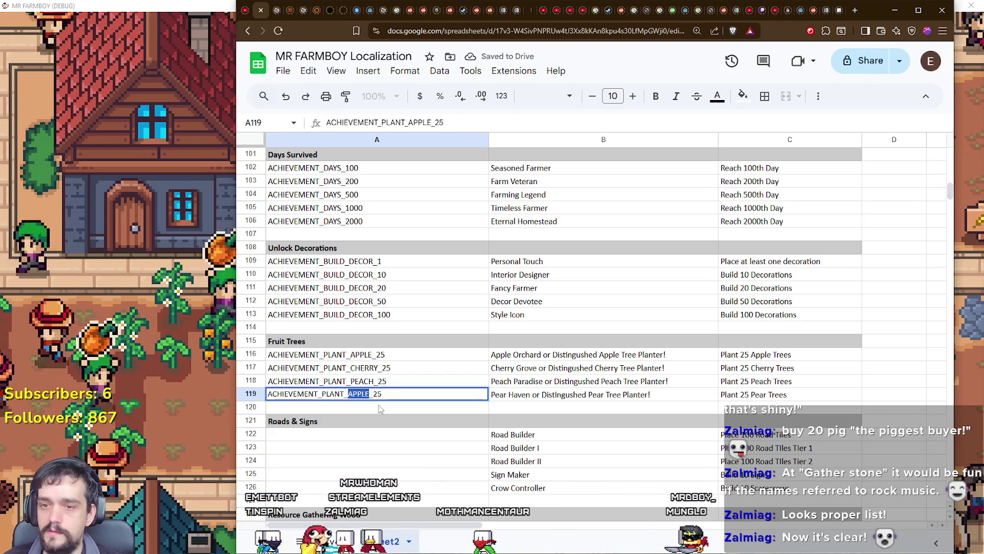
text(PEAR)
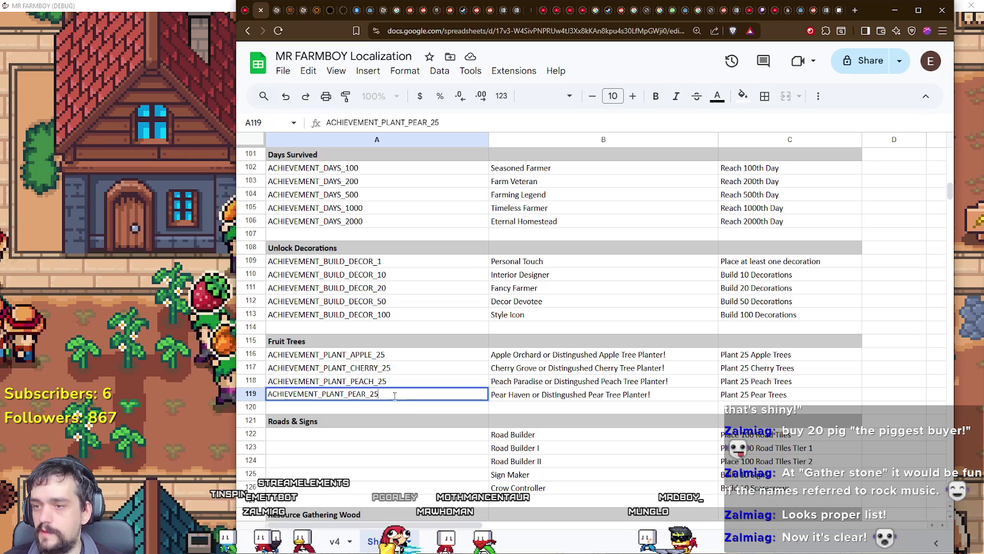
key(Return)
Complete Road Builder's ID as ACHIEVEMENT_BUILD_ROAD_100.
scroll(381, 379, down, 3)
text(ACHIEVEMENT_BUILD_RO)
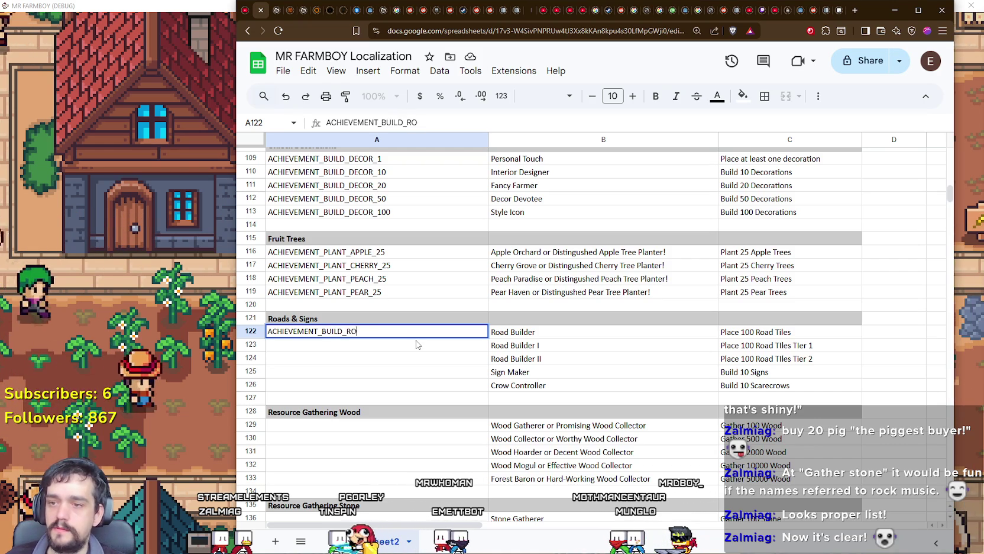
text(AD_)
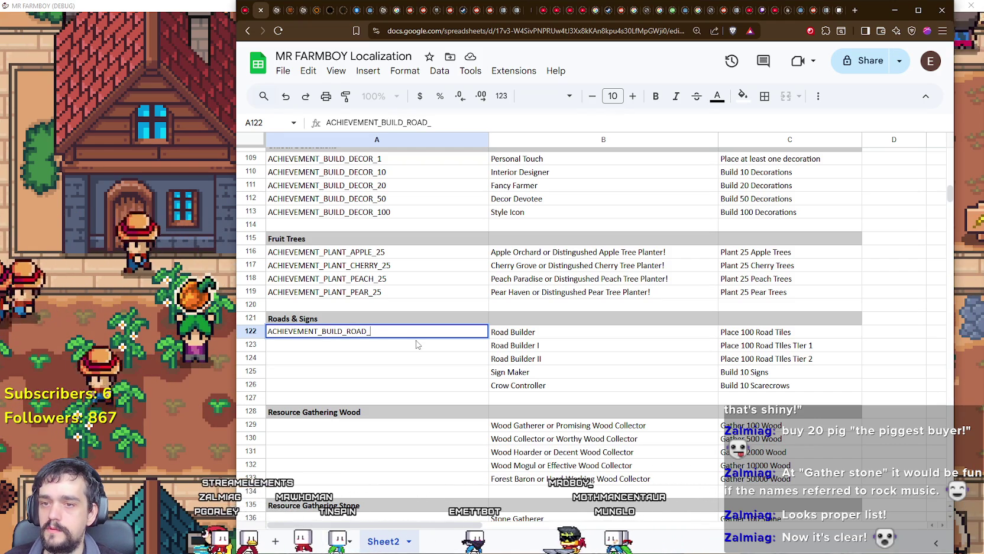
text(100)
key(Return)
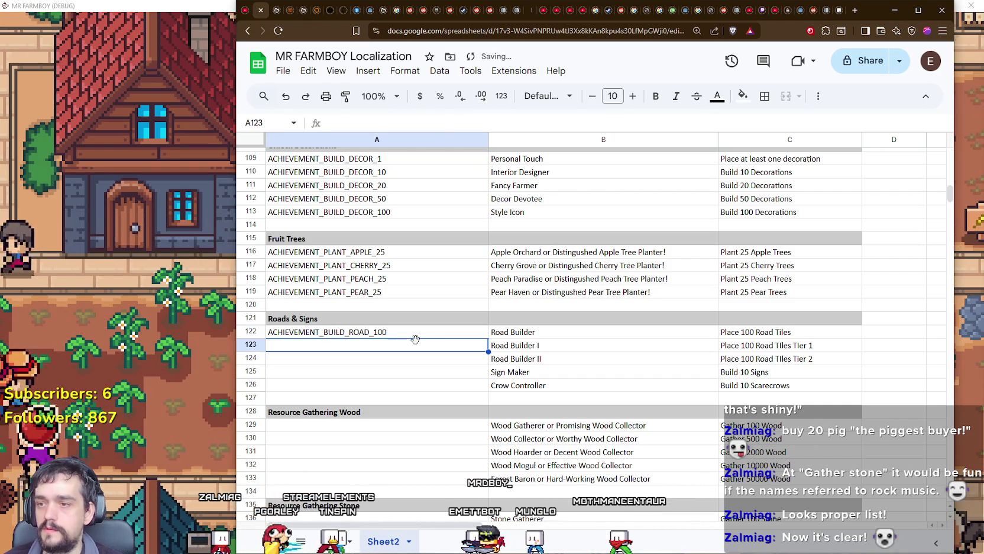
Copy the road ID into row 123 as ACHIEVEMENT_BUILD_ROAD_1_100.
click(413, 332)
key(ctrl+c)
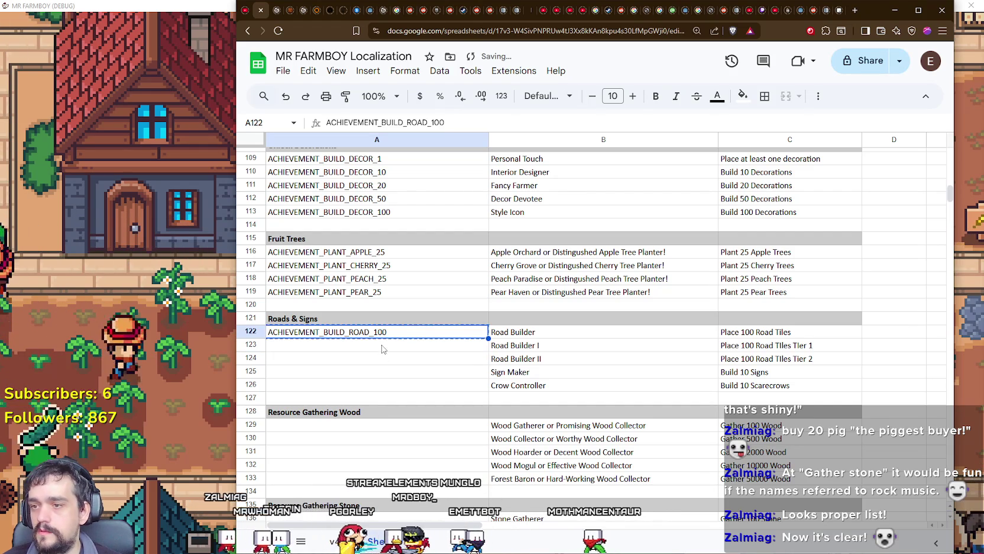
click(374, 346)
key(ctrl+v)
double_click(373, 346)
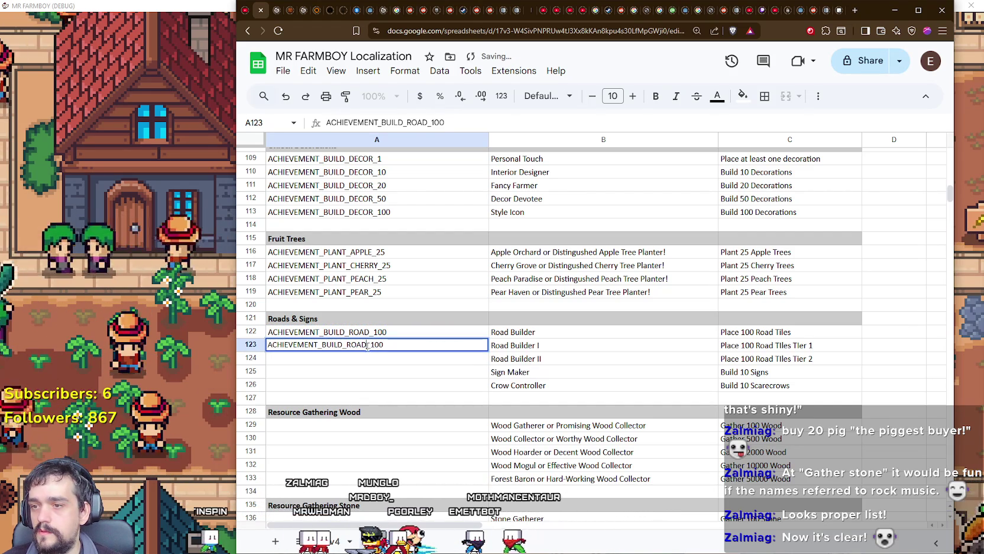
text(+_)
key(Return)
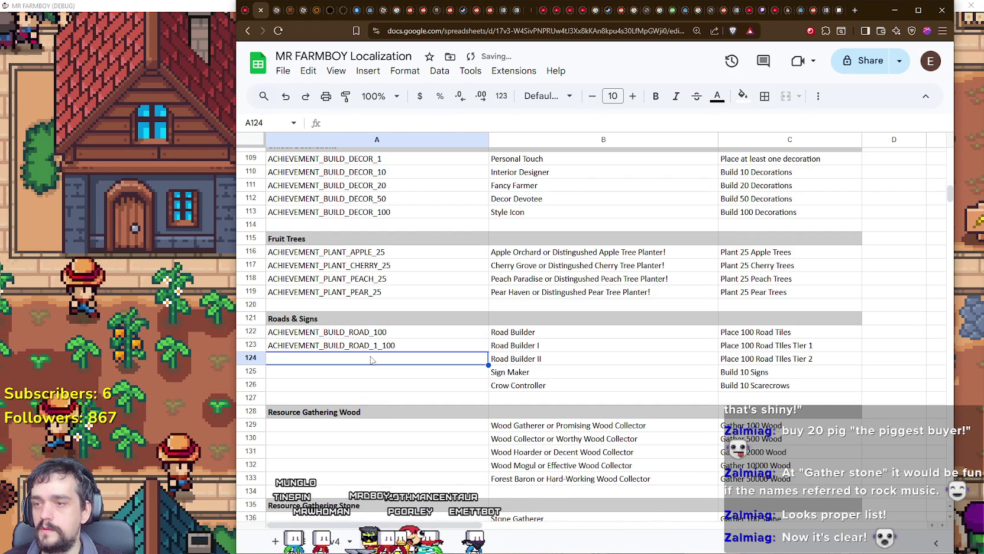
Copy it into row 124 as ACHIEVEMENT_BUILD_ROAD_2_100.
click(379, 347)
key(ctrl+c)
click(377, 361)
key(ctrl+v)
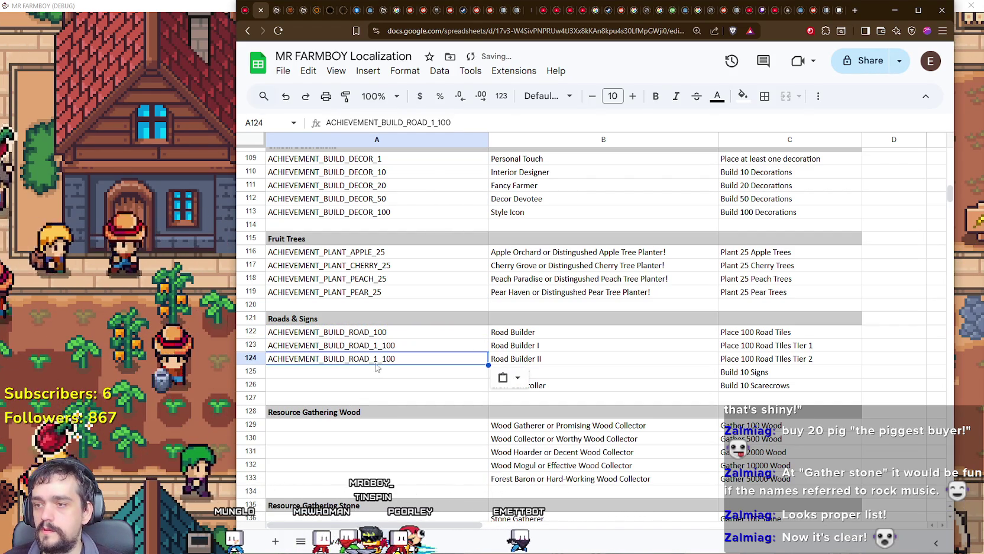
double_click(376, 362)
key(BackSpace)
text(2)
key(Return)
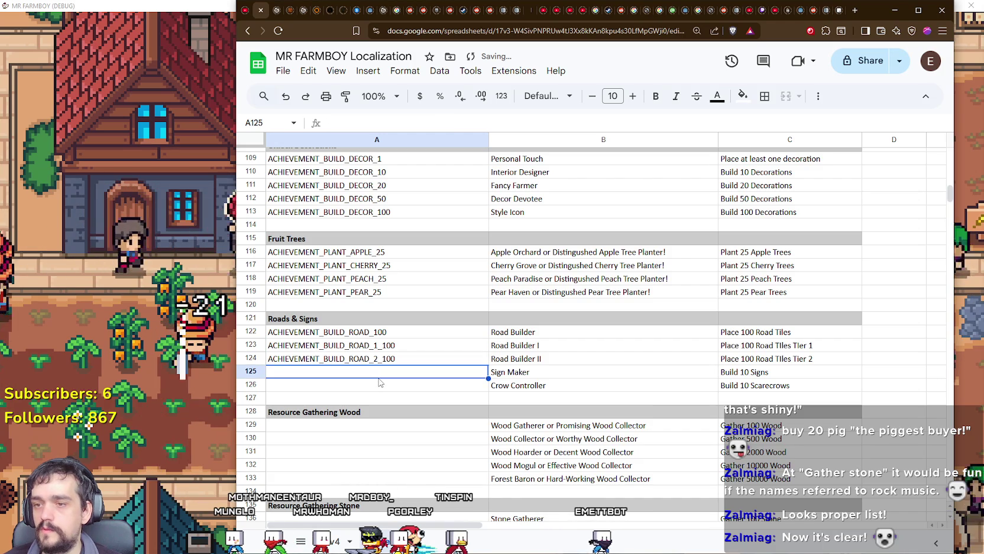
Fill rows 125 and 126 with ACHIEVEMENT_BUILD_SIGN_10 and ACHIEVEMENT_BUILD_SCARECROW_10.
key(ctrl+v)
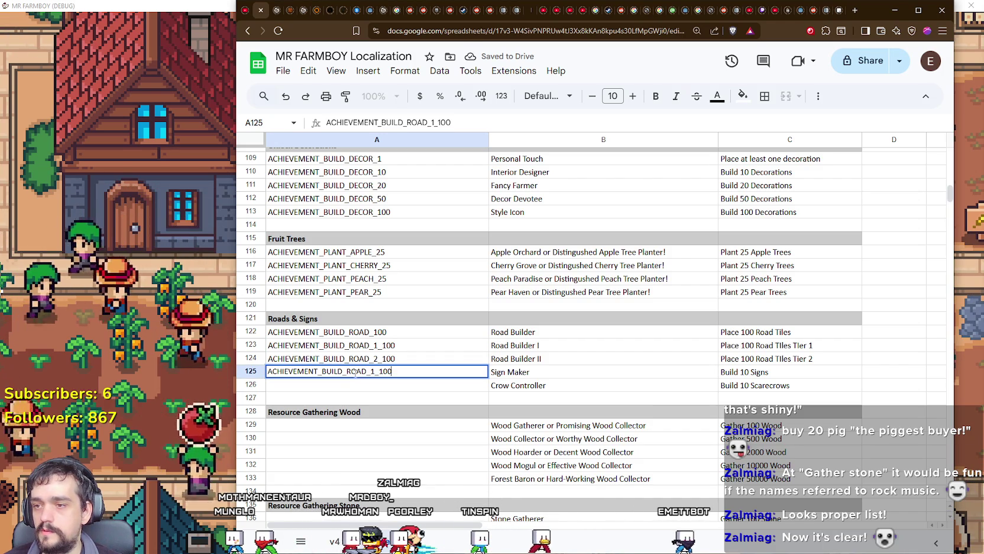
double_click(347, 371)
drag(346, 371, 375, 371)
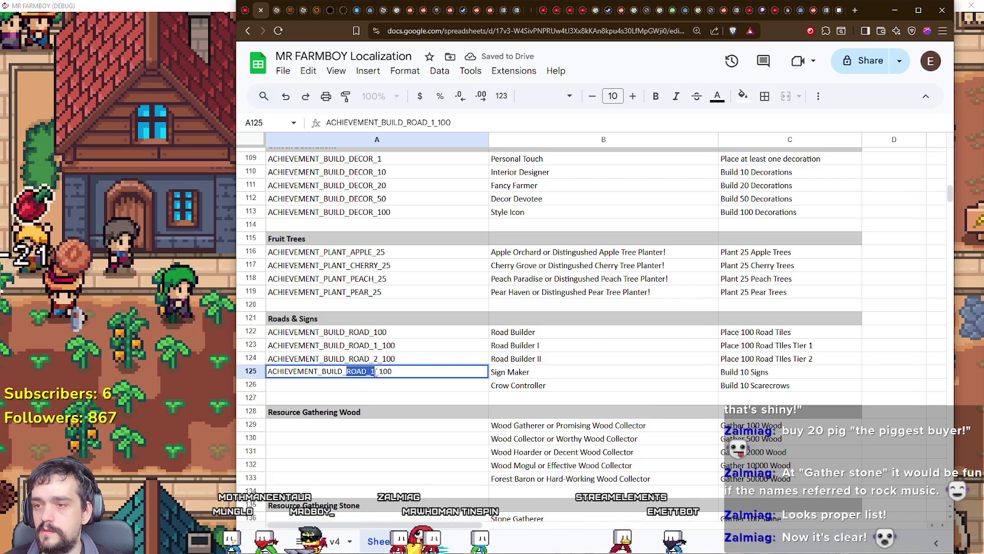
key(shift+Left)
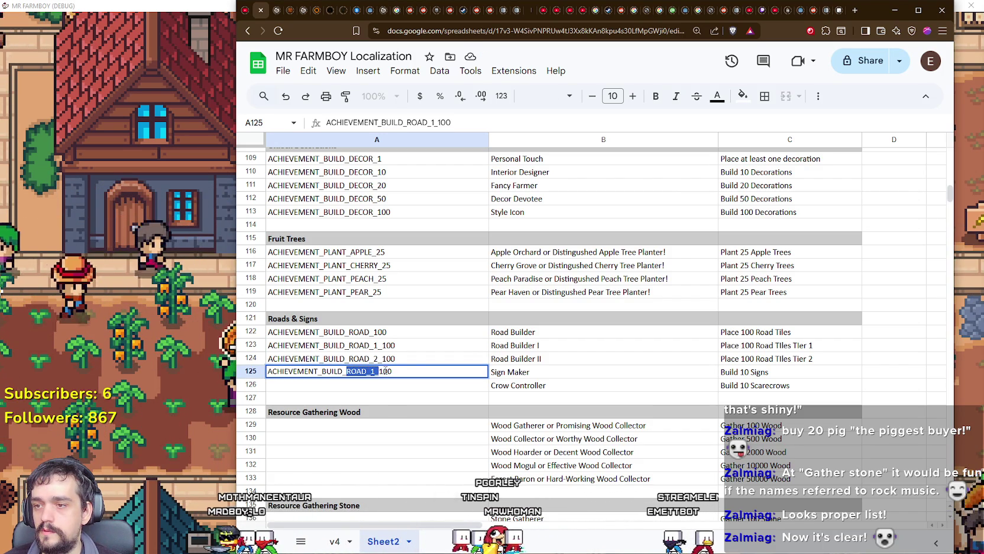
text(IGN)
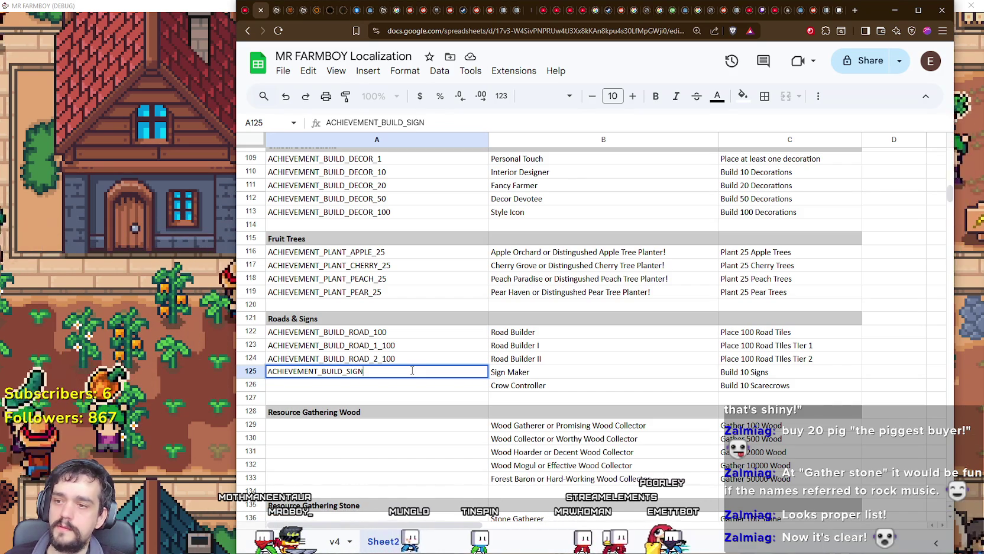
text(_)
text(2)
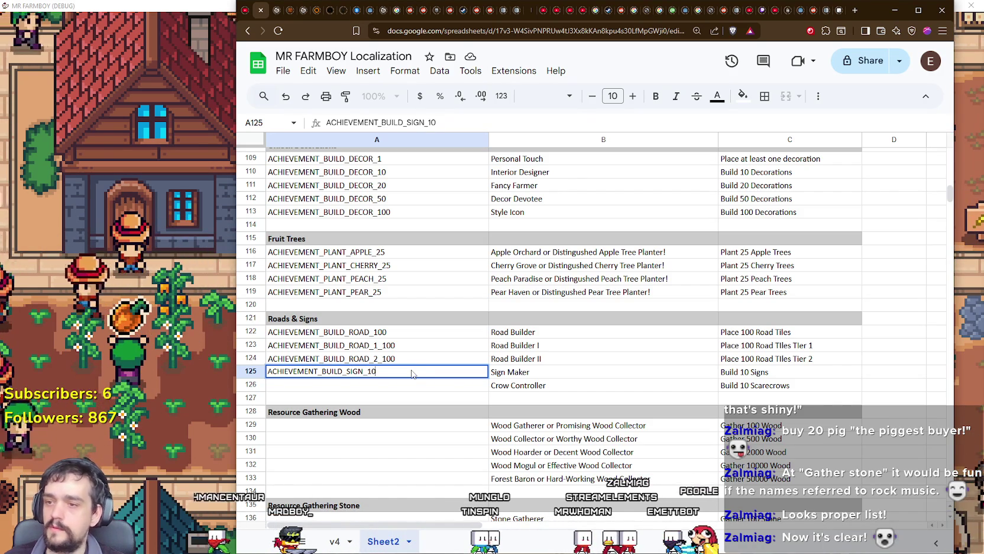
key(Return)
key(ctrl+v)
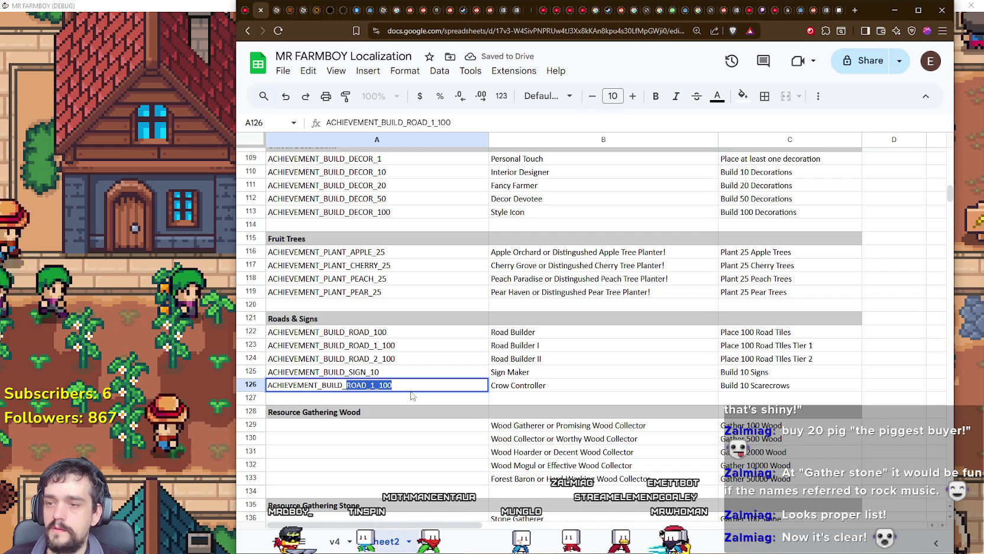
text(S)
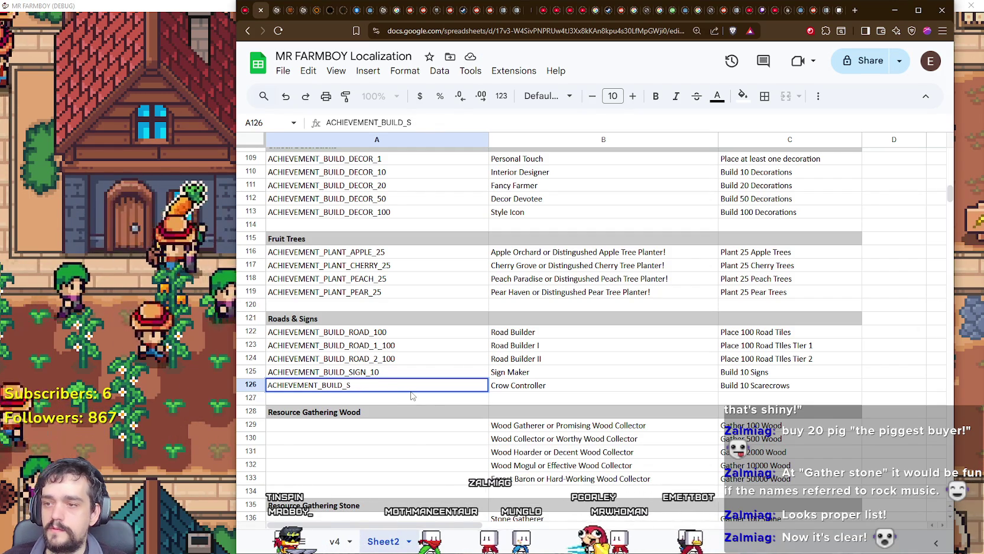
text(CARECROW_10)
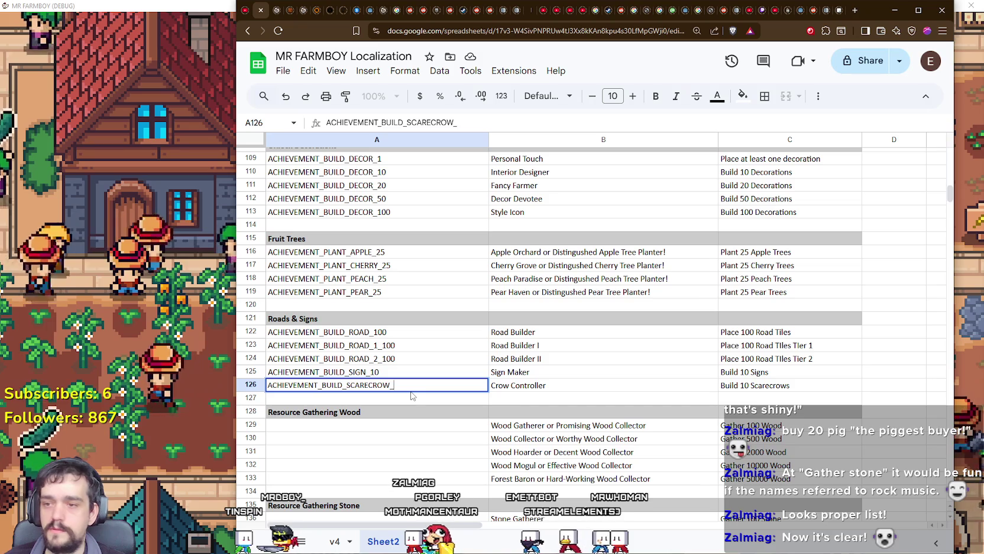
key(Return)
scroll(391, 366, down, 3)
click(371, 337)
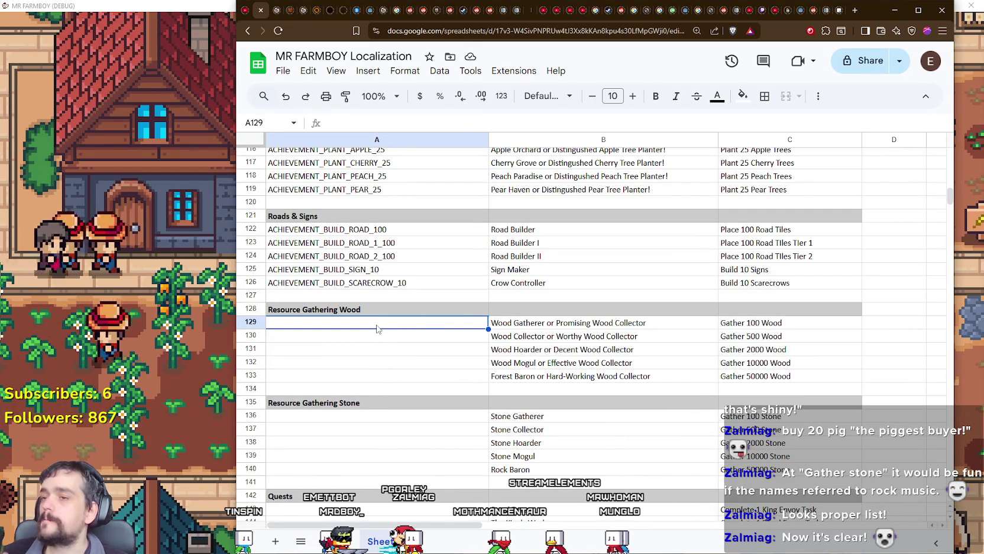
Enter ACHIEVEMENT_GATHER_WOOD_100 in A129 and adapt pasted copies up to the 2000 amount.
key(ctrl+v)
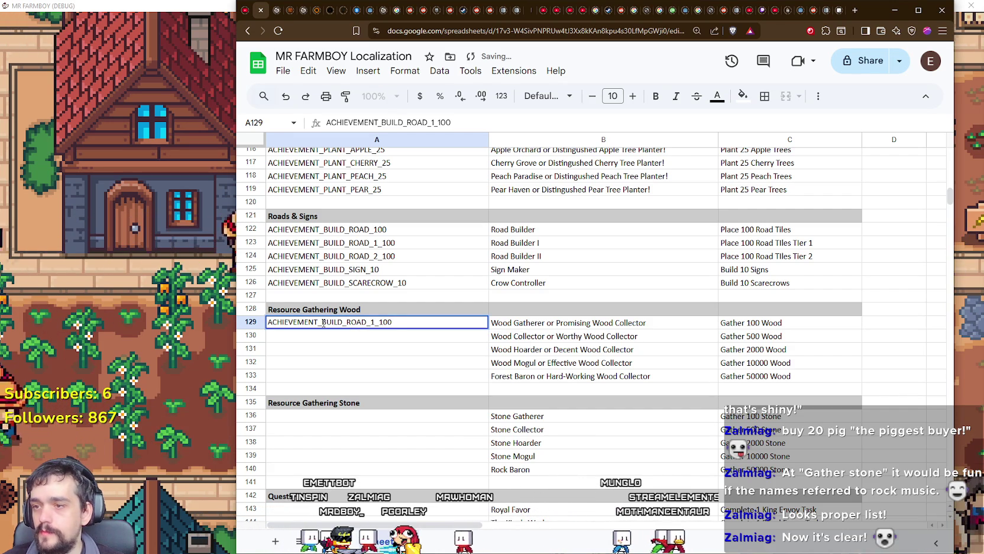
drag(323, 323, 407, 334)
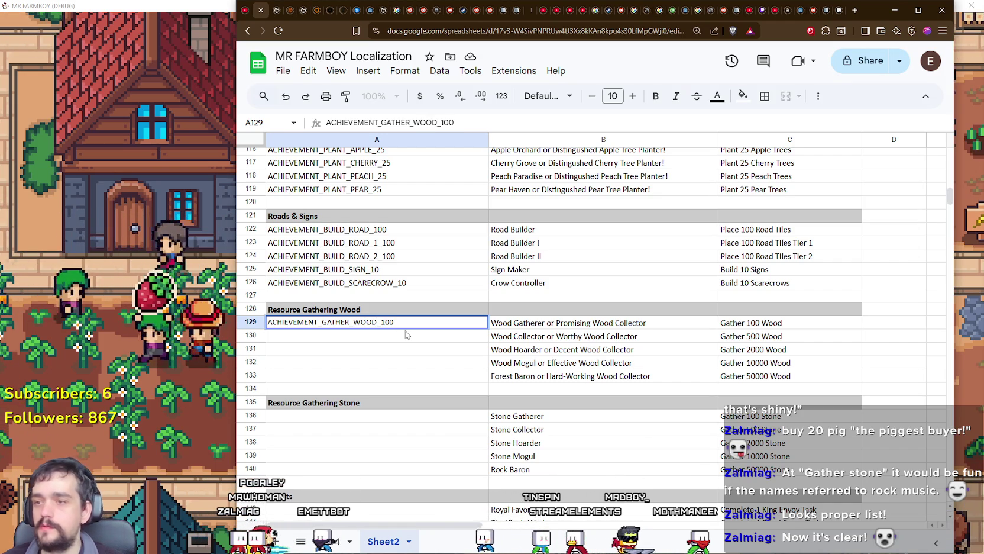
text(100)
click(362, 342)
key(ctrl+v)
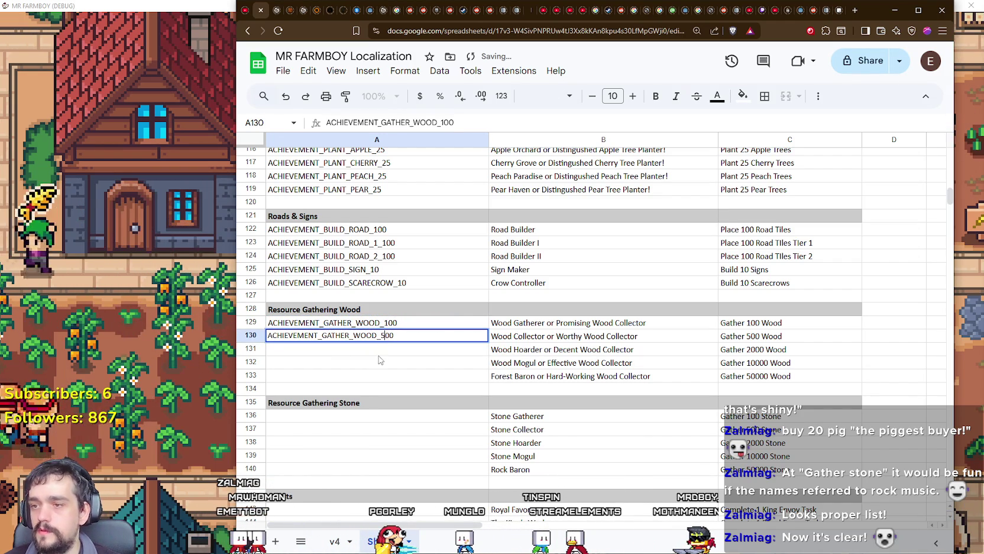
key(BackSpace)
key(BackSpace)
key(BackSpace)
text(2000)
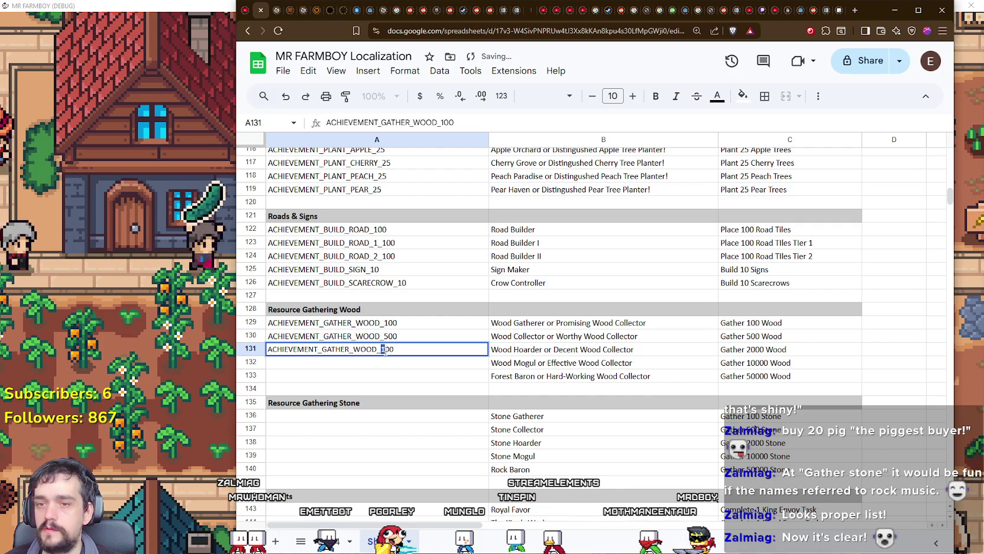
Finish the last wood rows as ACHIEVEMENT_GATHER_WOOD_10000 and ACHIEVEMENT_GATHER_WOOD_50000.
click(385, 362)
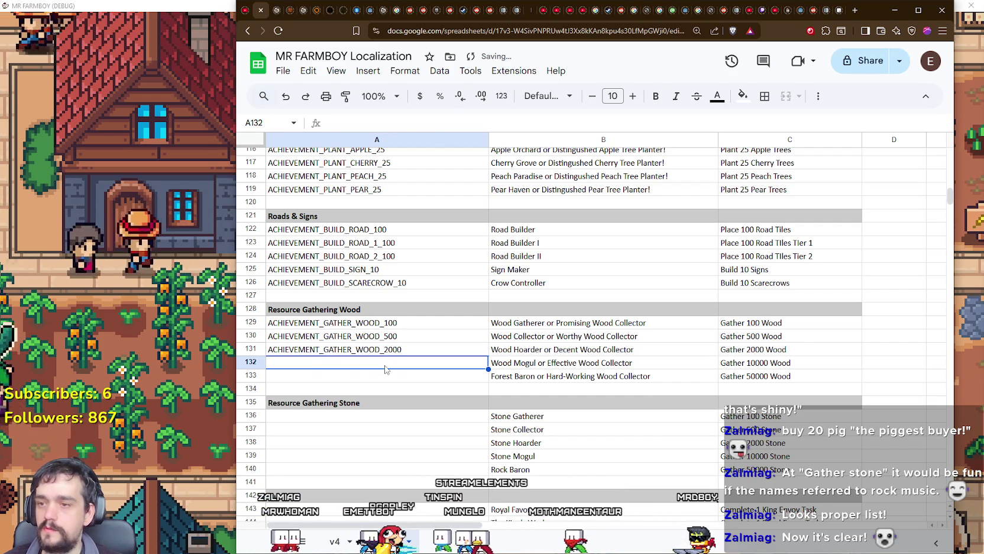
key(ctrl+v)
double_click(391, 363)
click(387, 363)
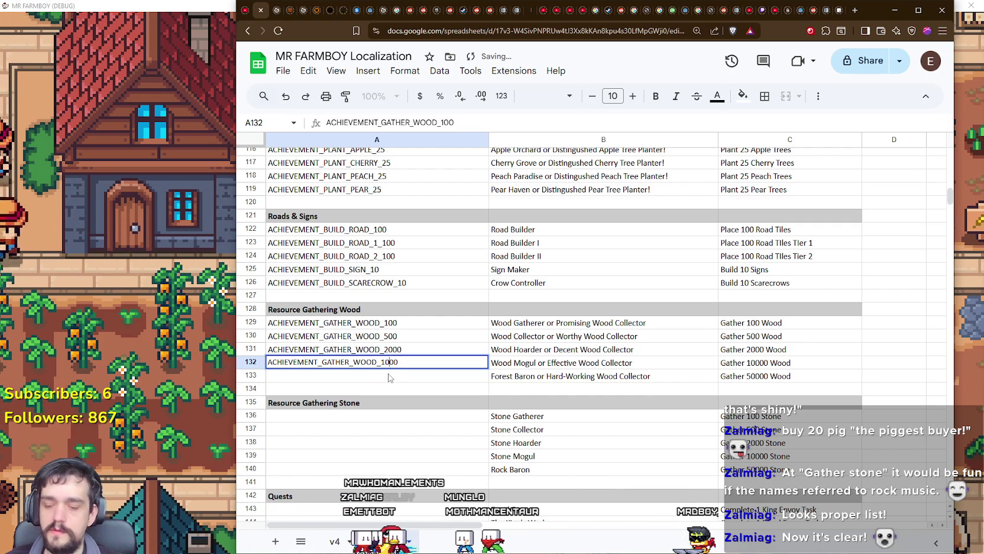
text(0)
click(380, 382)
key(ctrl+v)
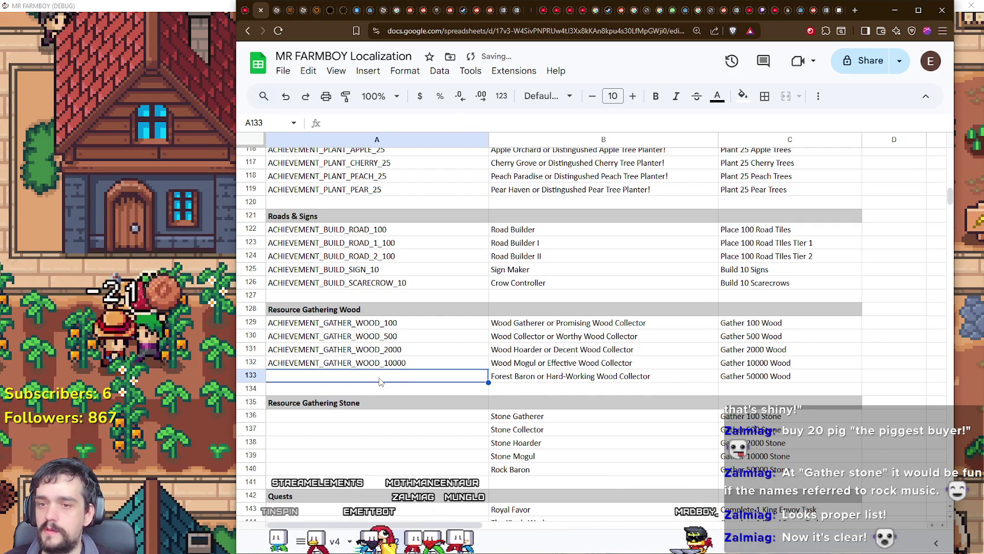
double_click(382, 378)
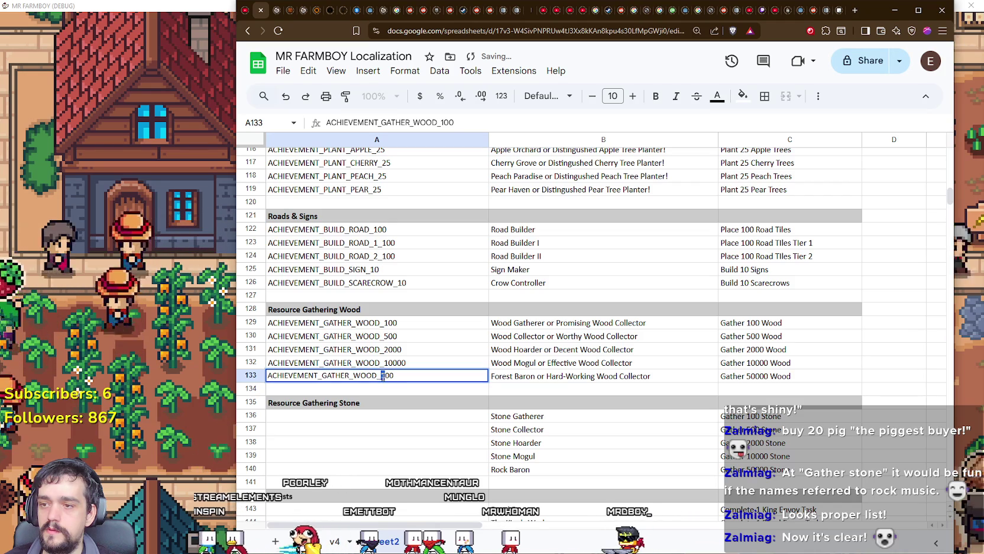
text(5)
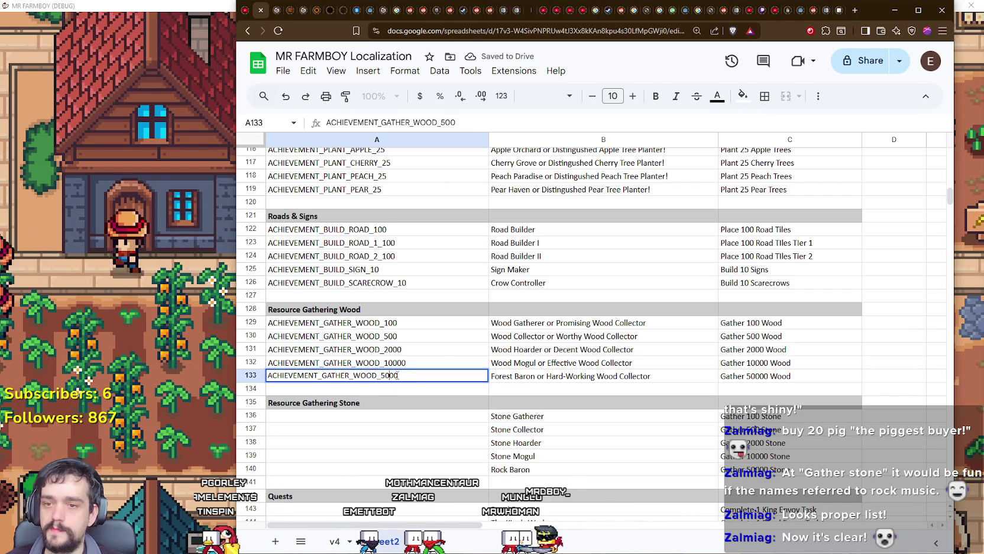
text(0)
key(Return)
Copy the five wood IDs into A136:A140 and change A136 to ACHIEVEMENT_GATHER_STONE_100.
drag(331, 322, 331, 380)
key(ctrl+c)
scroll(331, 373, down, 3)
click(335, 320)
key(ctrl+v)
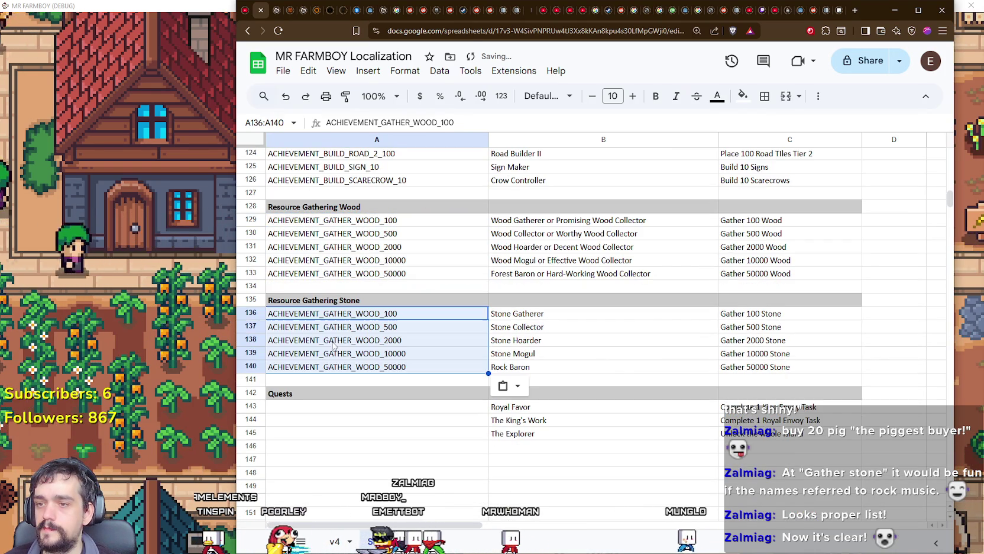
click(389, 320)
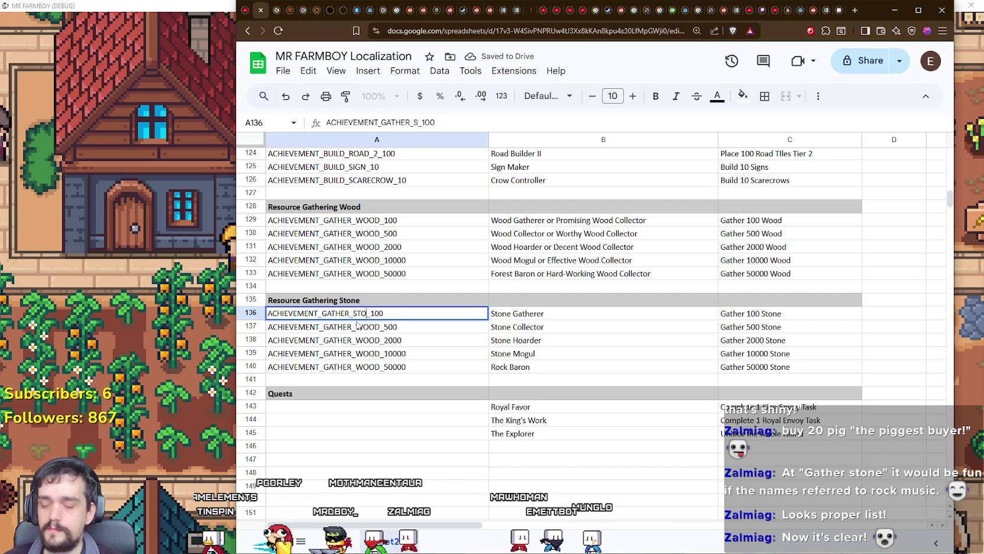
text(NE)
mouse_move(377, 313)
mouse_down()
mouse_move(364, 314)
mouse_move(375, 311)
mouse_up()
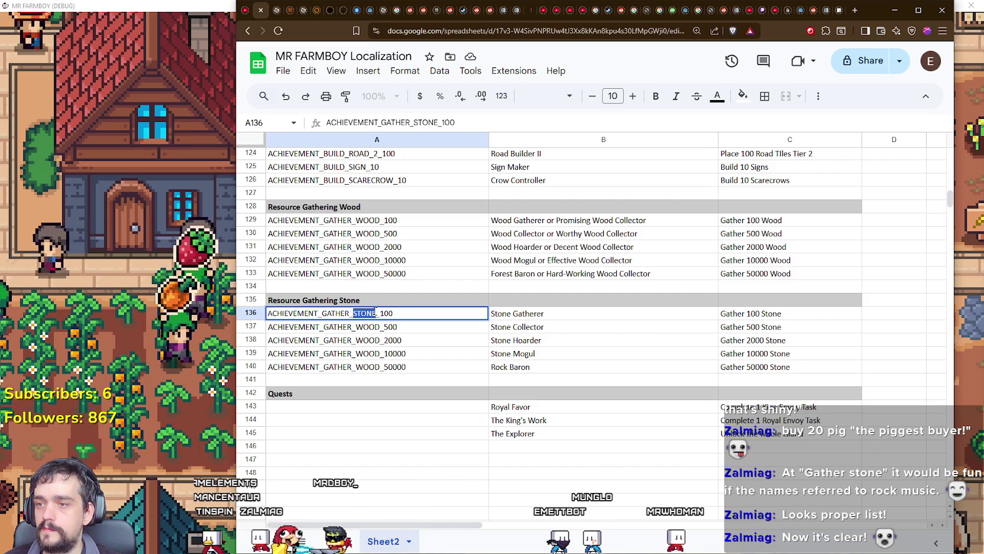
key(Return)
Replace WOOD with STONE in A137–A140 for the 500, 2000, 10000 and 50000 IDs.
double_click(376, 327)
mouse_move(377, 326)
mouse_down()
mouse_move(353, 327)
mouse_move(354, 367)
mouse_up()
text(STONE)
key(Return)
double_click(377, 340)
text(STONE)
key(Return)
double_click(376, 353)
text(STONE)
key(Return)
double_click(376, 366)
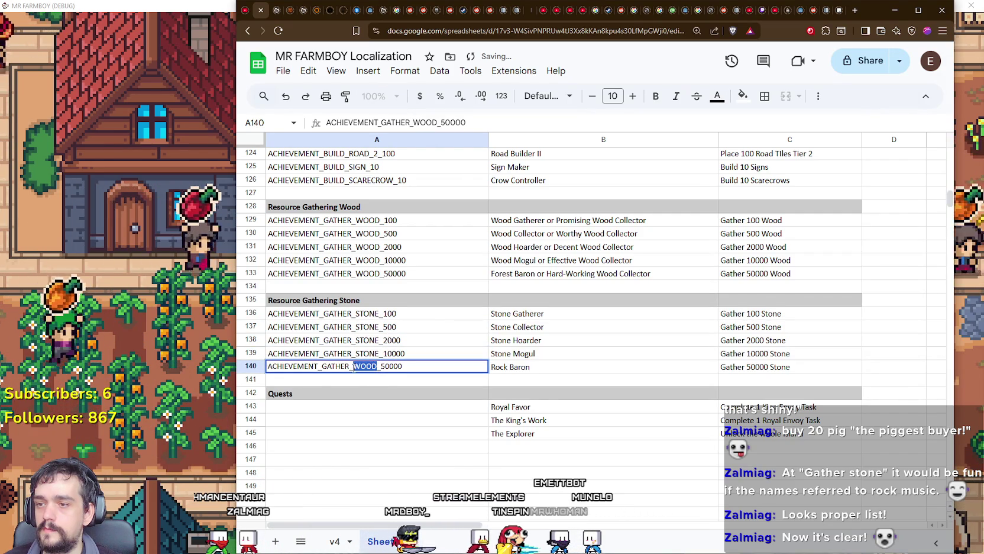
text(STONE)
click(385, 420)
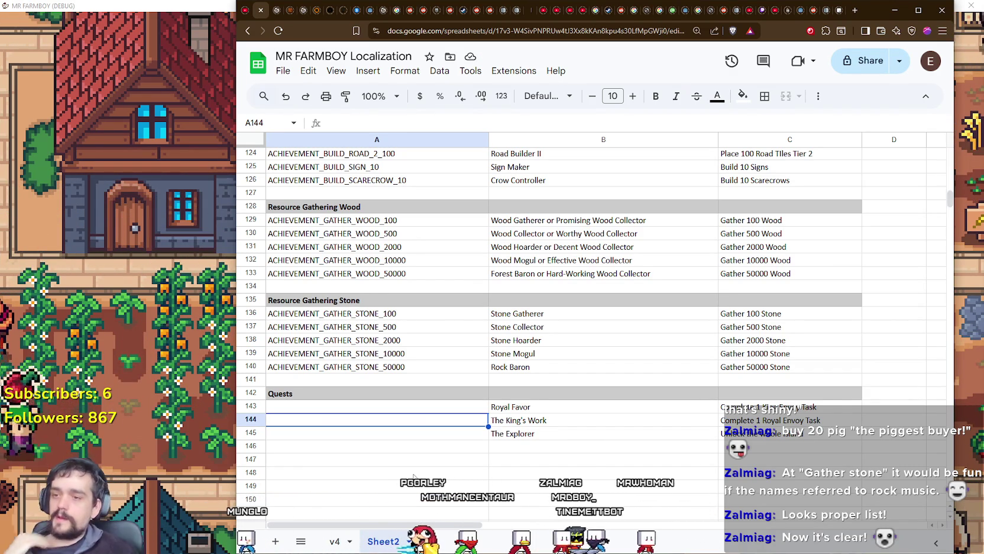
Create ACHIEVEMENT_UNLOCK_KING_ENVOY_TASK_1 in A143 from a copied stone ID.
click(370, 406)
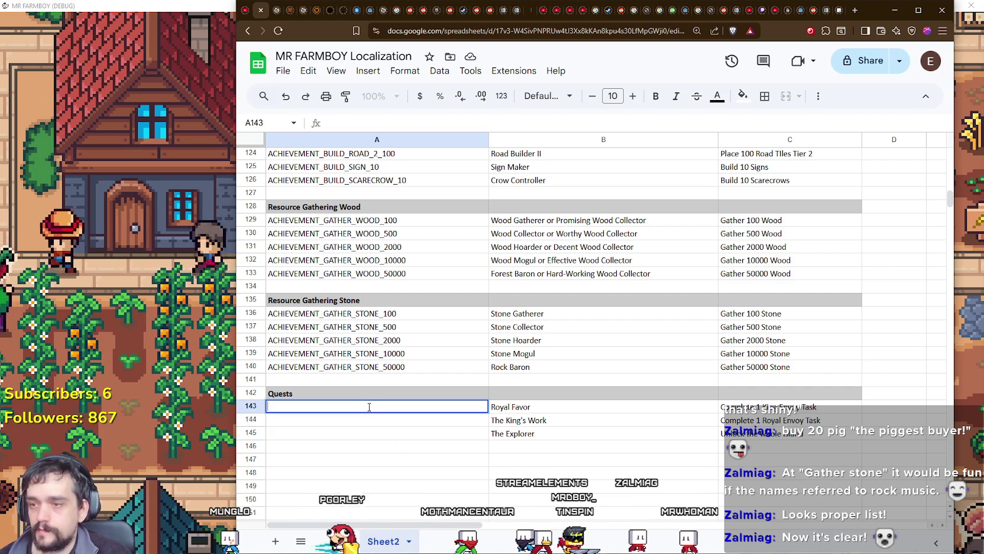
text(STONE)
key(Escape)
click(351, 318)
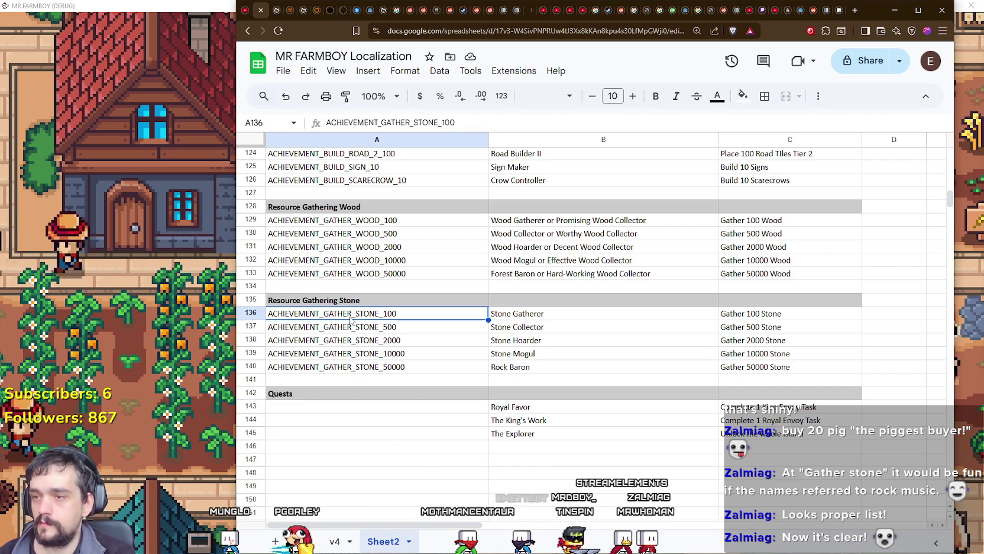
key(ctrl+c)
click(331, 409)
key(ctrl+v)
double_click(335, 406)
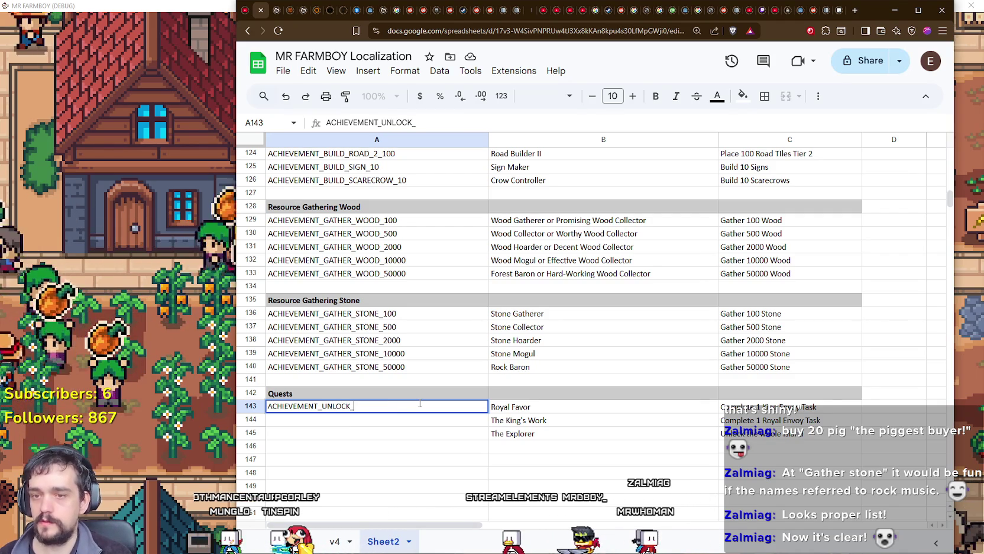
text(K)
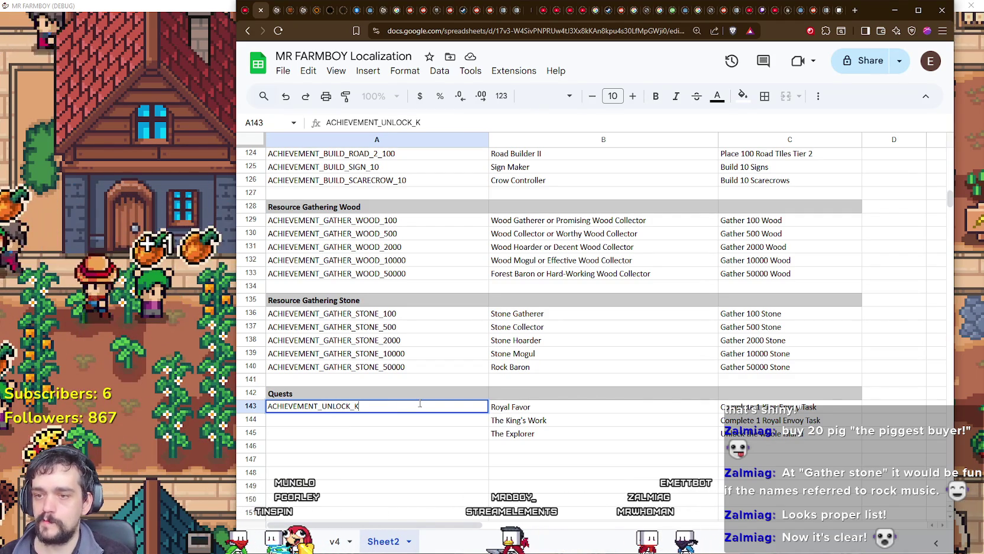
text(ING_ENVOY_TASK_1)
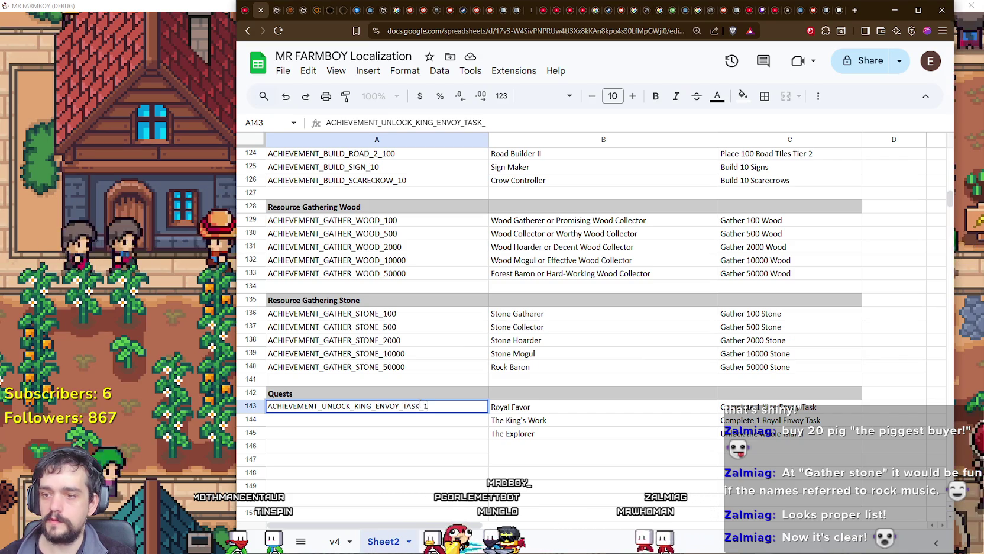
key(Return)
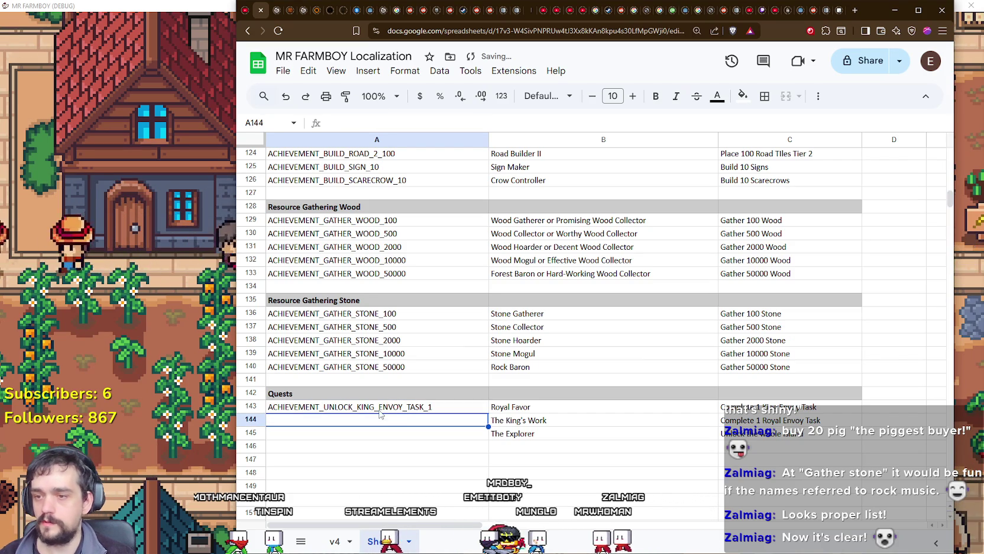
Paste it into A144 and change KING to ROYAL for ACHIEVEMENT_UNLOCK_ROYAL_ENVOY_TASK_1.
click(374, 411)
key(ctrl+v)
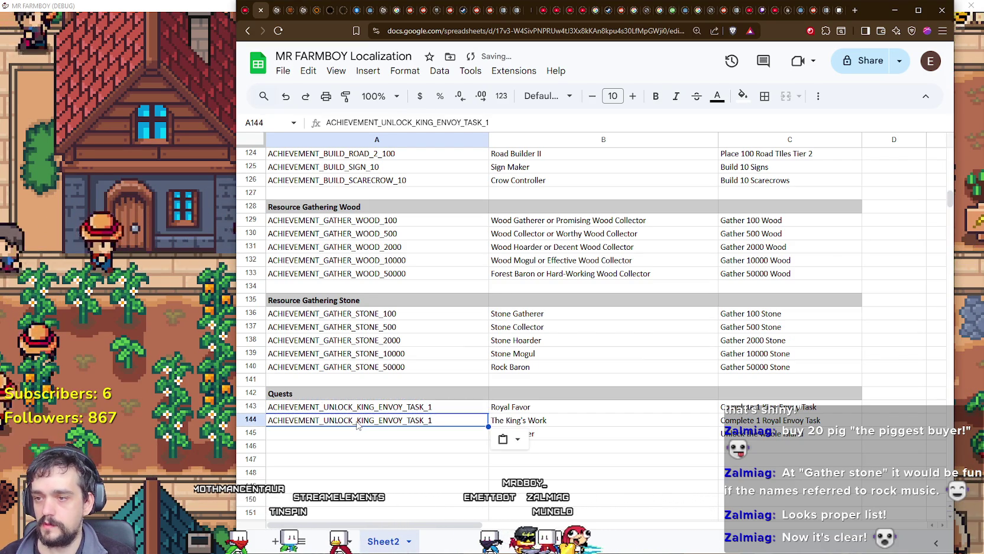
double_click(368, 418)
drag(355, 419, 371, 419)
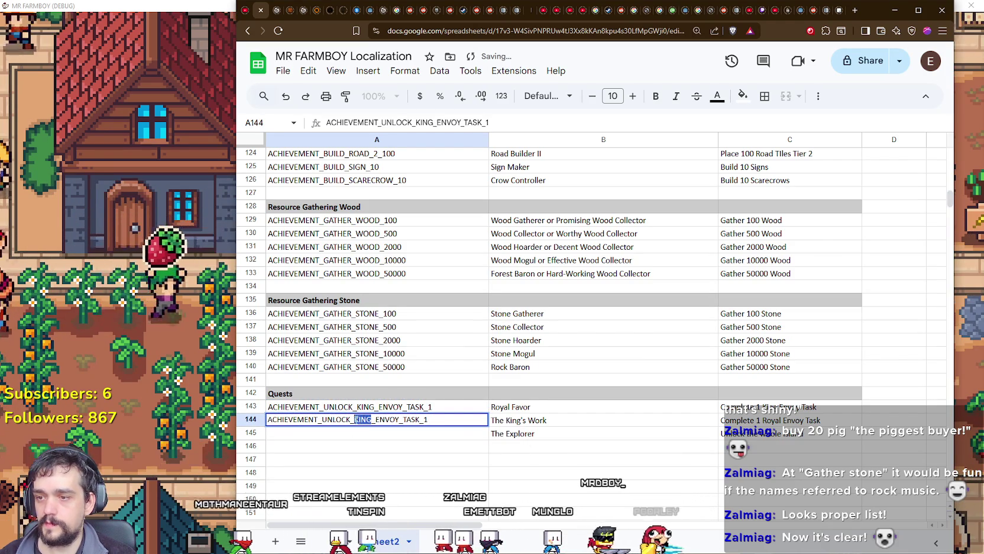
text(ROYTAL)
click(371, 419)
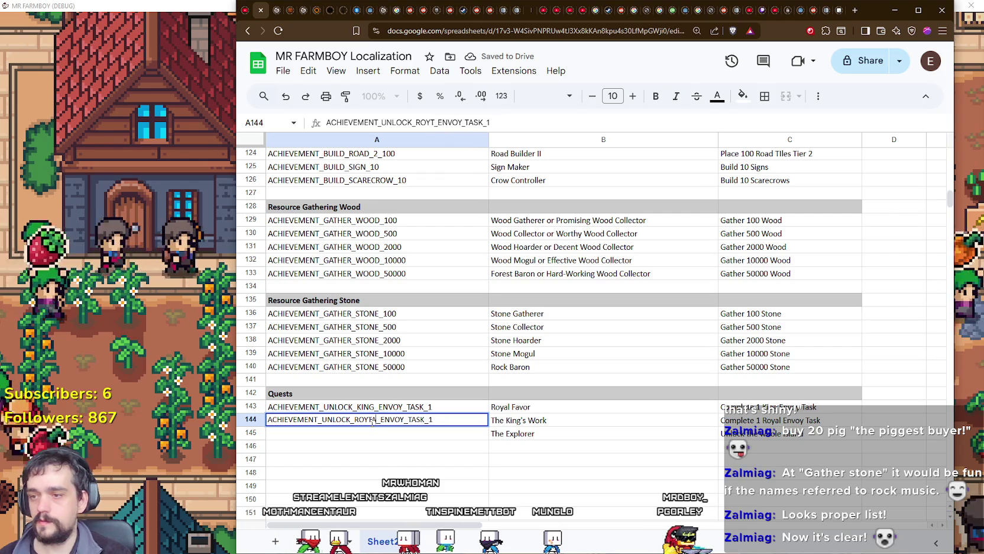
key(BackSpace)
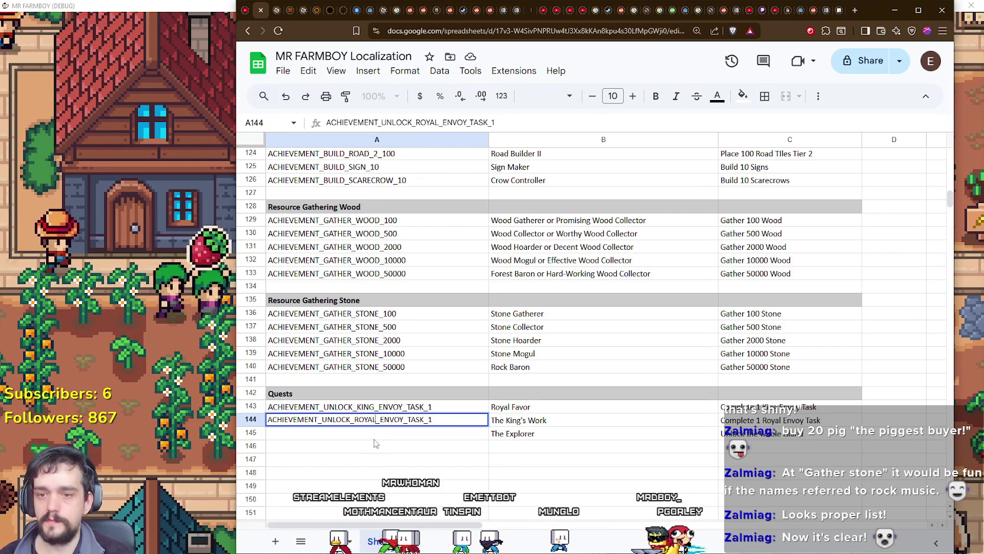
key(Return)
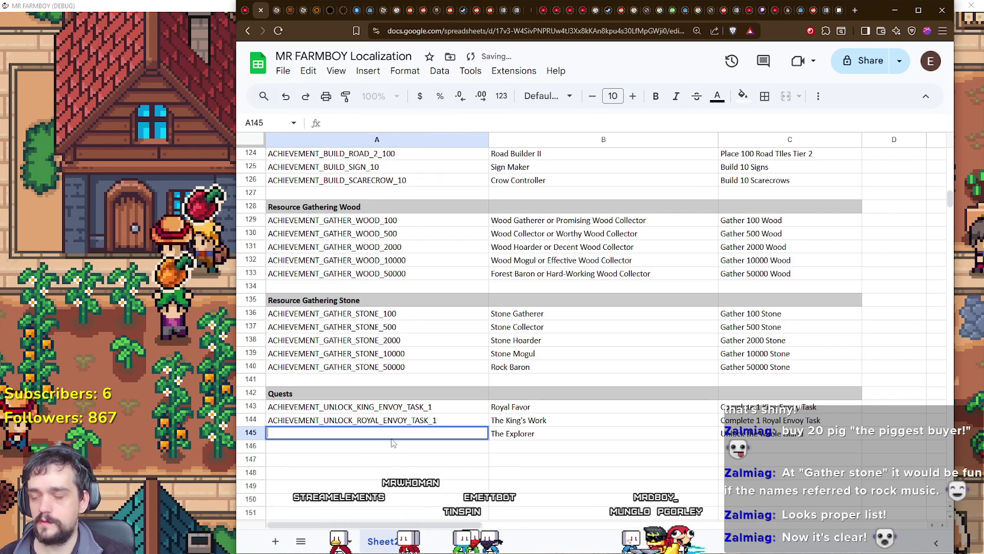
Make A145 read ACHIEVEMENT_UNLOCK_COMPLETE_ISLAND.
click(354, 433)
text(ACHIEVEMENT_UNLOCK_)
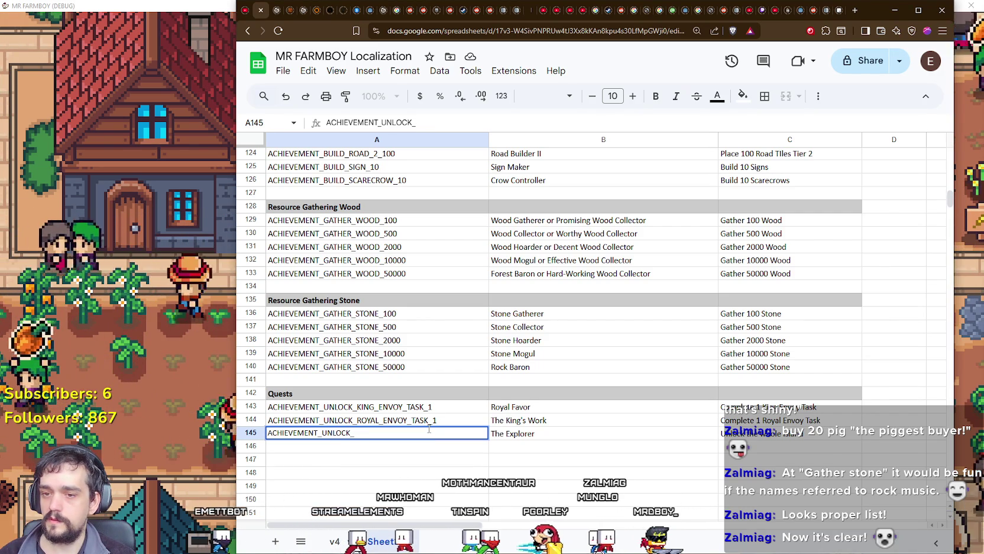
text(COMPLETE_ISLAN)
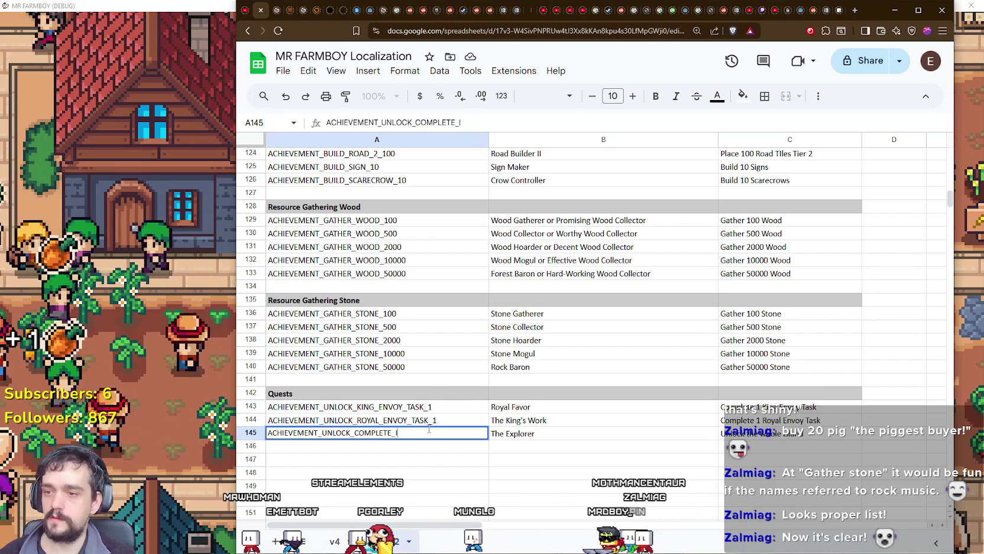
text(D)
key(Return)
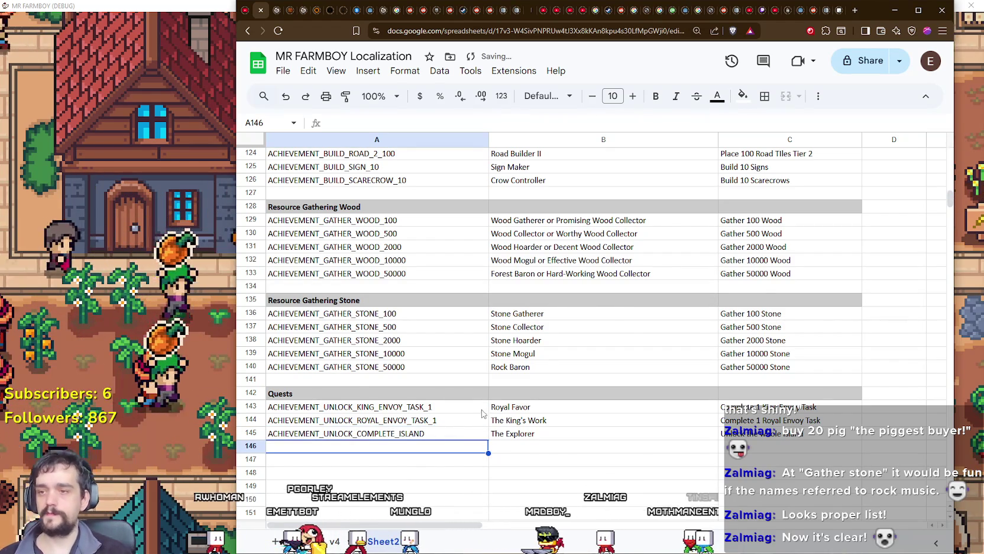
Scroll back to the top of the sheet and select A3, the first Farming & Crops row.
scroll(480, 414, up, 15)
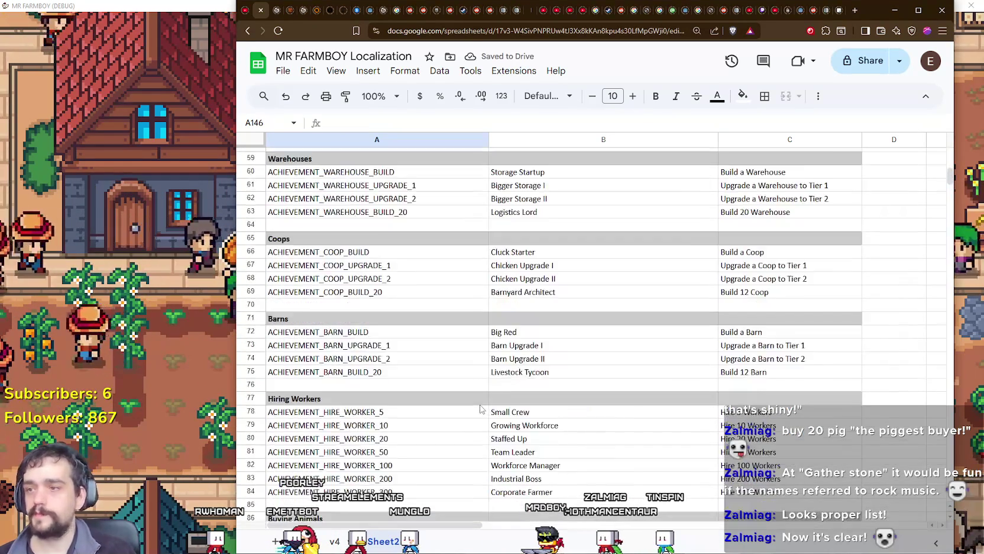
scroll(479, 408, up, 10)
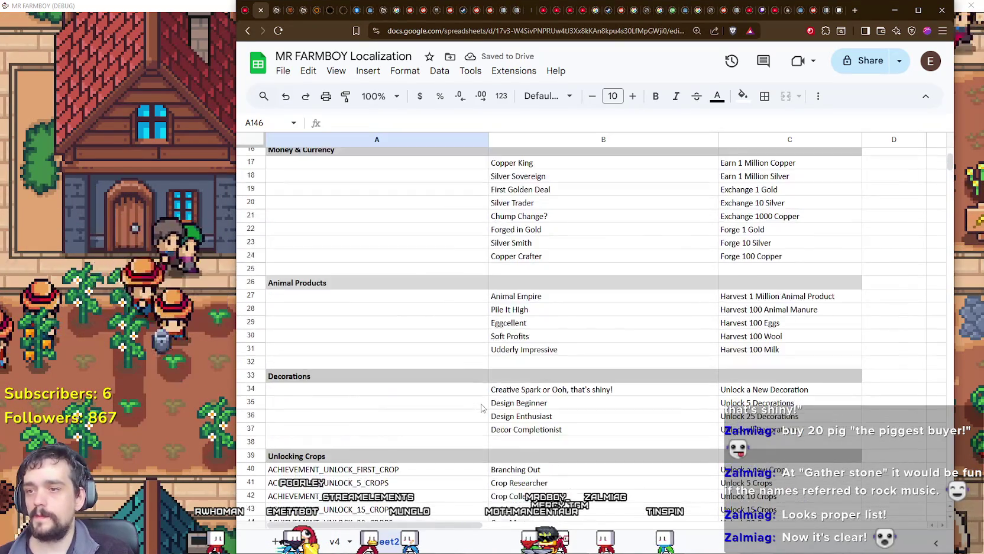
scroll(481, 406, up, 4)
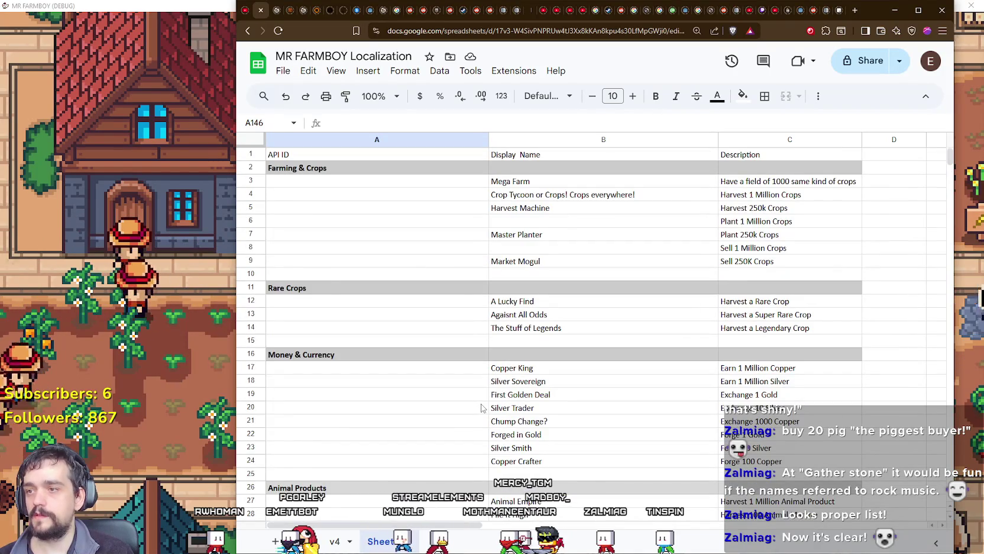
click(312, 182)
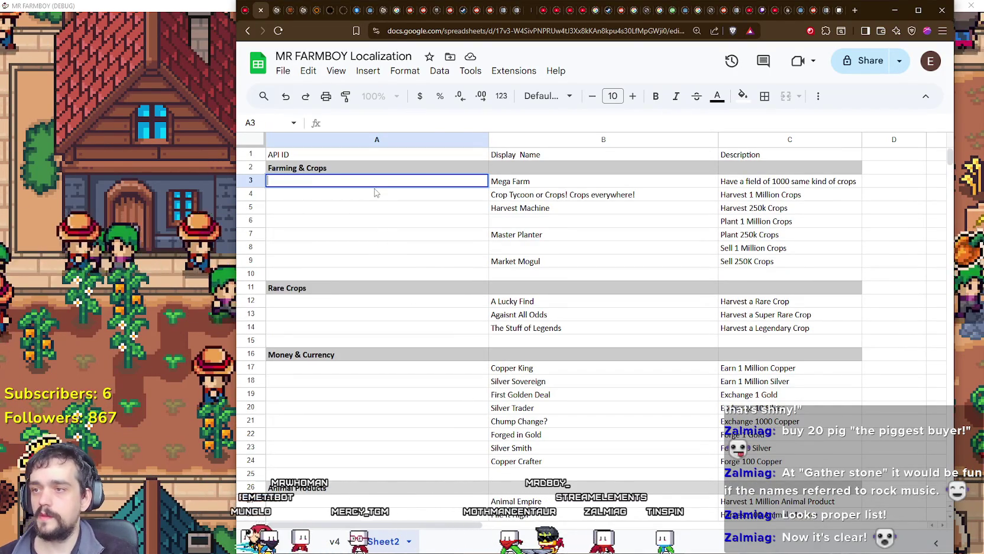
Enter ACHIEVEMENT_UNLOCK_PLANT_1000_1 as the API ID in A3.
text(ACHIEVEMENT_UNLOCK_KING_ENVOY_TASK_1)
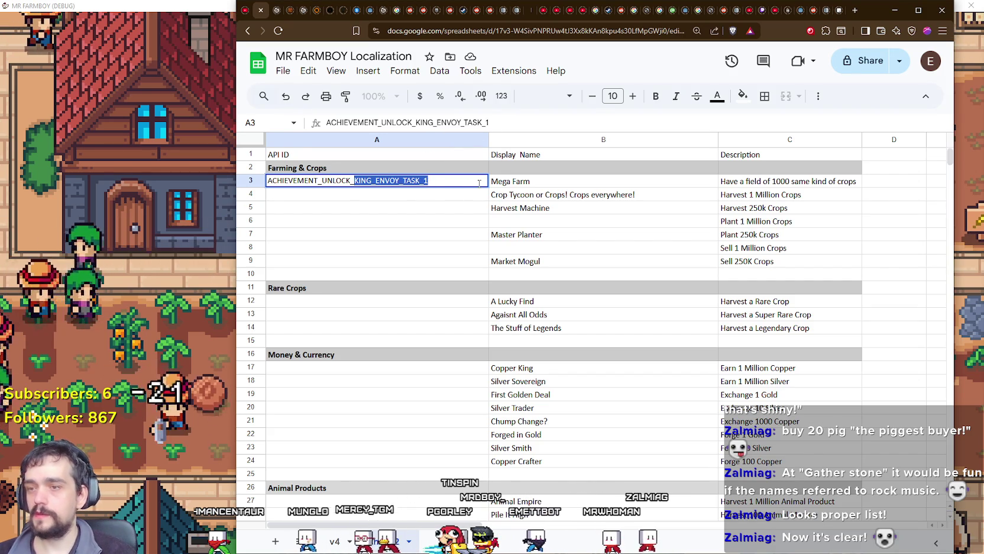
text(PLANT_)
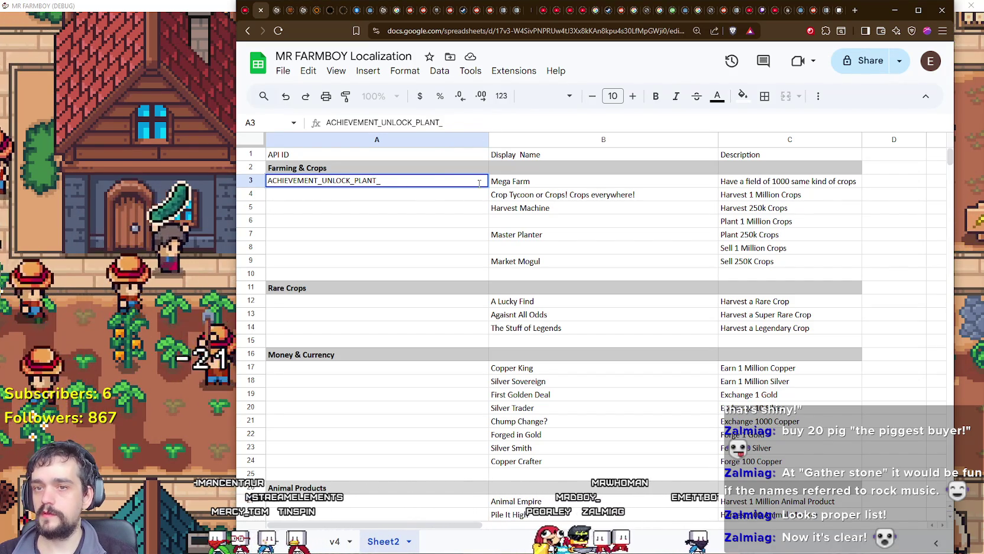
text(1000_1)
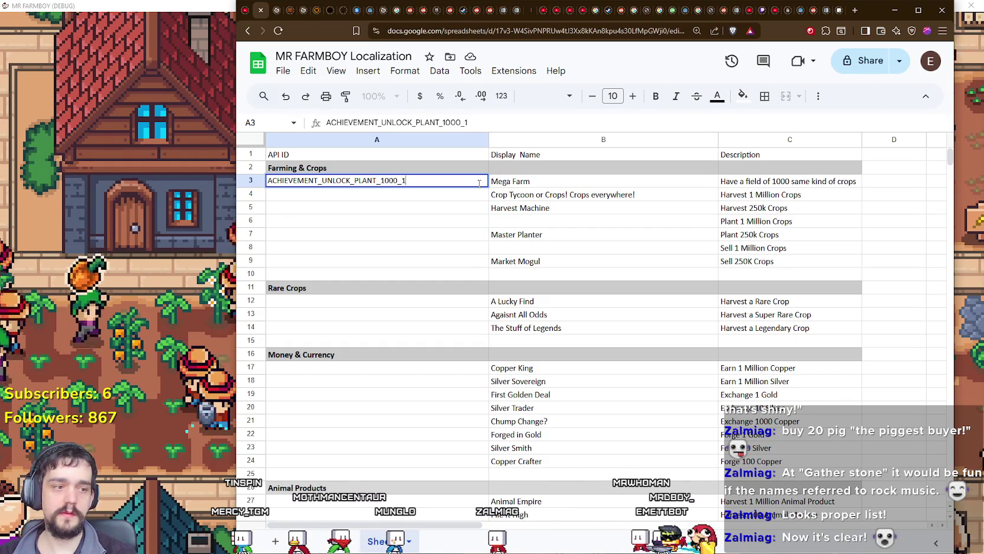
key(Return)
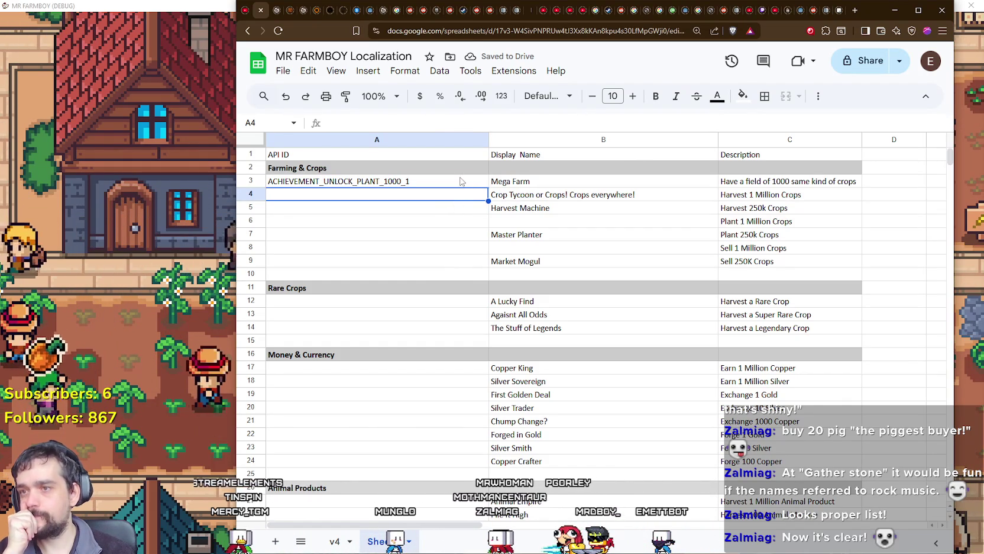
click(392, 183)
double_click(392, 182)
drag(408, 181, 284, 195)
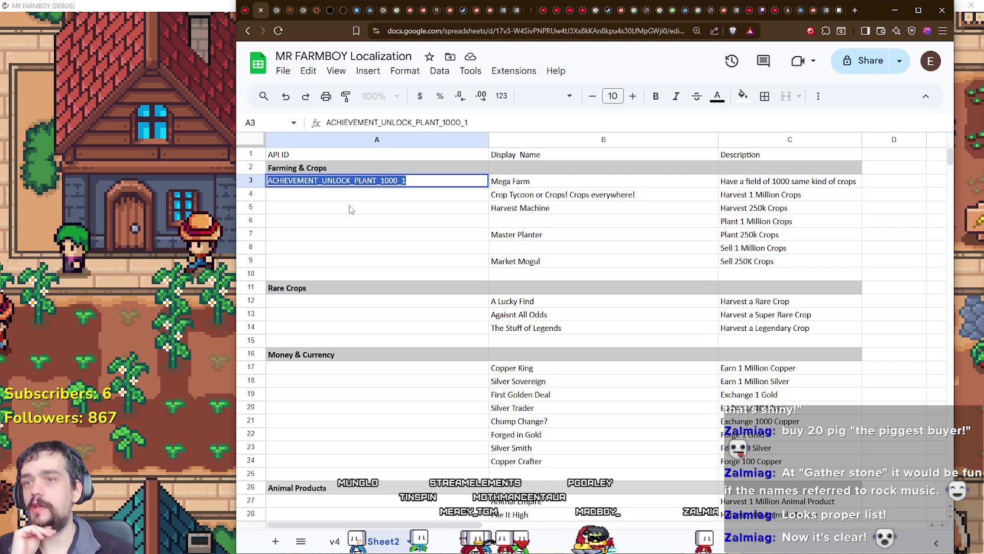
click(366, 200)
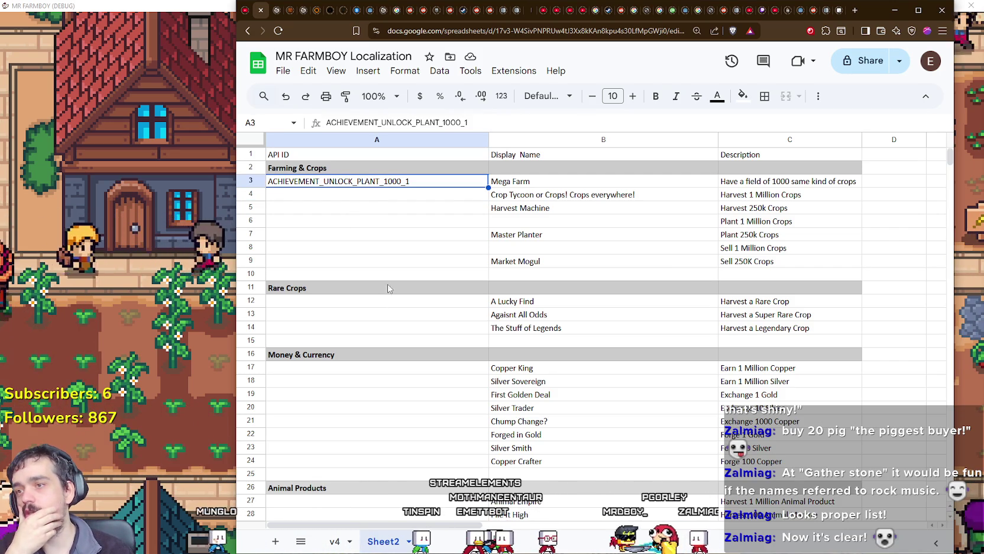
key(Return)
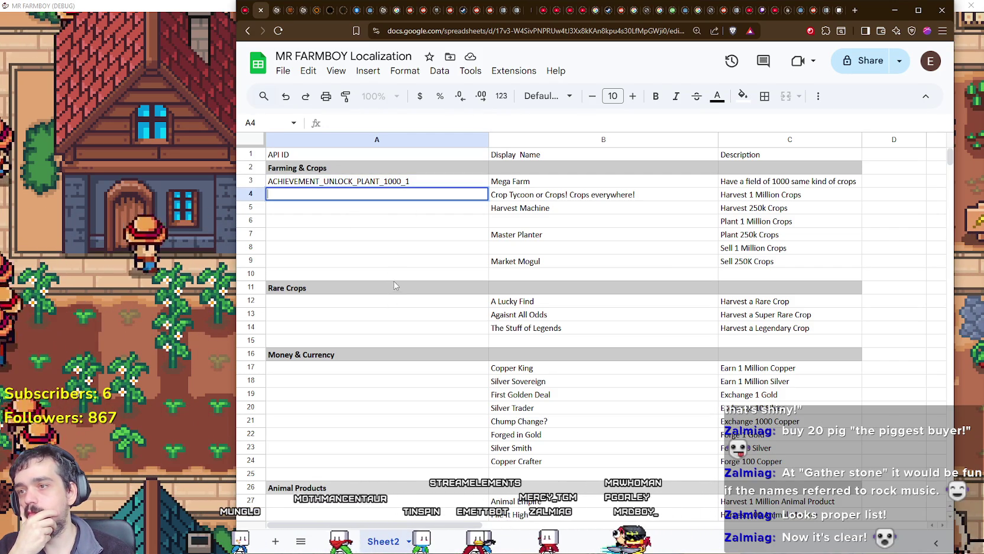
Enter ACHIEVEMENT_HARVEST_CROPS_1M in A4.
click(346, 182)
drag(347, 181, 399, 202)
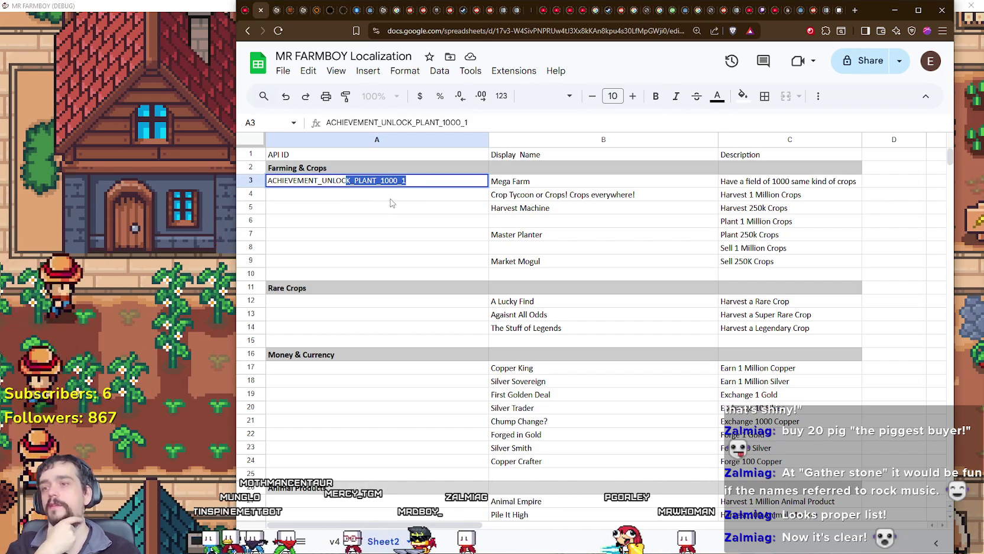
click(393, 197)
text(ACHIEVEMENT_HAR)
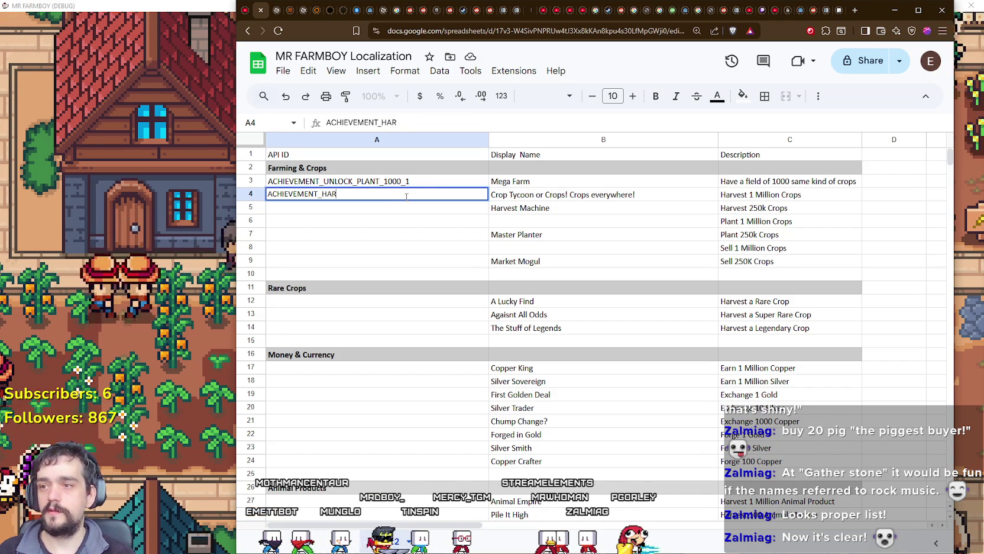
text(VEST_)
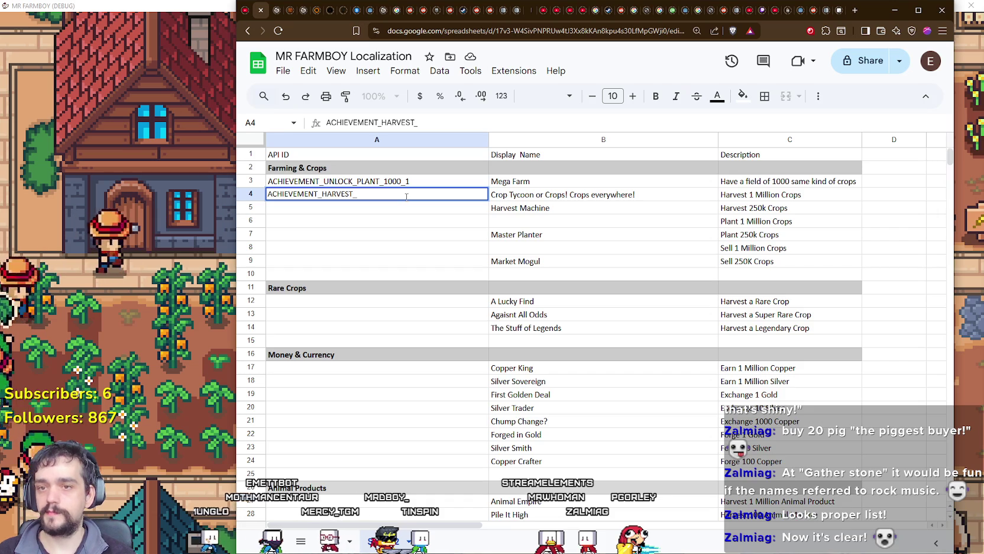
text(CROPS_1M)
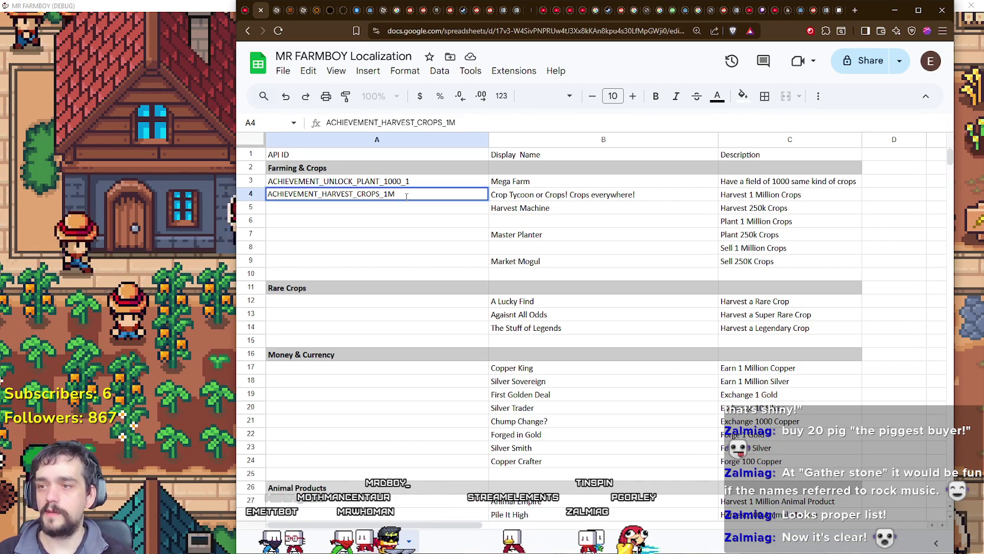
key(Return)
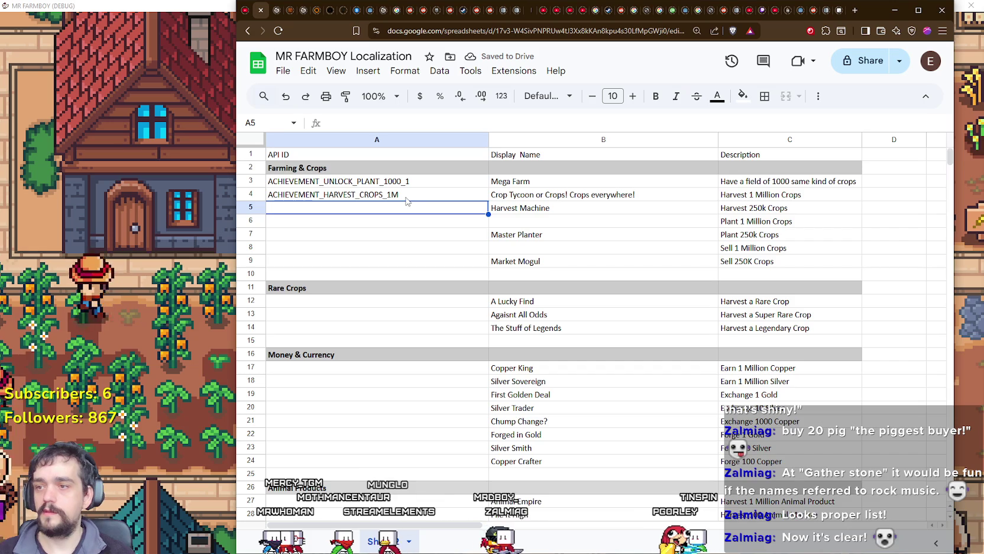
Copy the A4 ID and adapt it into a 150K HARVEST_CROPS variant in A5.
click(417, 198)
key(ctrl+c)
click(381, 212)
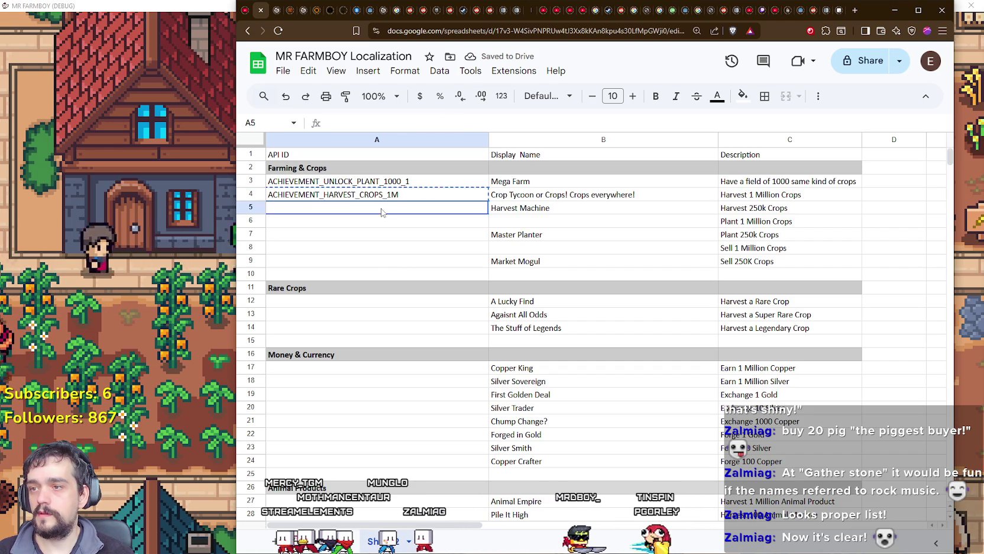
double_click(398, 208)
key(BackSpace)
key(BackSpace)
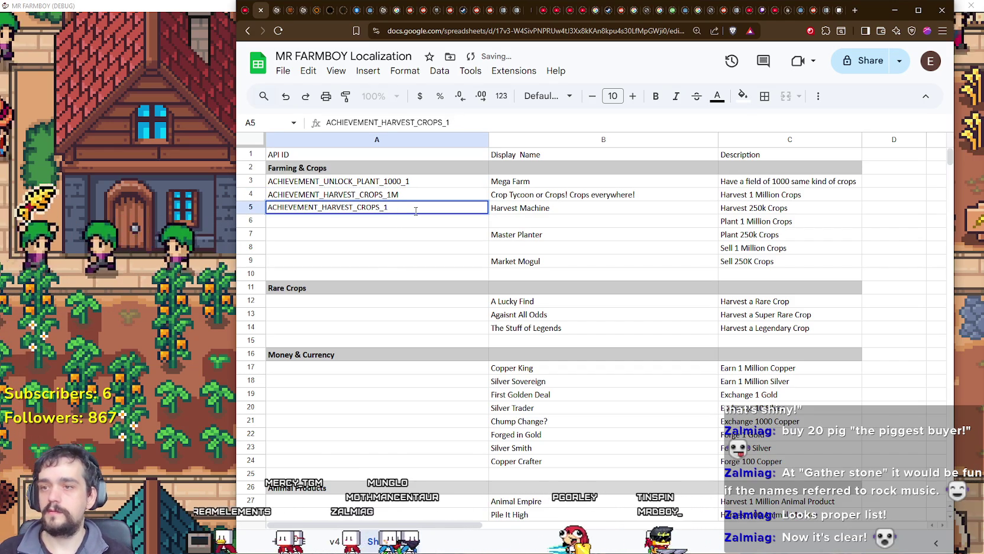
text(150K)
key(Return)
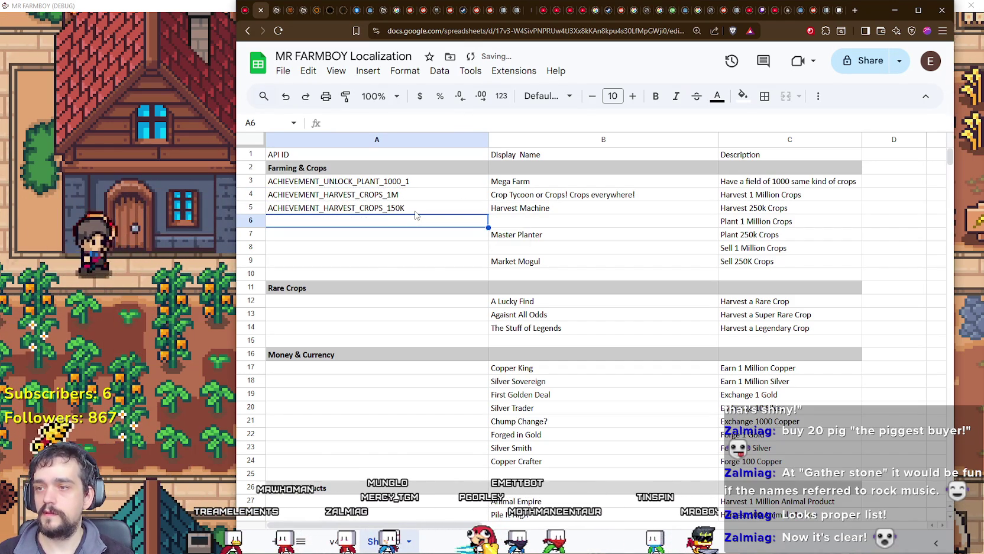
Fill A6 and A7 with ACHIEVEMENT_PLANT_CROPS_1M and ACHIEVEMENT_PLANT_CROPS_250K.
key(ctrl+v)
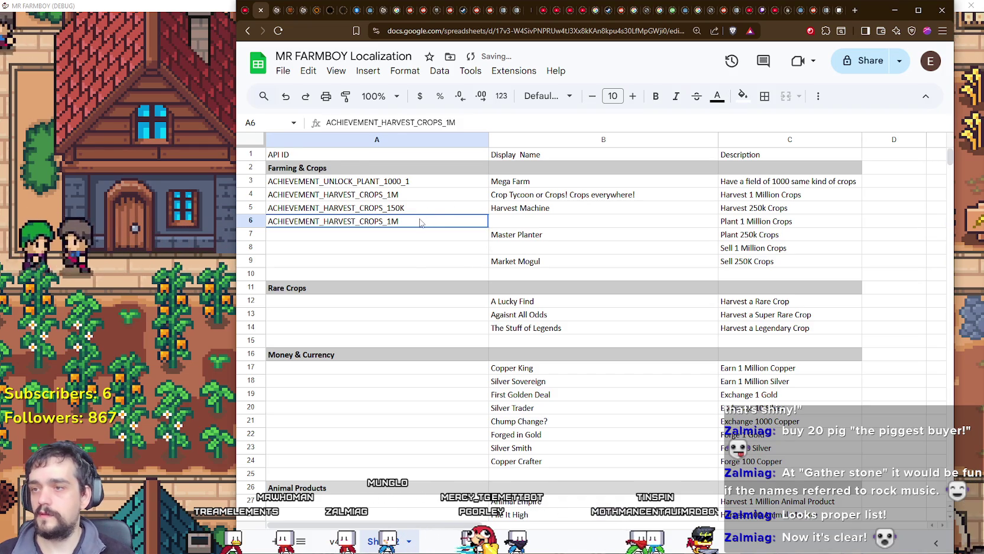
drag(355, 220, 330, 221)
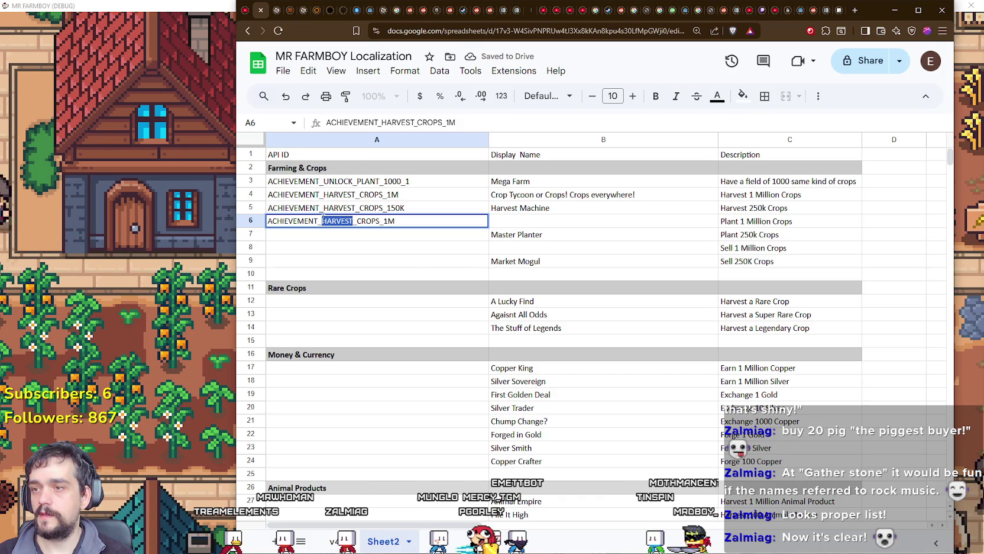
text(PLANT)
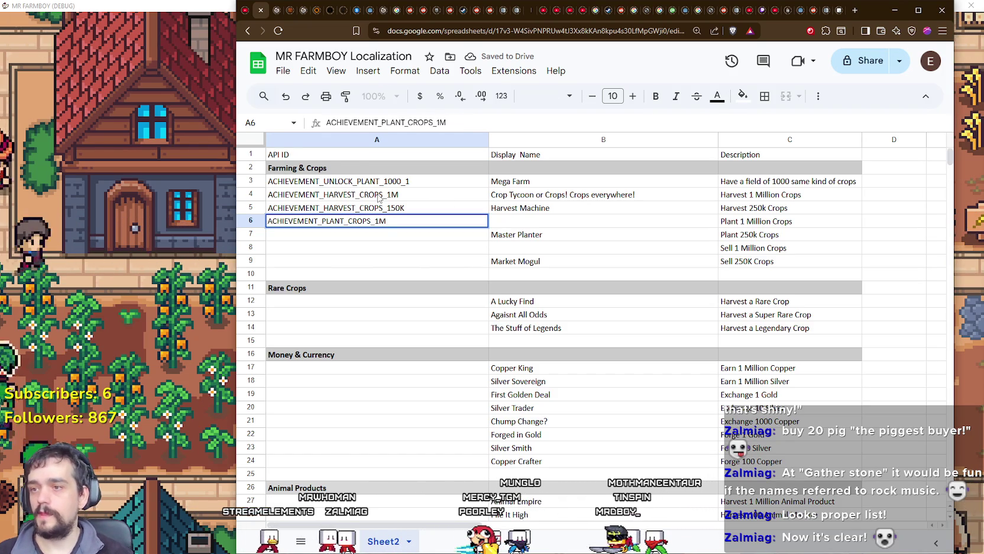
key(Return)
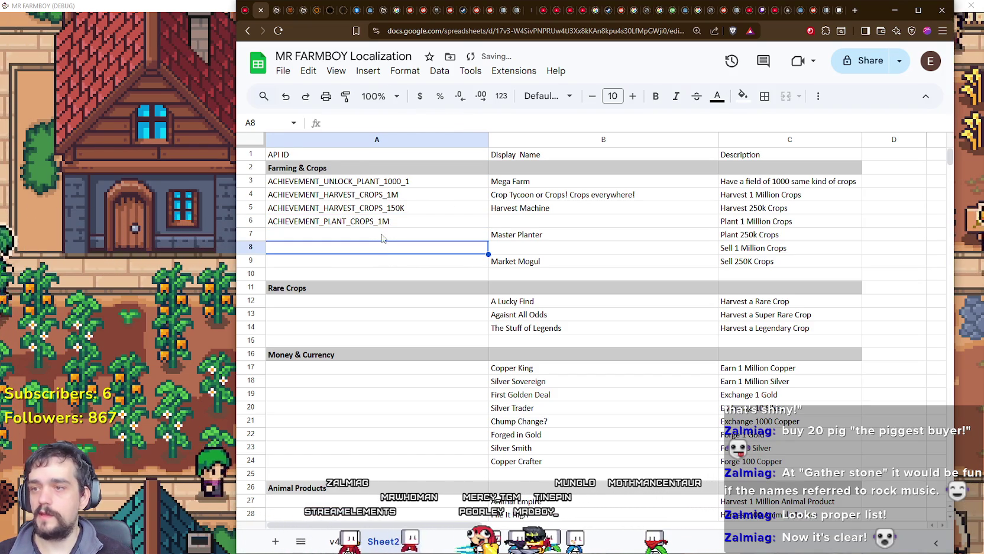
click(367, 225)
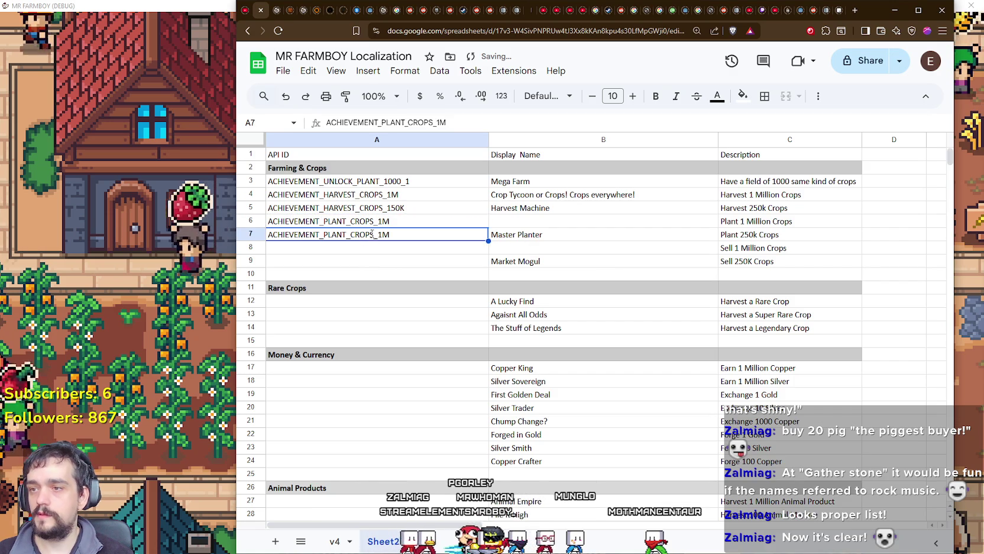
double_click(376, 233)
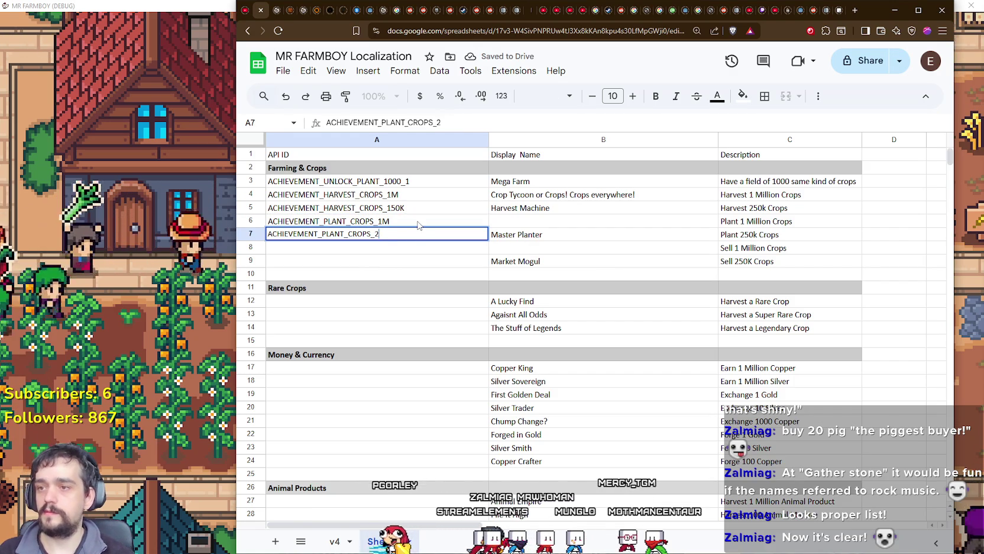
text(50K)
key(Return)
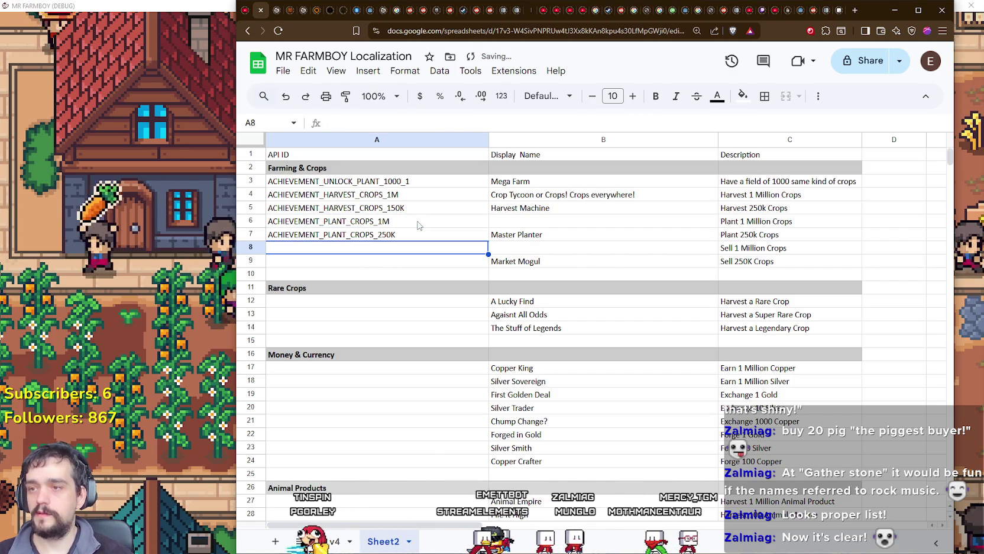
Correct the A5 ID to ACHIEVEMENT_HARVEST_CROPS_250K.
double_click(402, 207)
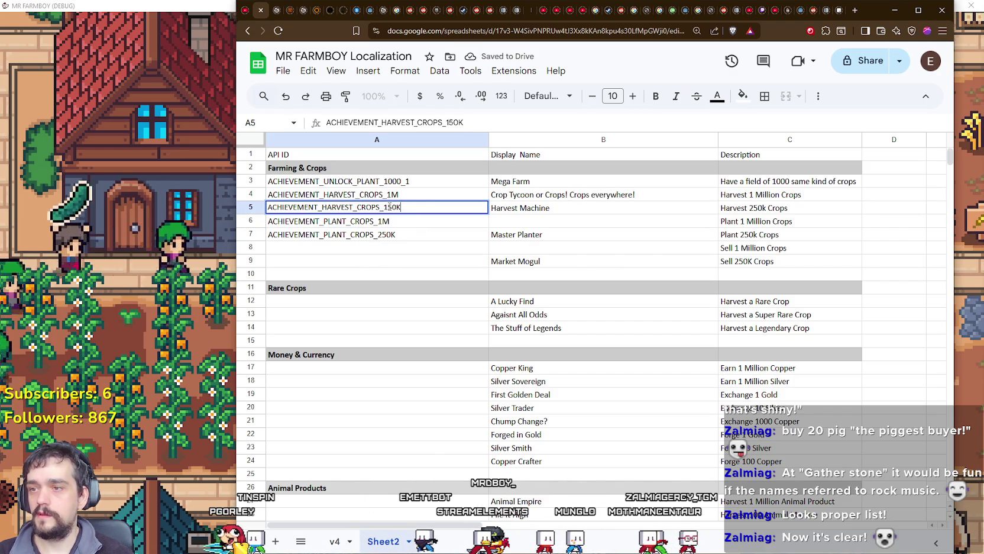
key(BackSpace)
key(BackSpace)
key(BackSpace)
text(20K)
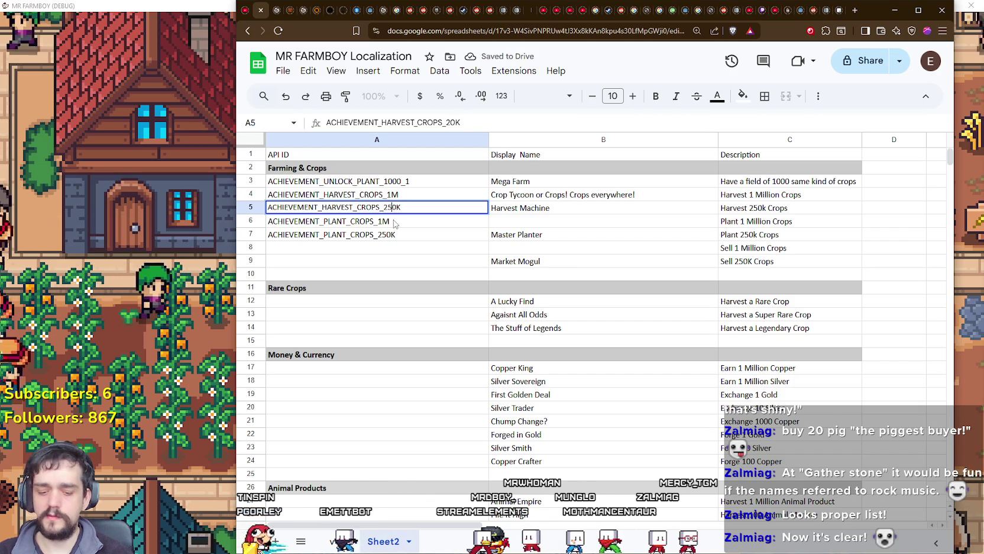
key(Return)
Create ACHIEVEMENT_SELL_CROPS_1M in A8 from the pasted PLANT ID.
click(396, 239)
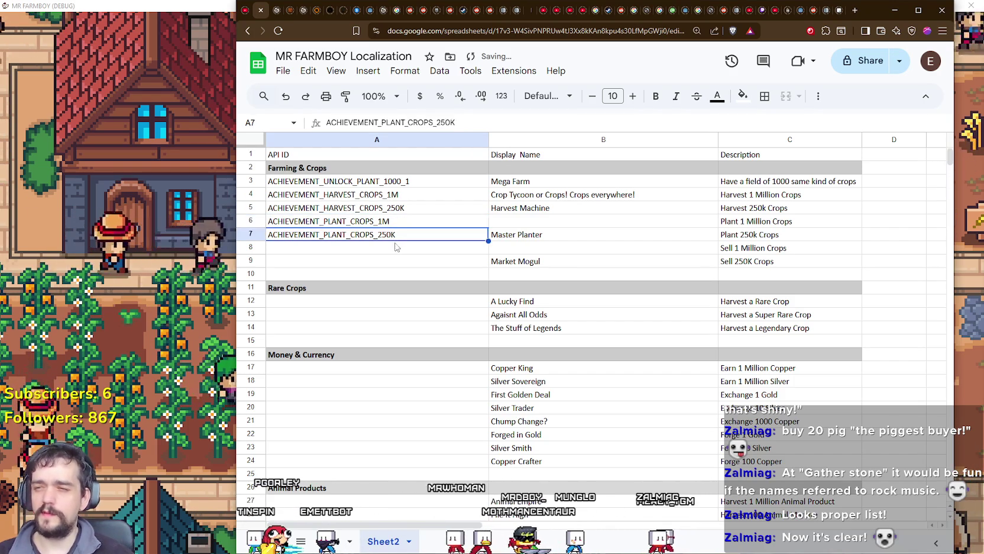
click(393, 250)
key(ctrl+v)
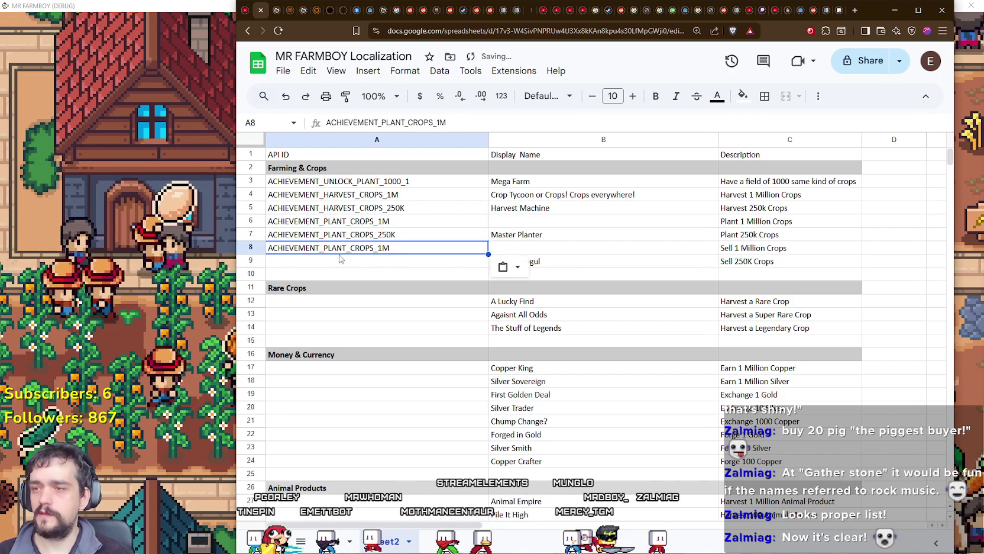
drag(346, 247, 325, 248)
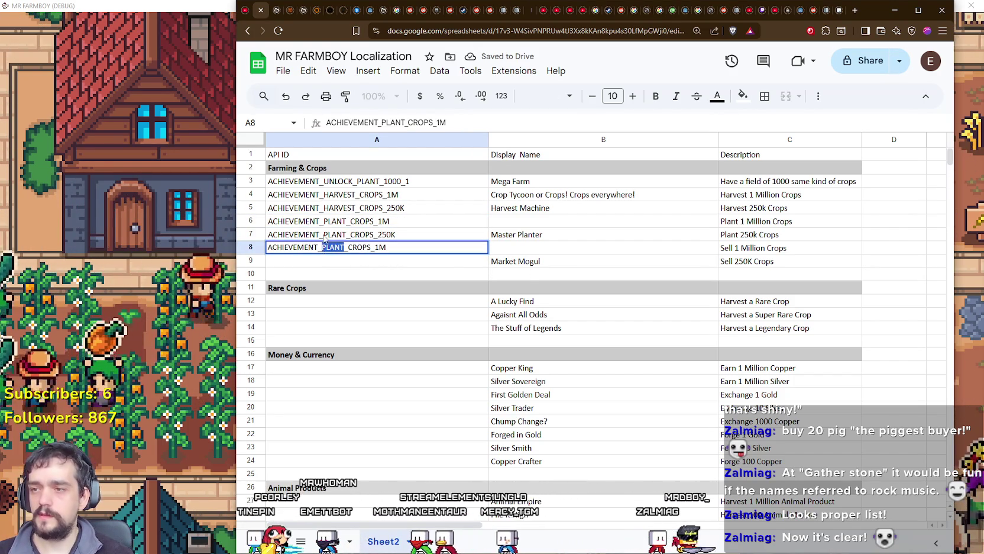
text(SELL)
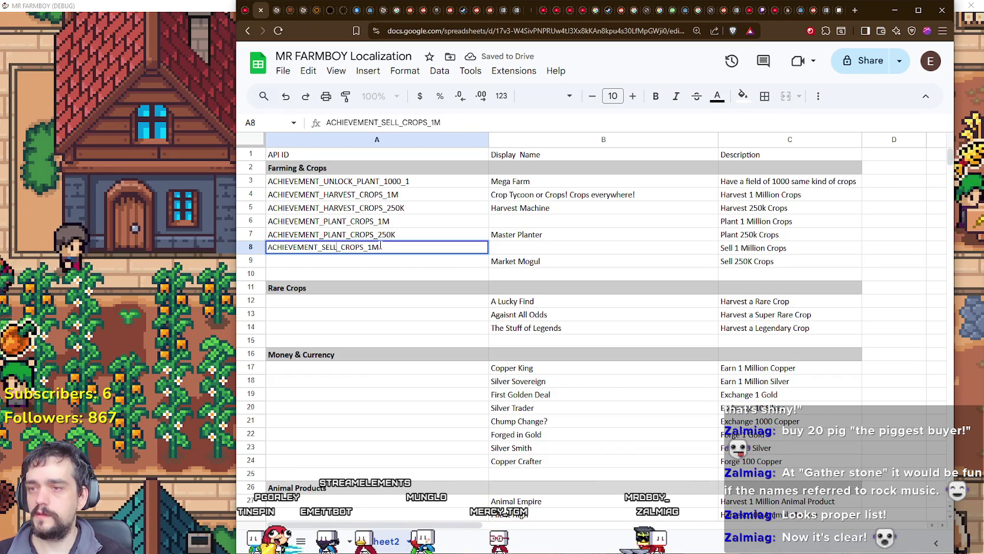
key(Return)
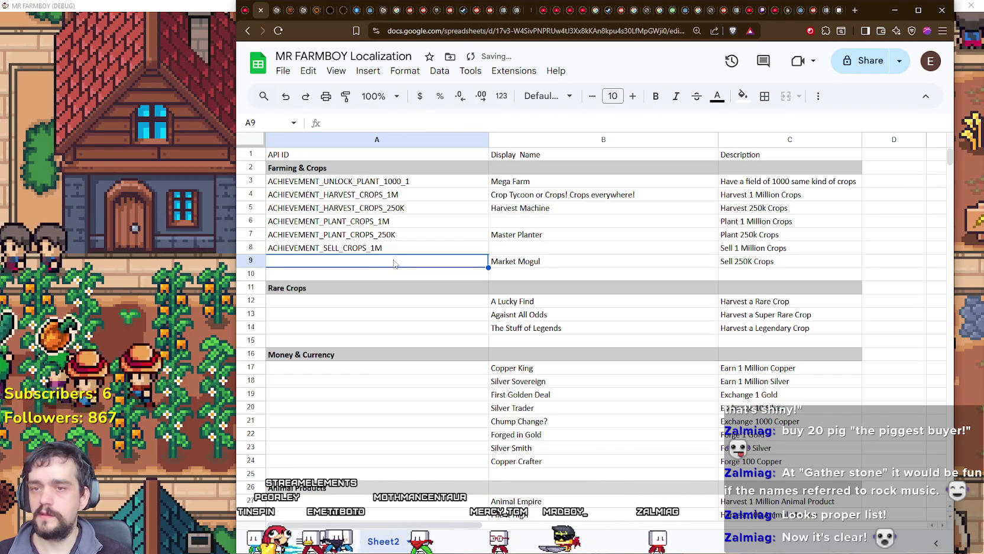
Add ACHIEVEMENT_SELL_CROPS_250K in A9 and paste a starter ID into A12.
click(372, 253)
key(ctrl+c)
click(370, 266)
key(ctrl+v)
double_click(414, 261)
key(shift+Left)
key(shift+Left)
text(250)
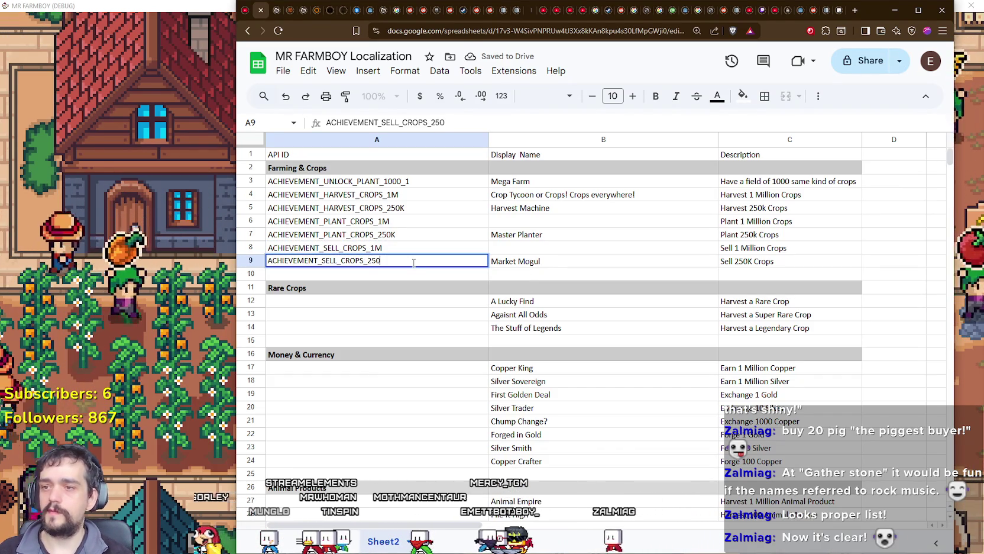
text(K)
key(Return)
key(Down)
click(373, 302)
key(ctrl+v)
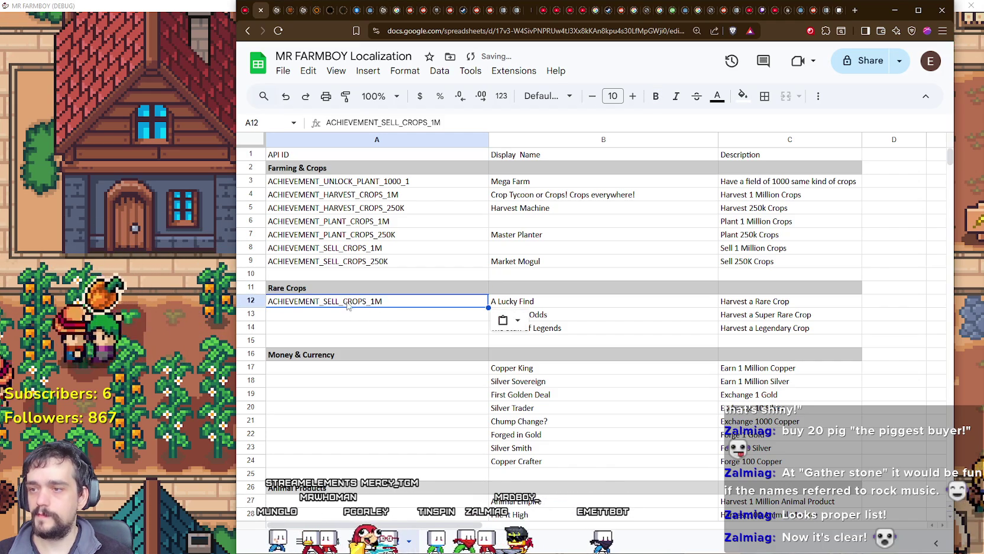
Set A12 to ACHIEVEMENT_HARVEST_CROP_RARE and A13 to ACHIEVEMENT_HARVEST_CROP_SUPER_RARE.
double_click(322, 300)
text(H)
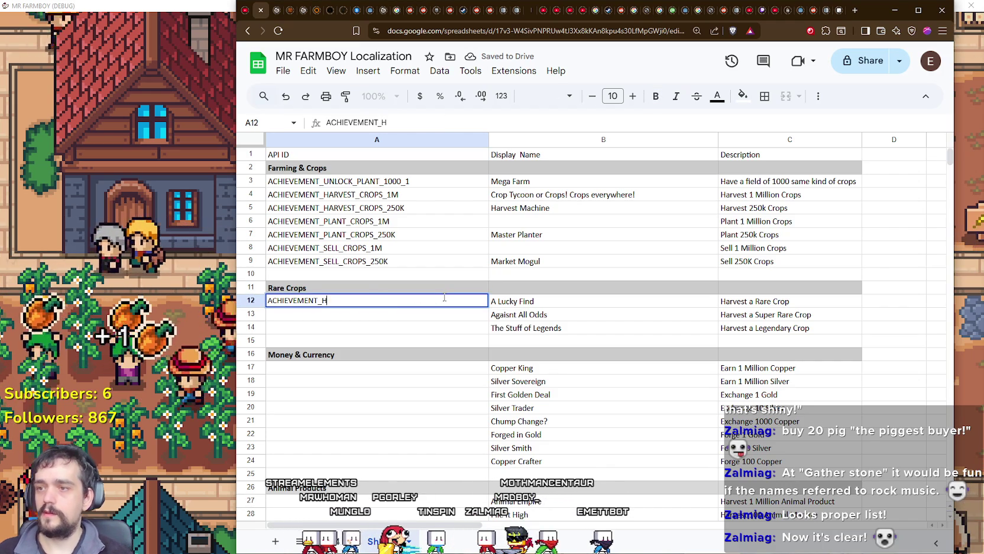
text(ARVEST_)
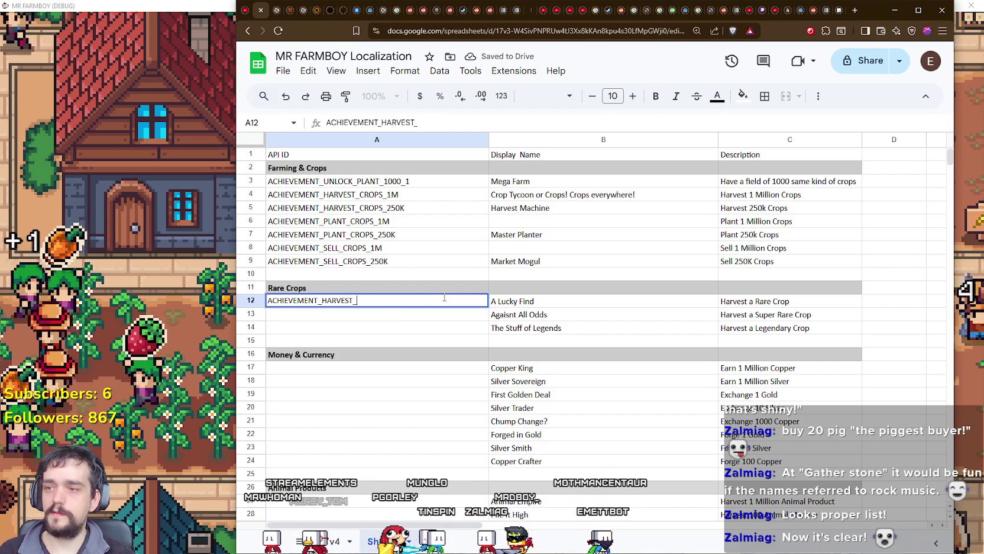
text(CROP_RARE)
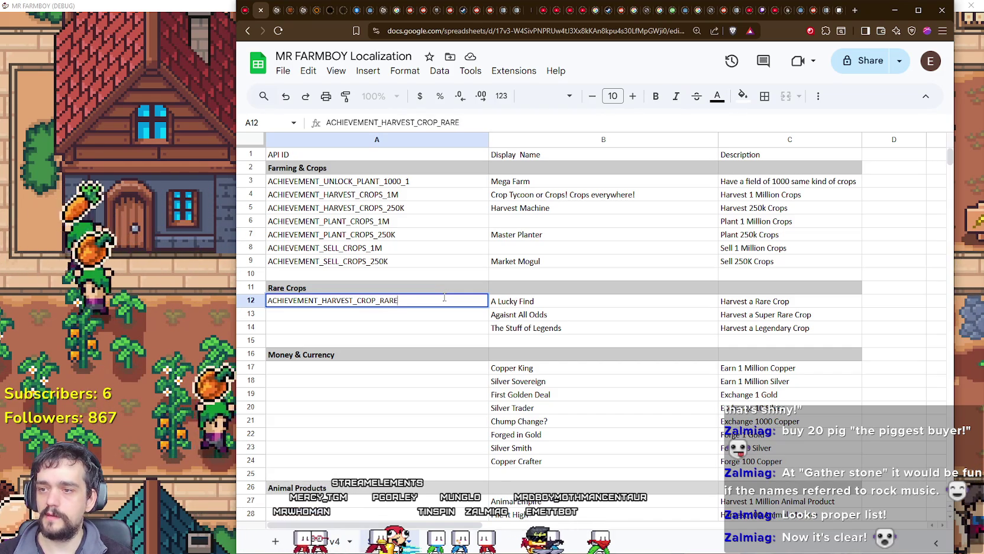
key(Return)
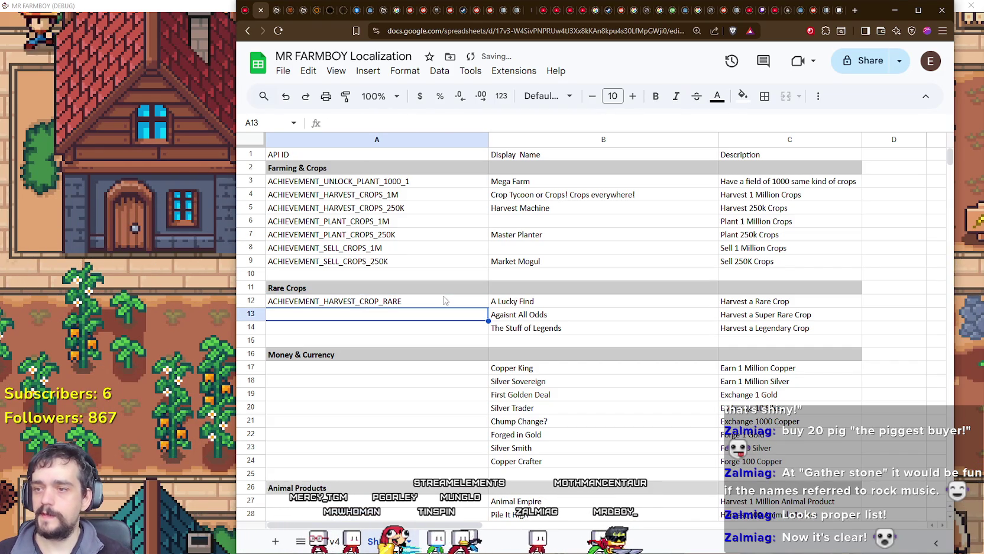
key(ctrl+c)
click(405, 319)
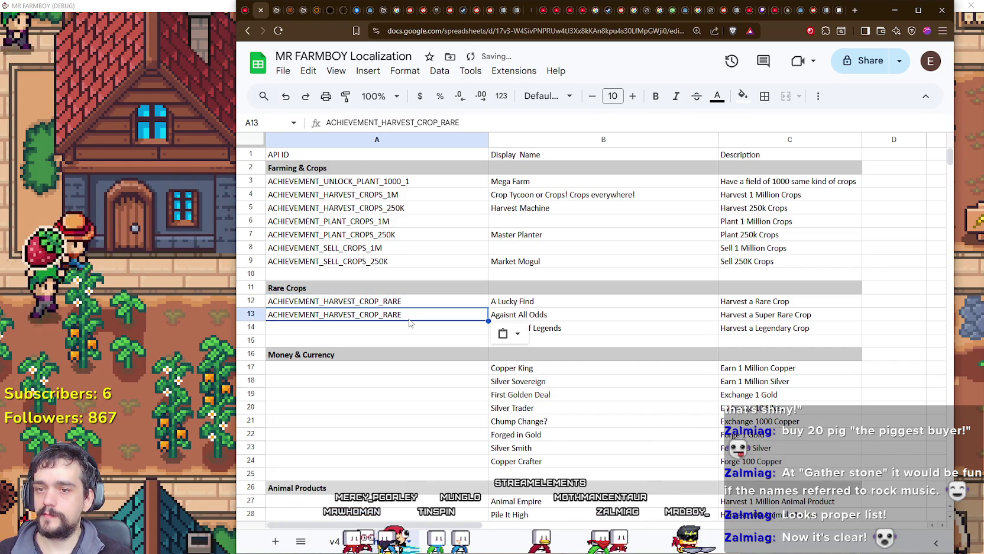
drag(381, 314, 423, 312)
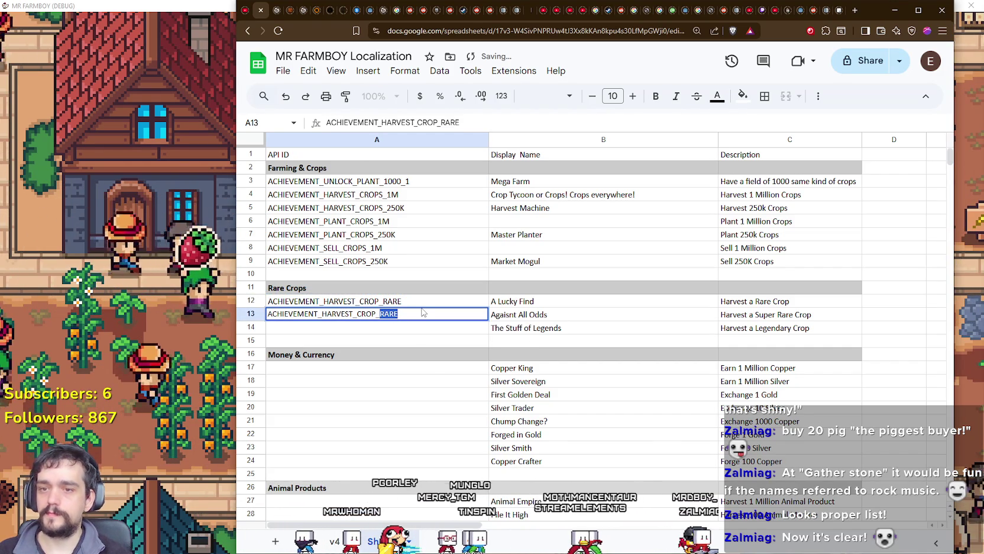
text(SUPER_RARE)
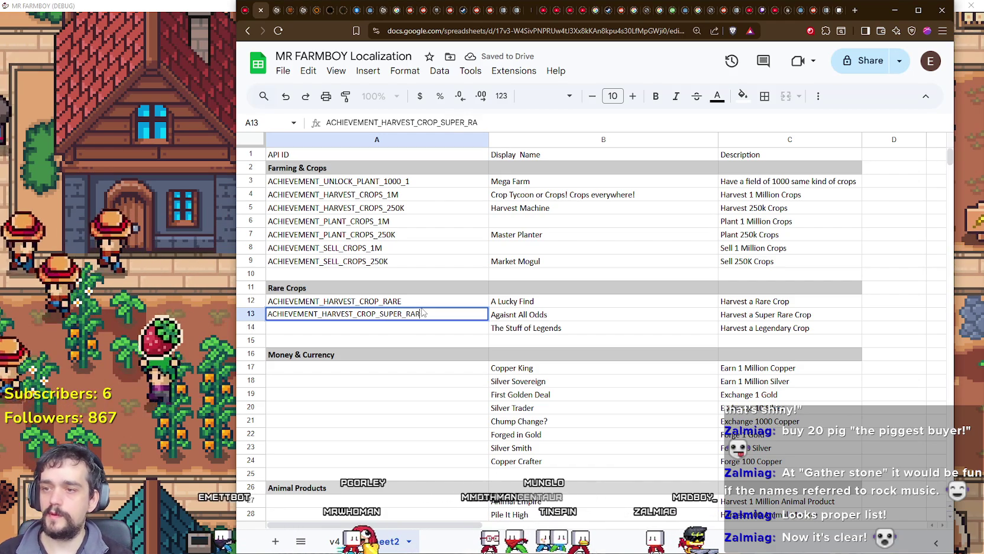
click(385, 301)
Copy the A13 ID into A14 and change it to ACHIEVEMENT_HARVEST_CROP_LEGENDARY.
click(383, 319)
key(ctrl+c)
click(383, 327)
key(ctrl+v)
double_click(391, 327)
drag(380, 327, 432, 327)
text(LEGENDARY)
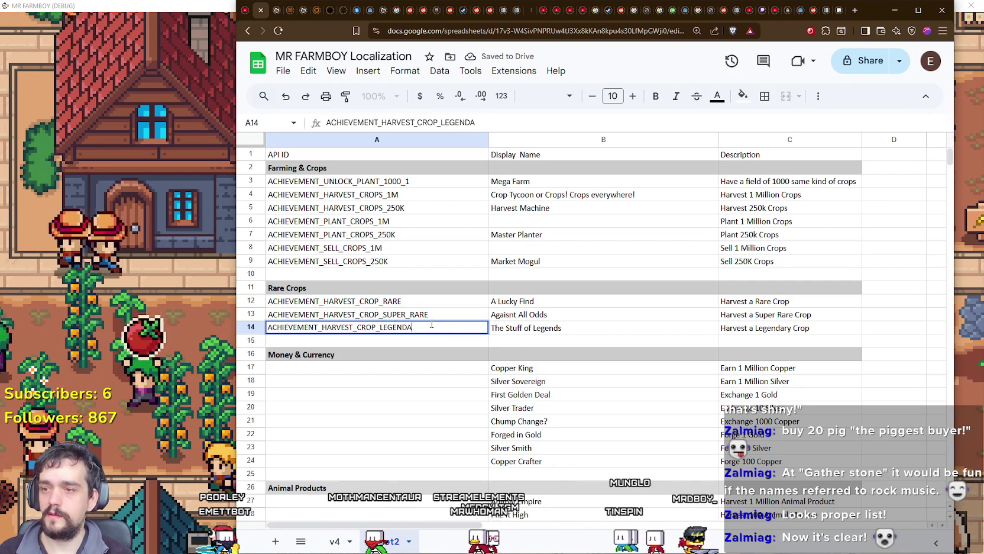
key(Return)
scroll(426, 322, down, 3)
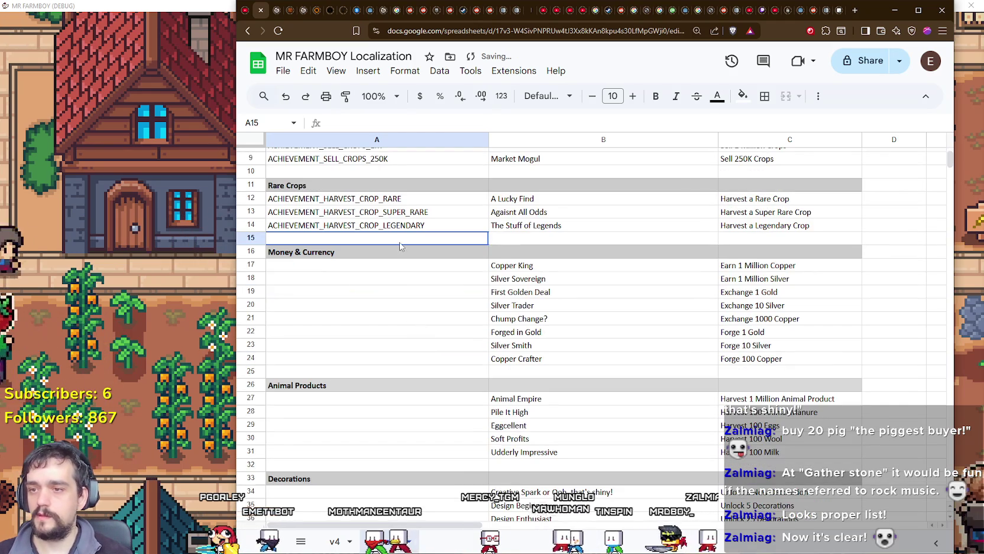
Enter ACHIEVEMENT_EARN_COPPER_1M in A17, adapting the pasted Rare Crops ID.
click(390, 266)
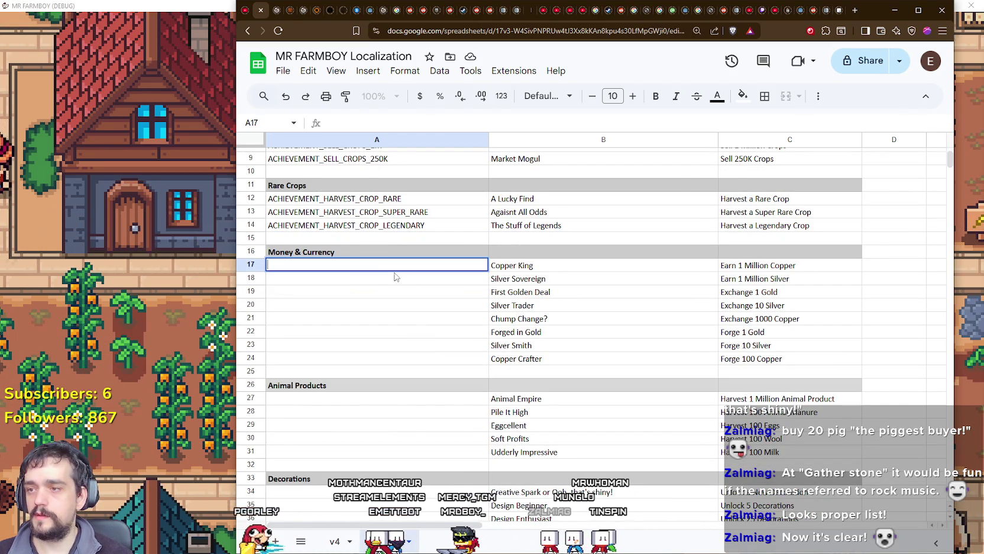
double_click(330, 266)
key(ctrl+v)
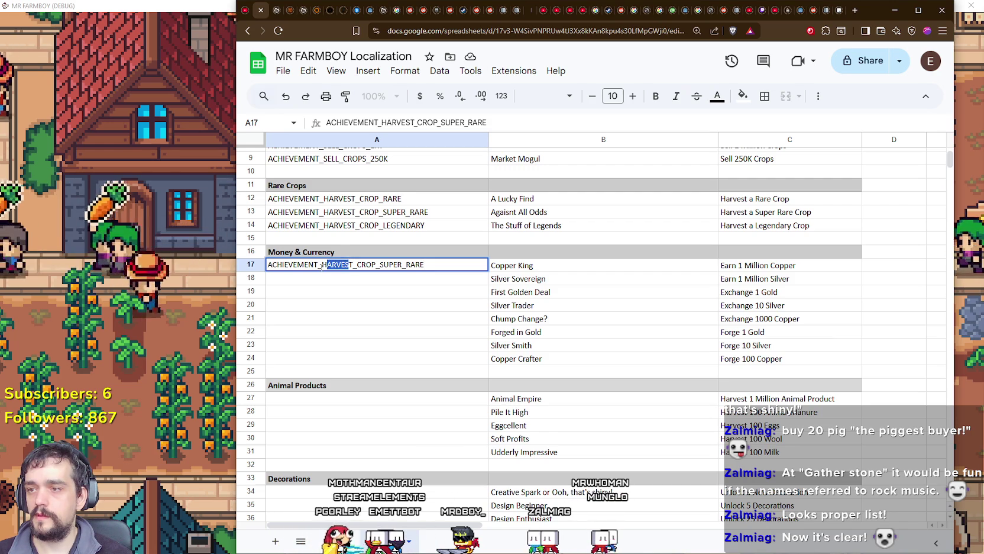
drag(337, 266, 354, 267)
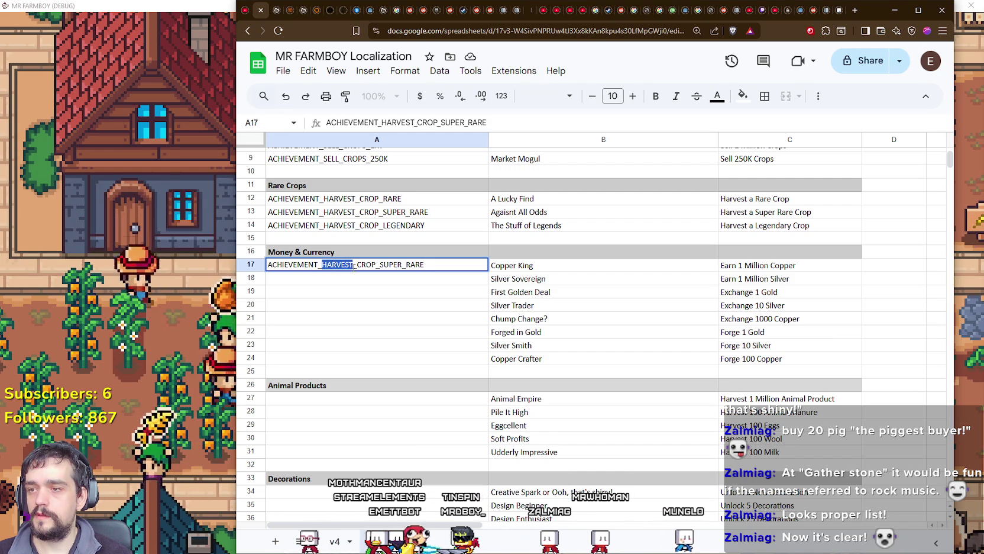
shift+click(434, 264)
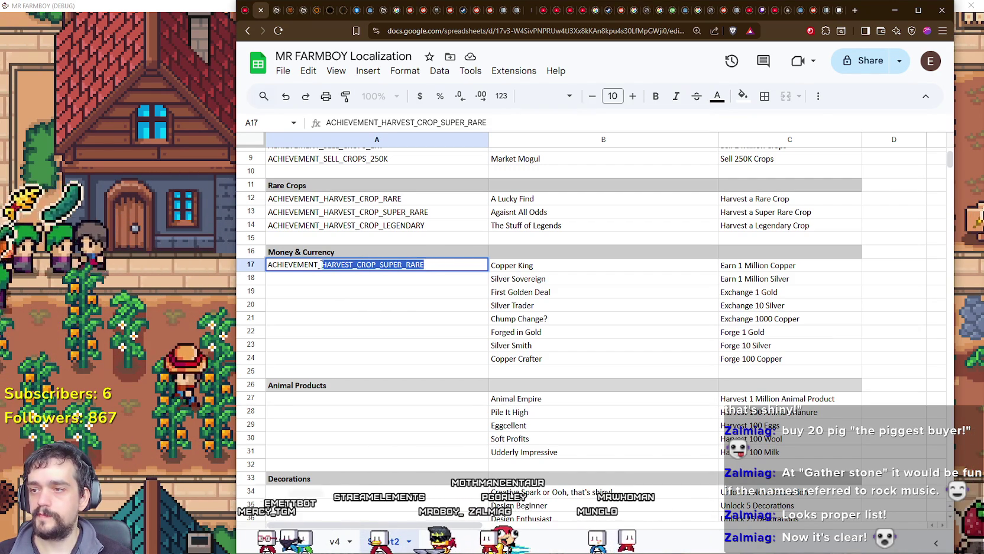
text(EARN_COP)
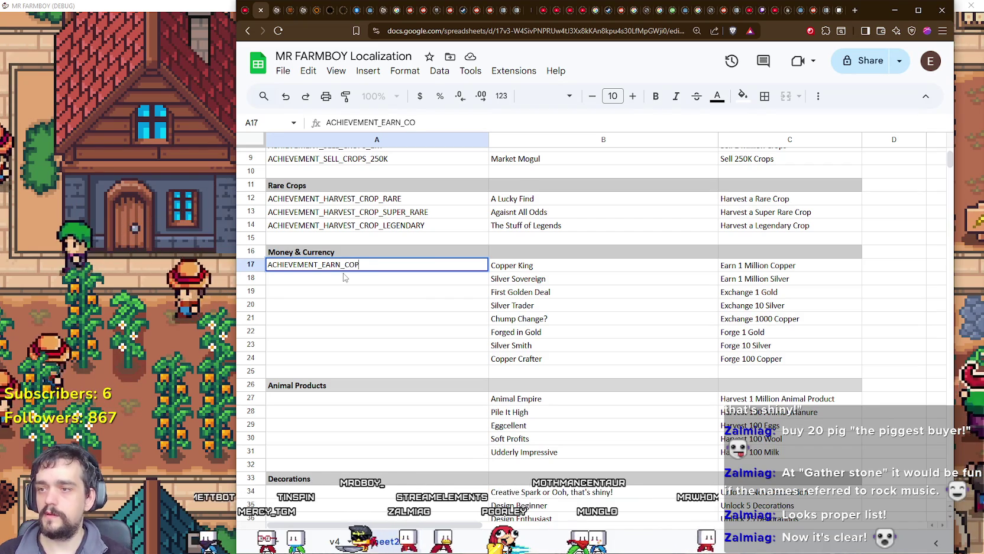
text(PER_1M)
key(Return)
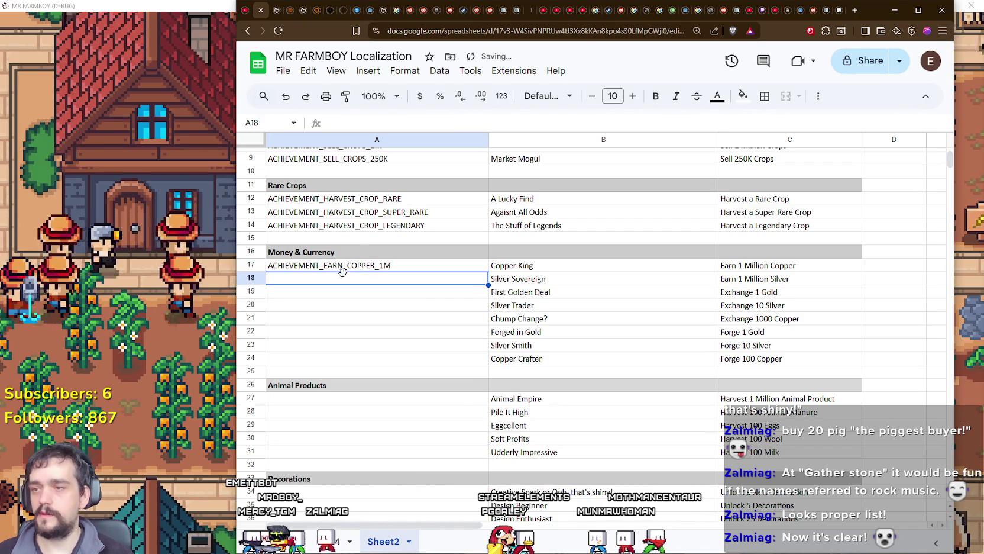
Paste the copper ID into A18 and A19, and change A18 to ACHIEVEMENT_EARN_SILVER_1M.
click(348, 267)
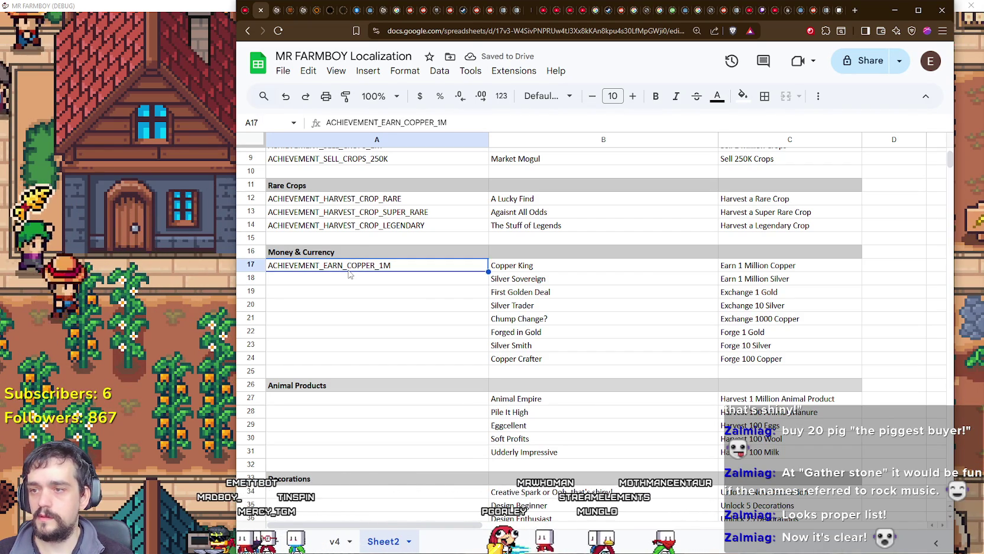
click(333, 282)
key(ctrl+v)
click(334, 298)
double_click(335, 279)
double_click(332, 278)
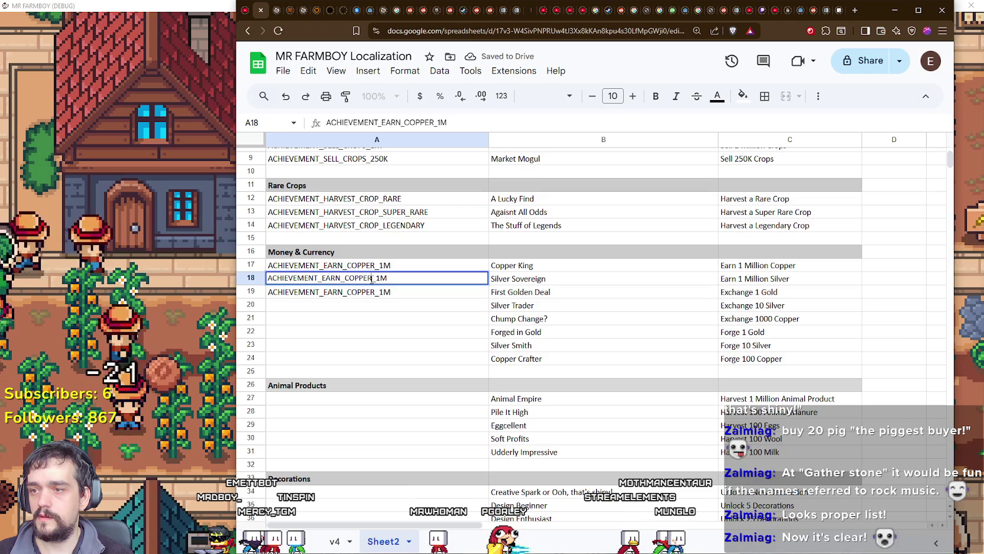
text(ILVER)
key(Return)
key(Return)
Edit A19 into ACHIEVEMENT_EXCHANGE_GOLD_1.
drag(371, 291, 325, 290)
key(BackSpace)
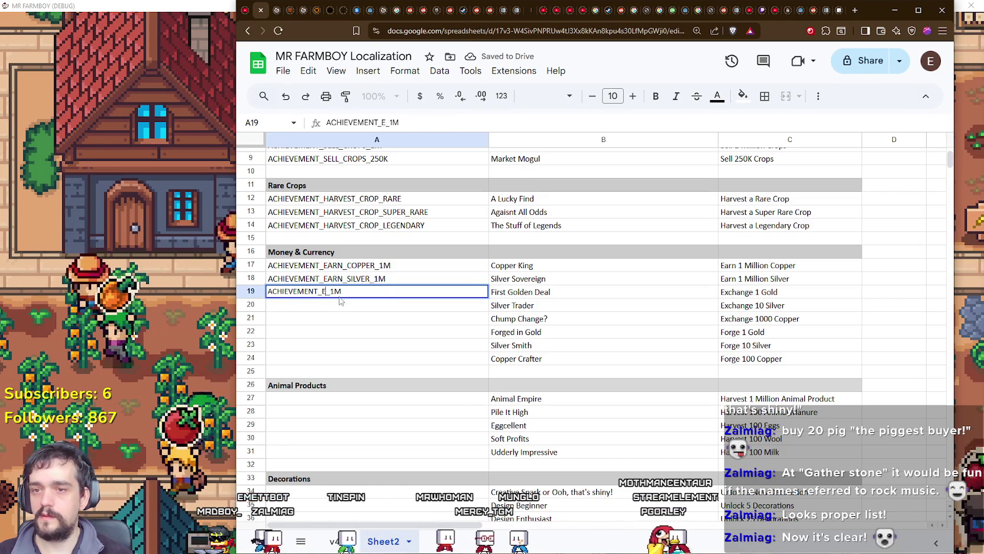
text(XCHN)
key(BackSpace)
key(BackSpace)
text(C)
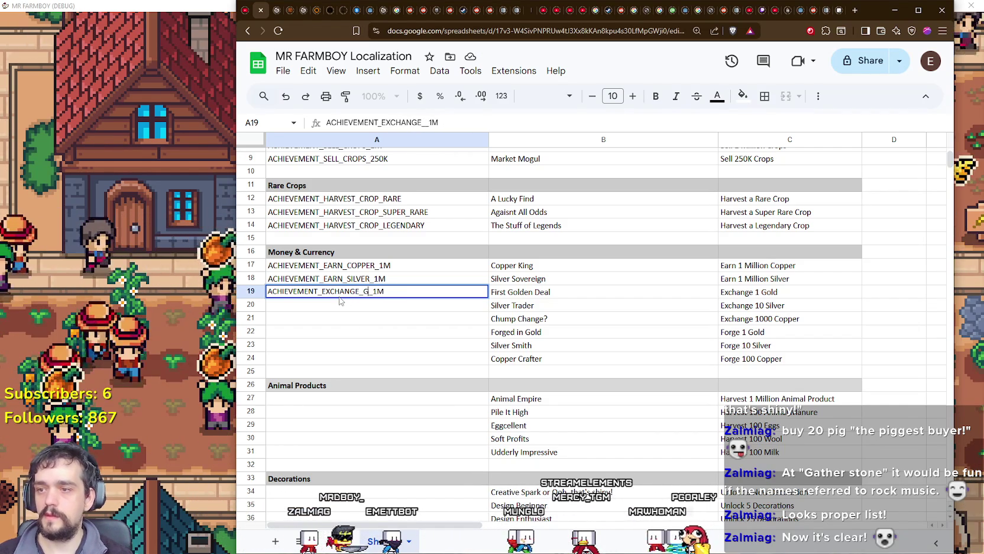
text(OLD)
key(Delete)
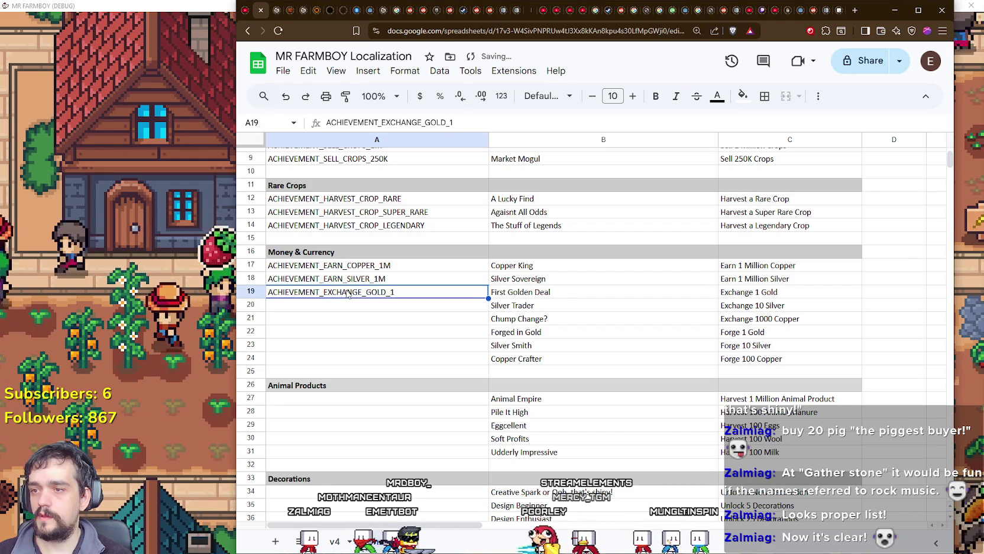
Fill A20 and A21 with ACHIEVEMENT_EXCHANGE_SILVER_10 and ACHIEVEMENT_EXCHANGE_COPPER_1000.
click(340, 310)
key(ctrl+v)
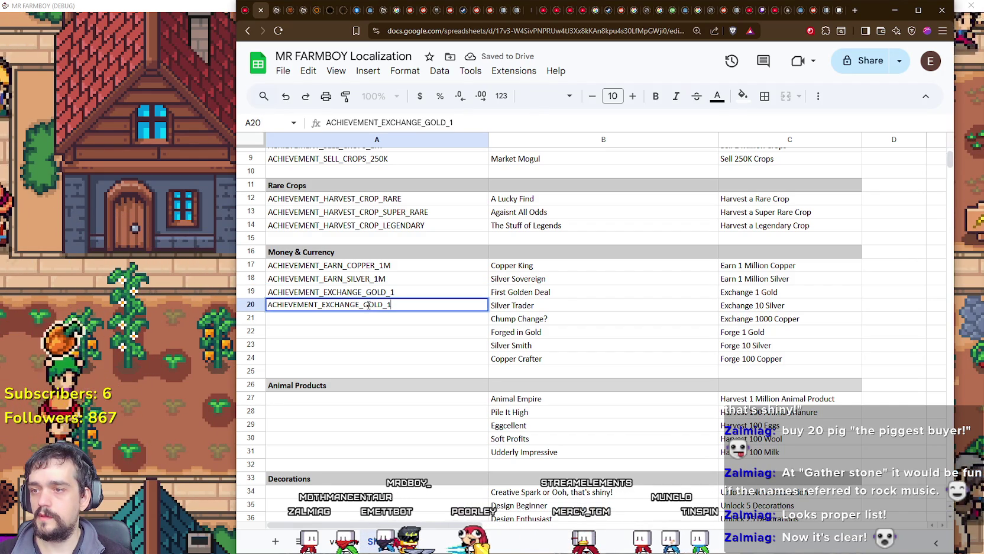
text(ILVER_10)
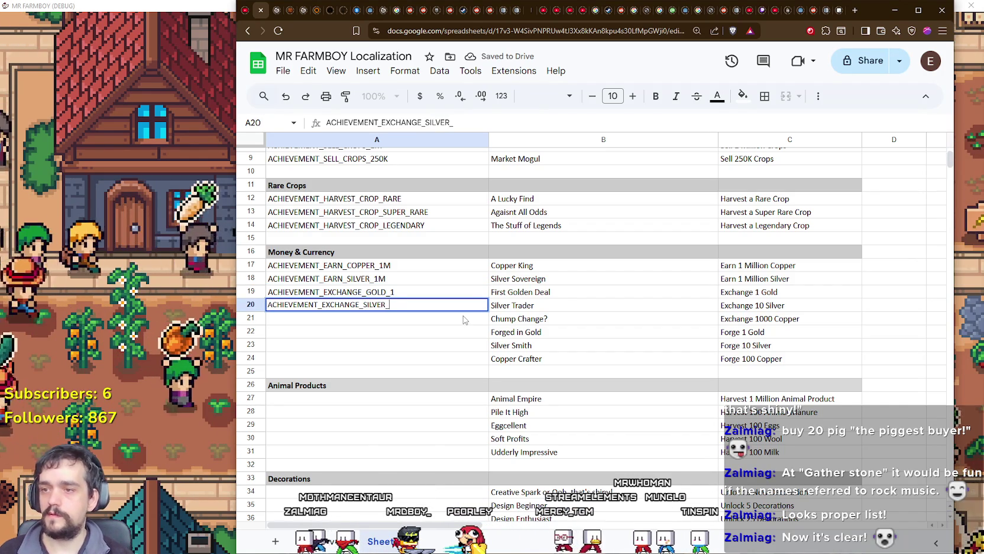
key(Return)
key(ctrl+v)
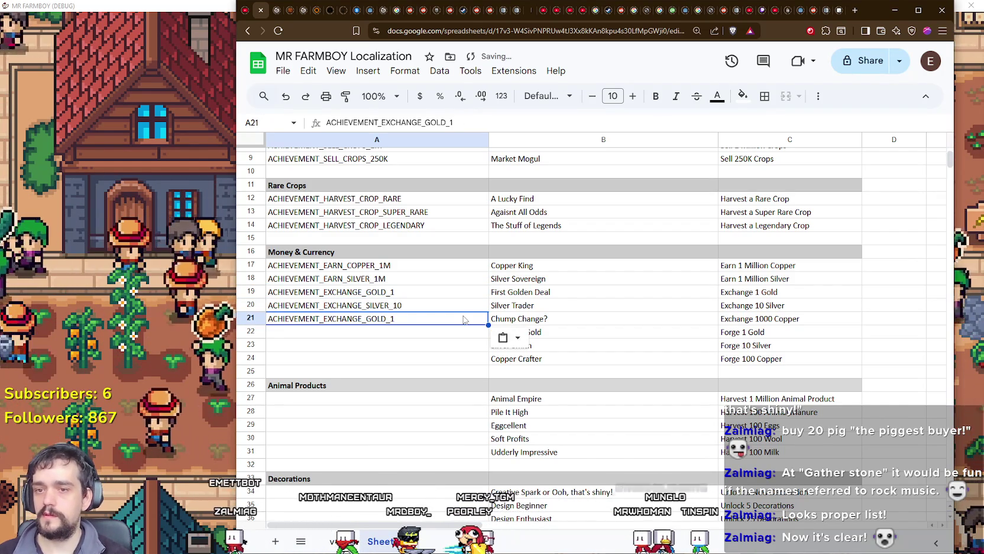
double_click(464, 318)
key(BackSpace)
key(BackSpace)
text(CO)
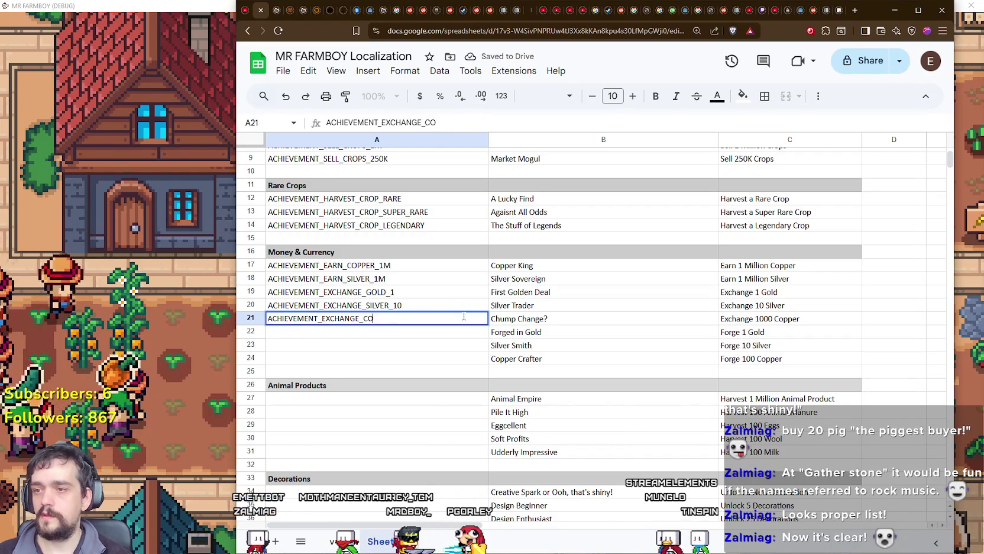
text(PPER_1000)
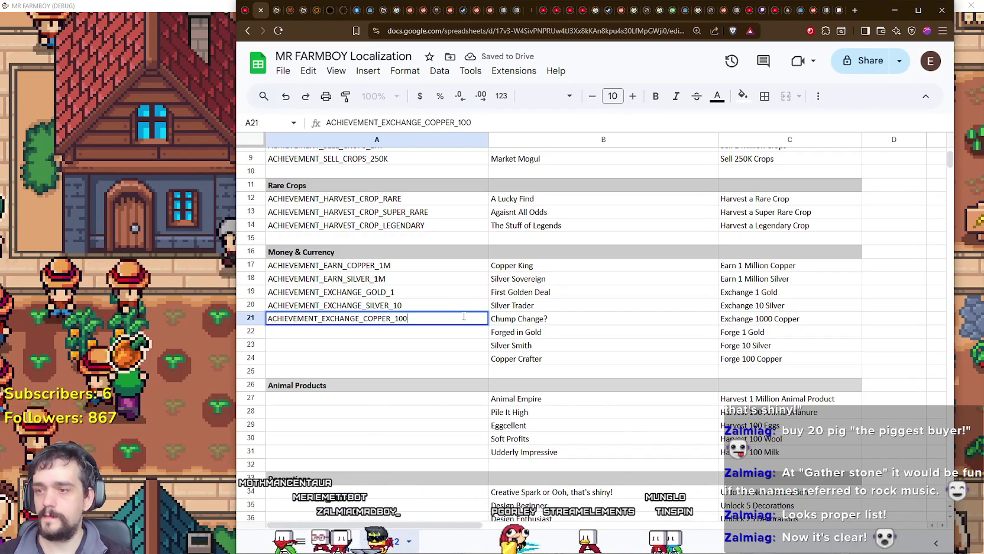
key(Return)
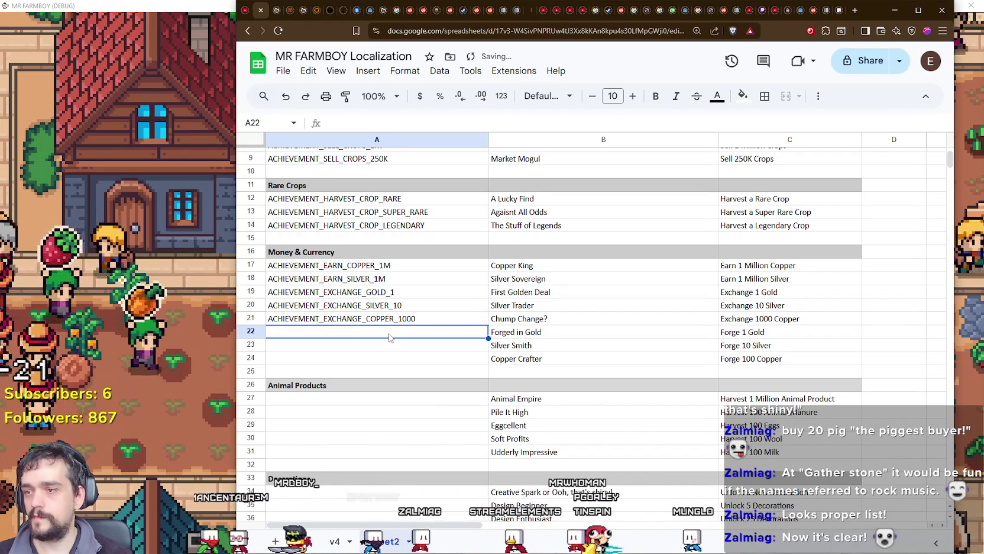
Enter ACHIEVEMENT_FORGE_GOLD_1 in A22 and ACHIEVEMENT_FORGE_SILVER_10 in A23.
double_click(388, 331)
text(ACHIEVEMENT_FORGE_)
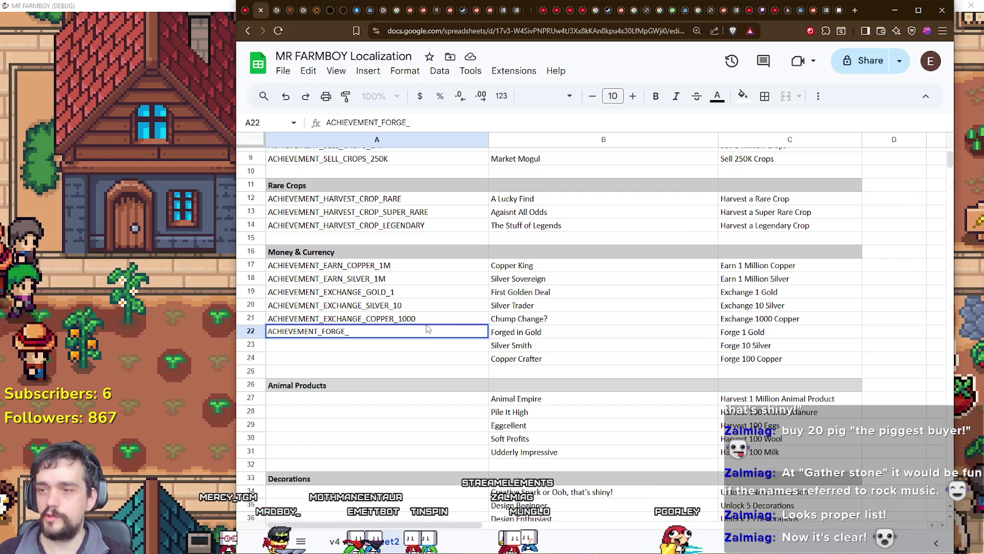
text(GOLD_1)
key(Return)
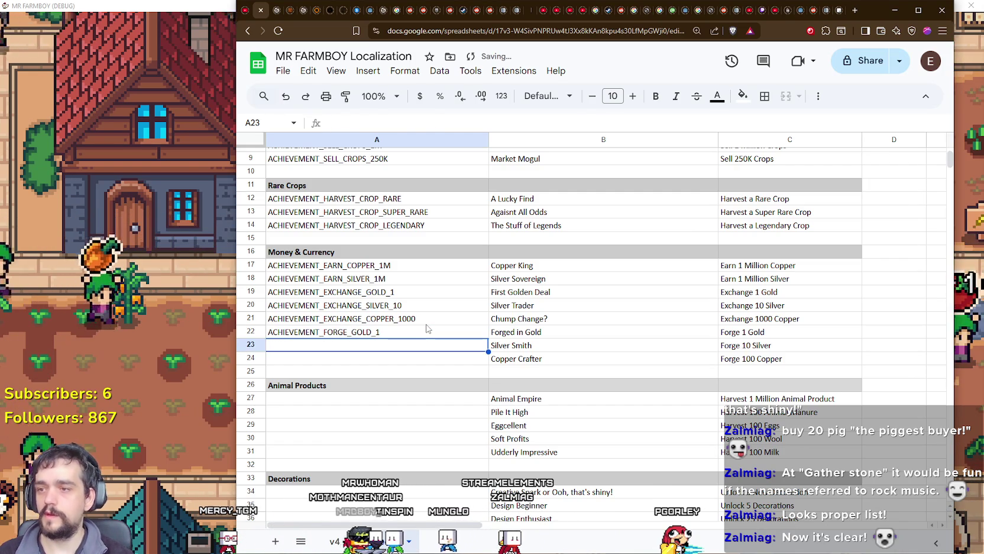
key(ctrl+d)
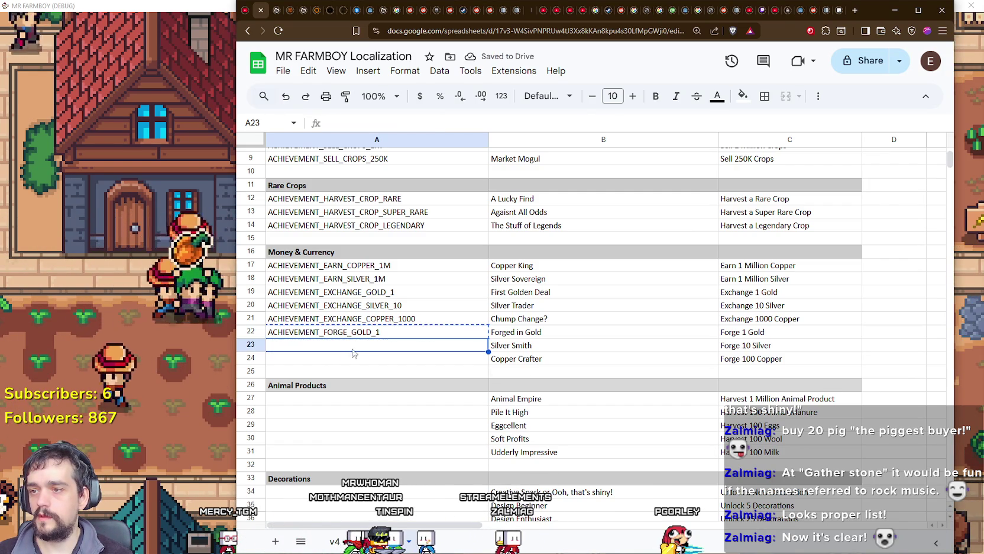
drag(349, 348, 362, 349)
text(ACHIEVEMENT_FORGE_SILVER_)
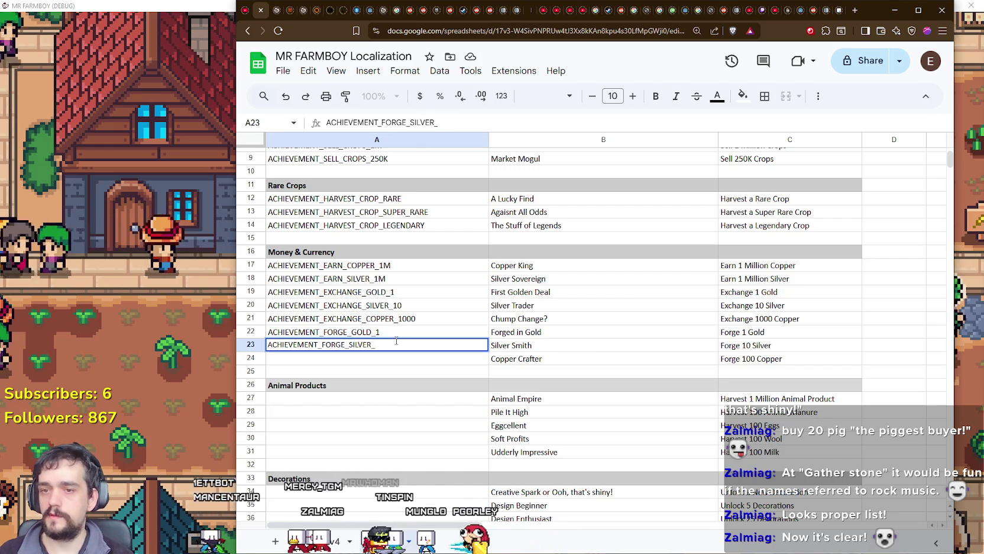
text(10)
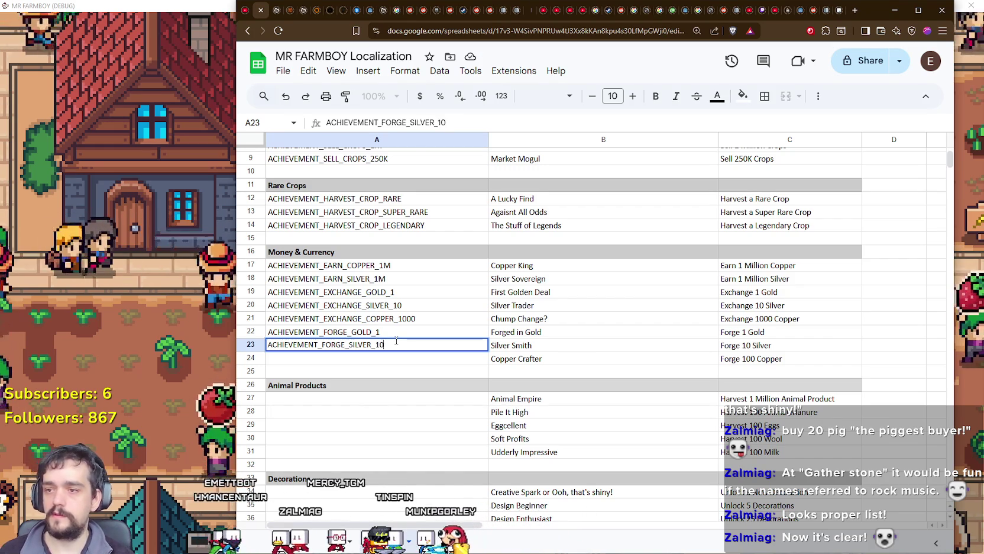
key(Return)
Set A24 to ACHIEVEMENT_FORGE_COPPER_100 and move down to the Animal Products rows.
text(ACHIEVEMENT_FORGE_GOLD_1)
double_click(355, 357)
drag(349, 358, 443, 356)
text(CO)
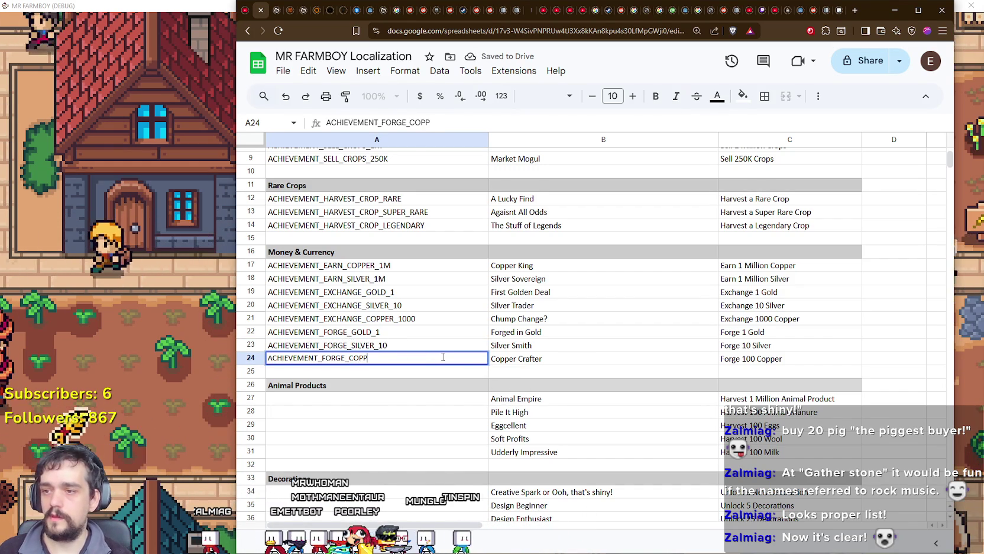
text(0)
key(Return)
key(Down)
scroll(414, 253, down, 3)
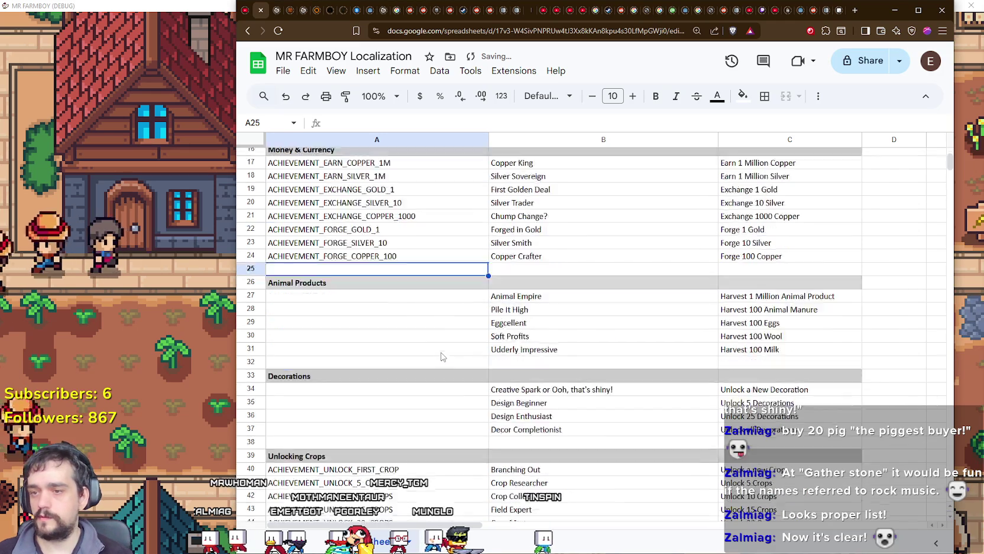
Rewrite the A27 ID as ACHIEVEMENT_HARVEST_ANIMAL_PRODUCT_1M for Animal Empire.
click(413, 249)
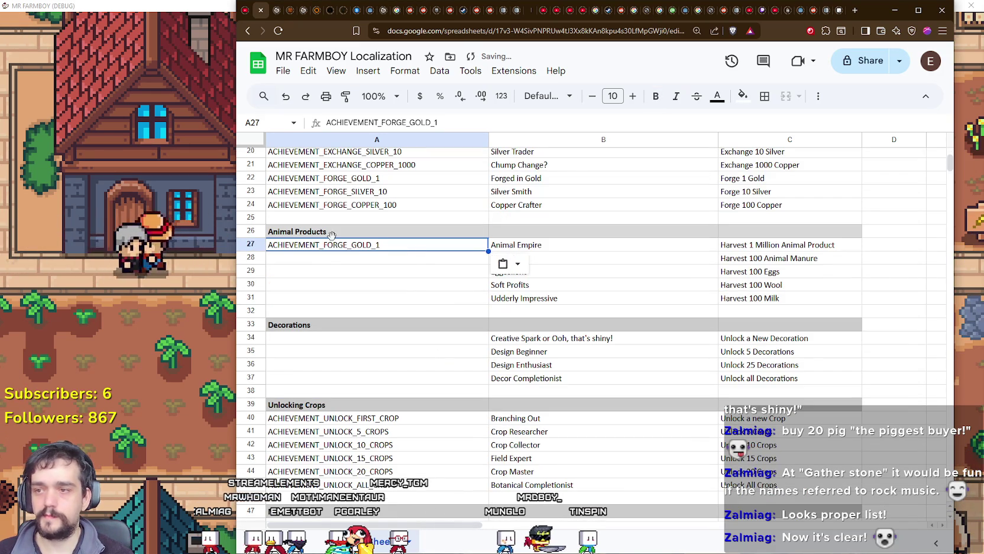
double_click(325, 249)
drag(322, 244, 444, 256)
text(RVEST_)
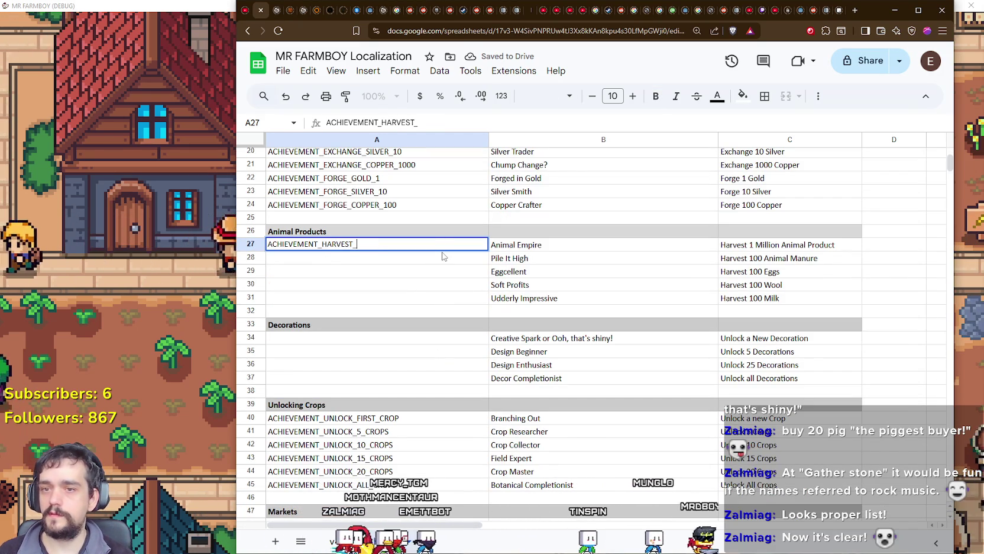
text(ANIMAL)
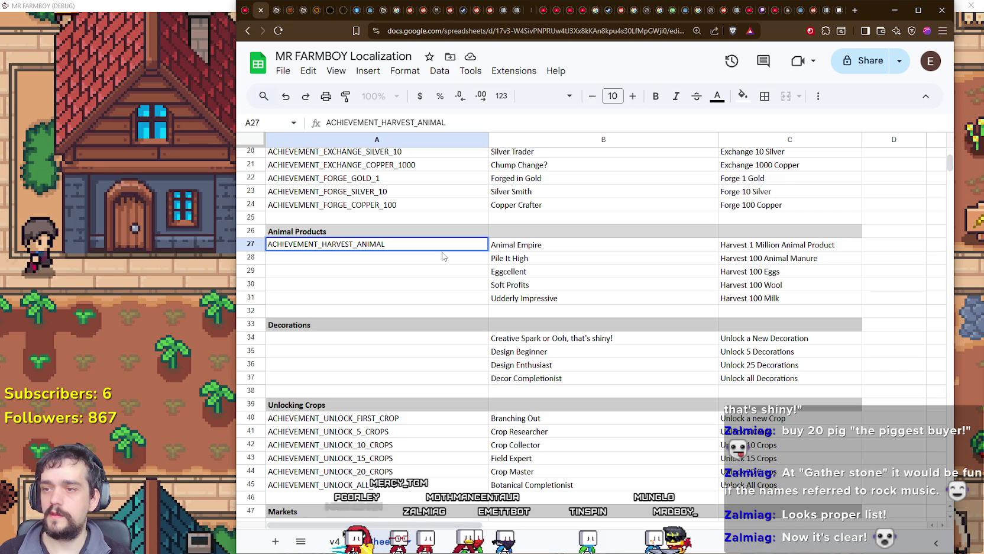
text(_PRODUCT_1M)
key(Return)
Copy the A27 ID into A28 beside Pile It High, then select A30:A31.
click(439, 246)
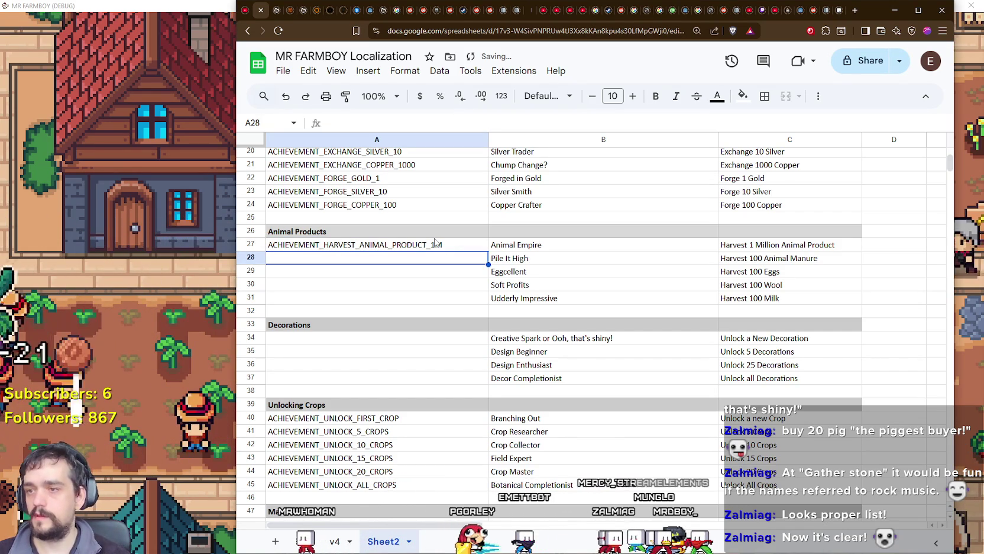
key(ctrl+c)
click(453, 259)
key(ctrl+v)
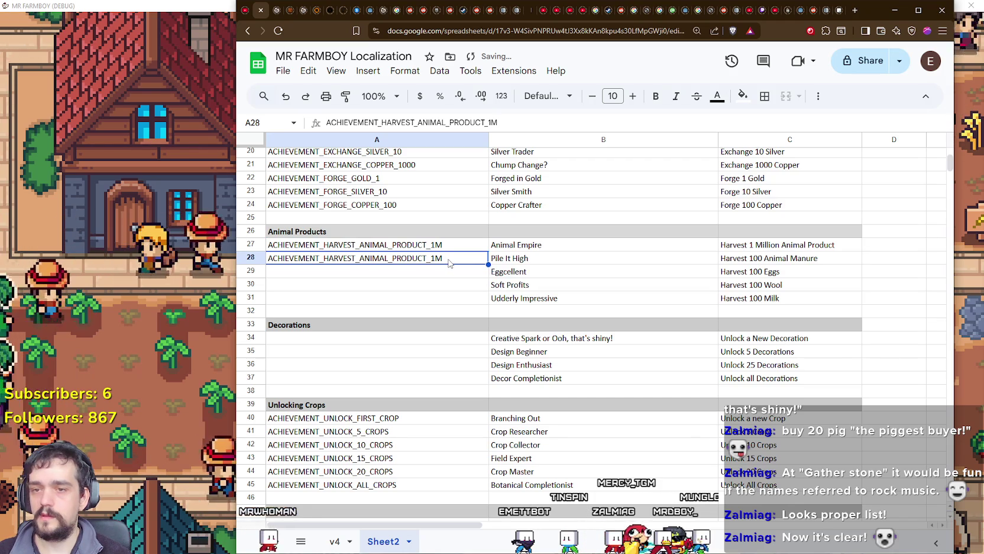
double_click(441, 255)
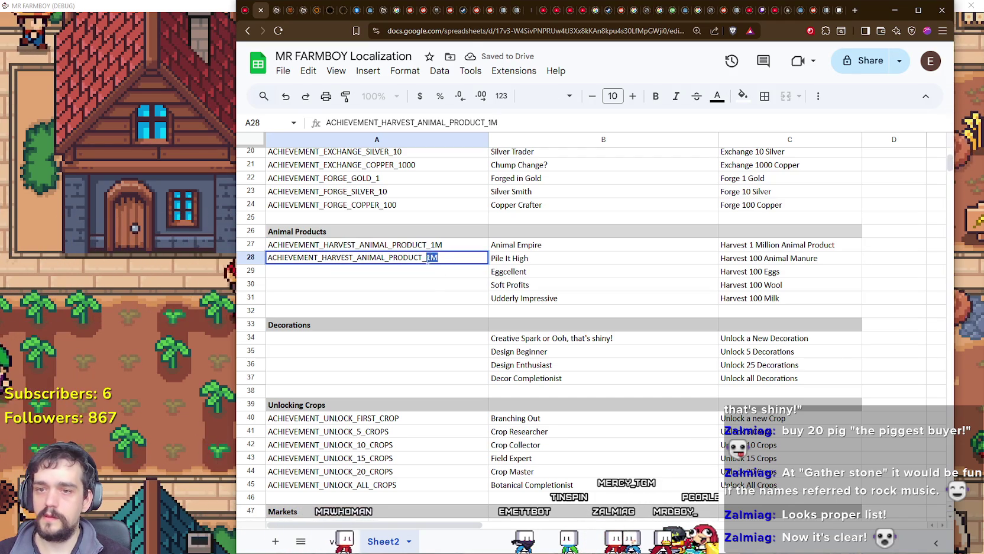
drag(379, 284, 379, 297)
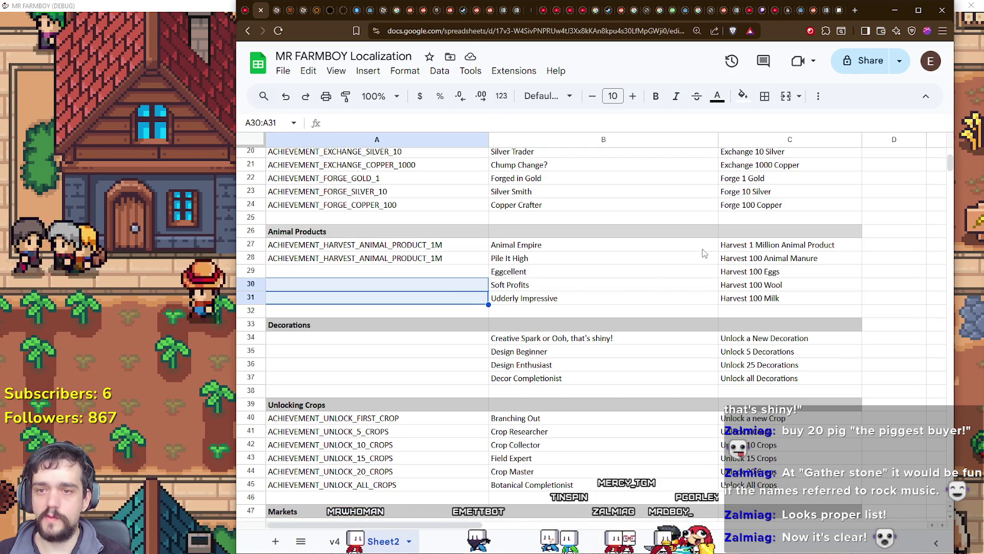
Shift the Animal Products block down one row and enter ACHIEVEMENT_HARVEST_ANIMAL_PRODUCT_250K in A28.
mouse_move(392, 263)
mouse_down()
mouse_move(562, 260)
mouse_move(769, 299)
mouse_up()
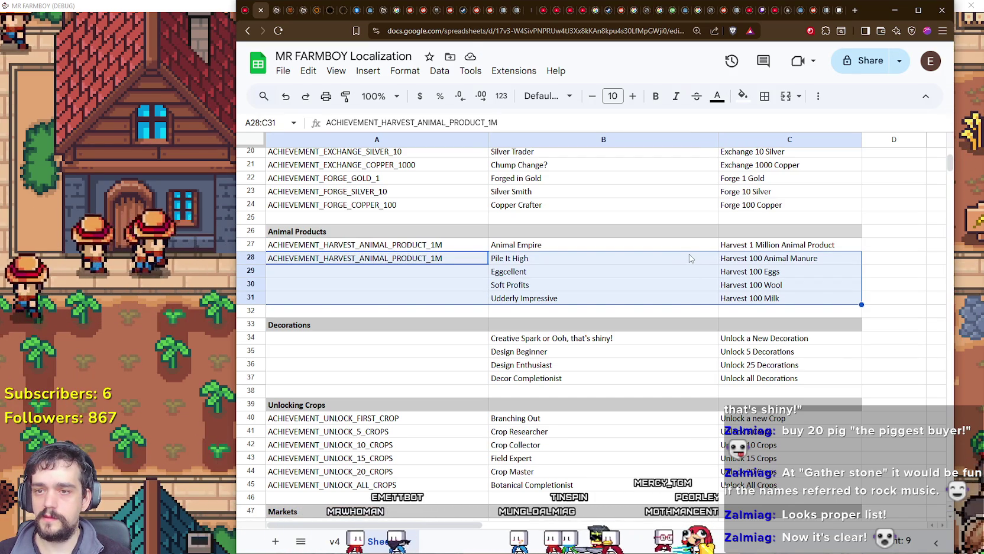
drag(688, 250, 688, 263)
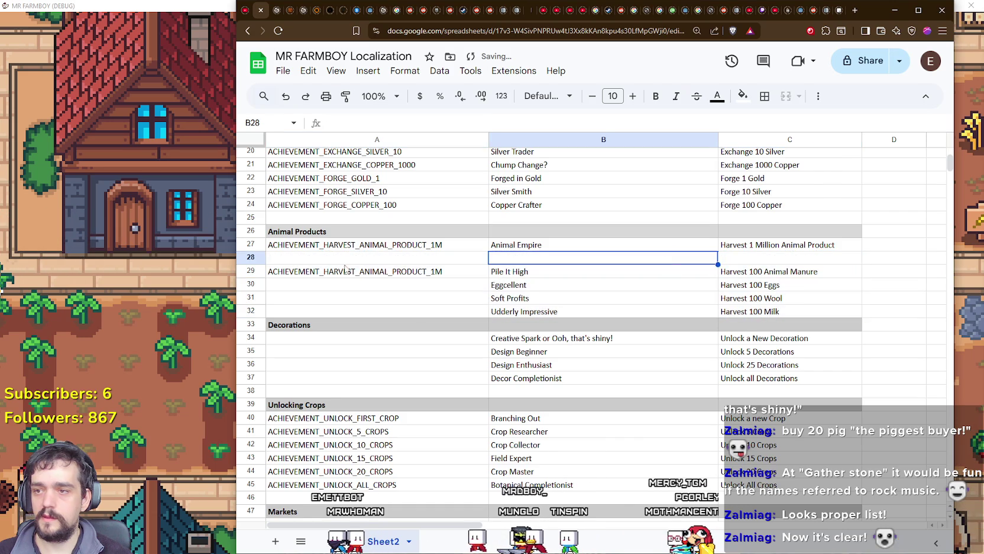
key(ctrl+c)
double_click(417, 258)
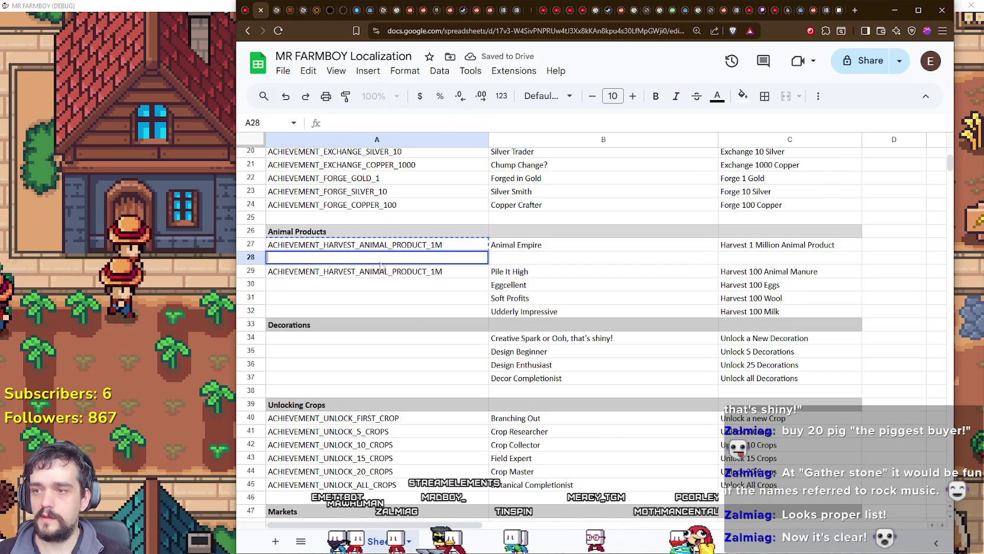
key(ctrl+v)
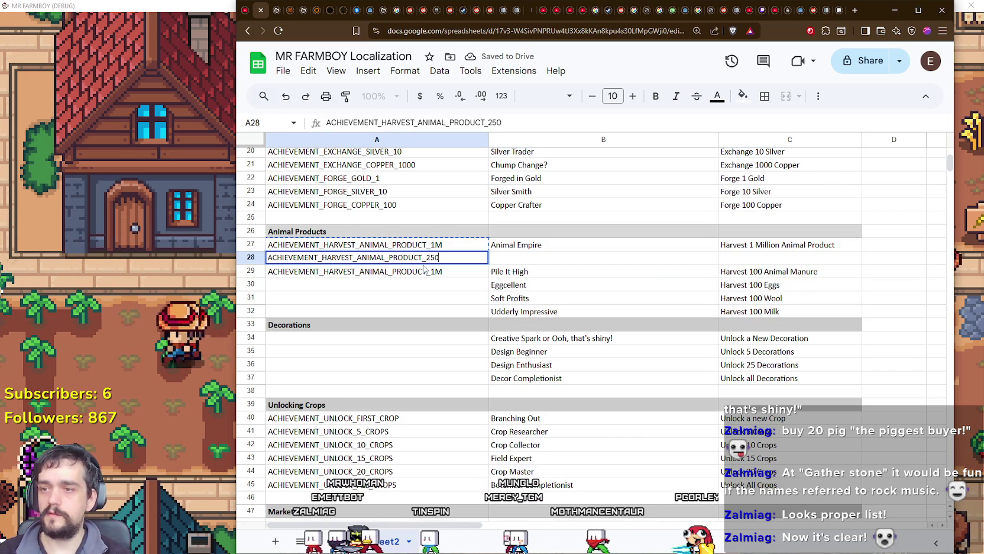
text(K)
key(Return)
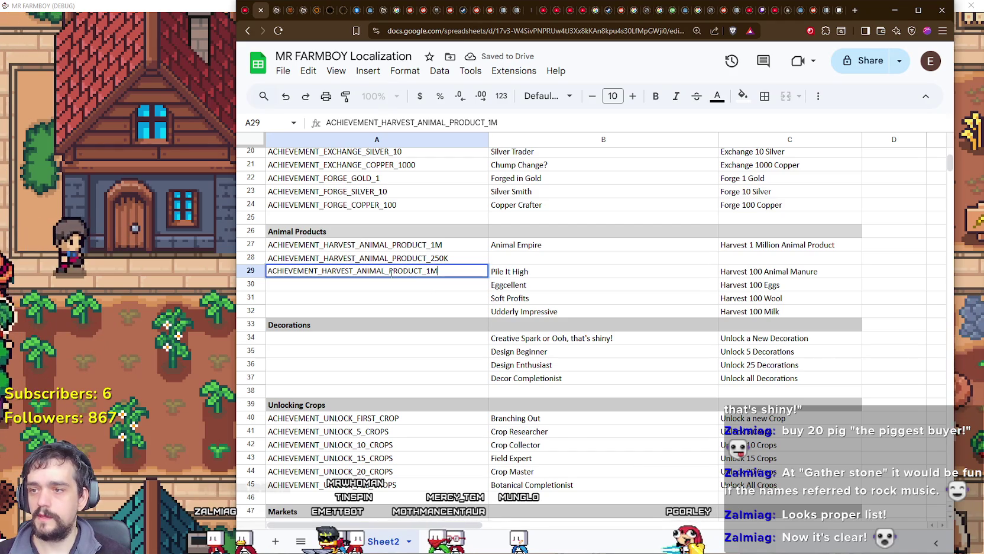
Fill A29 and A30 with the MANURE_100 and EGG_100 achievement IDs.
drag(356, 271, 453, 272)
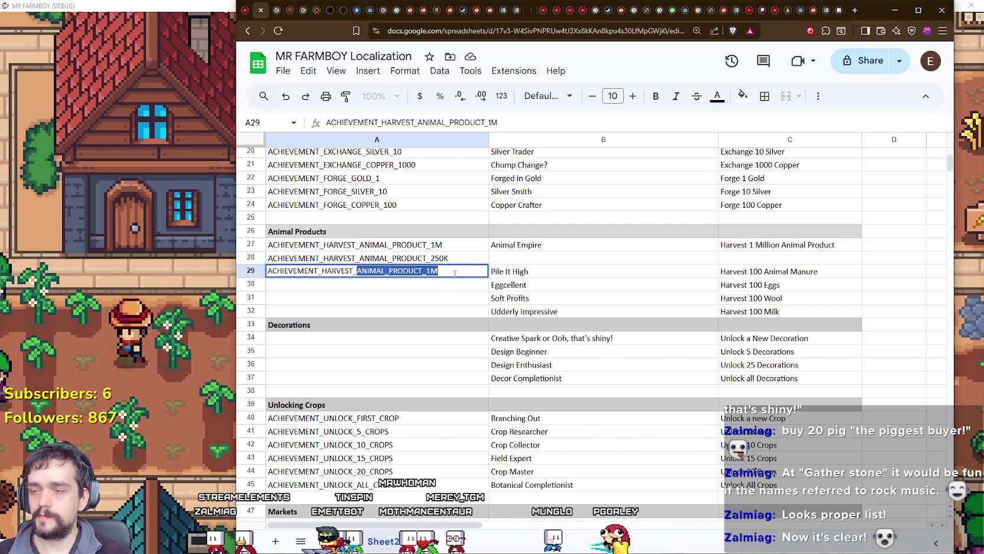
text(MANURE_1)
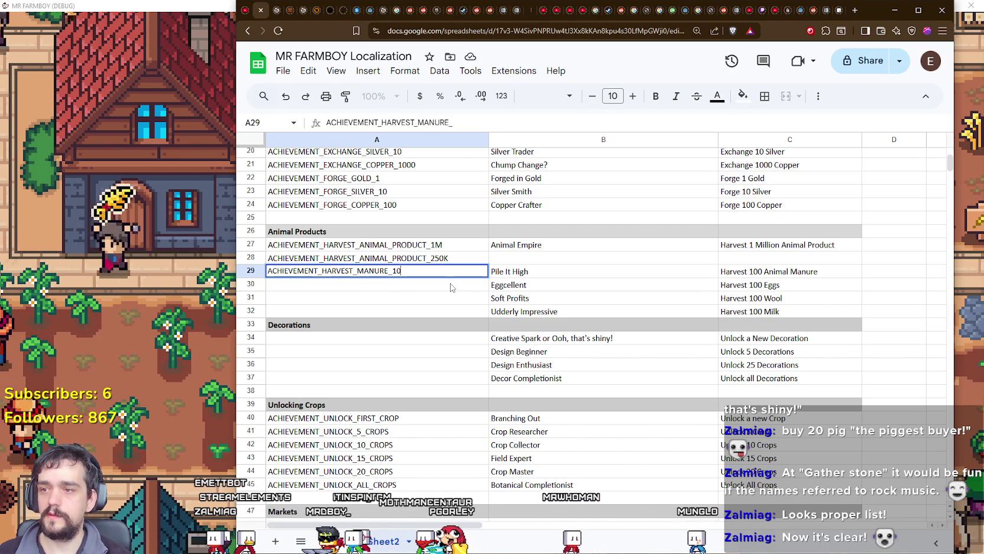
text(00)
key(ctrl+Return)
key(ctrl+c)
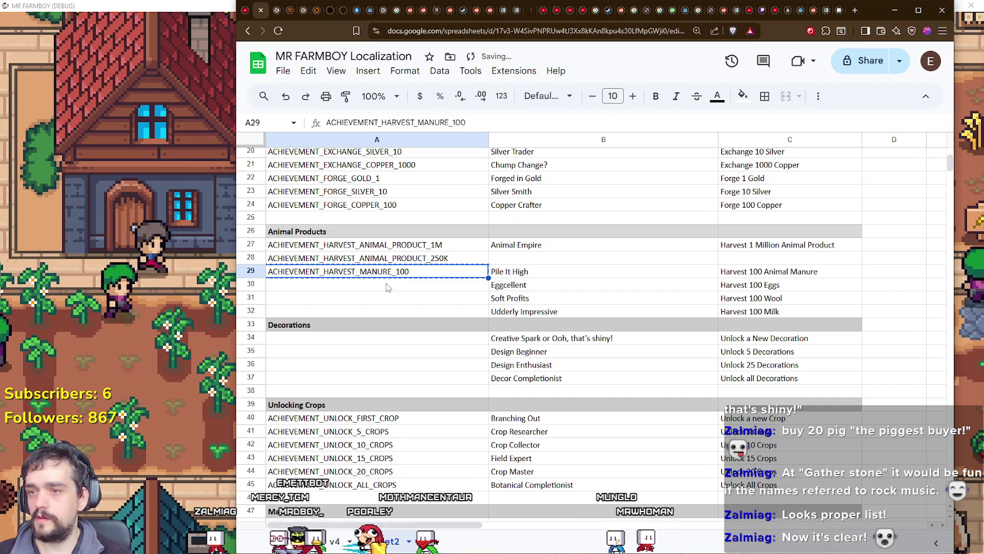
click(387, 287)
key(ctrl+v)
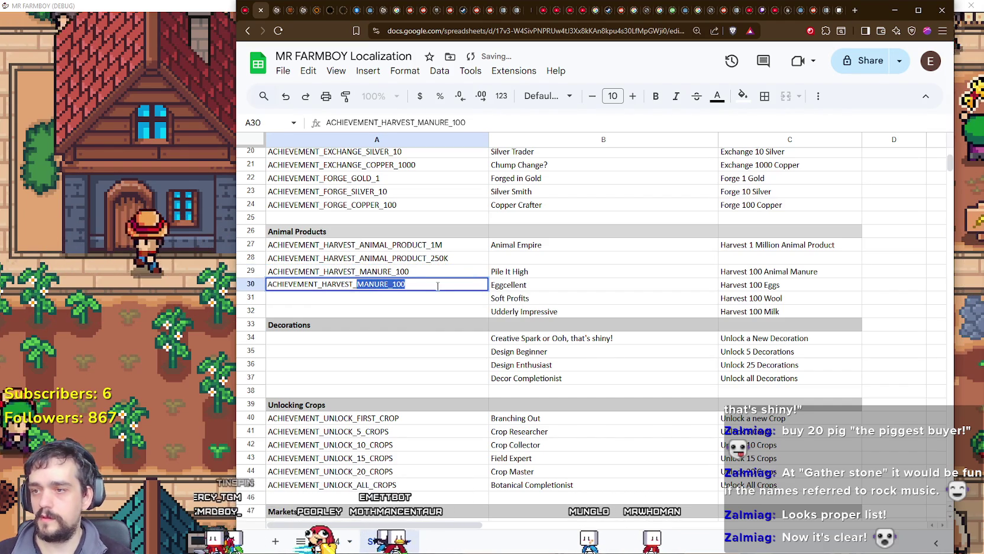
text(EGG_100)
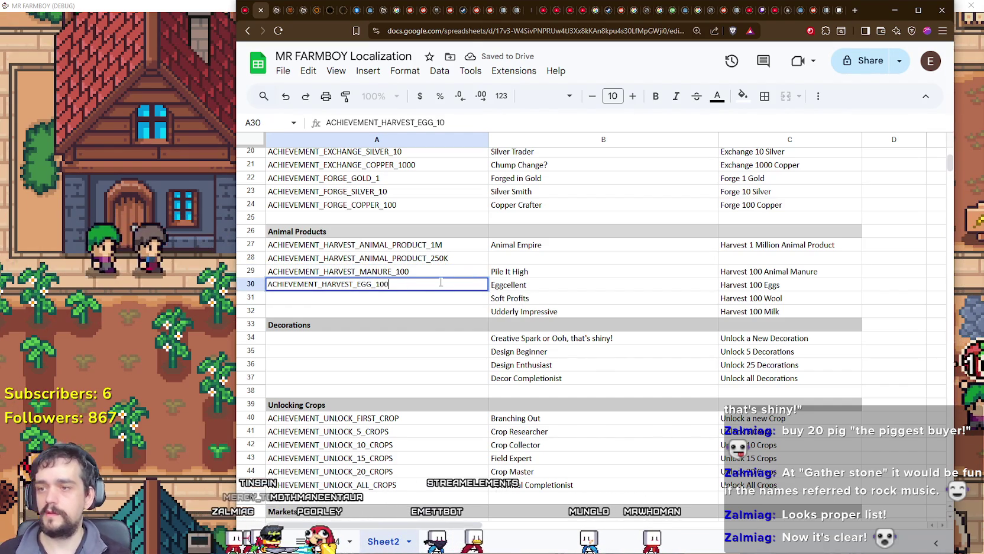
key(Return)
Fill A31 and A32 with the WOOL_100 and MILK_100 achievement IDs.
key(ctrl+v)
double_click(364, 299)
drag(357, 298, 455, 297)
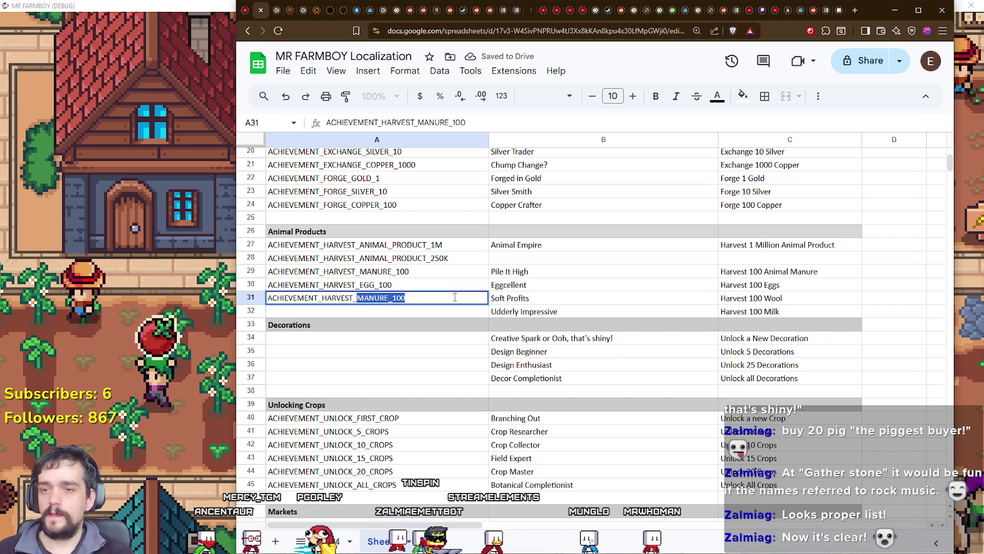
text(WOOL)
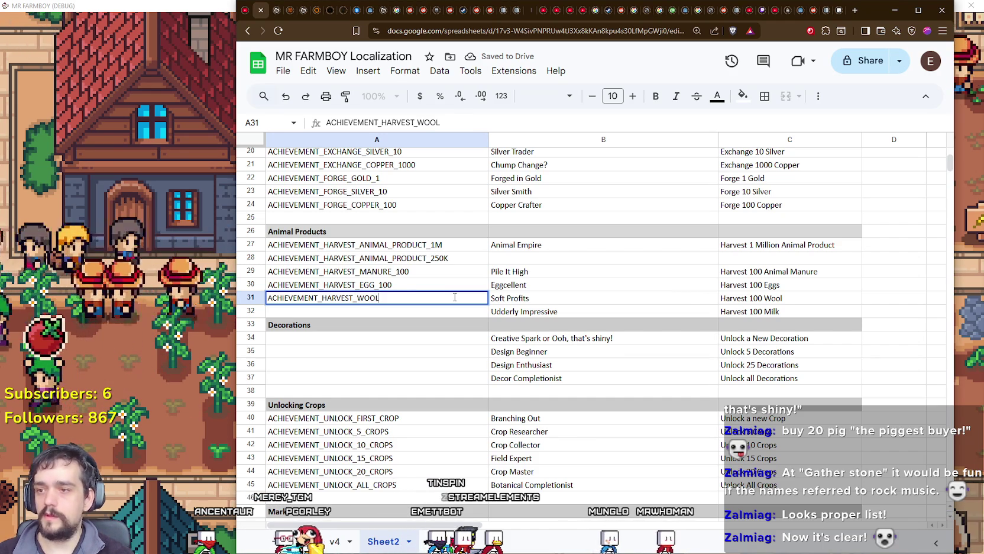
key(Return)
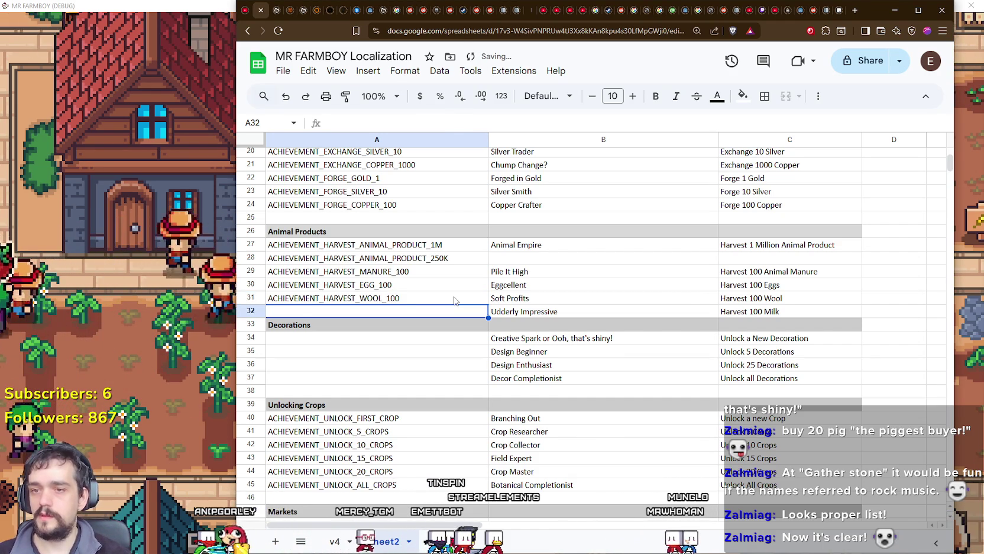
key(ctrl+v)
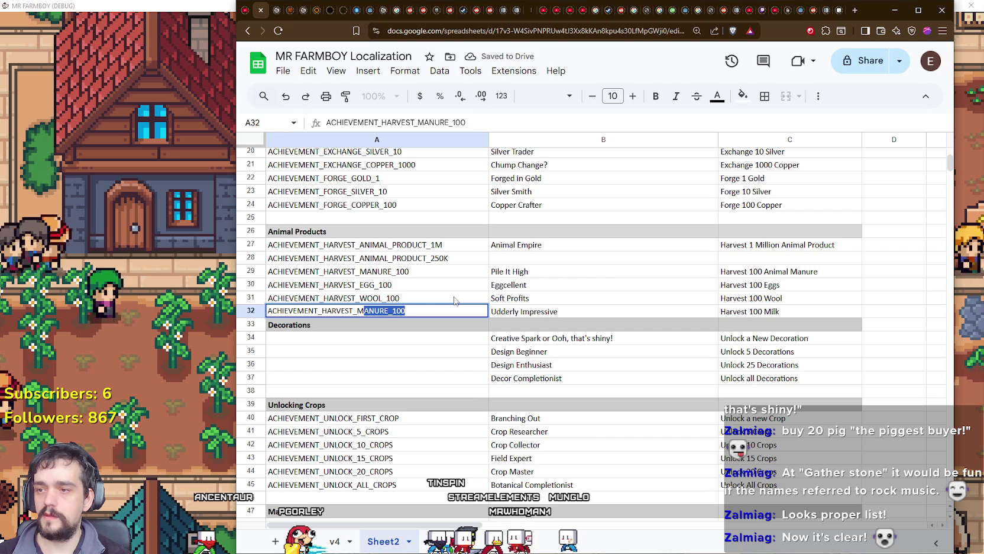
text(ILK)
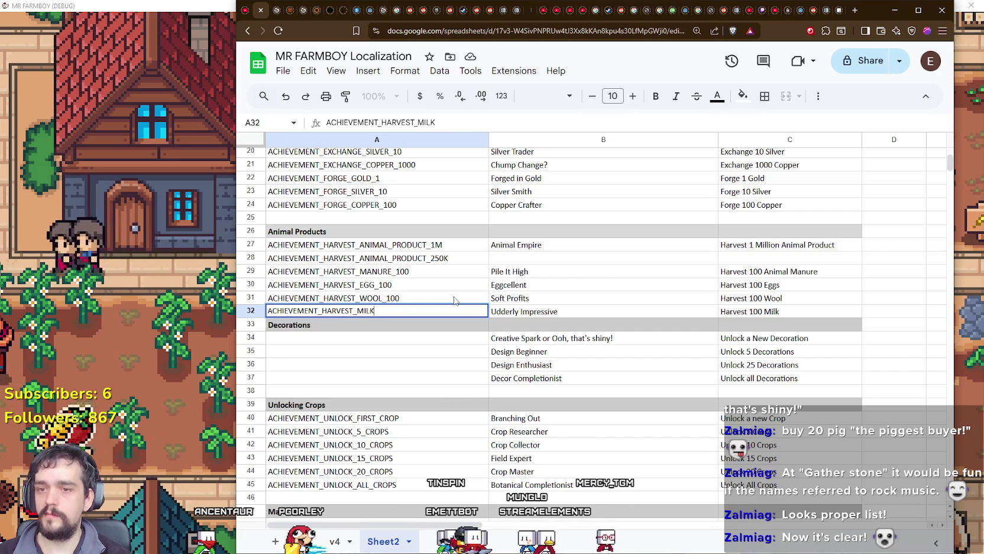
text(_100)
key(Return)
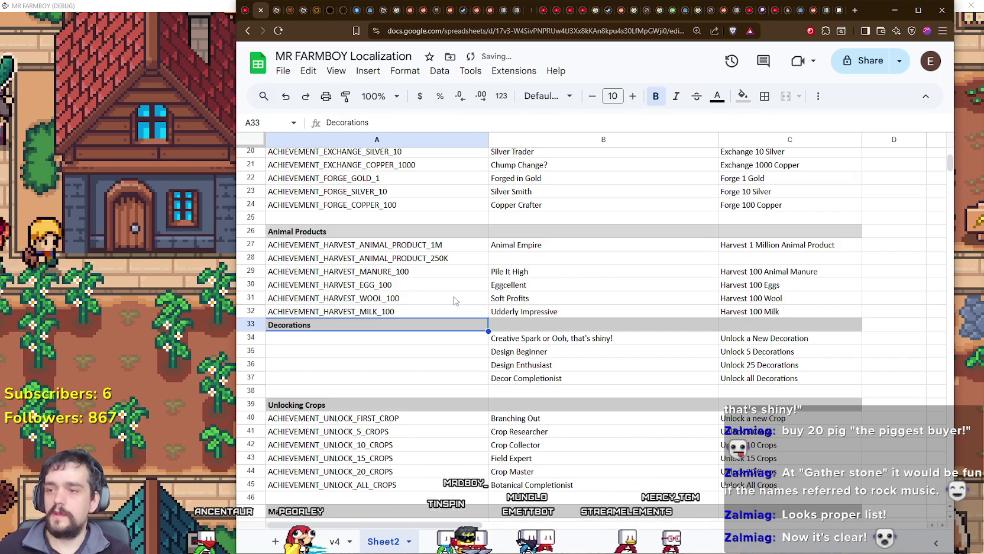
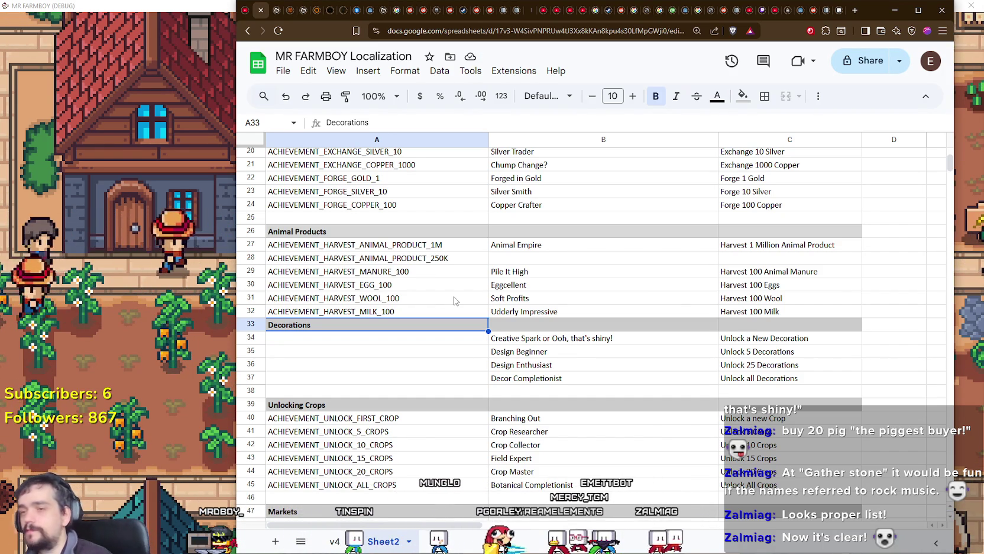
Enter ACHIEVEMENT_UNLOCK_FIRST_DECOR as the first Decorations API ID in A34.
click(471, 342)
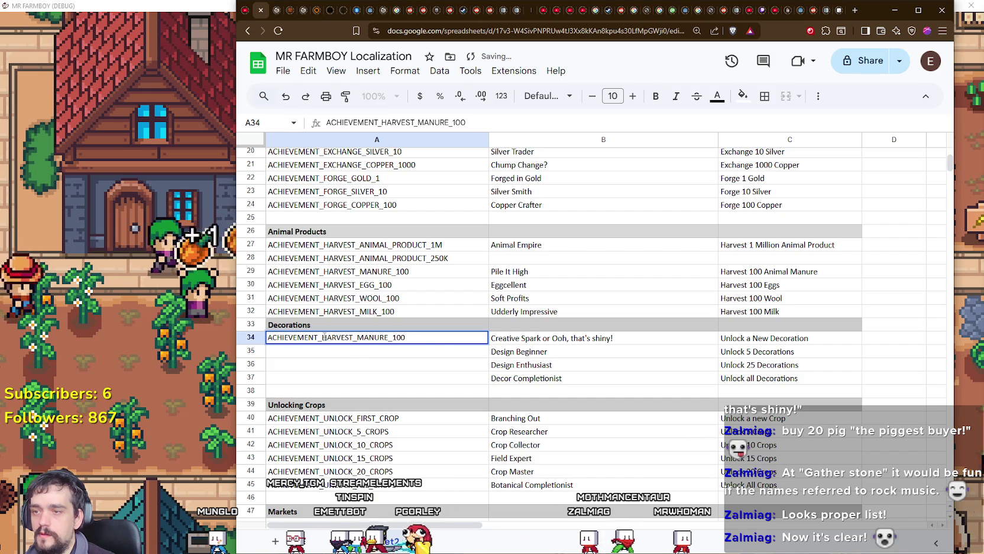
text(UNLOCK)
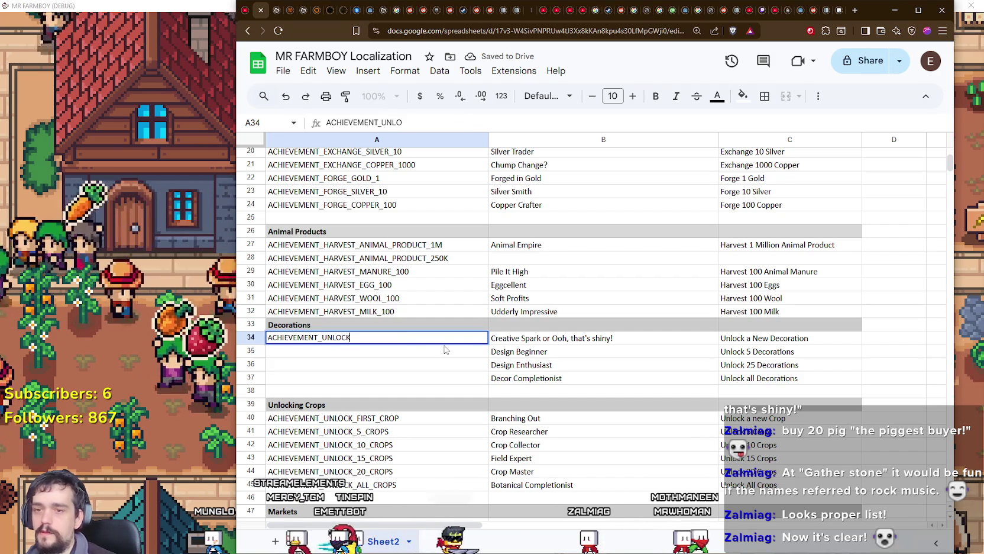
text(_DECOR)
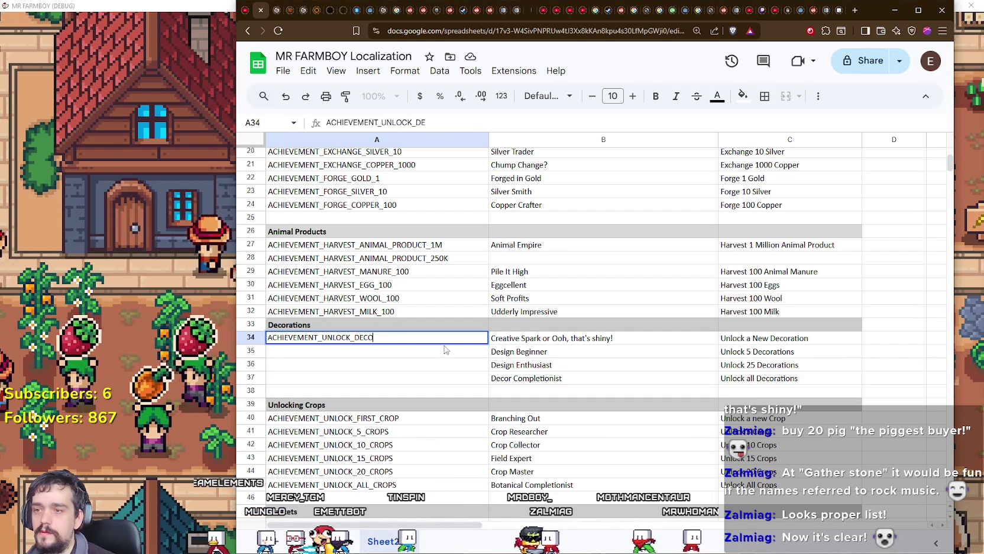
key(Return)
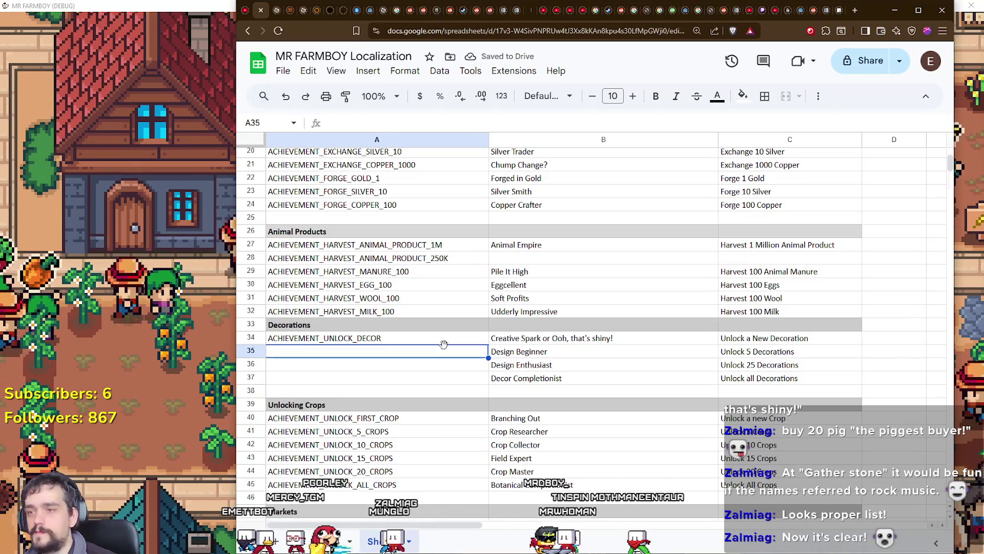
click(434, 341)
scroll(465, 330, up, 5)
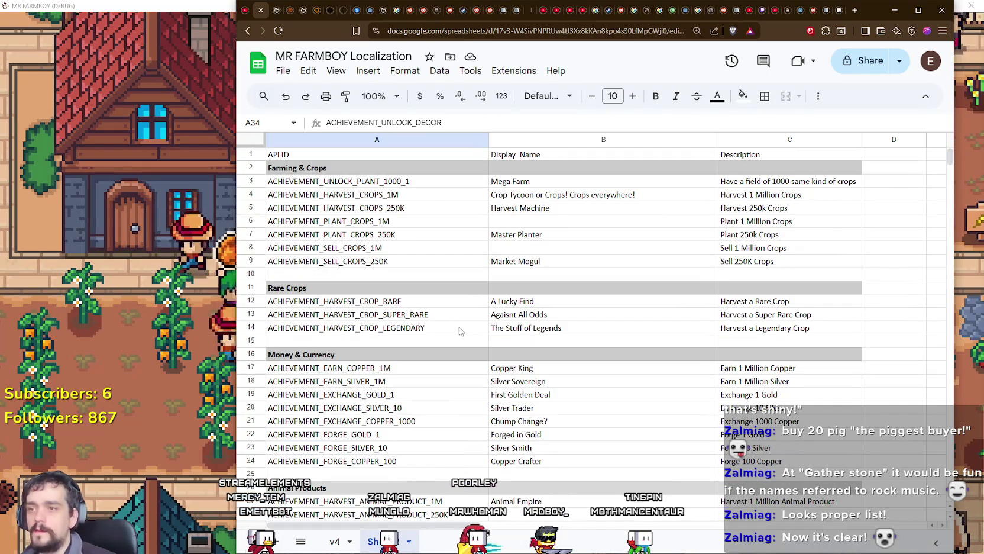
scroll(440, 320, down, 5)
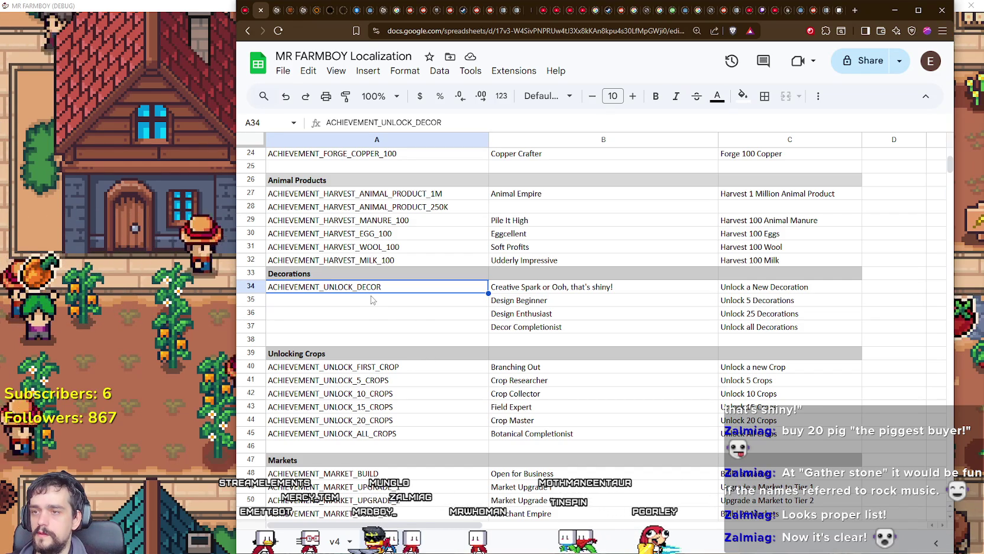
double_click(355, 286)
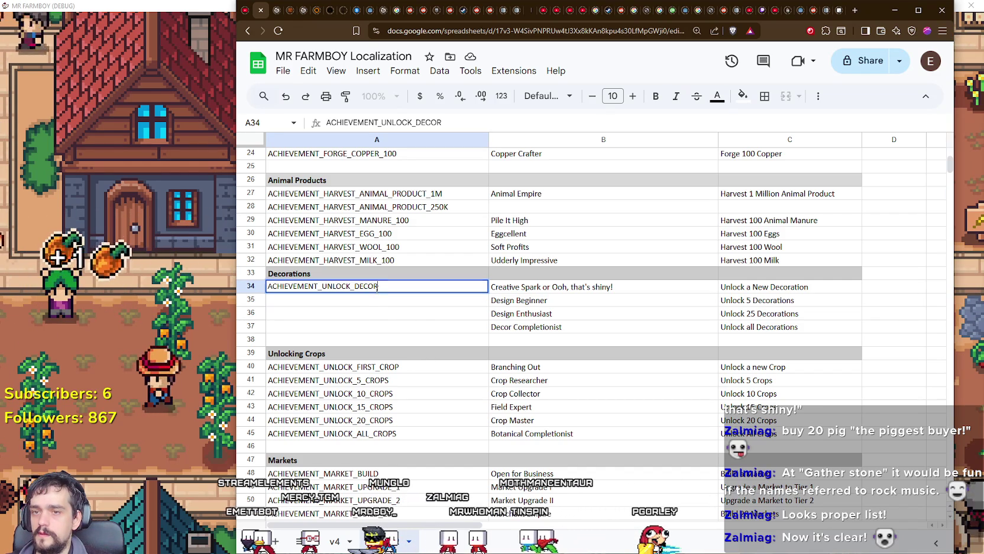
click(354, 286)
text(_FI)
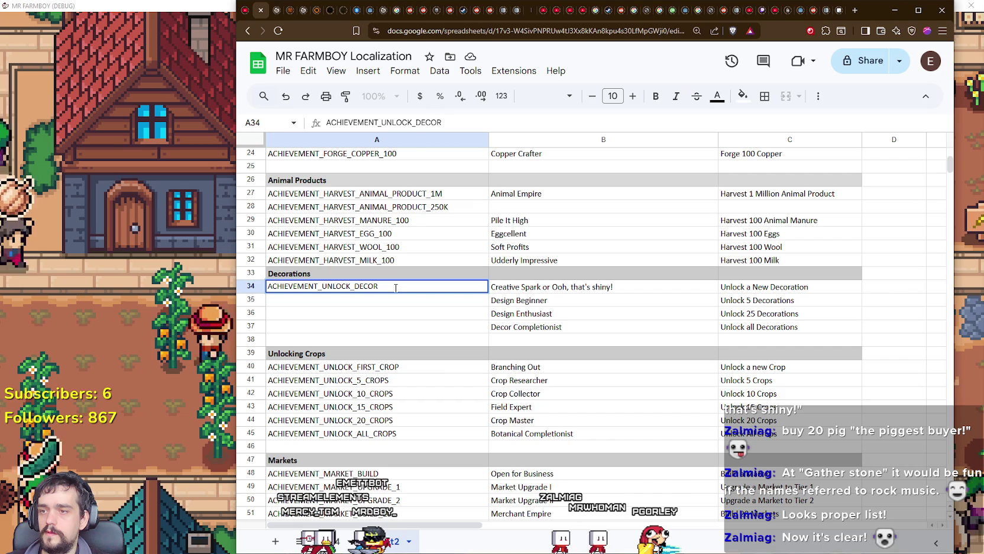
text(FIRST_)
key(Return)
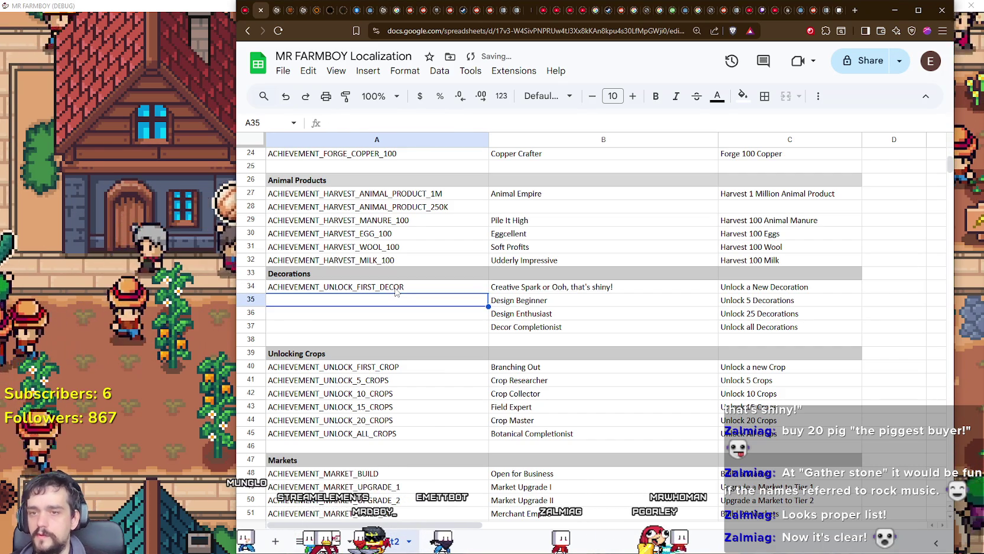
Copy that ID into A35 and edit it to ACHIEVEMENT_UNLOCK_DECOR_5.
click(365, 292)
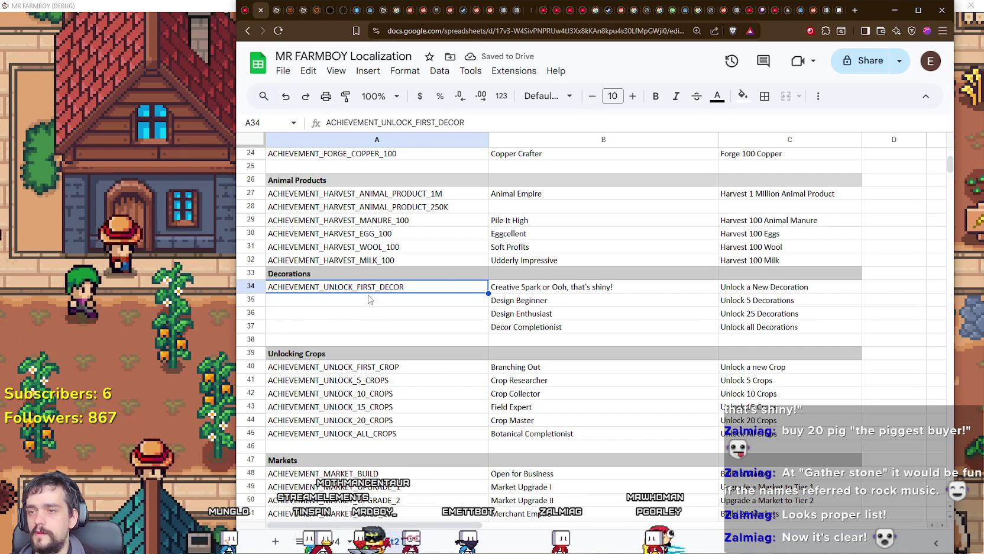
key(ctrl+c)
click(369, 299)
key(ctrl+v)
drag(371, 300, 354, 299)
key(BackSpace)
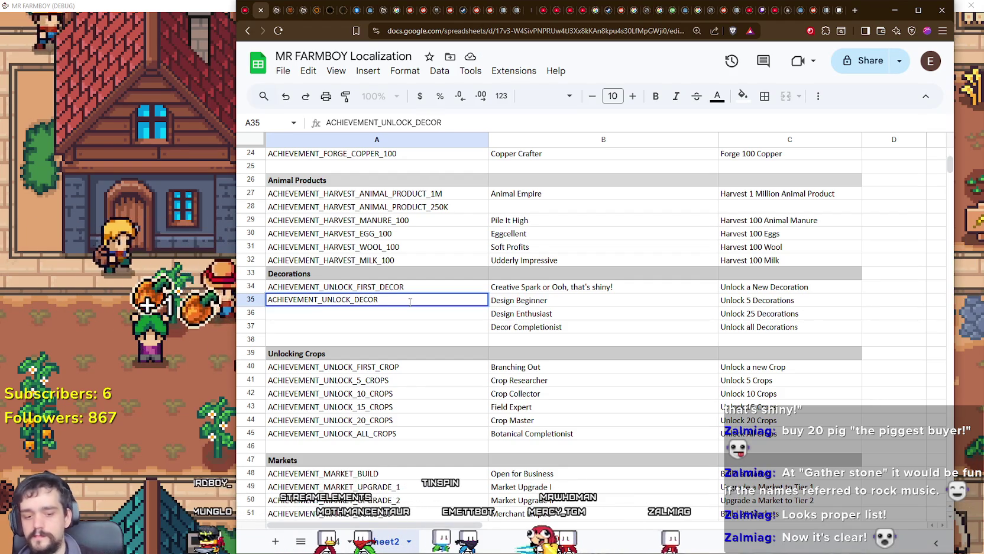
text(_10)
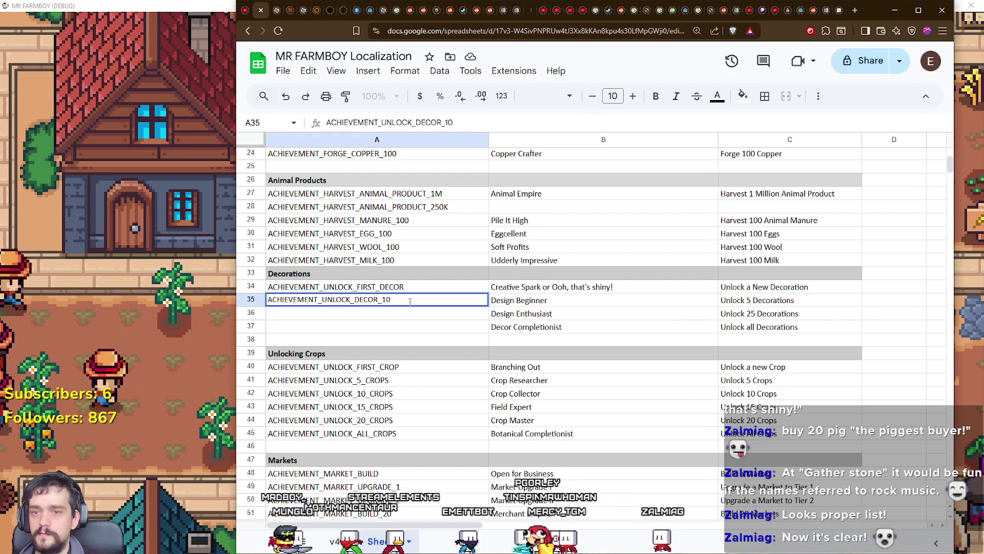
text(5)
key(Return)
Fill A36 and A37 with ACHIEVEMENT_UNLOCK_DECOR_25 and ACHIEVEMENT_UNLOCK_DECOR_ALL.
key(Right)
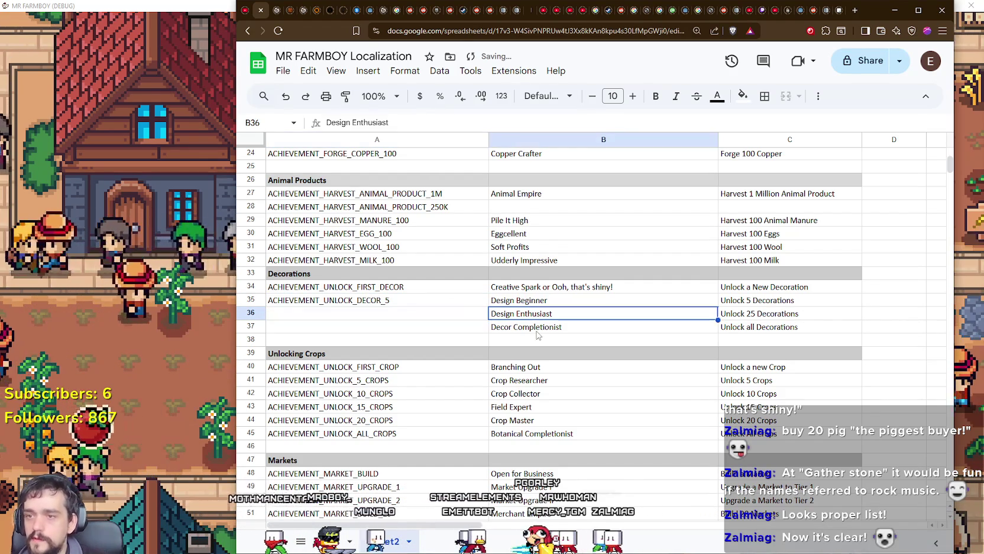
click(420, 299)
click(415, 317)
key(ctrl+v)
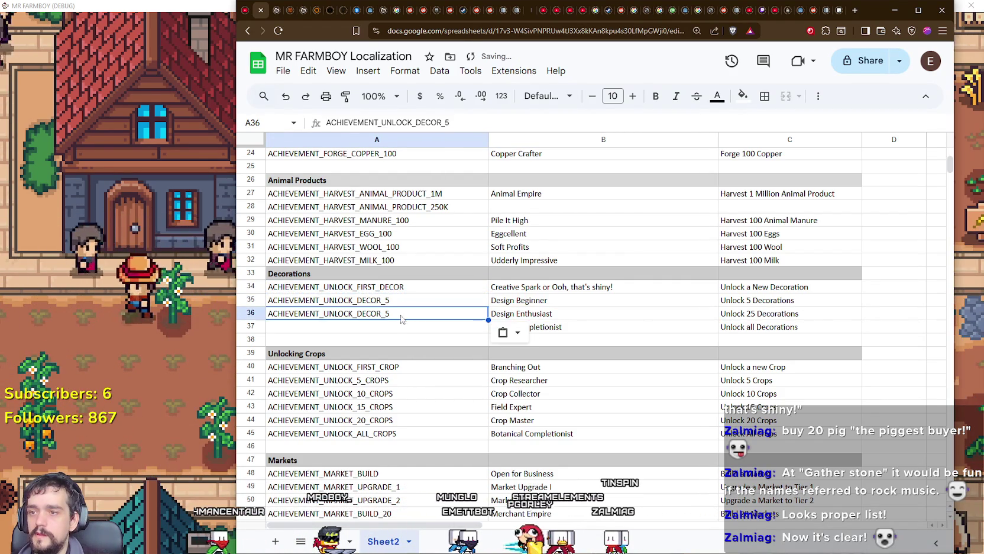
text(25)
key(Return)
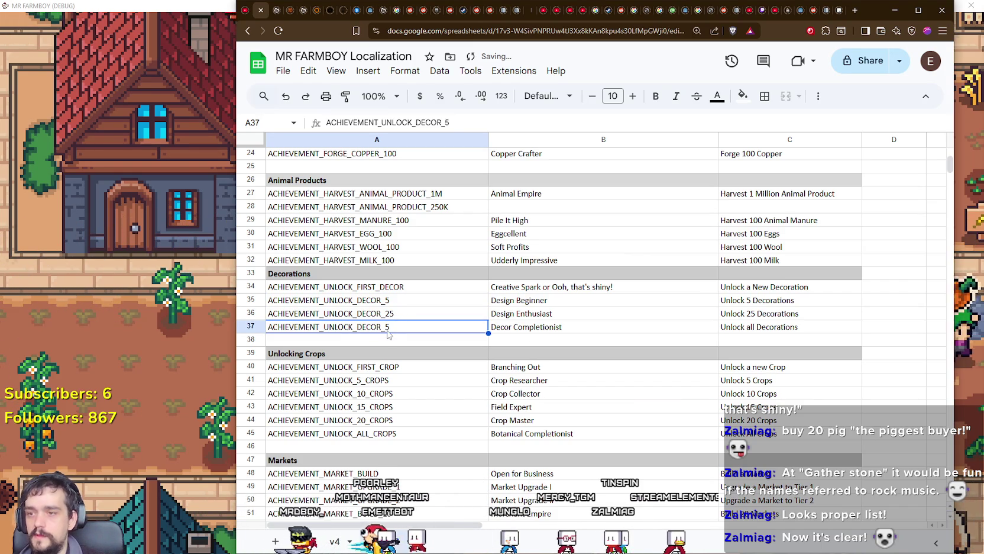
text(0)
key(Return)
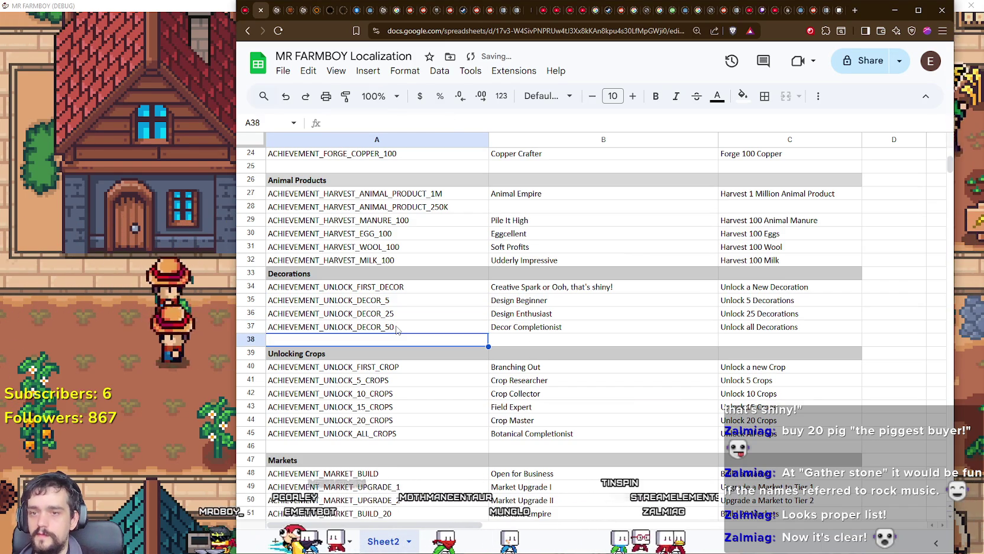
double_click(382, 330)
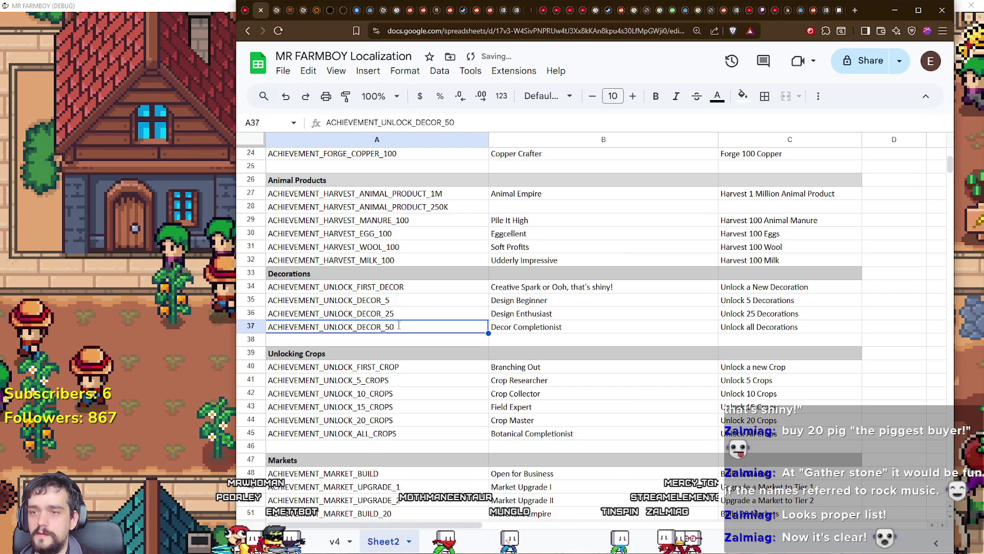
key(BackSpace)
key(BackSpace)
text(ALL)
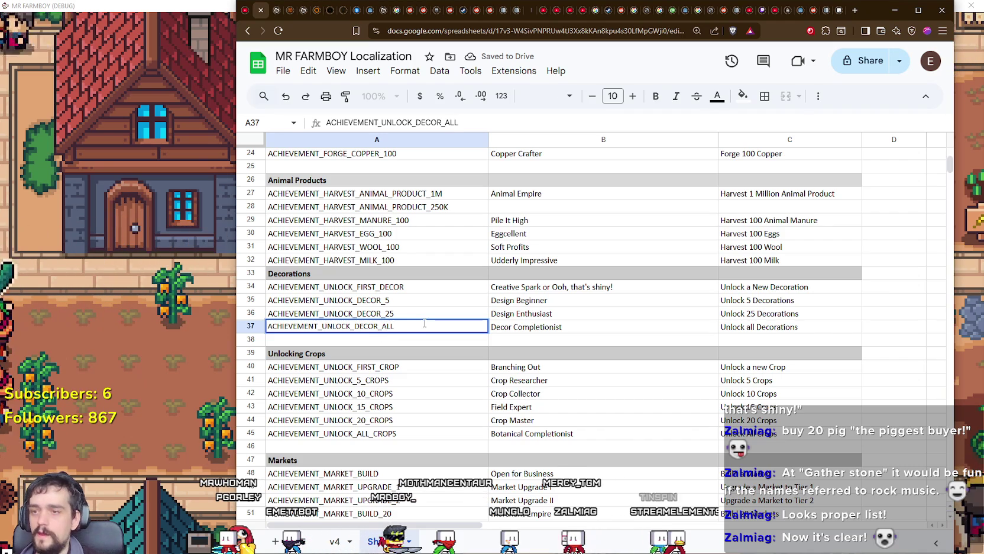
key(Return)
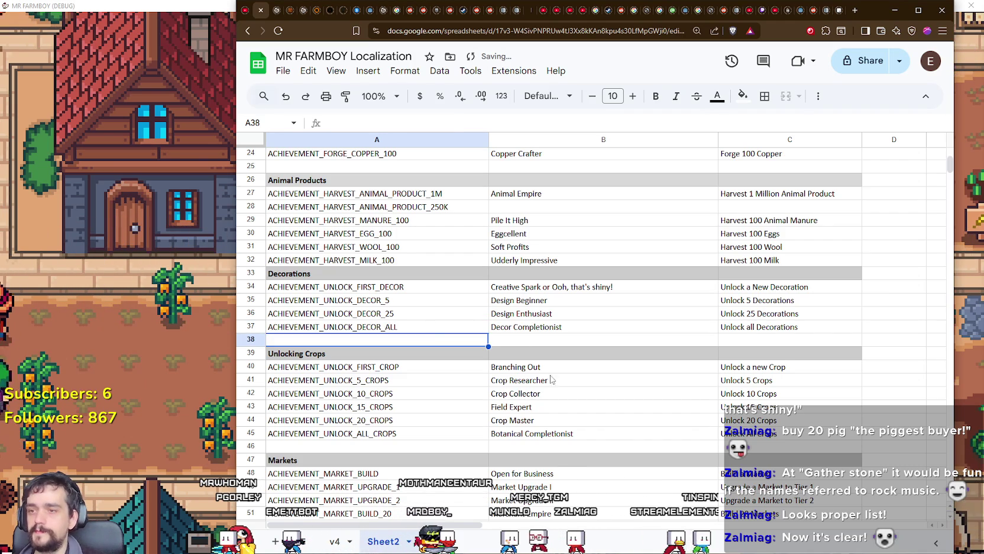
click(567, 359)
scroll(564, 352, down, 15)
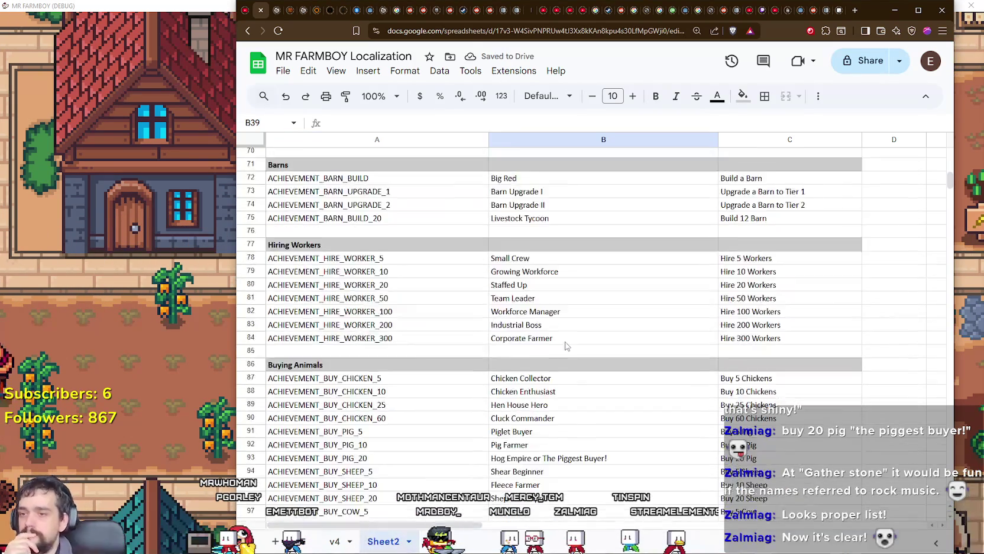
scroll(562, 349, down, 4)
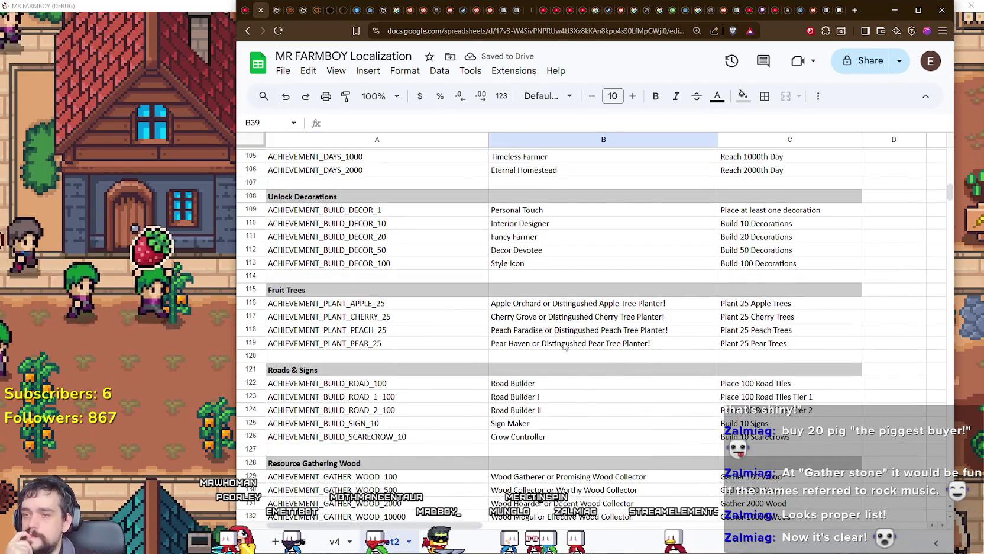
scroll(559, 358, down, 4)
scroll(556, 362, down, 3)
scroll(544, 331, up, 7)
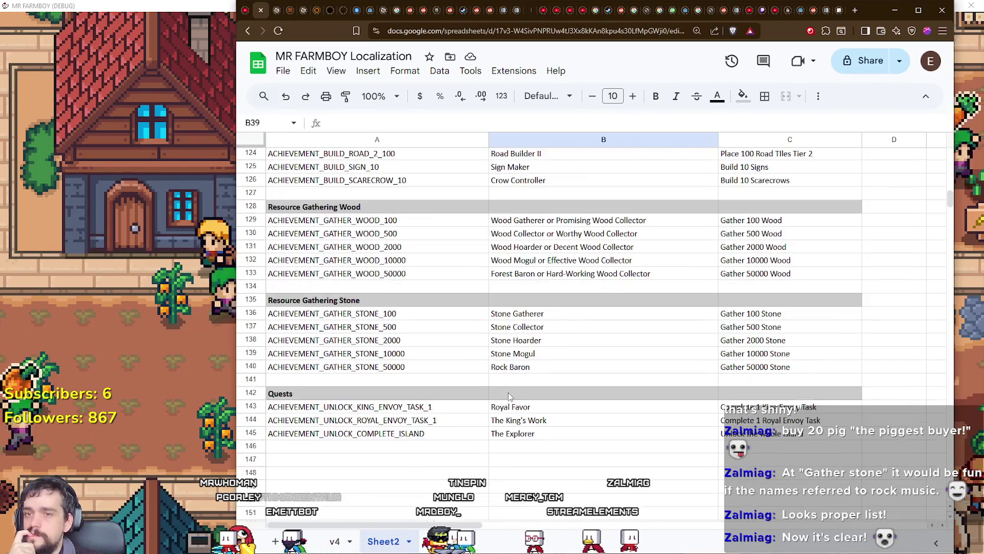
scroll(529, 289, up, 12)
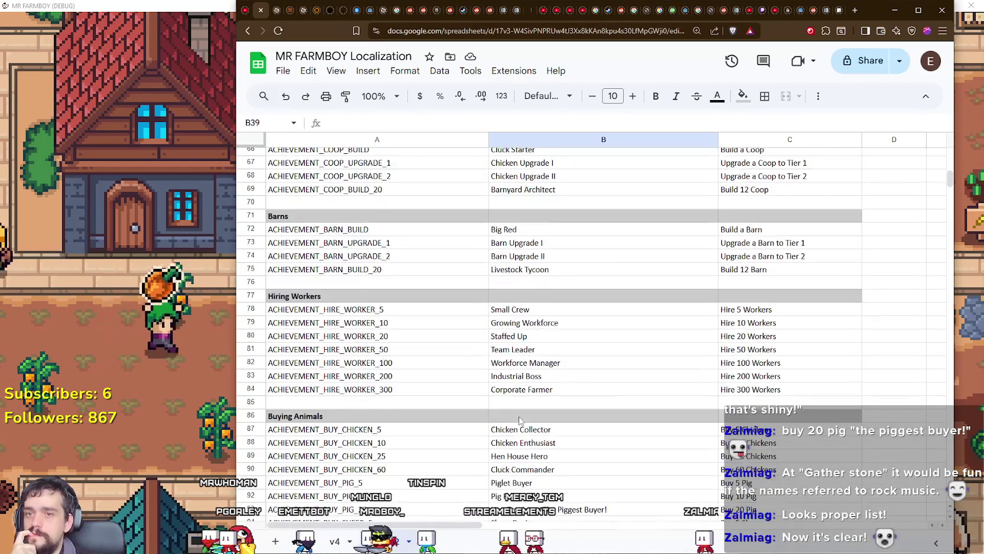
scroll(518, 421, up, 12)
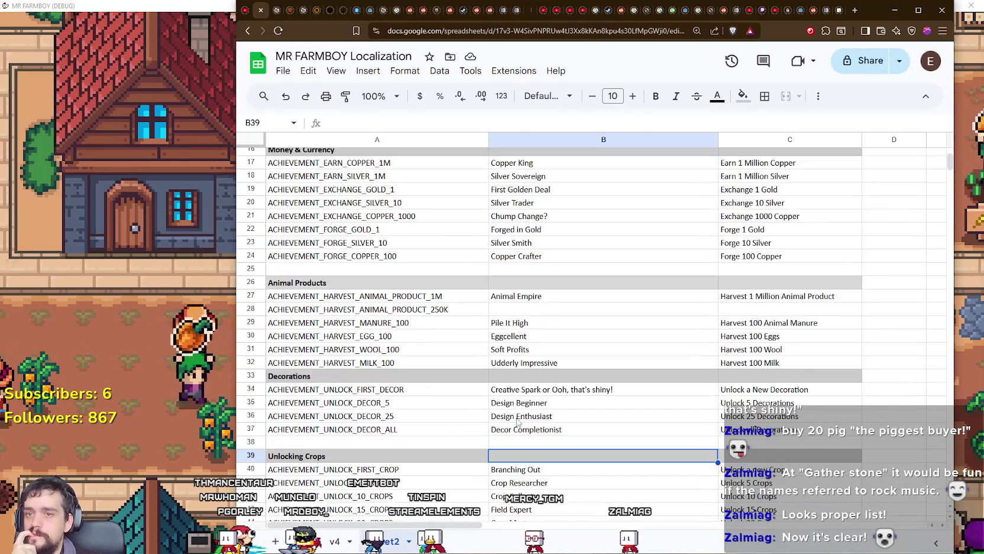
click(552, 273)
scroll(559, 308, up, 5)
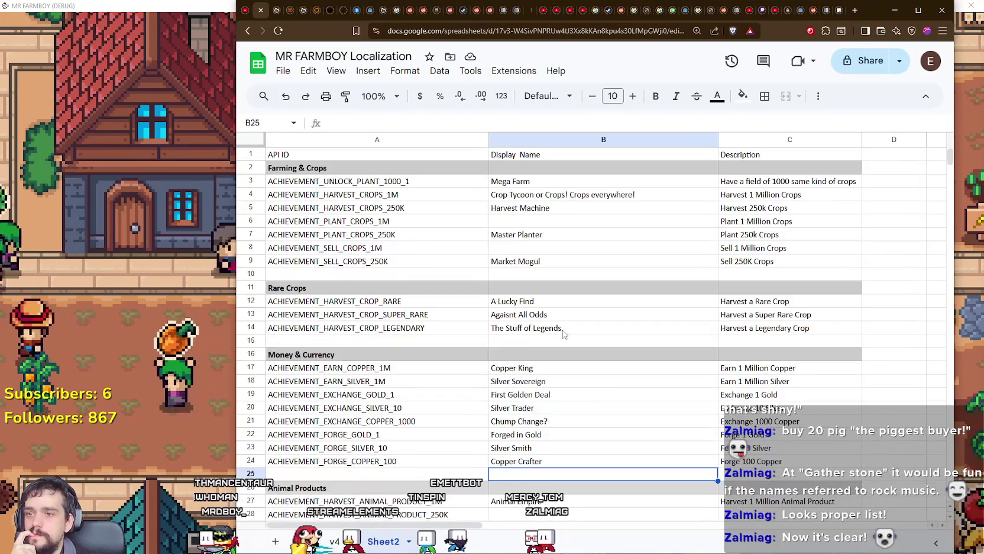
click(556, 274)
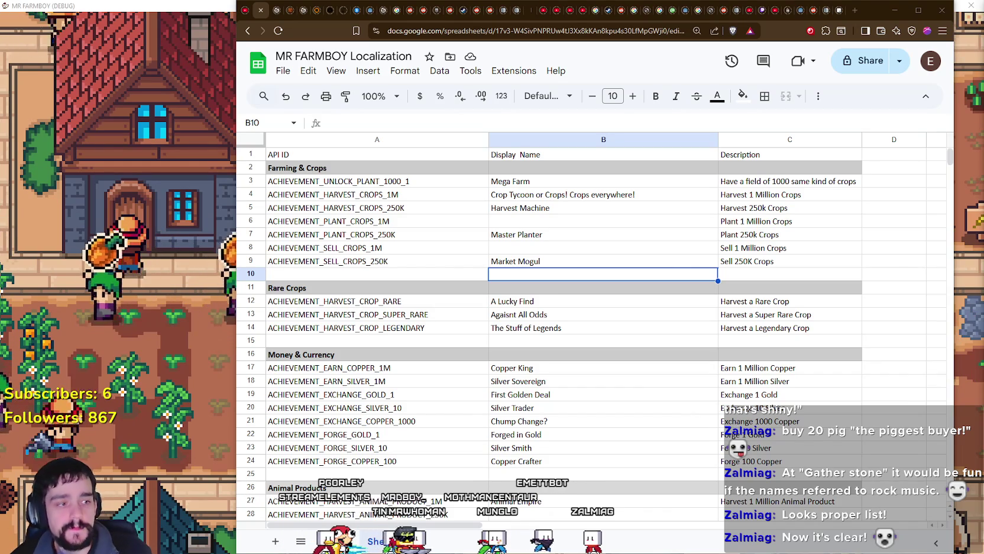
Leave the Against All Odds row in the sheet and switch over to the Steam window.
click(593, 314)
scroll(598, 311, down, 5)
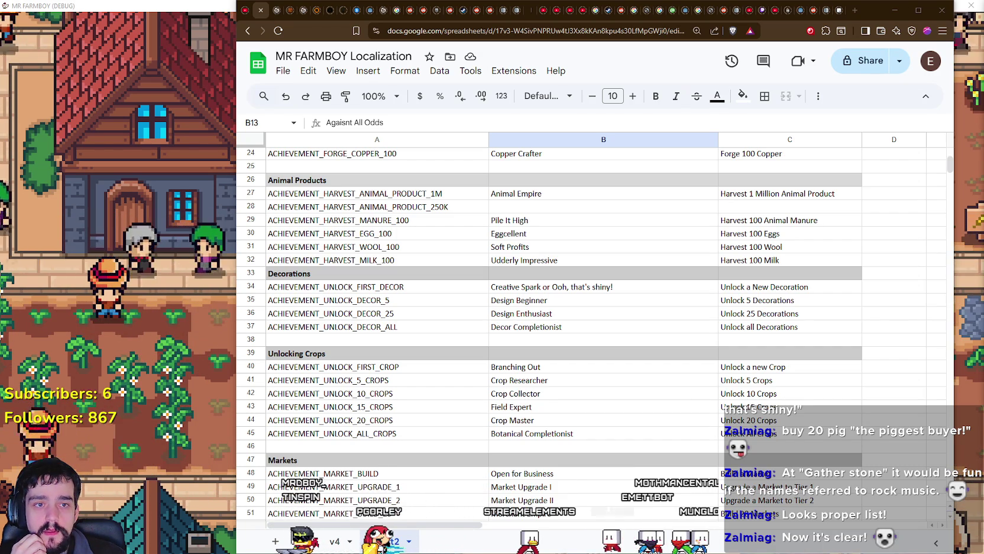
key(alt+Tab)
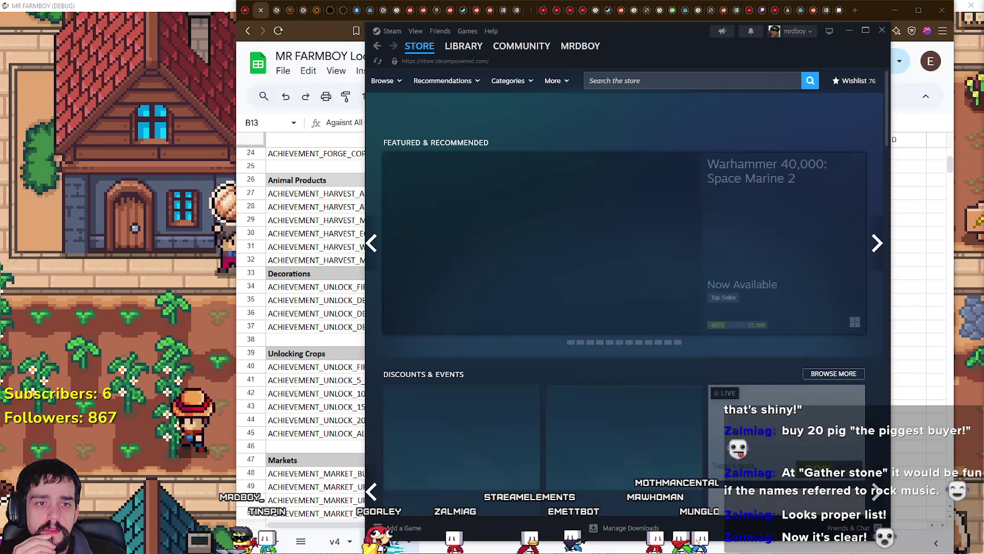
Search Steam for 'outward 2', read its store page playtest details, then go to its Community Hub.
click(716, 77)
text(outward 2)
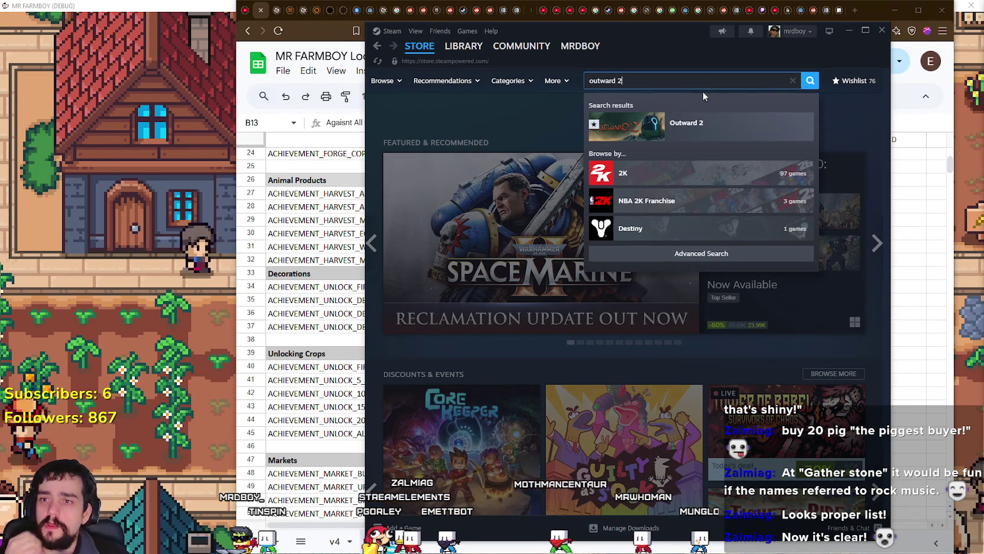
click(717, 125)
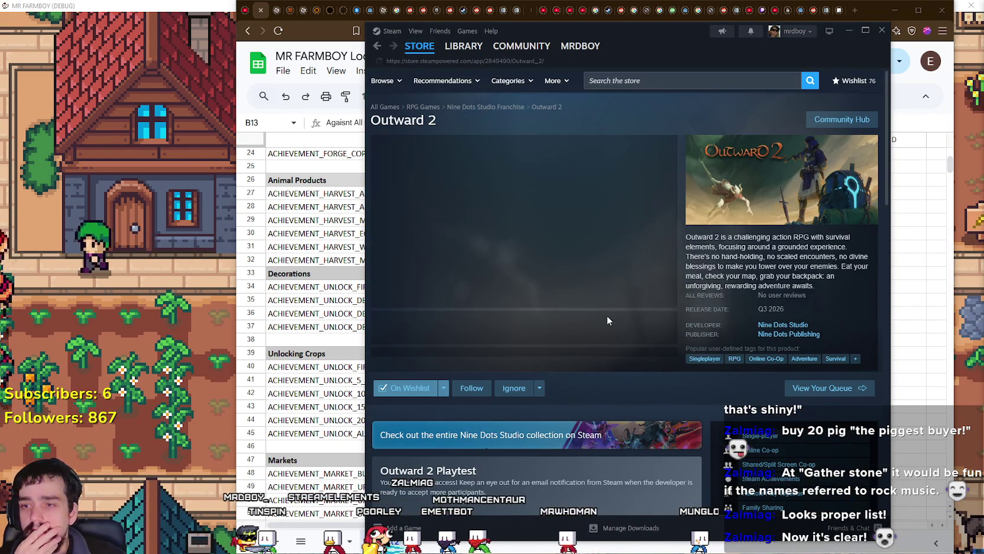
scroll(642, 356, down, 3)
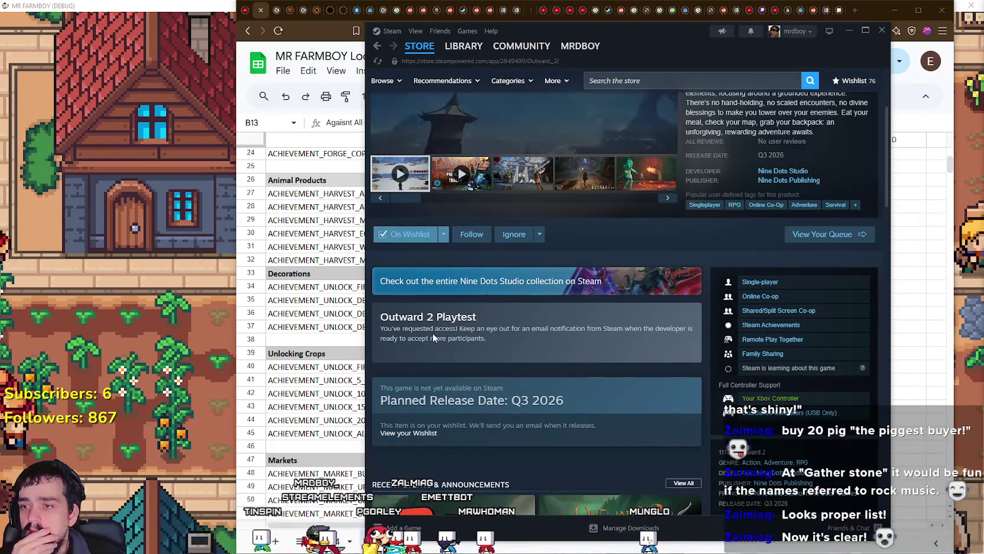
drag(380, 328, 500, 352)
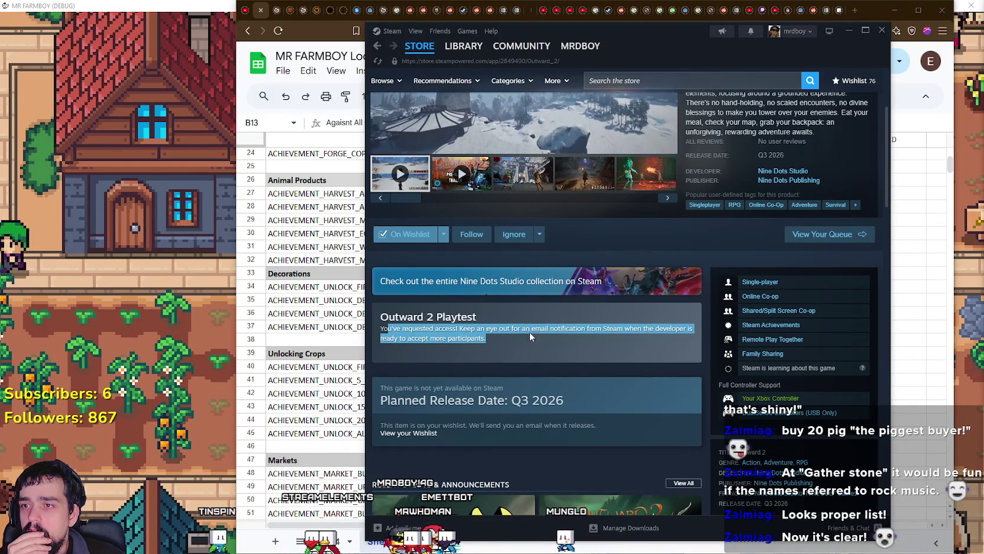
scroll(649, 391, down, 4)
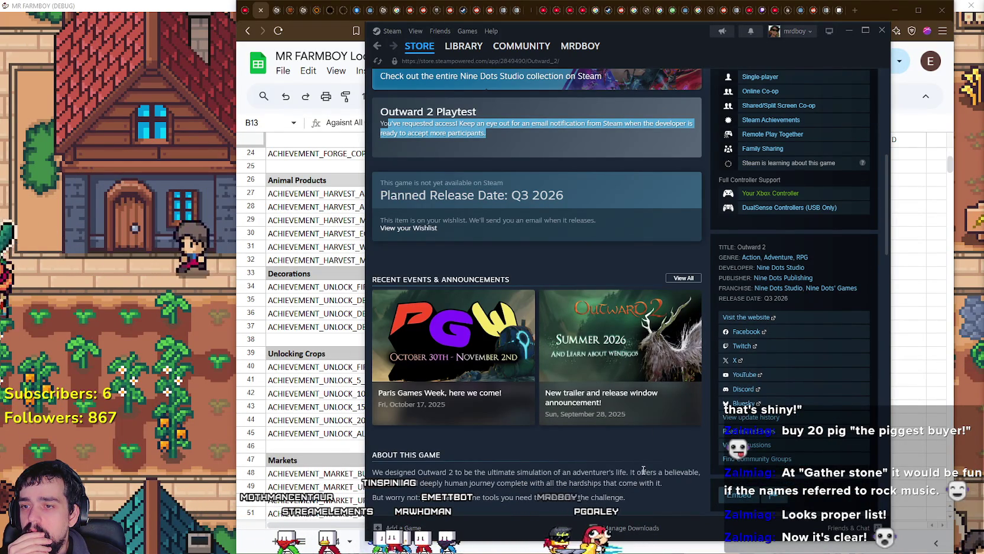
scroll(644, 467, up, 6)
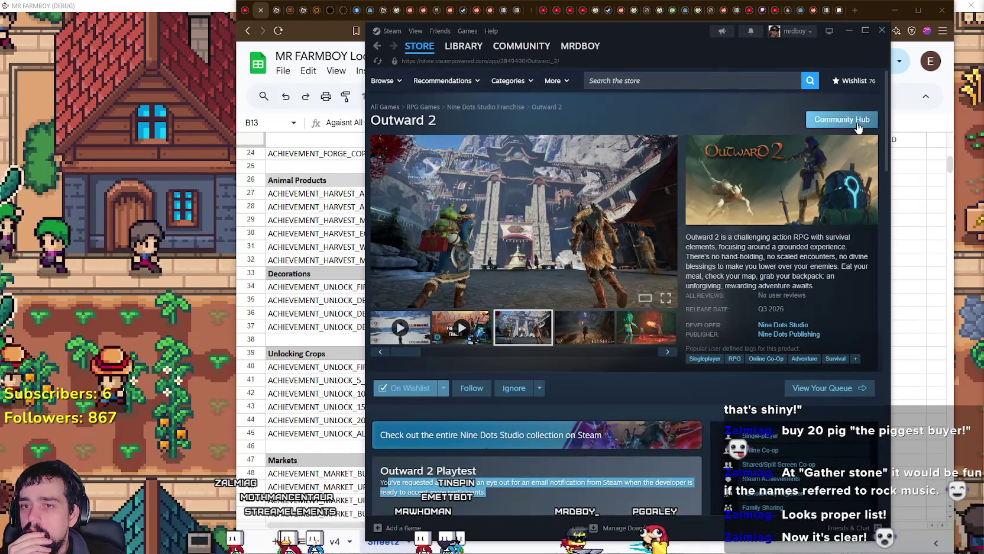
click(851, 120)
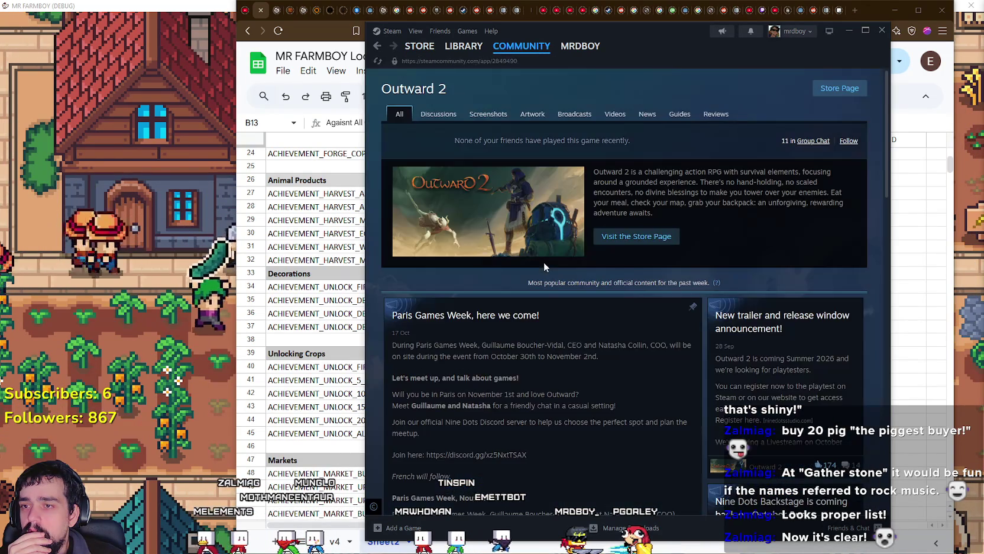
Read the 'December and still no access to playtest' discussion thread, then go to the Library achievements.
scroll(732, 220, down, 1)
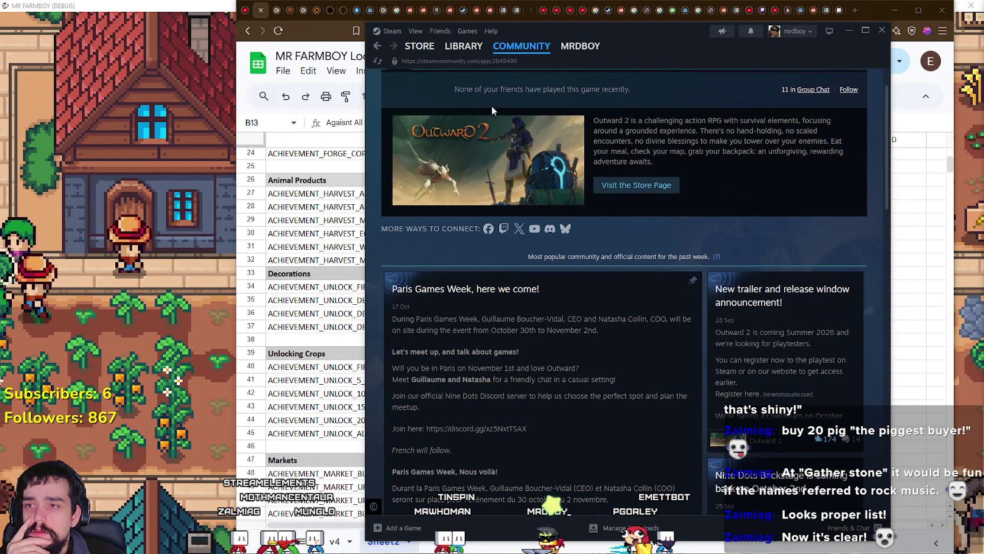
scroll(446, 105, up, 1)
click(435, 113)
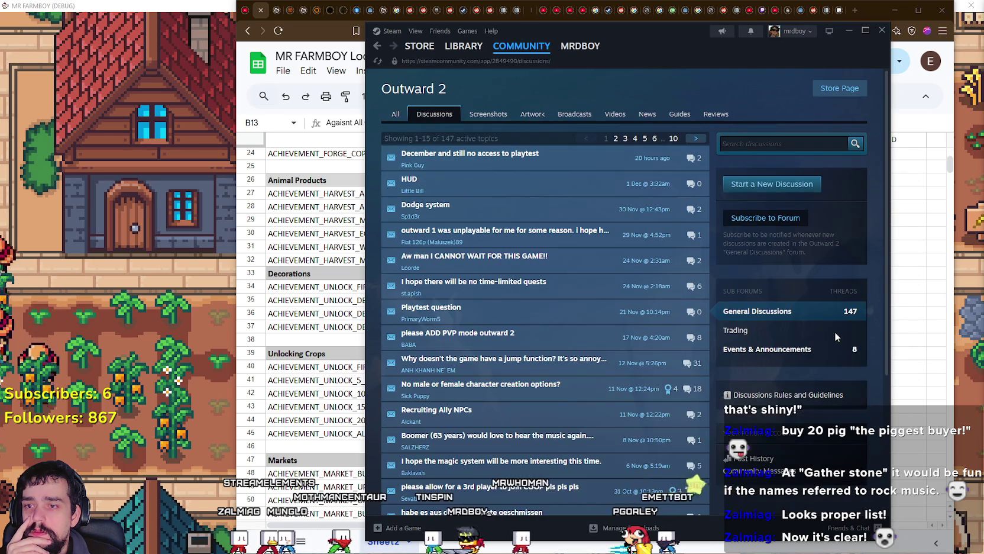
click(633, 158)
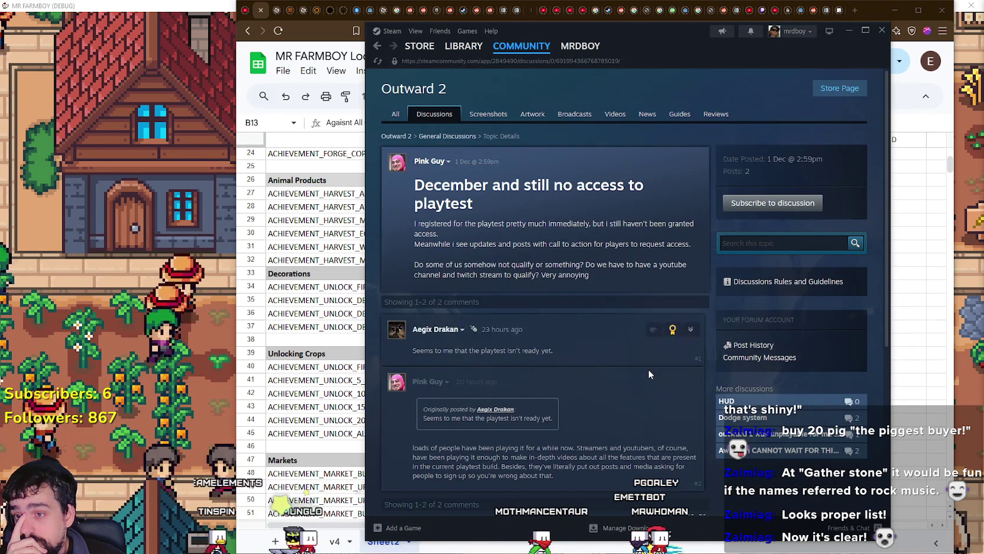
scroll(640, 362, down, 2)
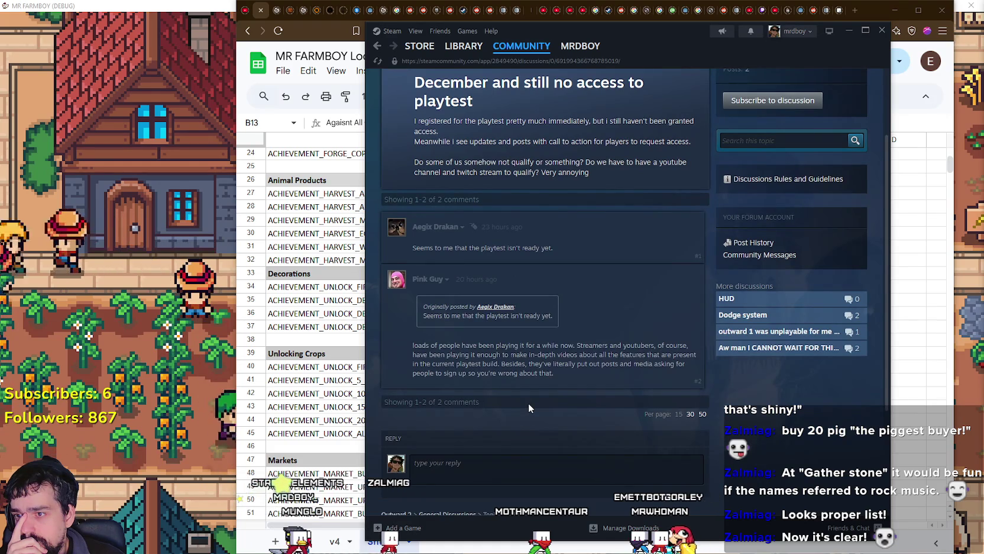
mouse_move(519, 345)
mouse_down()
mouse_move(556, 356)
mouse_move(563, 370)
mouse_up()
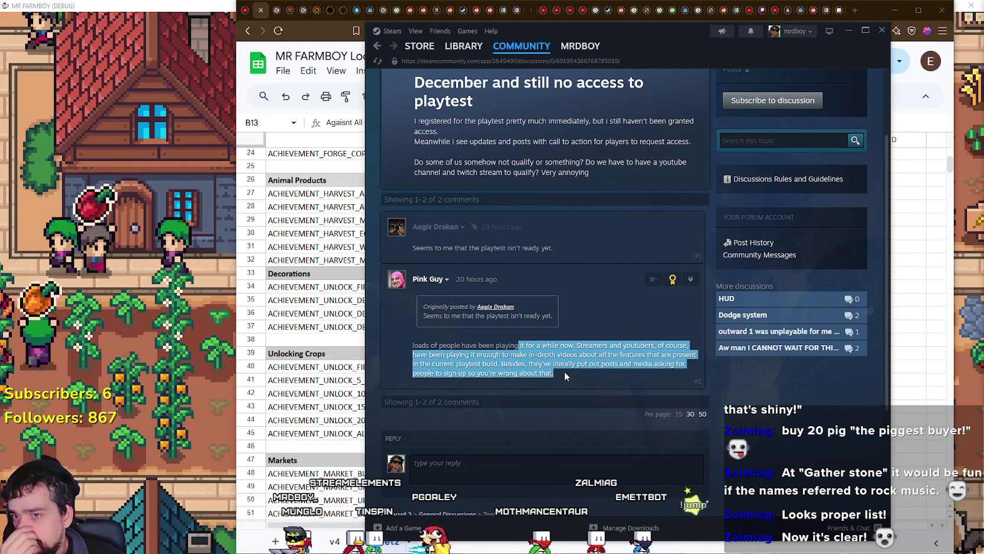
click(564, 374)
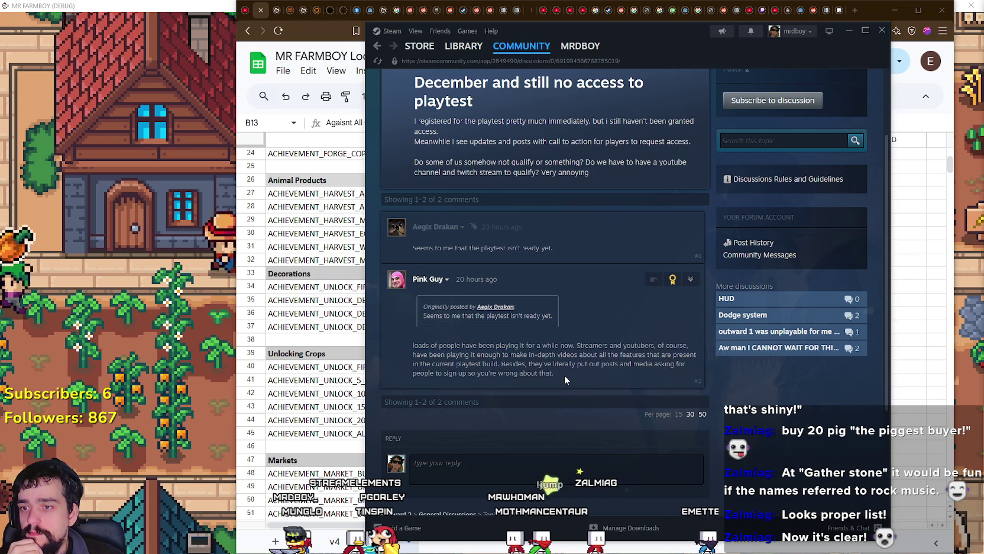
drag(563, 375, 421, 346)
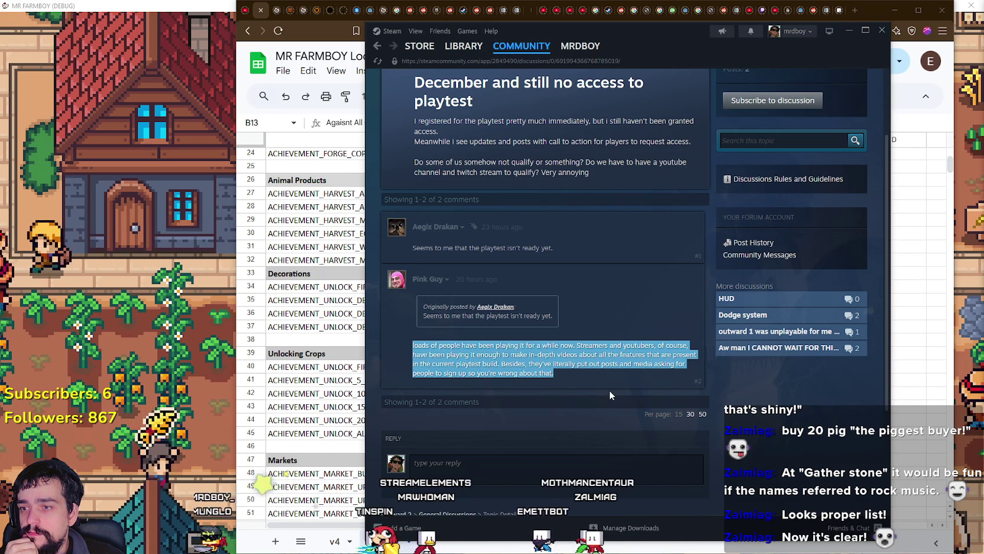
scroll(638, 417, up, 3)
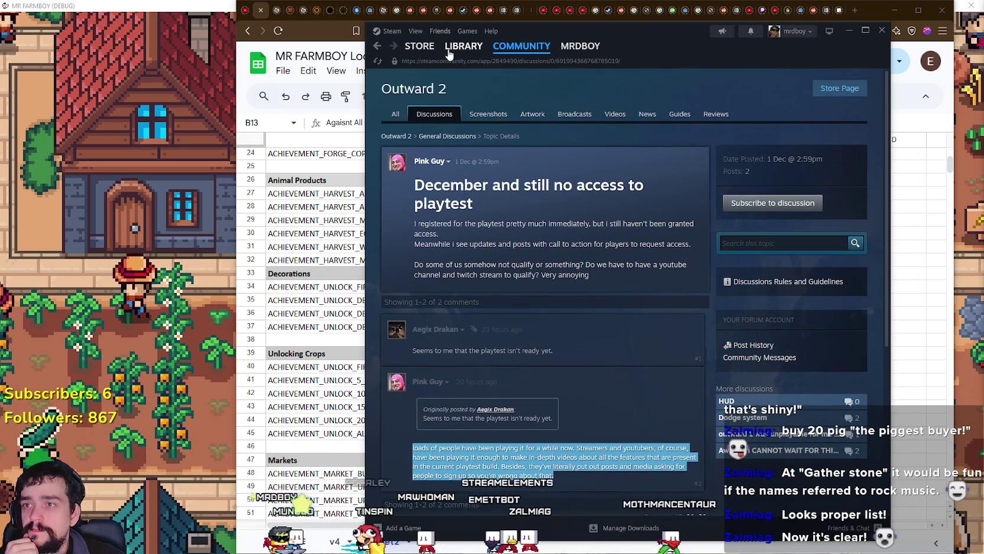
click(464, 45)
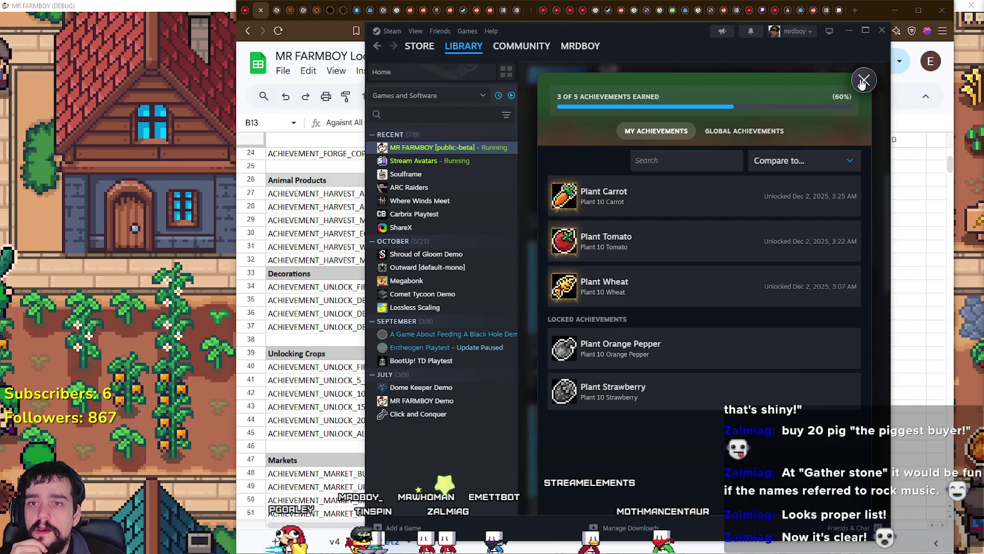
Close the achievements view, minimize Steam, scroll the localization sheet to the top, and return to Godot.
click(863, 79)
click(847, 31)
click(642, 327)
scroll(645, 329, up, 6)
scroll(645, 332, up, 2)
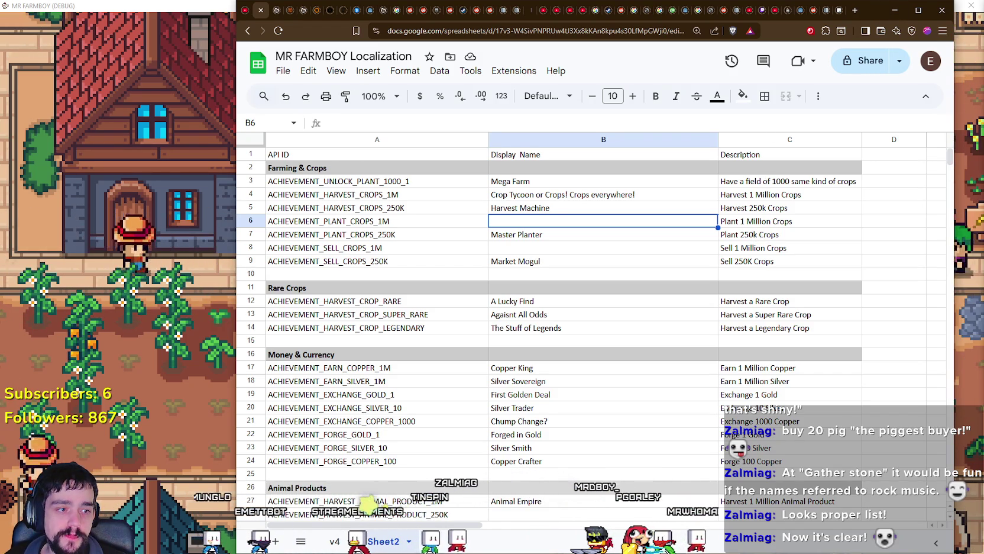
key(alt+Tab)
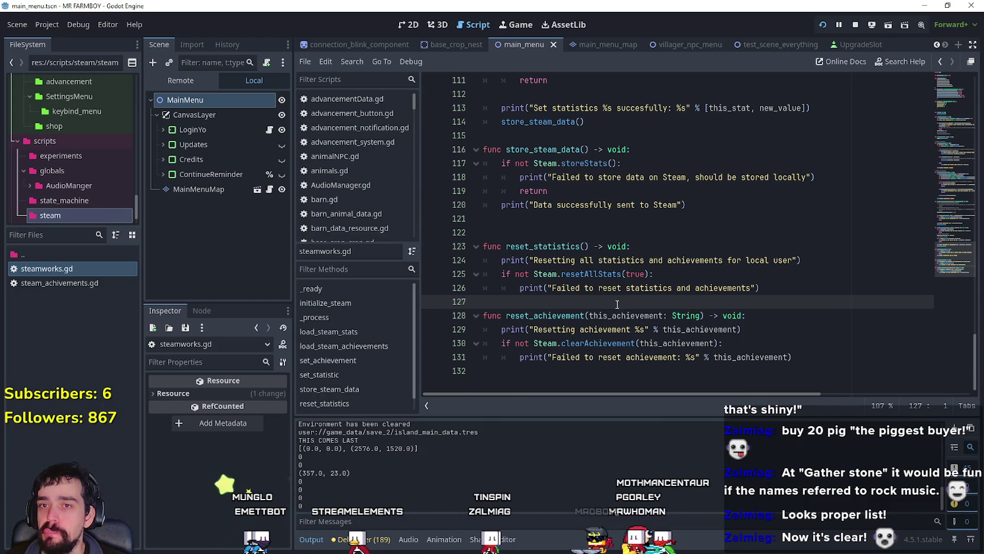
scroll(616, 304, up, 20)
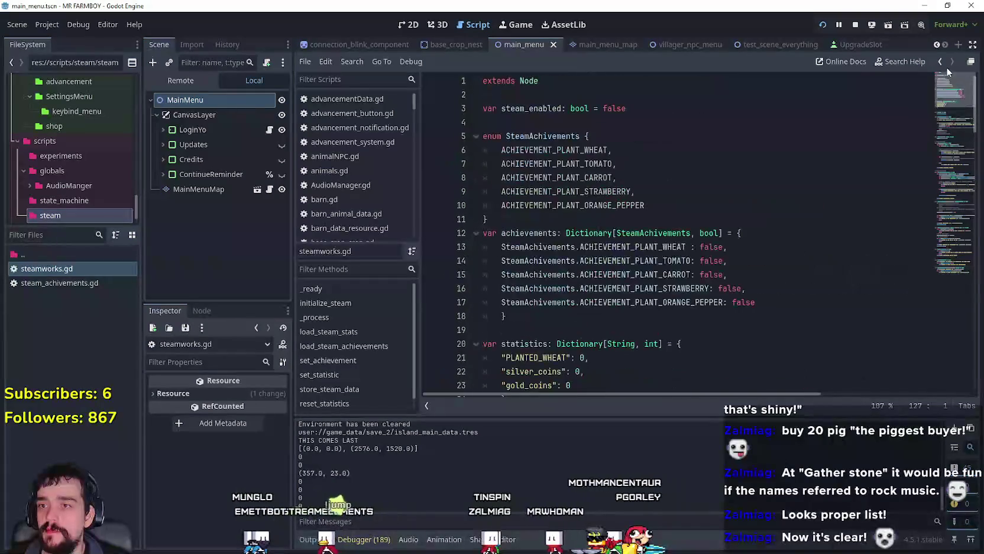
click(651, 288)
click(650, 334)
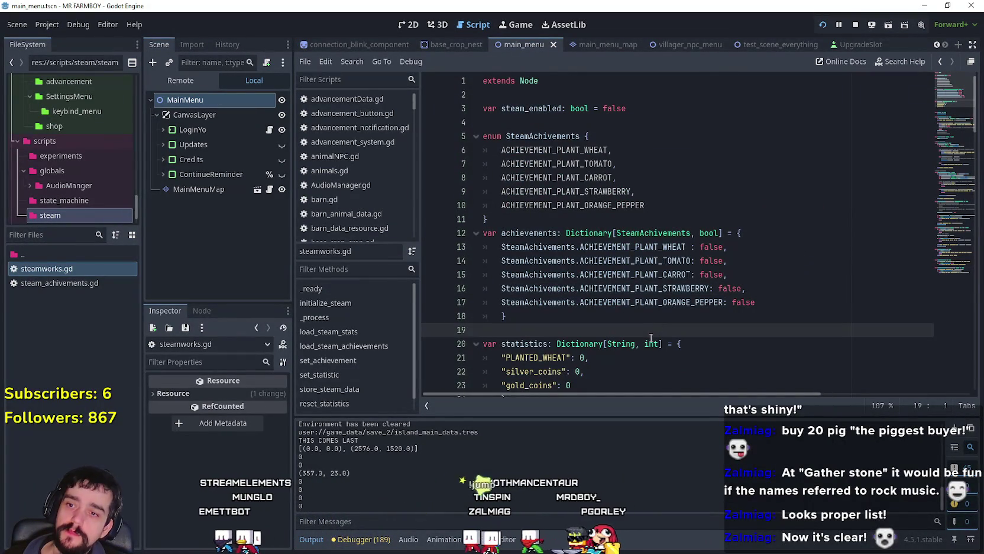
key(Up)
key(Up)
key(Up)
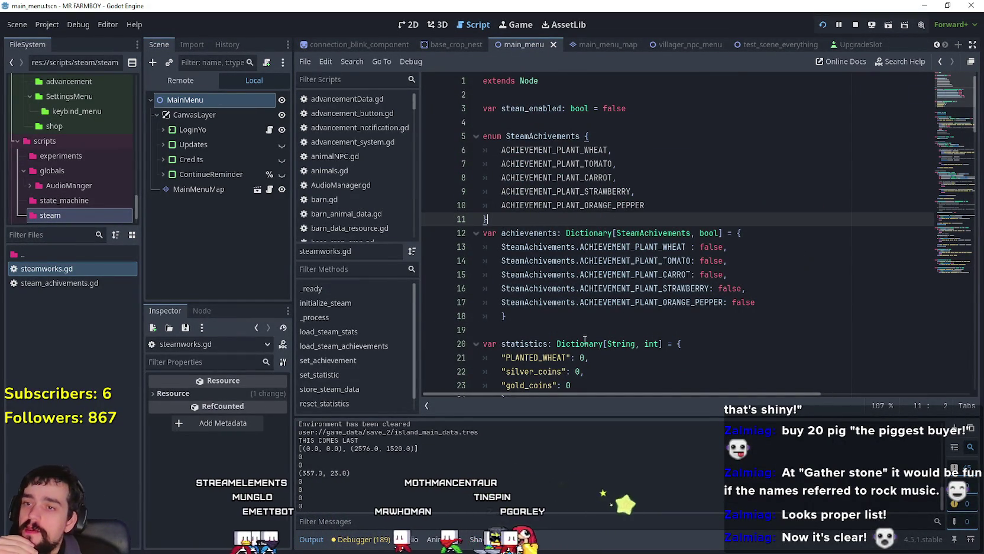
click(578, 349)
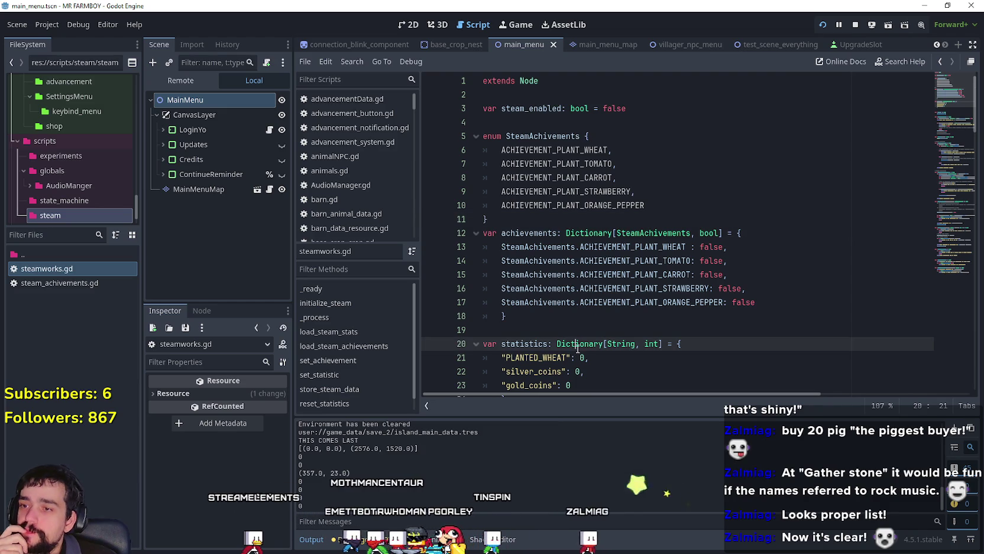
click(575, 333)
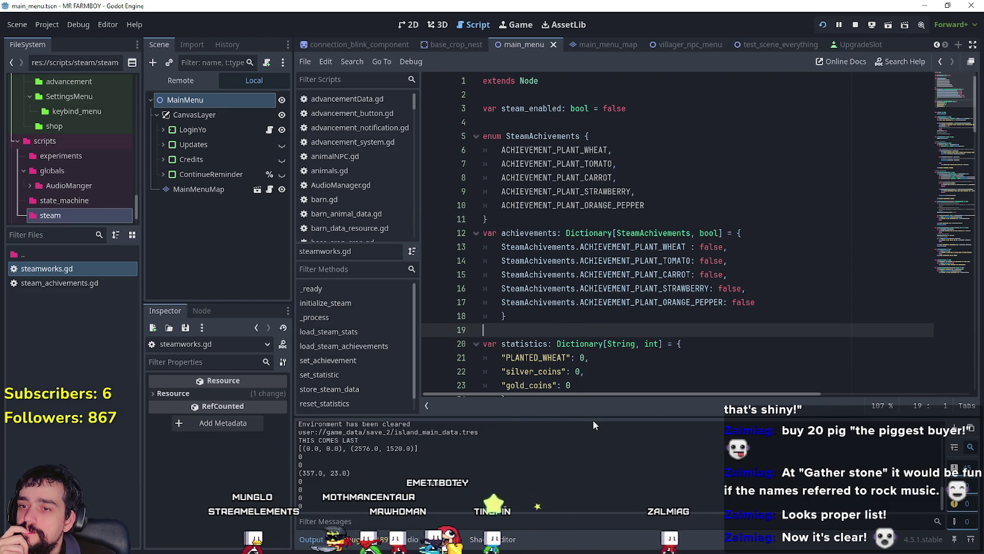
scroll(586, 355, down, 2)
click(583, 346)
scroll(583, 362, down, 1)
click(562, 345)
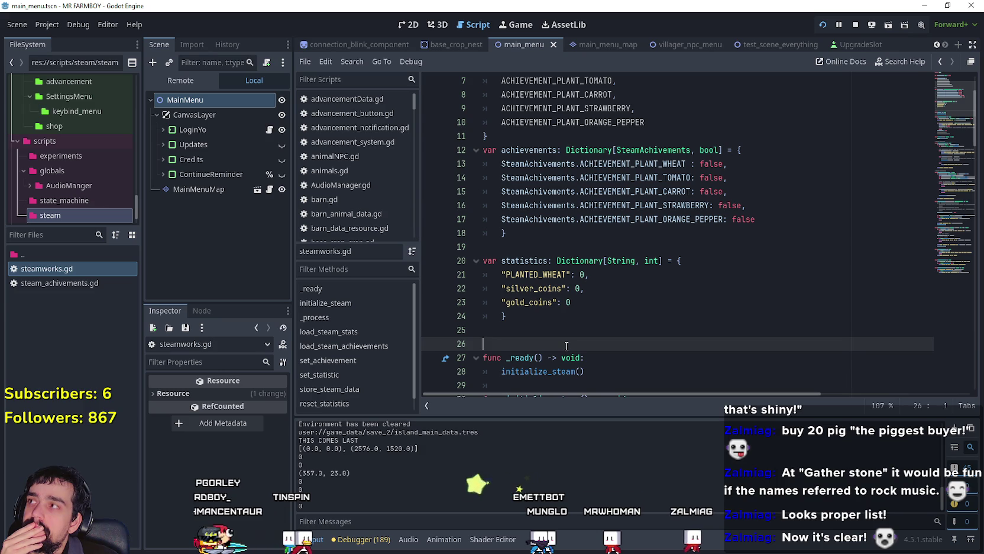
scroll(566, 346, up, 2)
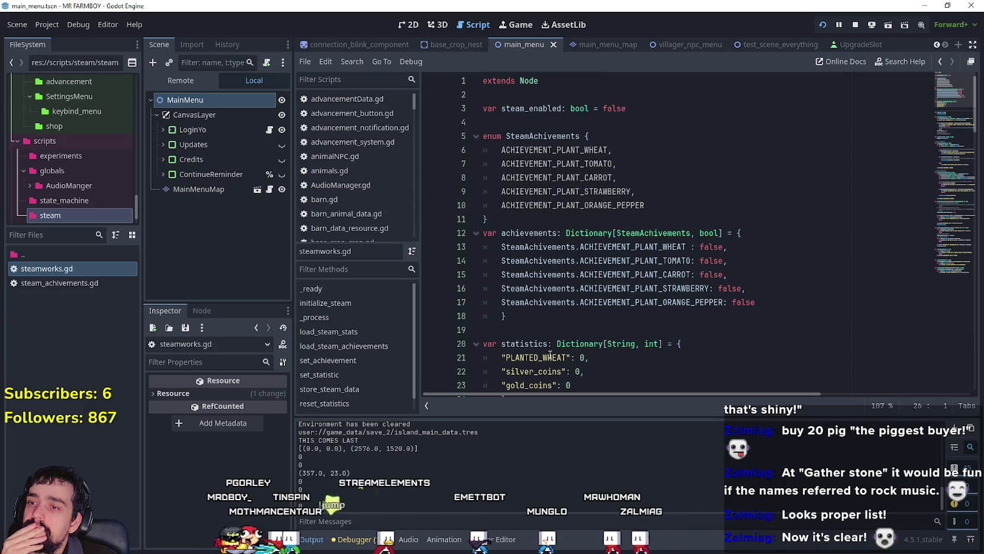
click(560, 329)
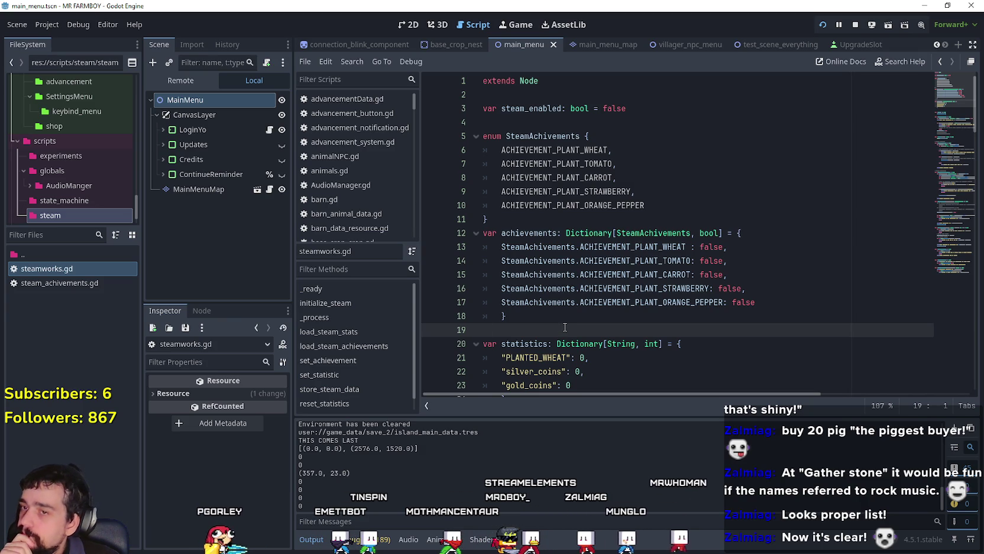
mouse_move(565, 327)
mouse_down()
mouse_move(485, 231)
mouse_move(452, 224)
mouse_up()
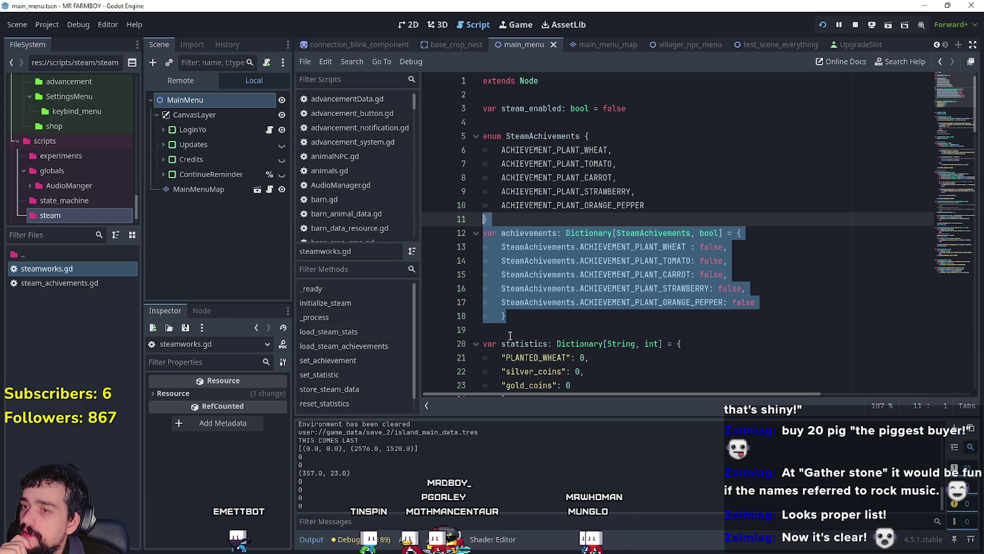
drag(513, 331, 482, 233)
click(549, 336)
Declare var achivements: Dictionary[SteamAchivements, Dictionary] = { with its body on separate lines.
key(Return)
text(va)
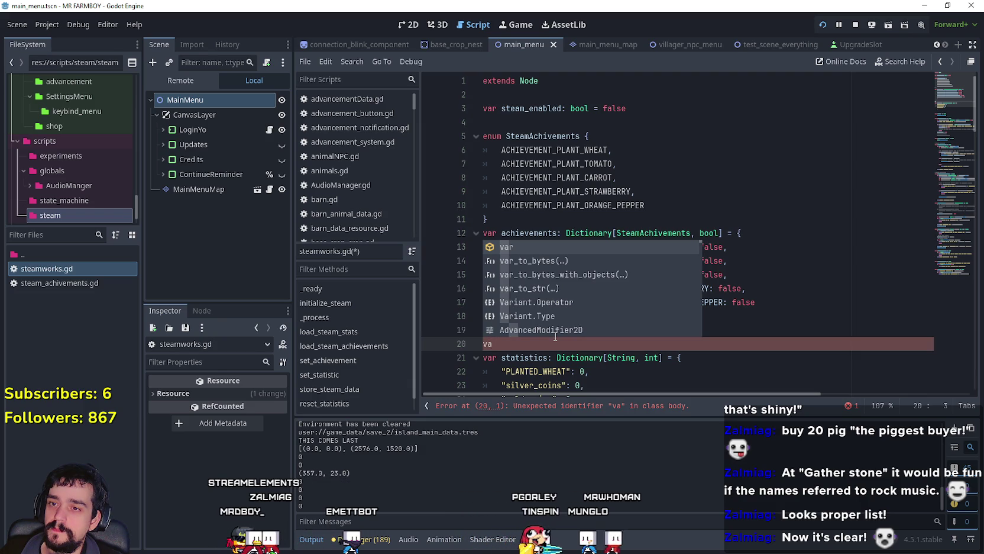
text(r achi)
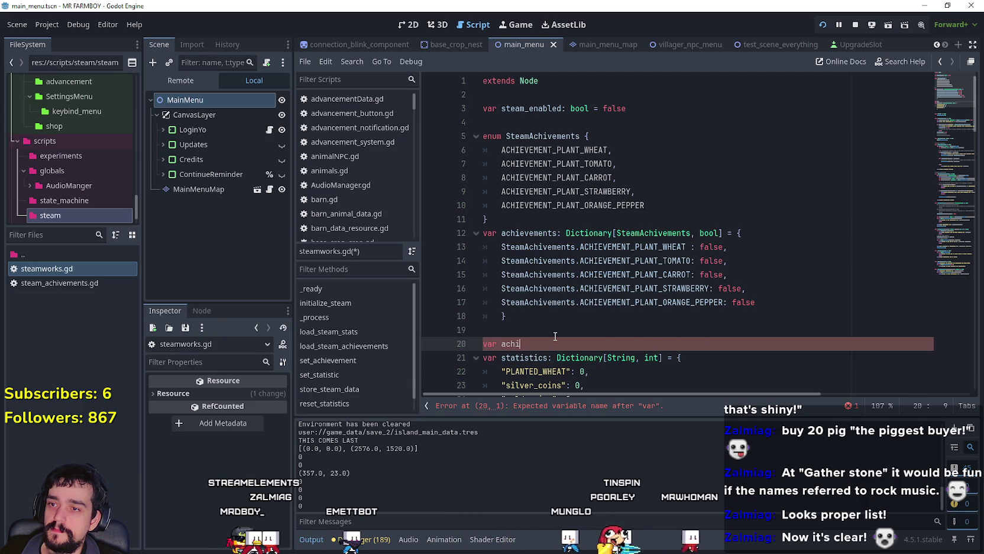
text(vements: Dictionary[SteamAchivements,)
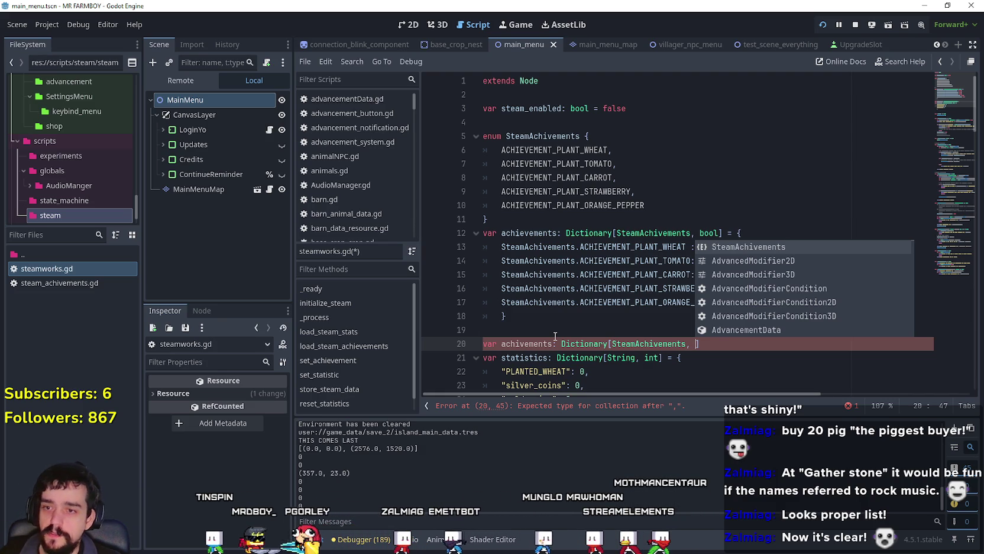
text(Dicto)
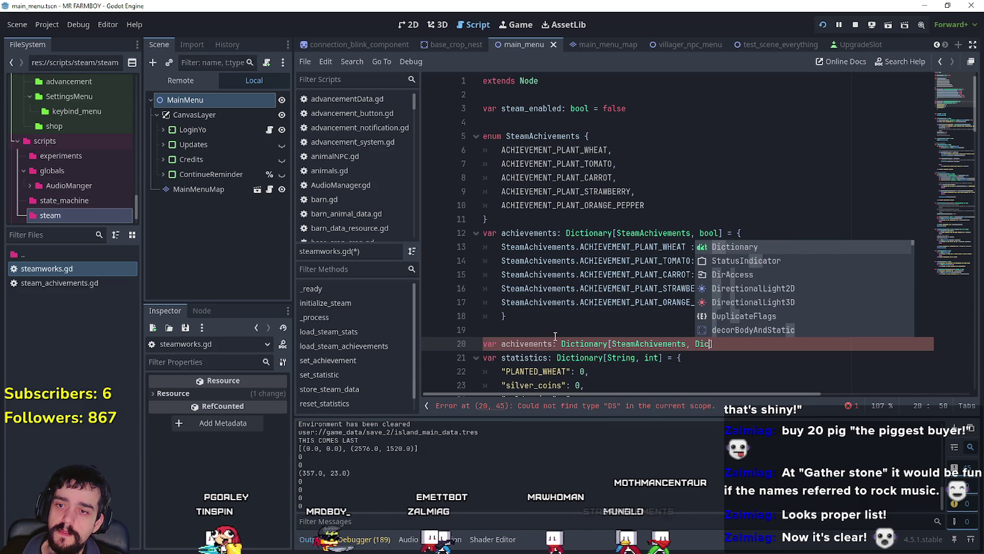
key(Return)
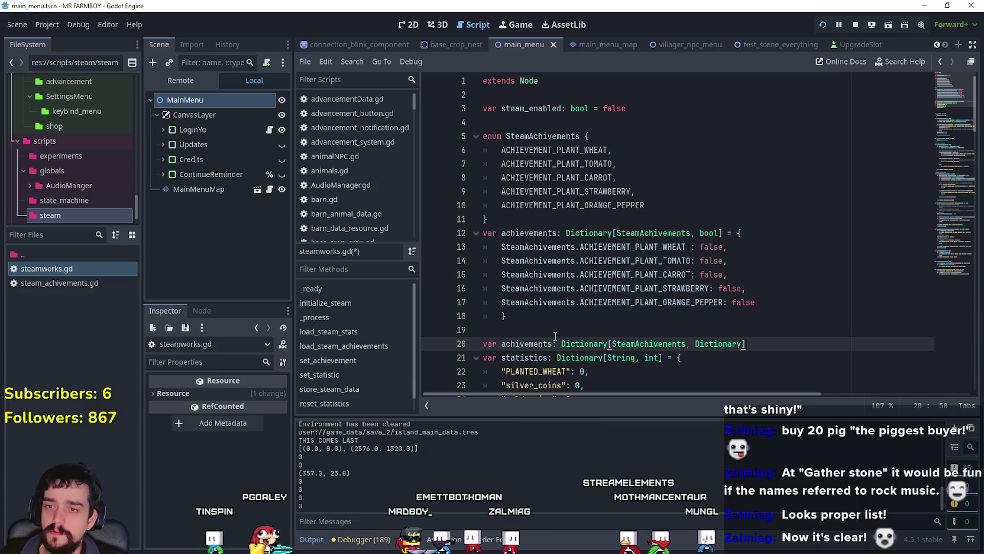
text(={)
key(BackSpace)
text({)
key(Return)
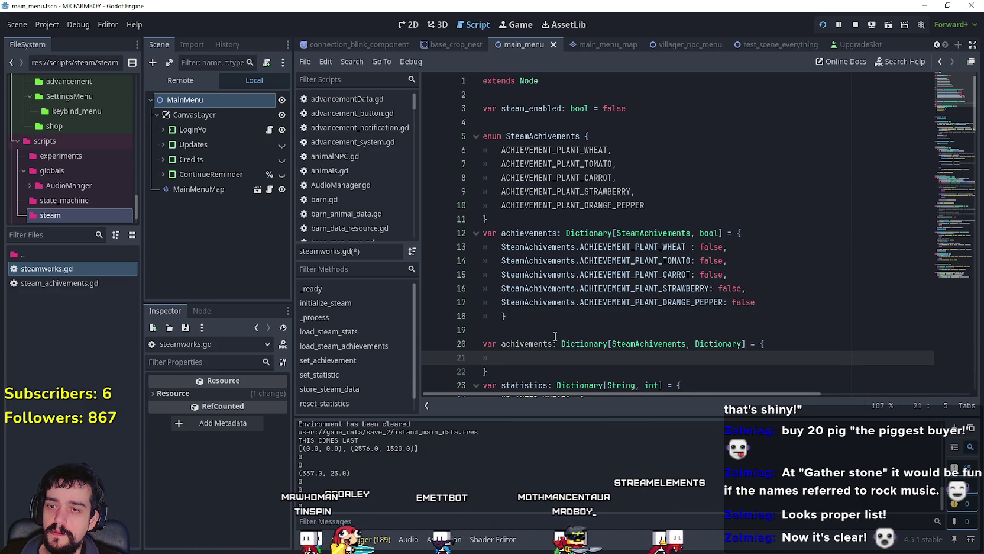
scroll(629, 295, down, 1)
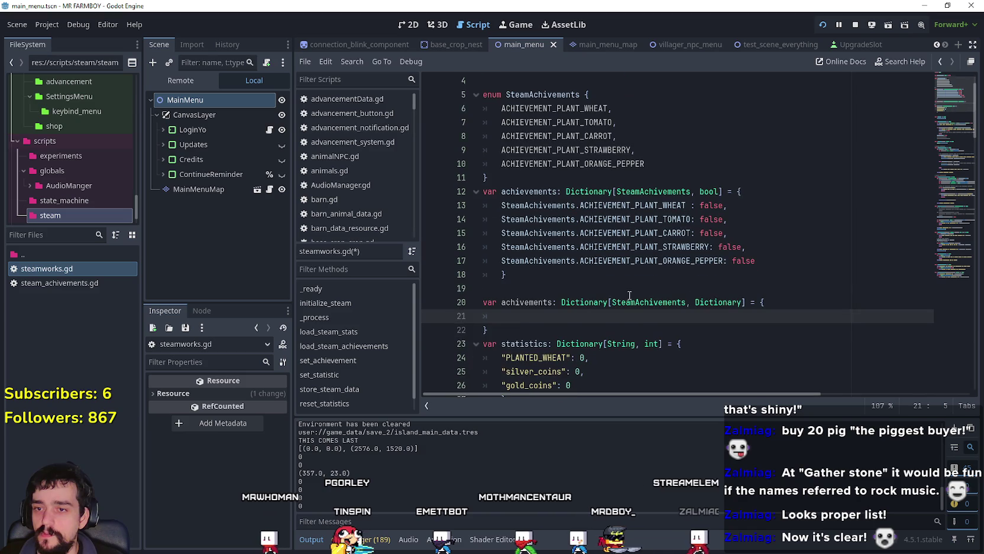
Try DataTypes as the nested value type, then remove it to clear the error.
click(742, 302)
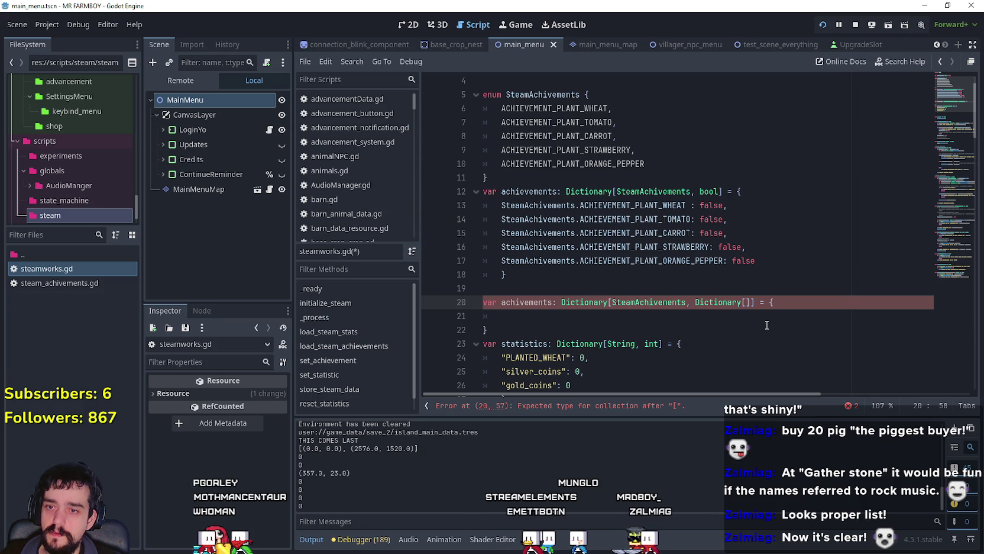
text(Data)
key(Return)
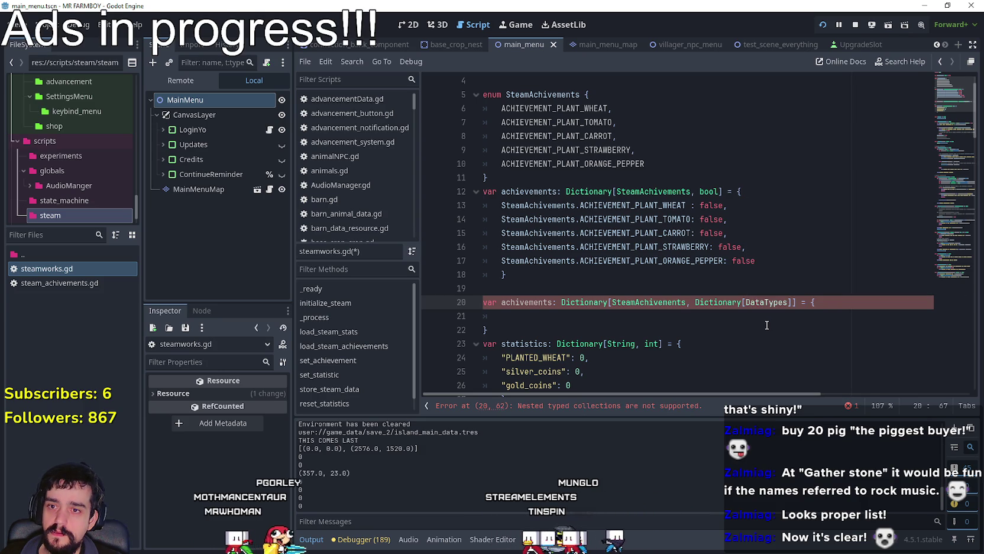
key(BackSpace)
key(BackSpace)
key(BackSpace)
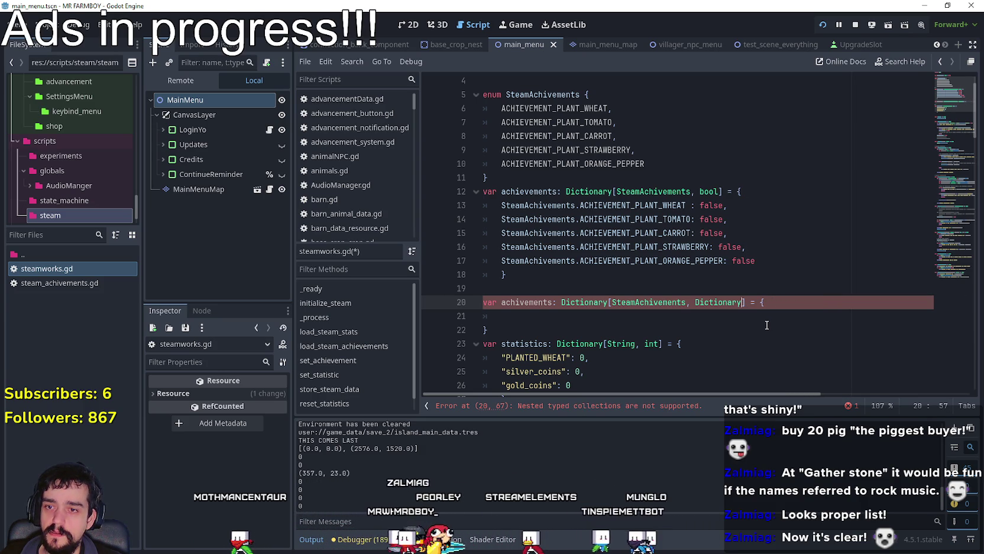
key(BackSpace)
key(BackSpace)
key(BackSpace)
click(763, 322)
Review achivementsReq's first-crop entry with its DataTypes.itemID.TOMATO: 20 requirement and the enum above.
scroll(763, 321, down, 1)
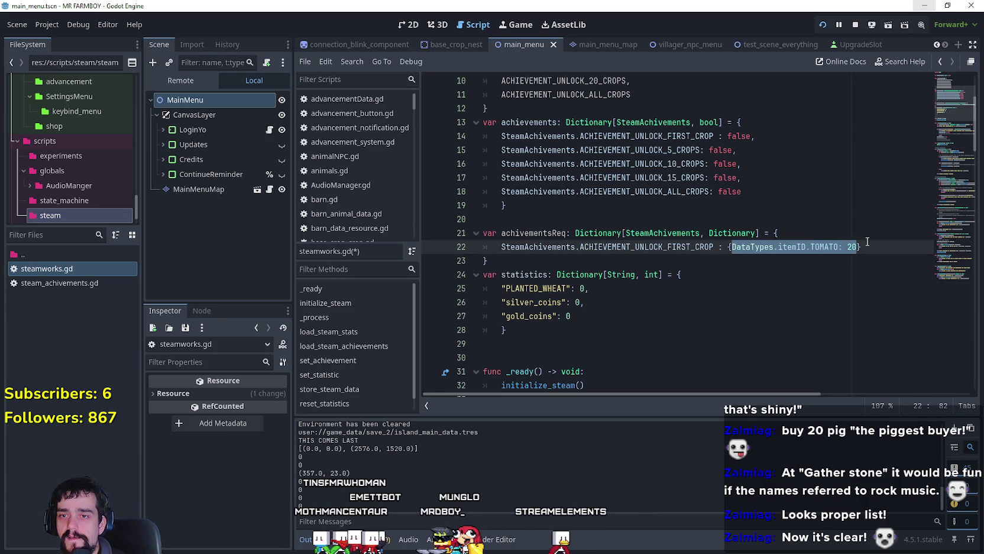
click(879, 246)
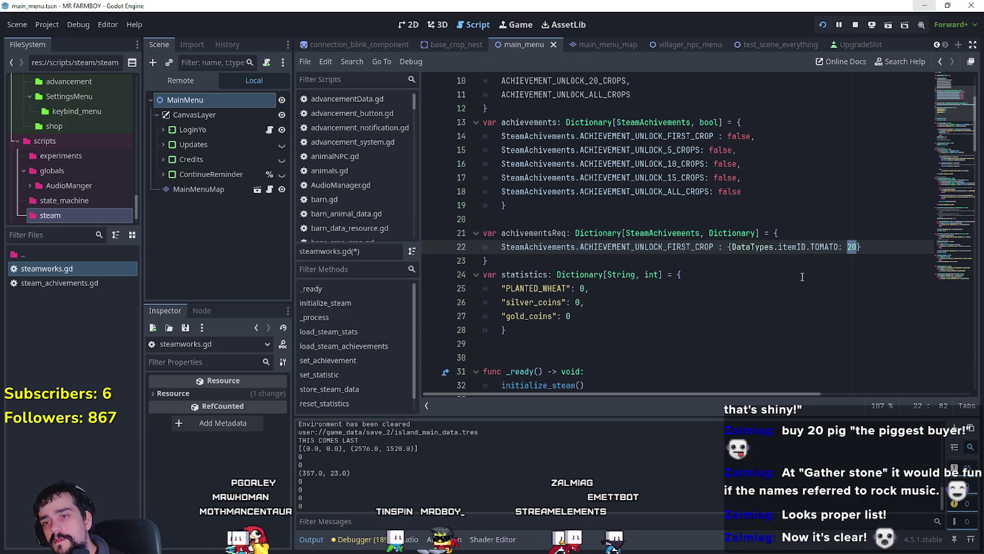
click(828, 260)
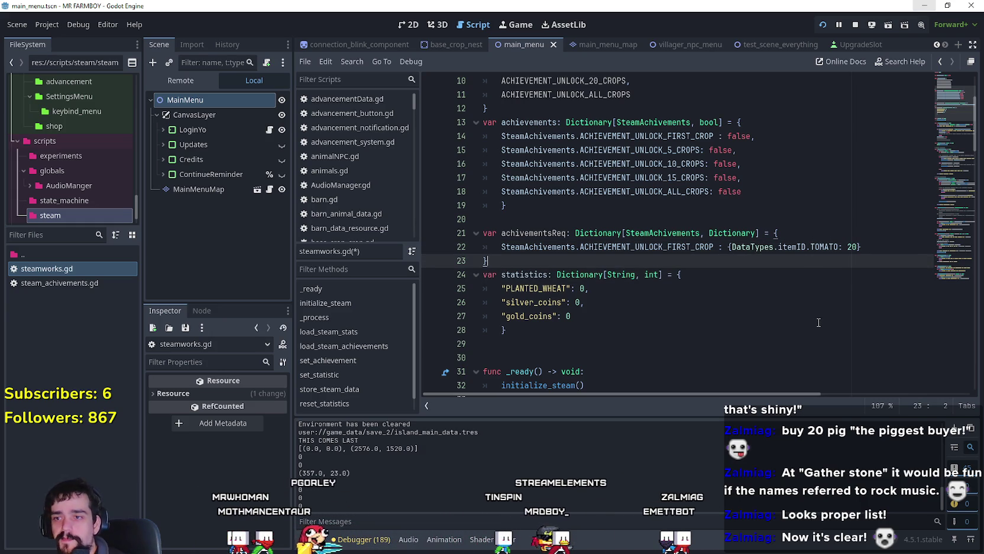
scroll(819, 322, up, 1)
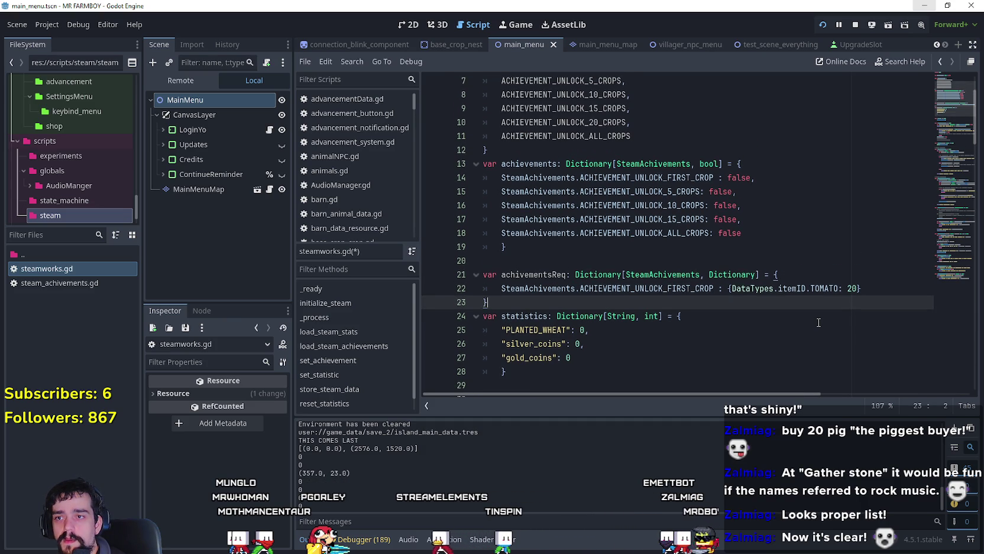
click(591, 150)
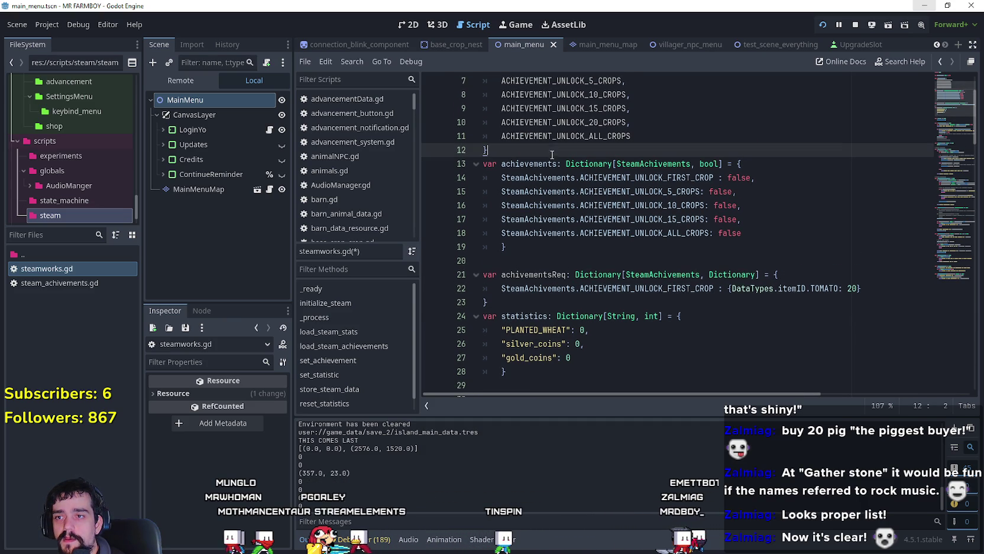
drag(858, 288, 732, 288)
click(666, 302)
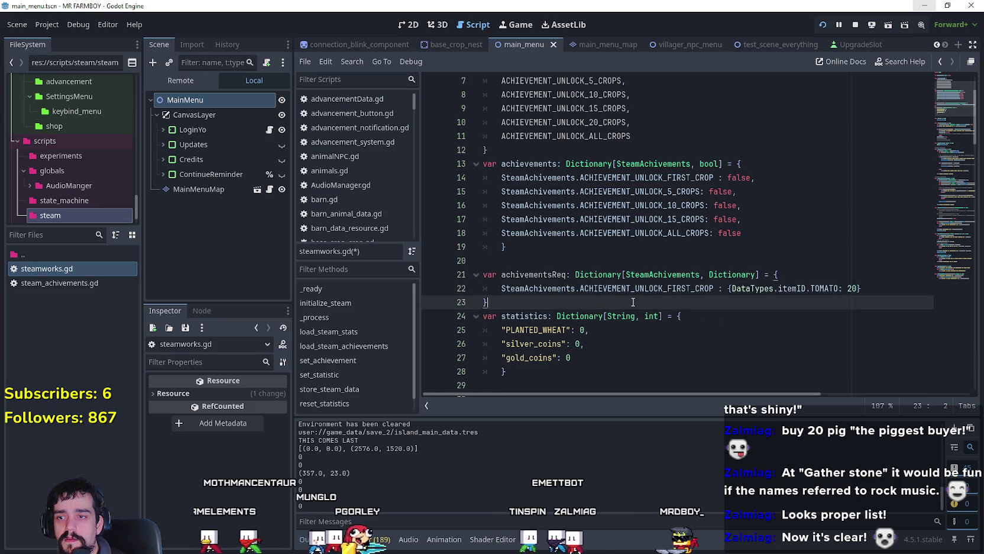
scroll(666, 300, down, 1)
scroll(666, 300, down, 1)
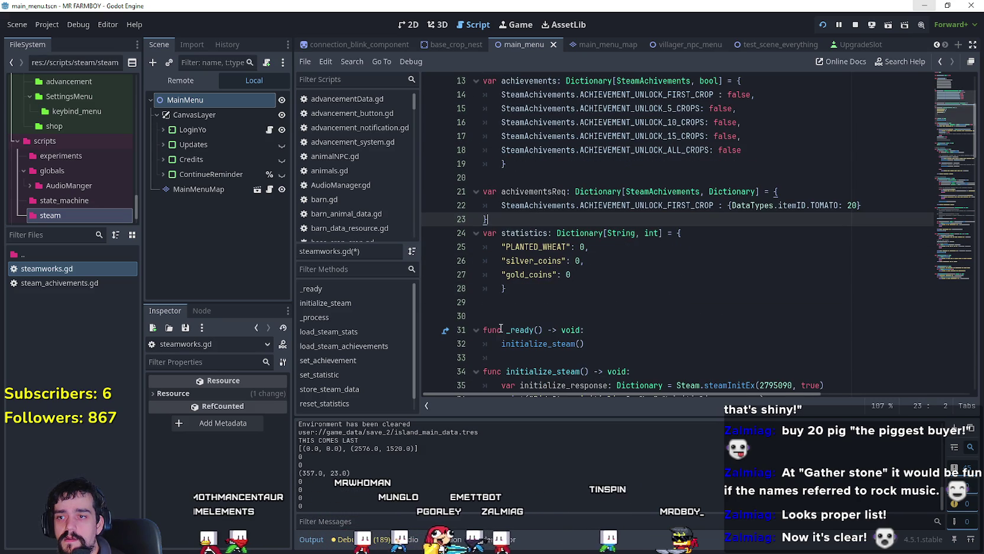
scroll(659, 331, up, 3)
scroll(659, 331, up, 1)
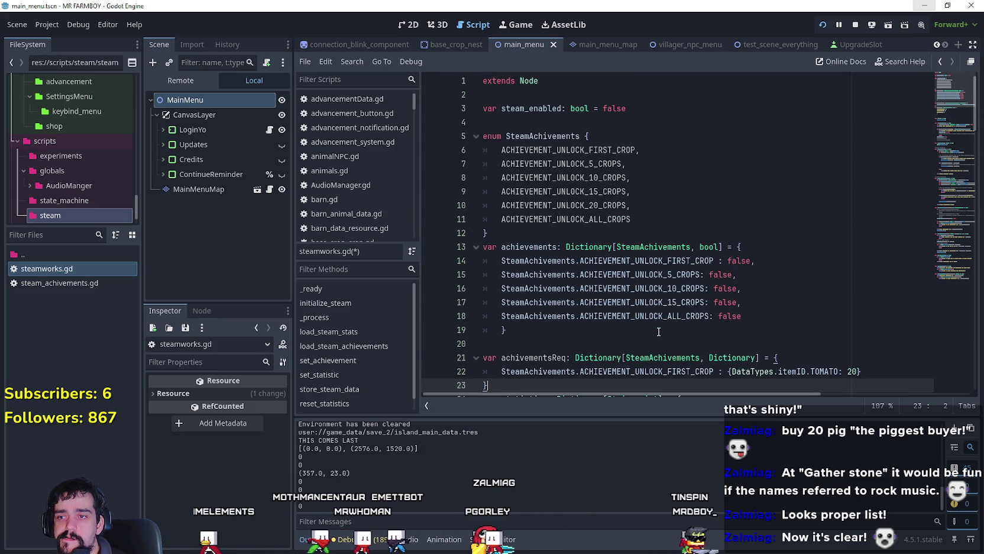
scroll(659, 331, down, 3)
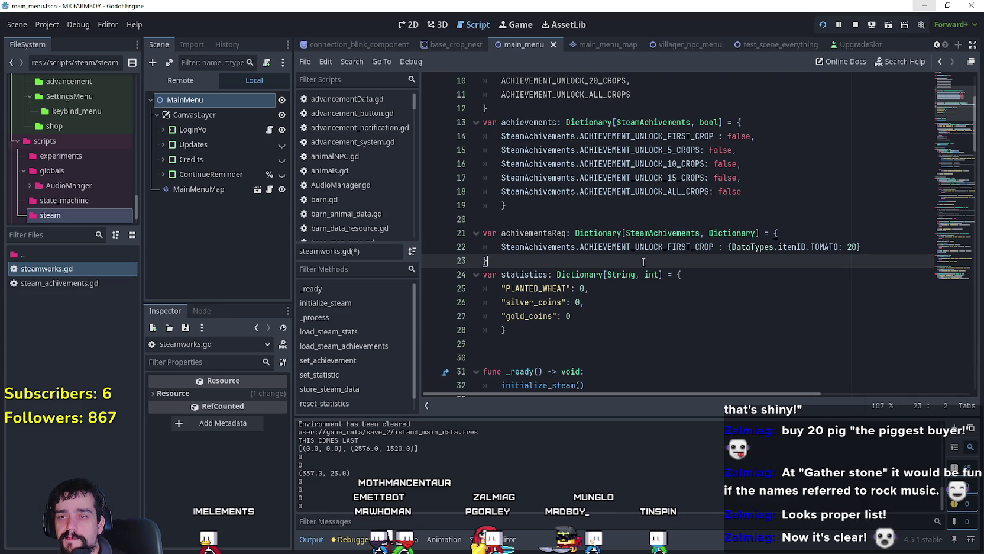
click(518, 233)
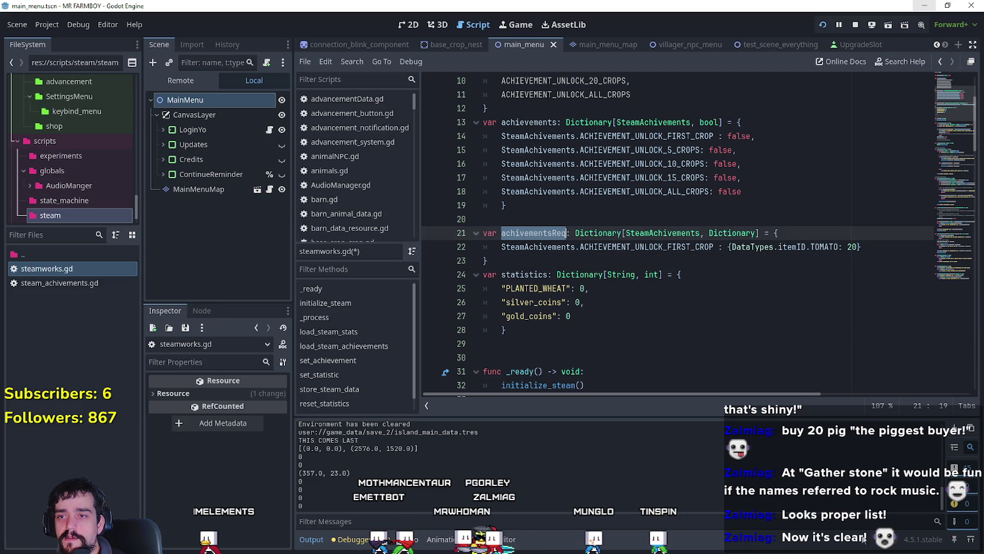
double_click(690, 251)
key(shift+Home)
drag(732, 247, 857, 247)
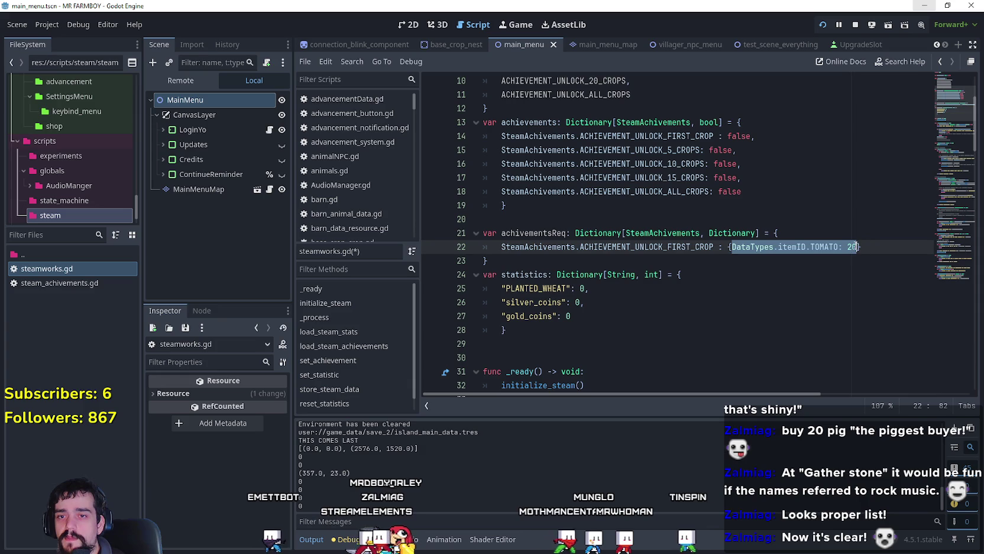
key(shift+Left)
key(shift+Left)
key(shift+Left)
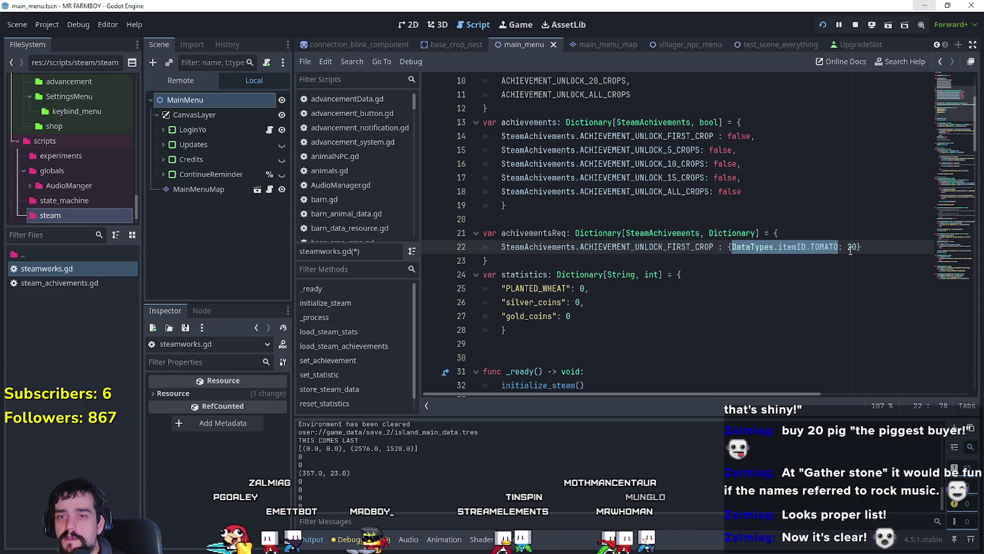
double_click(852, 247)
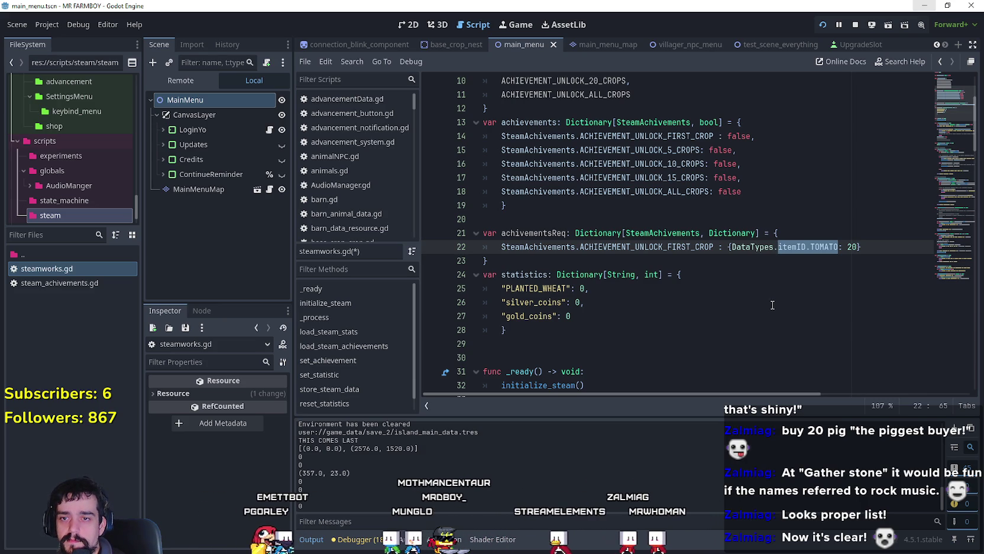
drag(852, 246, 795, 243)
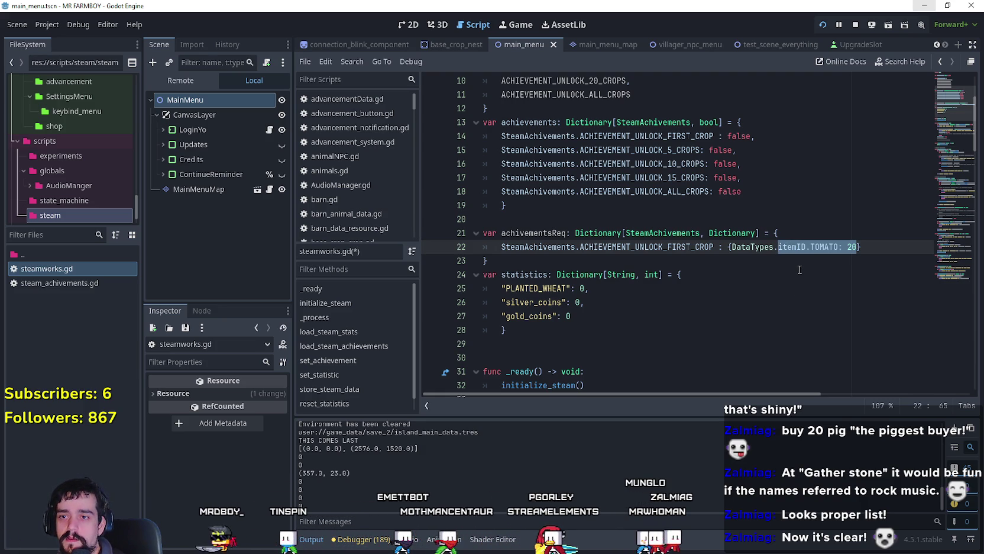
drag(838, 247, 732, 246)
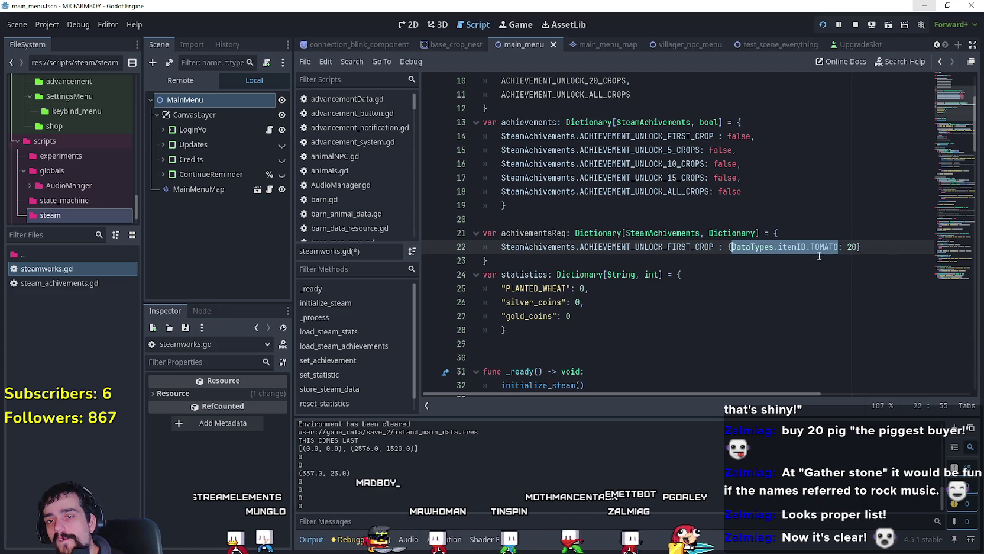
double_click(792, 247)
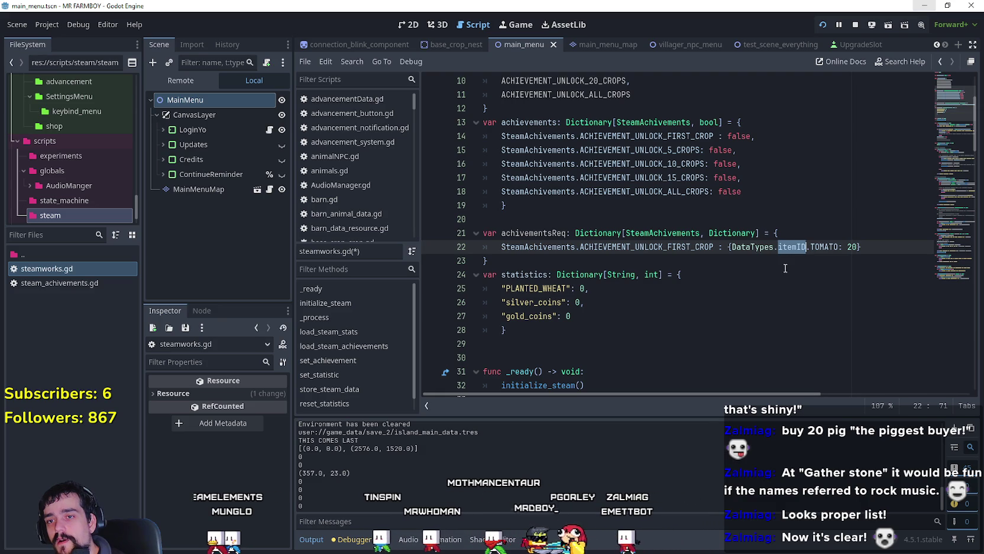
drag(732, 246, 838, 246)
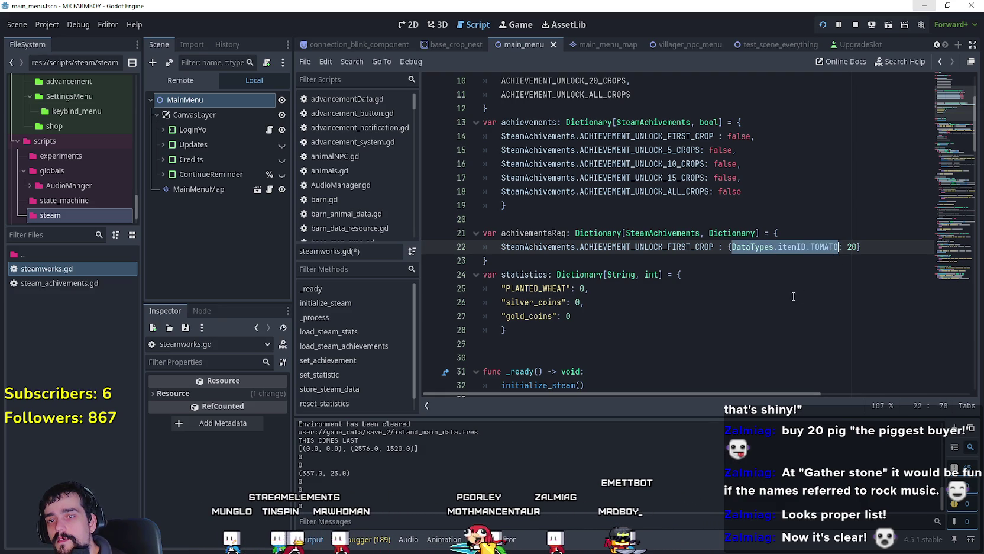
click(733, 246)
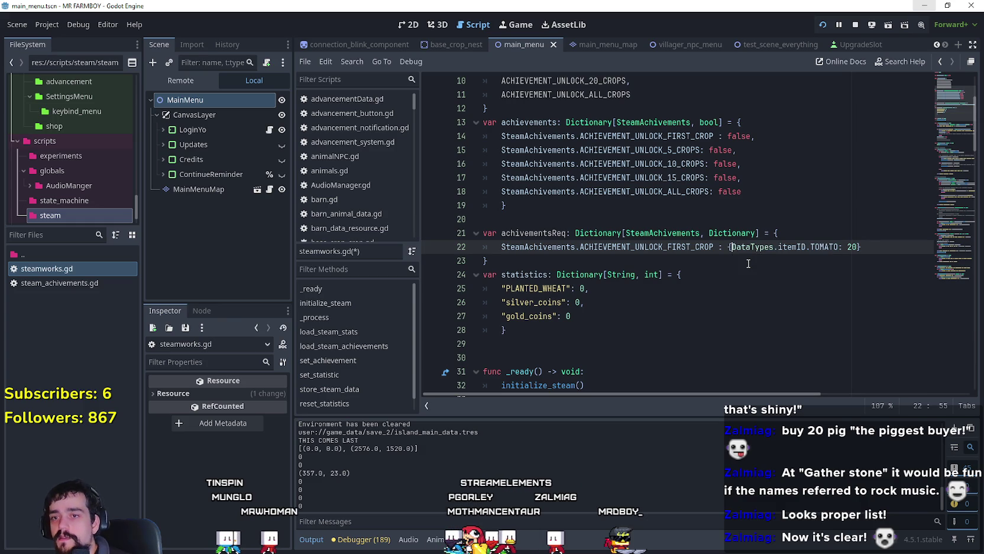
text([)
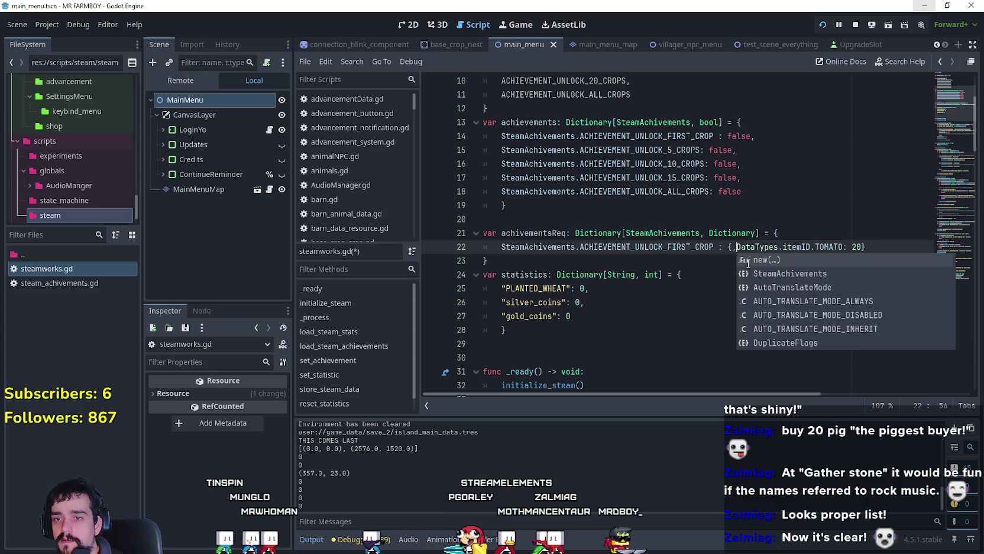
text(ataTypes.)
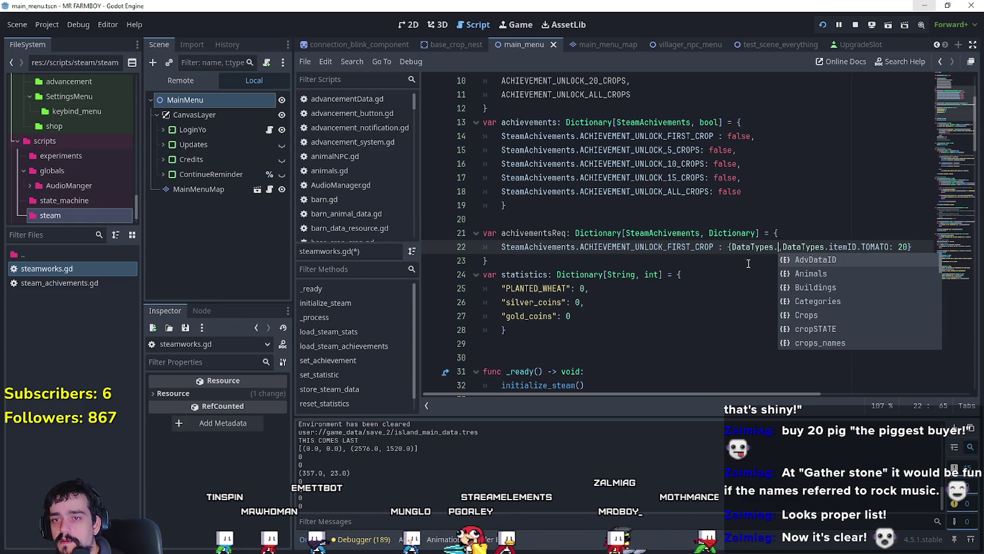
text(AdvDataID.)
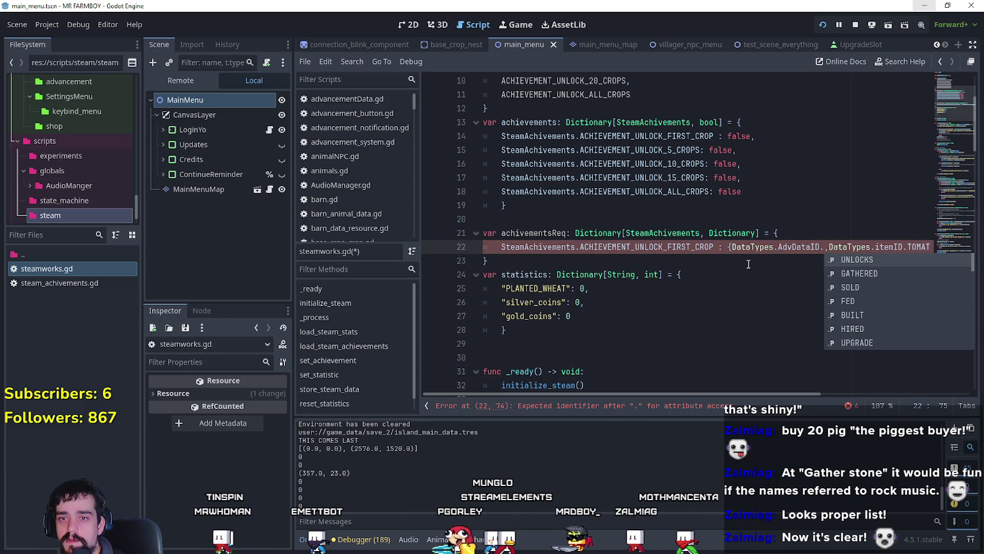
On line 22, complete the DataTypes.AdvDataID.UNLOCKS key and give it the value DataTypes.AdvDataID.UNLOCKS.
key(Return)
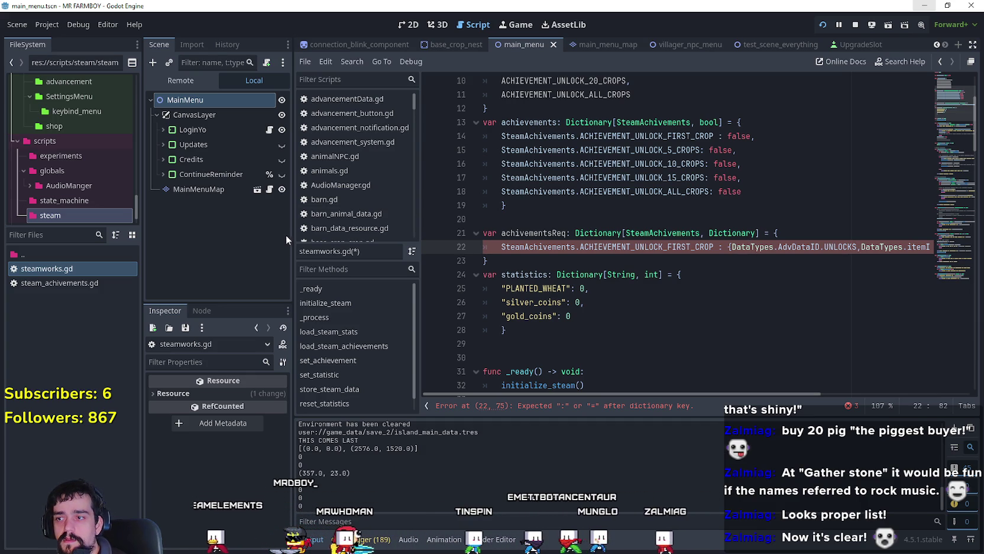
drag(292, 244, 211, 245)
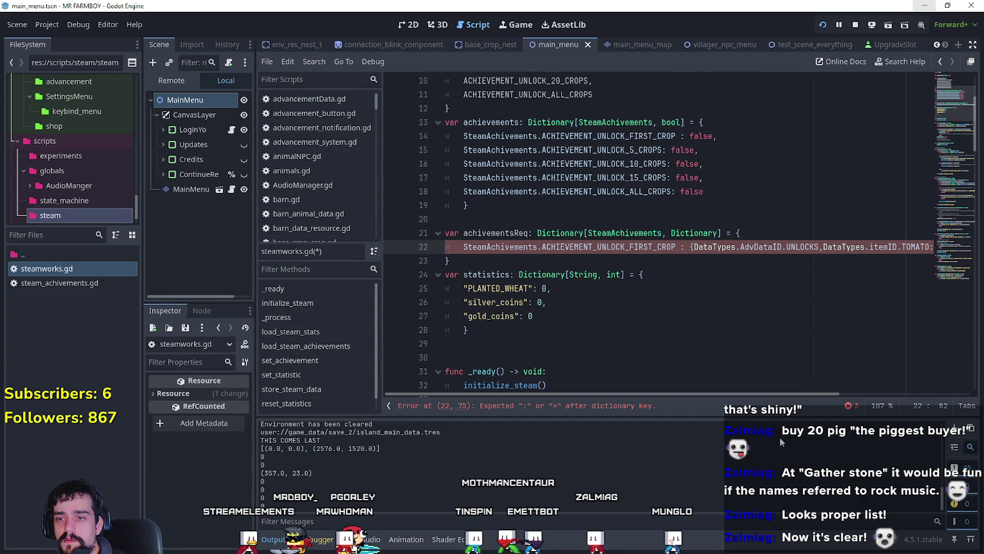
drag(755, 395, 851, 397)
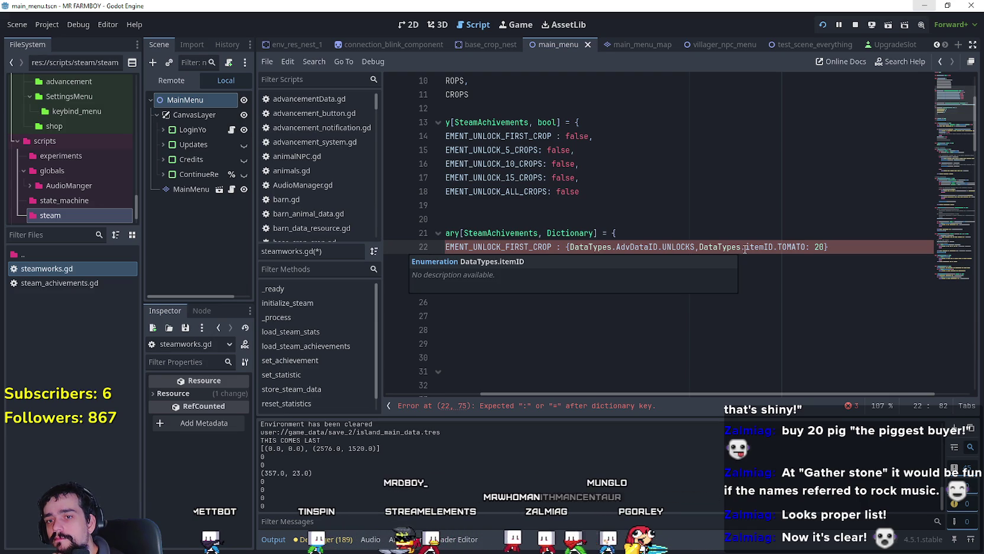
text(:)
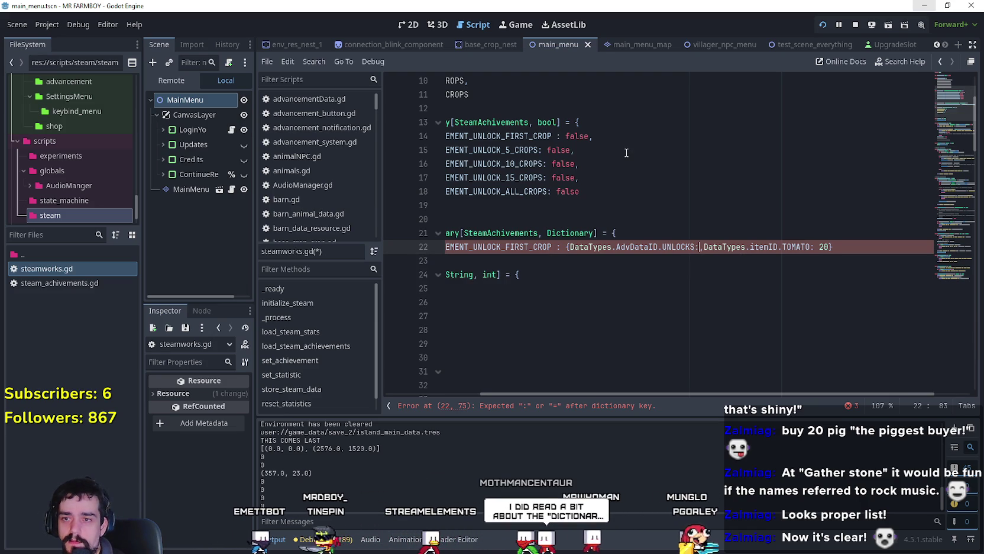
text( Data)
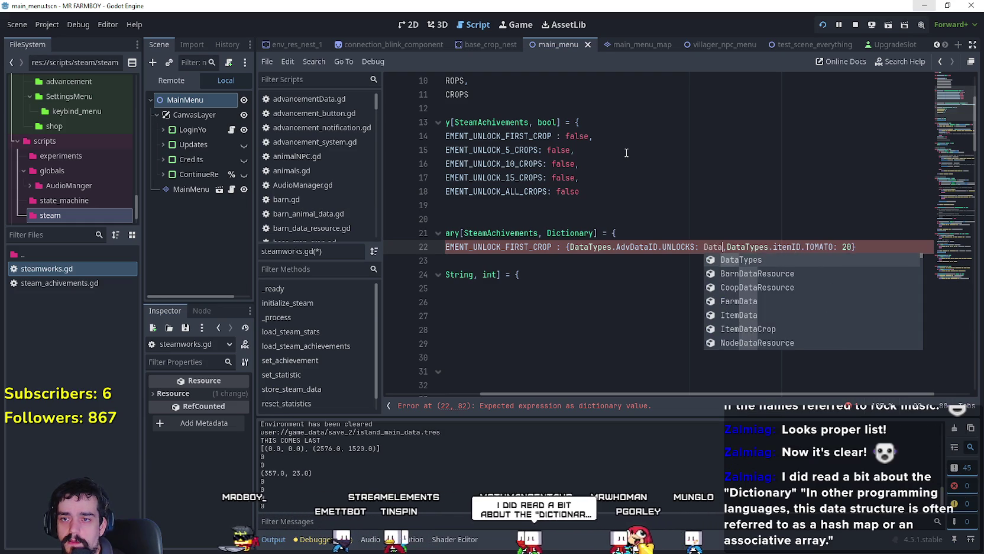
key(Return)
text(.)
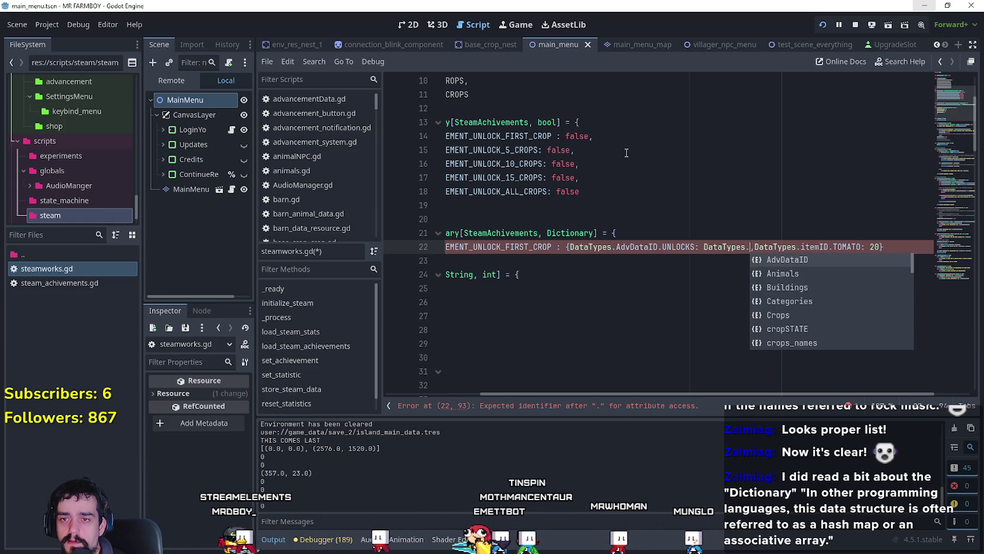
text(Un)
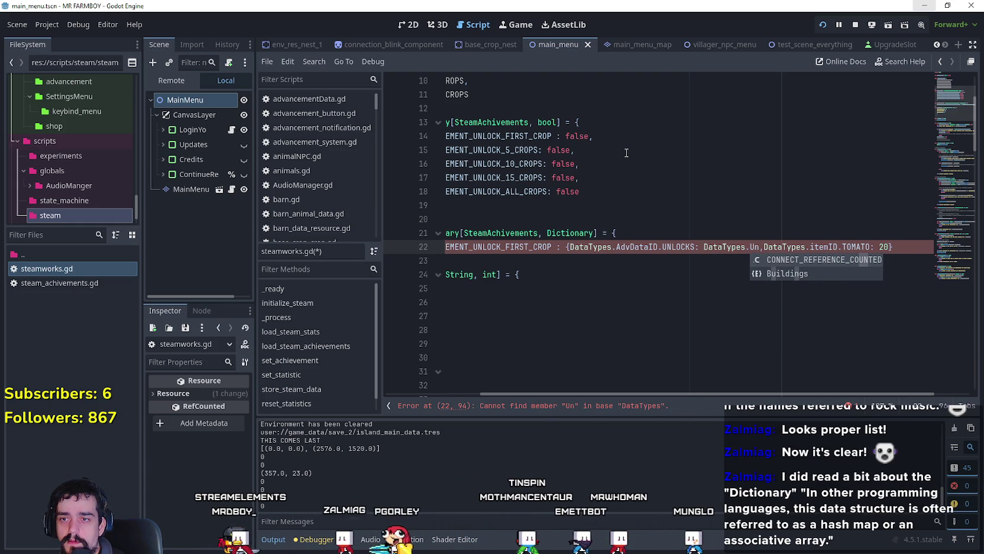
key(BackSpace)
key(BackSpace)
key(Return)
text(.)
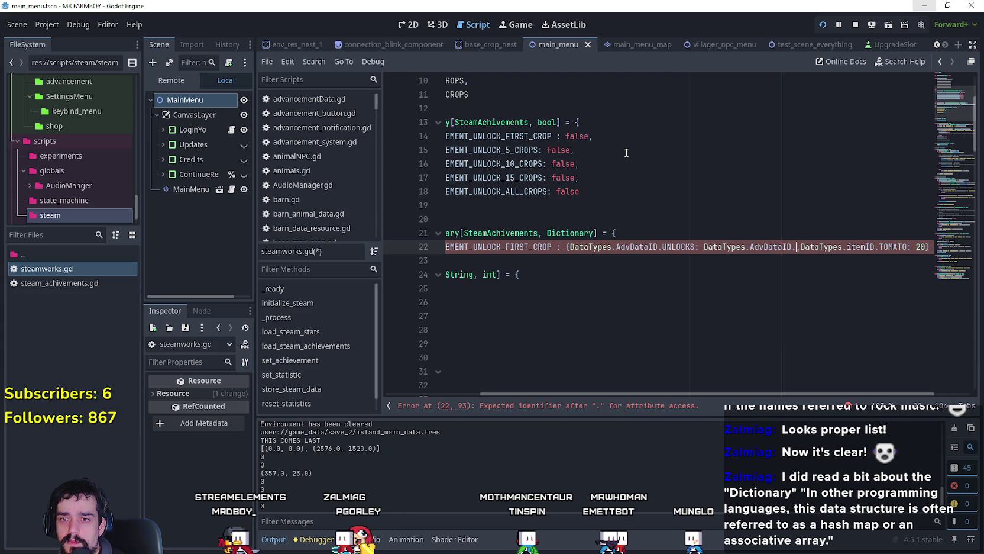
text(UNLOCKS)
key(Return)
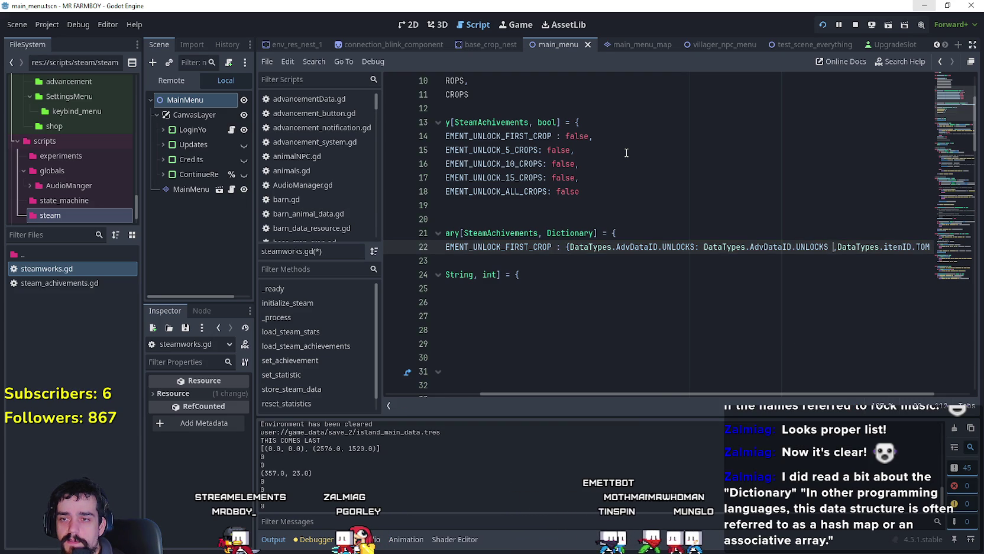
drag(731, 400, 796, 405)
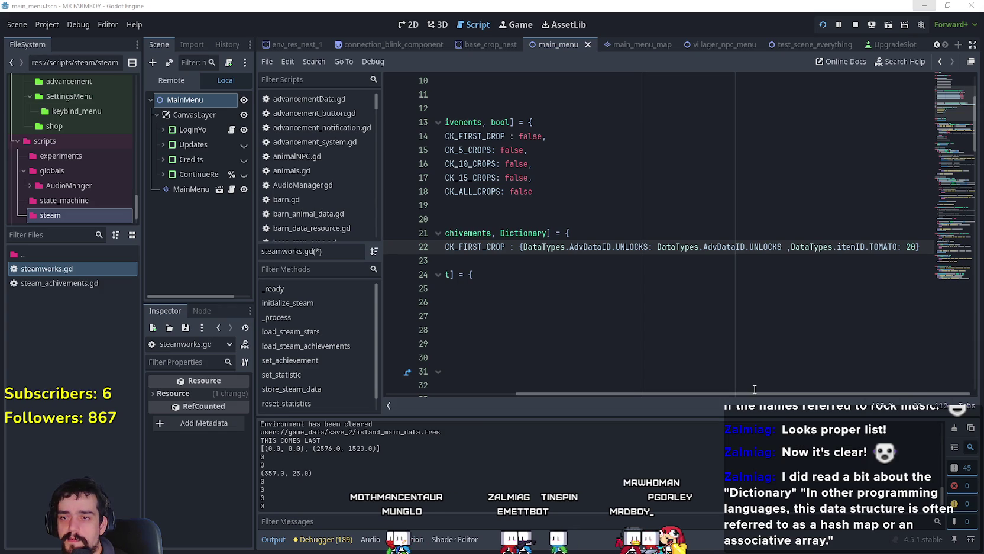
Delete the duplicated UNLOCKS value and reinsert UNLOCKS after AdvDataID from the suggestions.
mouse_move(797, 392)
mouse_down()
mouse_move(562, 377)
mouse_move(783, 372)
mouse_up()
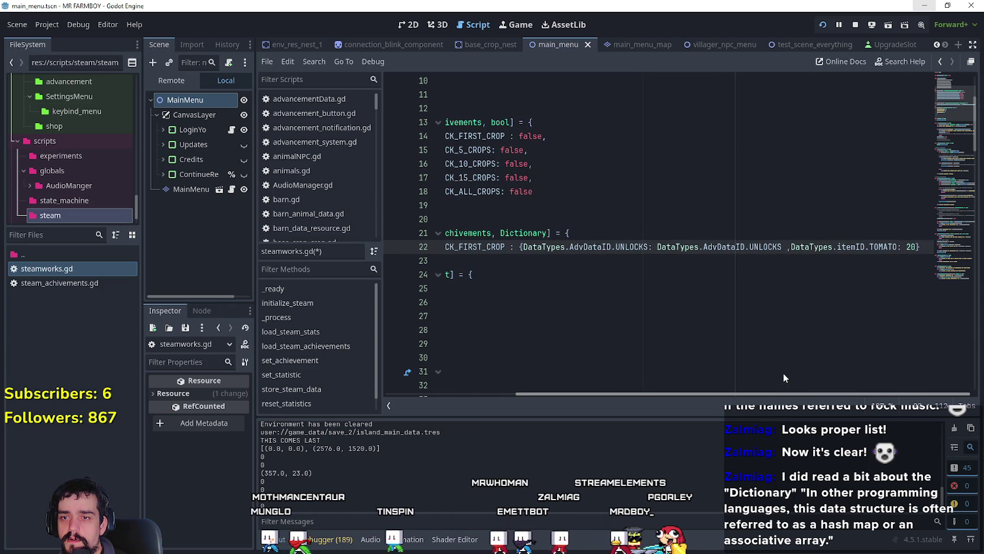
double_click(765, 247)
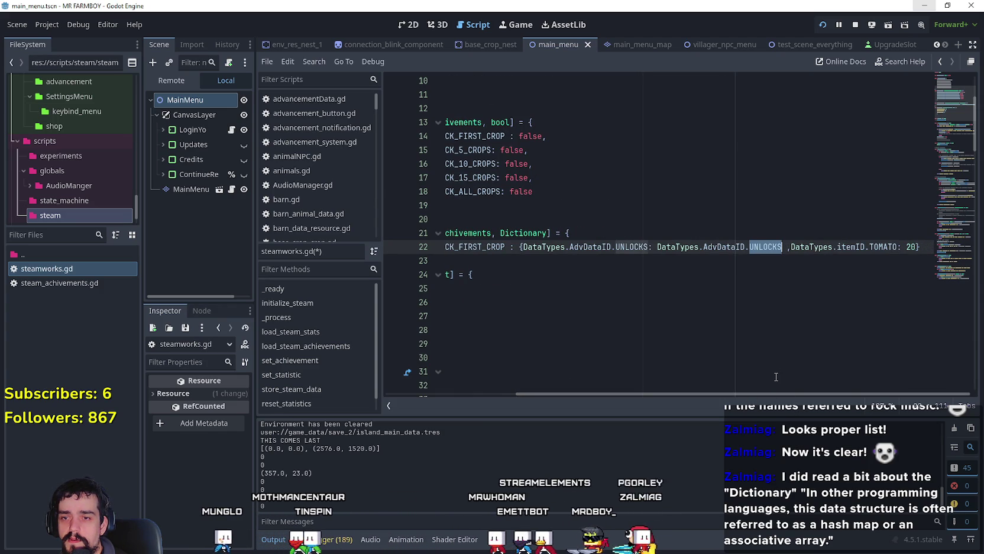
key(BackSpace)
key(ctrl+space)
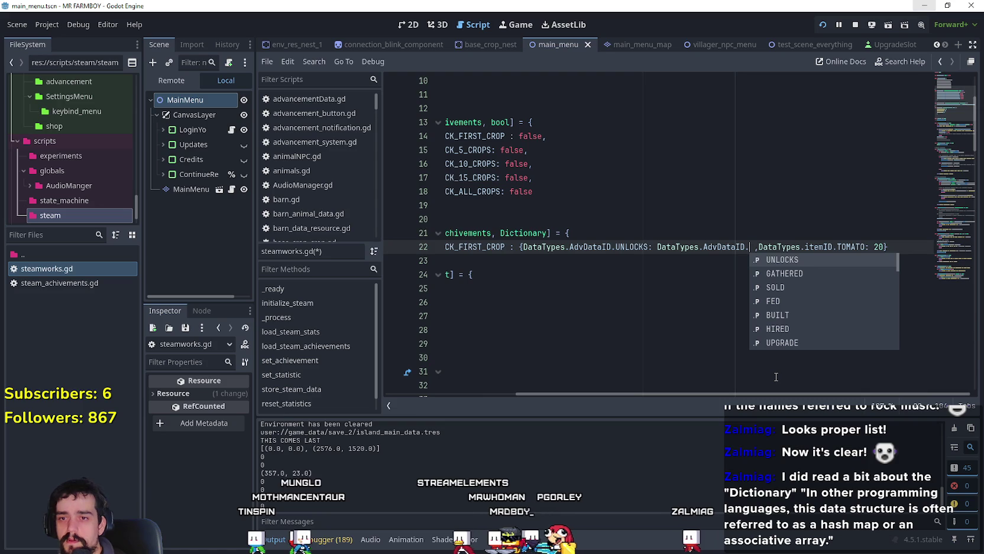
key(Down)
key(Down)
key(Down)
key(Down)
key(Down)
key(Down)
key(Down)
key(Down)
key(Down)
key(Up)
key(Up)
key(Up)
key(Return)
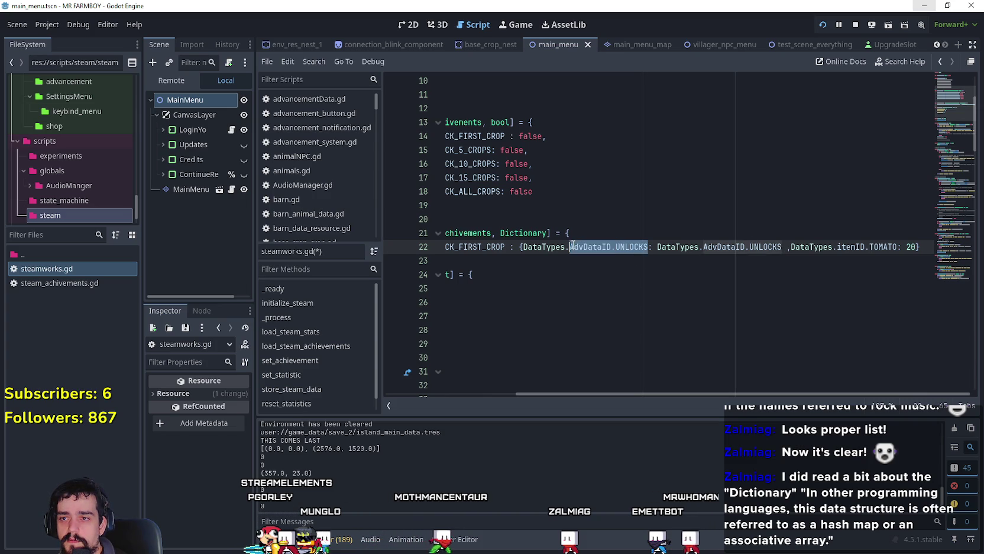
Paste DataTypes.itemID.TOMATO over the UNLOCKS value, then switch to the running MR FARMBOY game.
scroll(529, 248, left, 5)
double_click(871, 248)
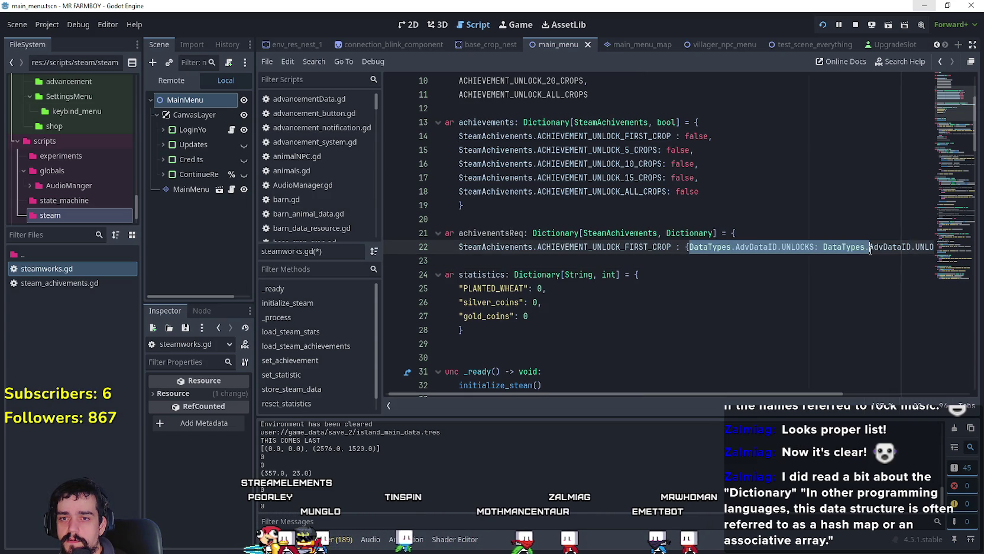
drag(871, 248, 968, 249)
click(781, 248)
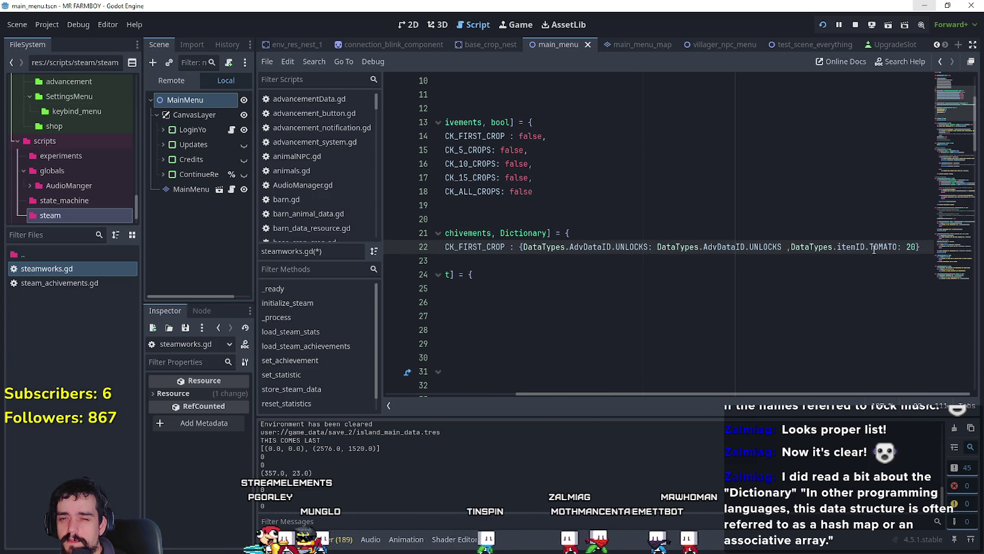
mouse_move(885, 247)
mouse_down()
mouse_move(449, 248)
mouse_move(804, 255)
mouse_up()
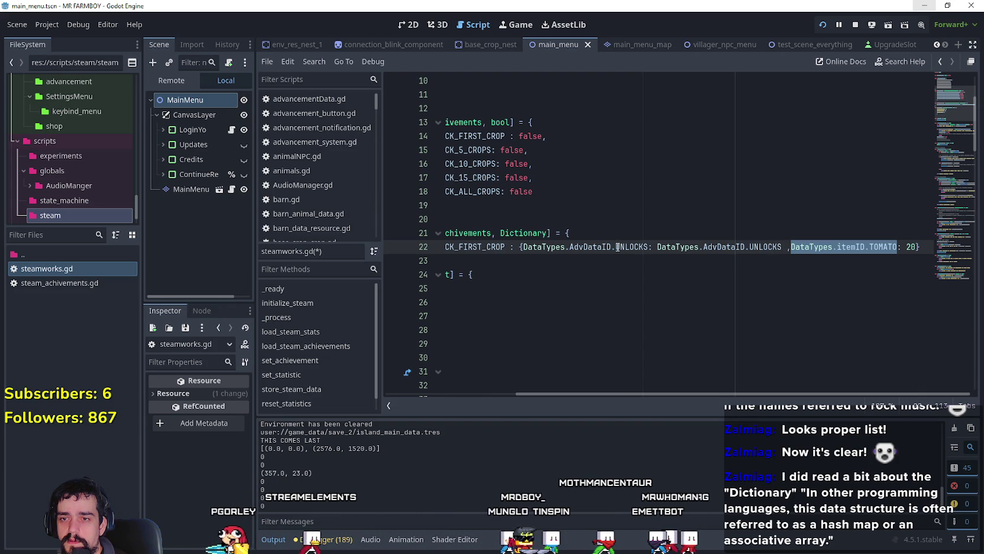
mouse_move(779, 252)
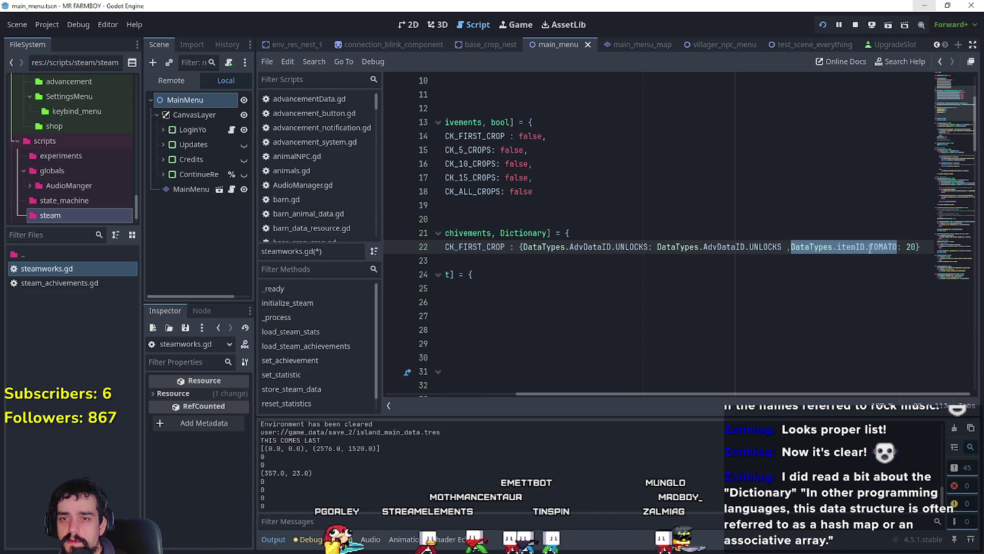
mouse_move(870, 249)
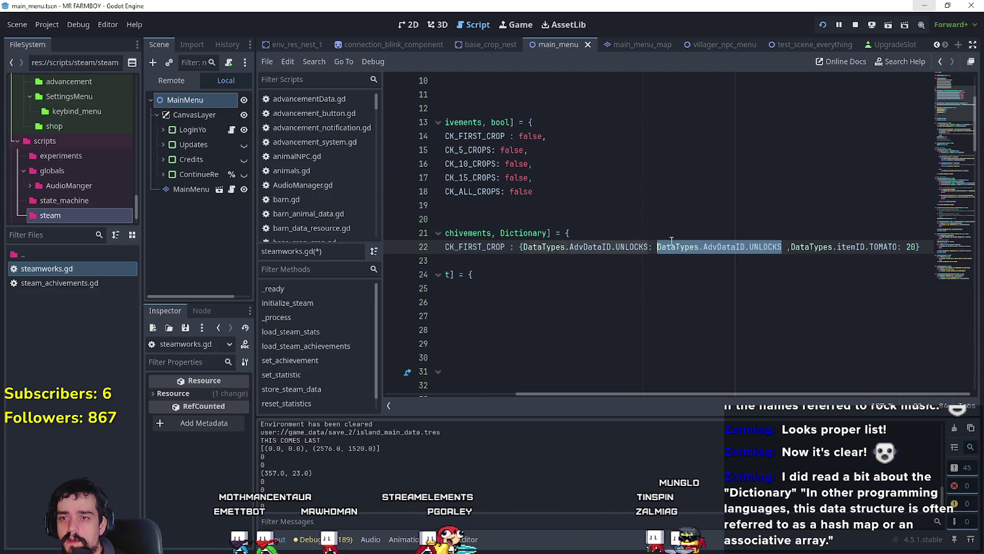
text(DataTypes.itemID.TOMATO)
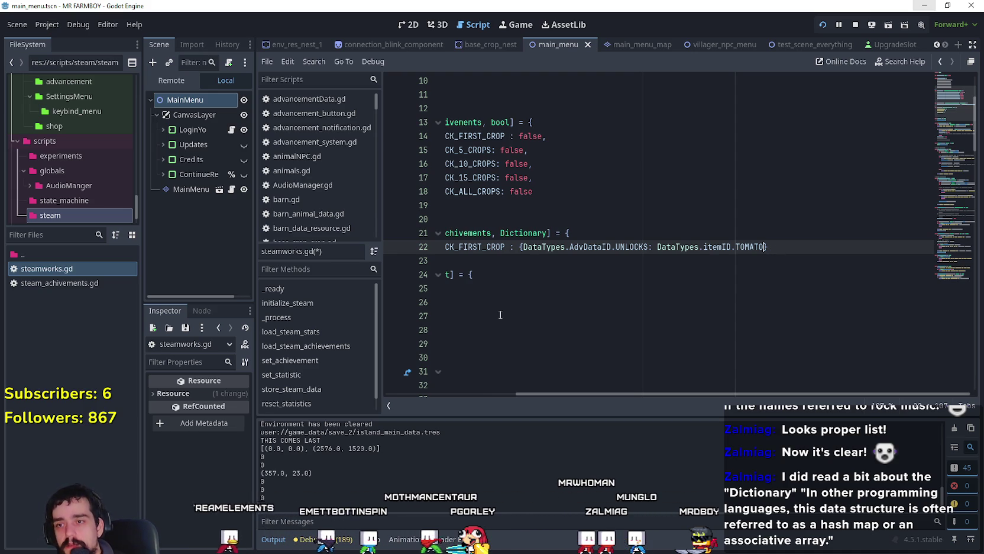
mouse_move(812, 394)
mouse_down()
mouse_move(600, 371)
mouse_move(746, 378)
mouse_move(443, 354)
mouse_up()
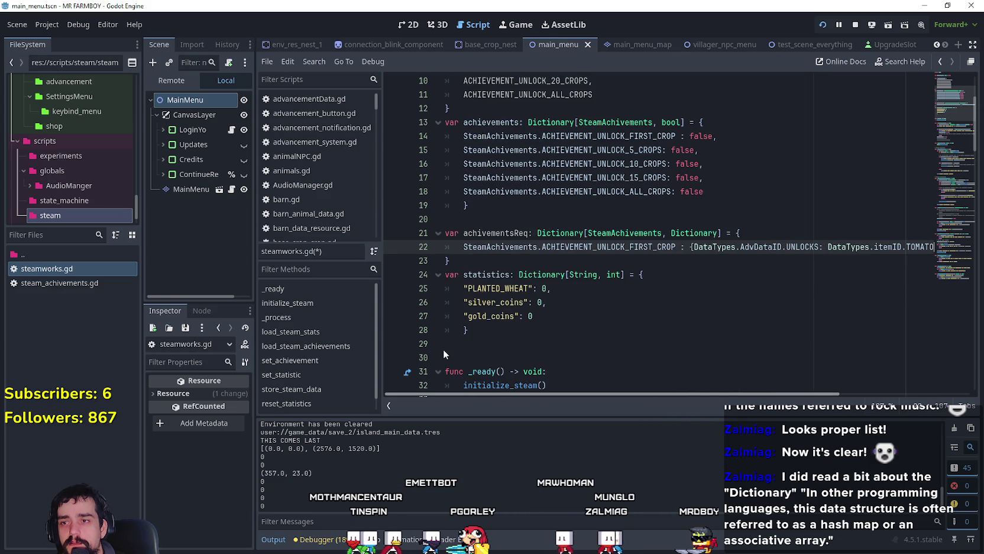
scroll(748, 363, right, 3)
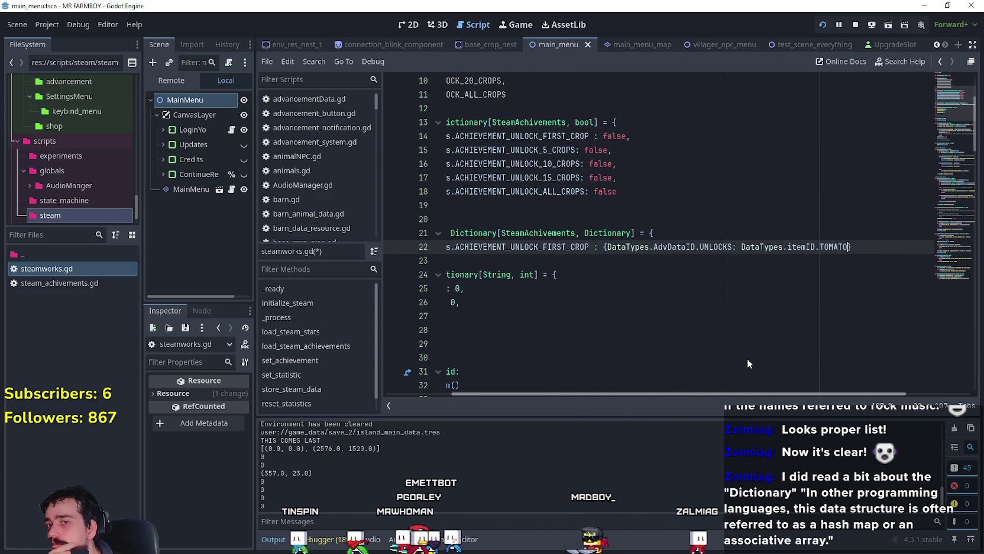
scroll(740, 362, left, 1)
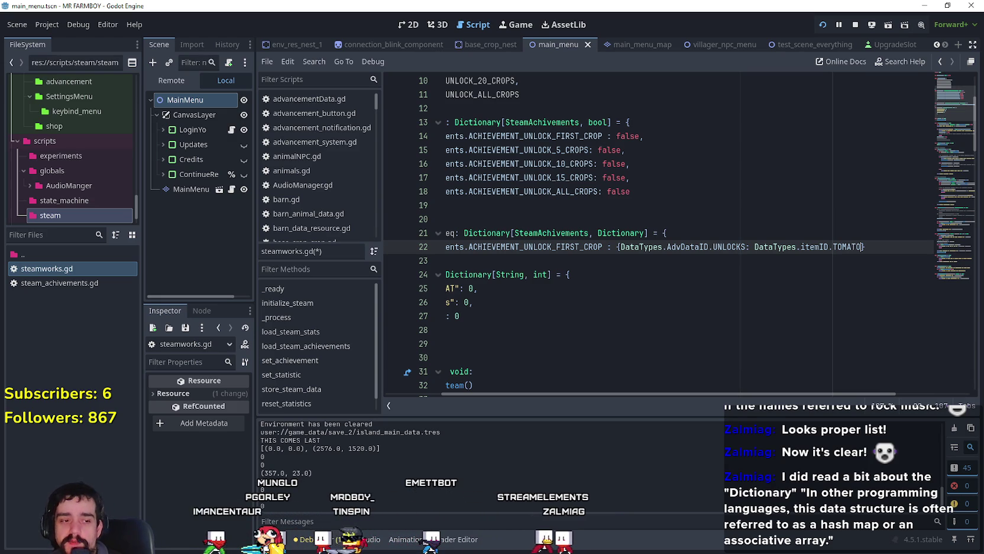
key(alt+Tab)
click(456, 198)
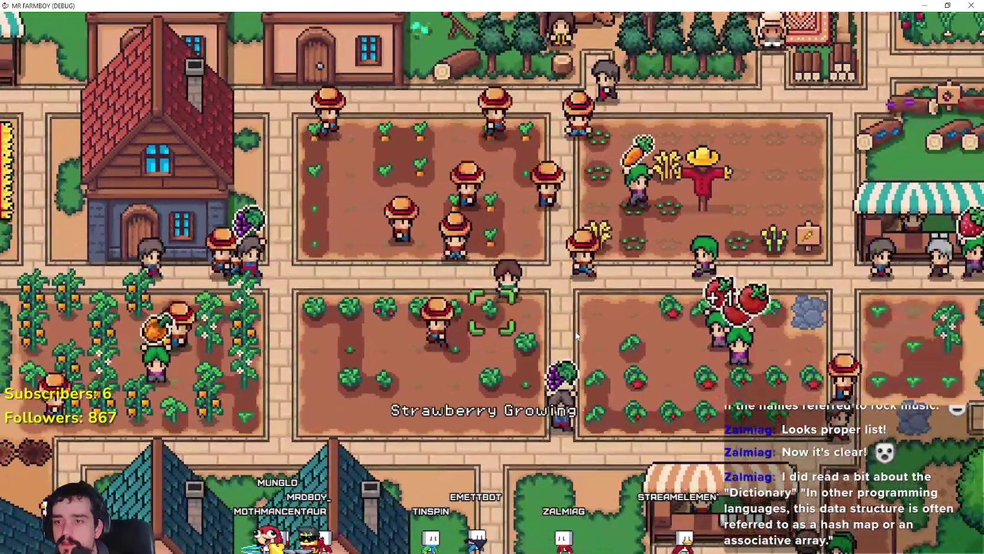
key(Tab)
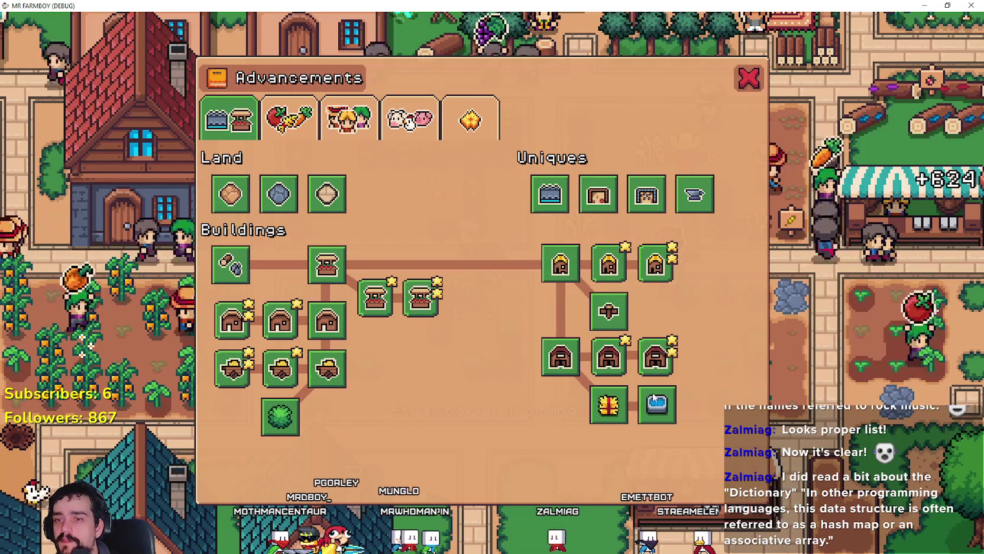
click(290, 121)
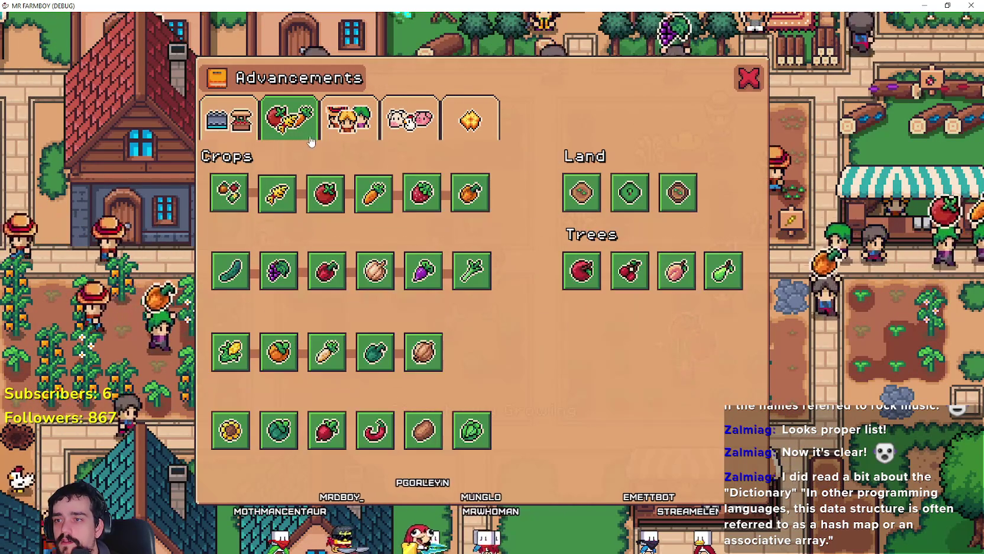
click(335, 128)
click(290, 121)
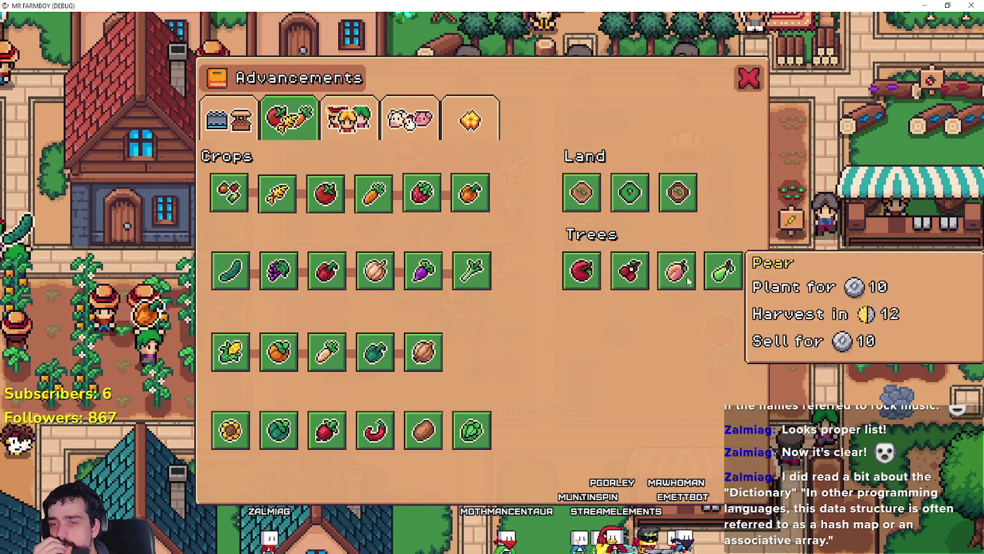
click(748, 77)
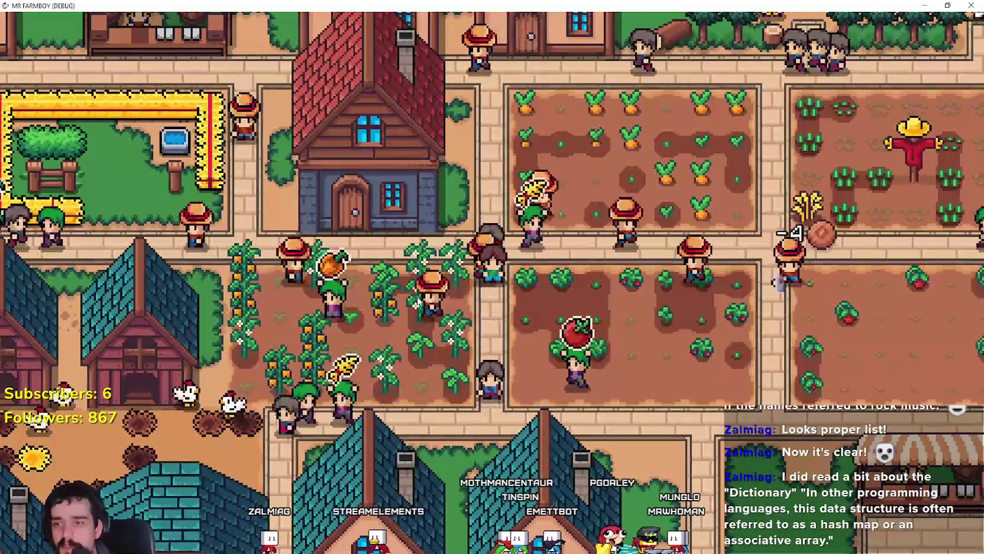
key(alt+Tab)
click(644, 258)
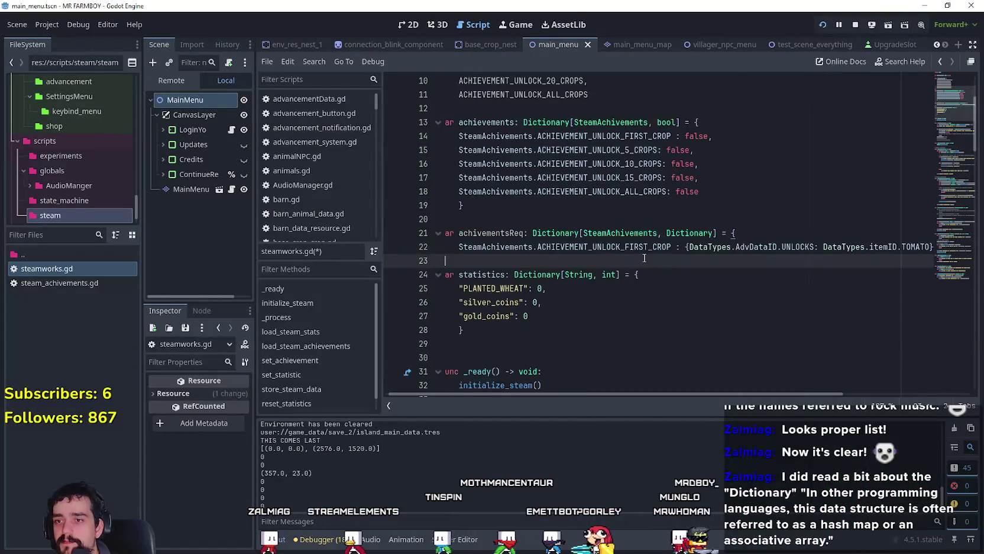
drag(798, 393, 848, 393)
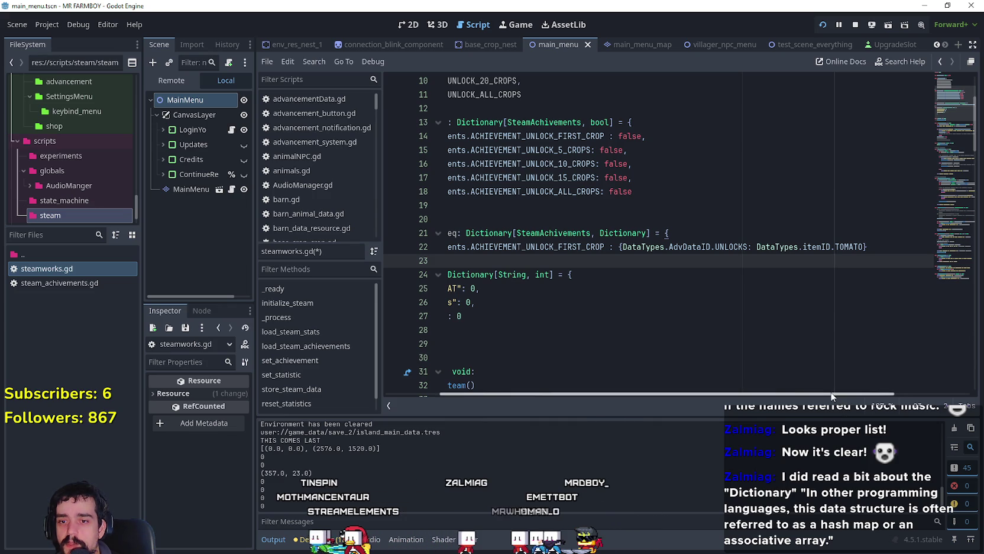
drag(866, 246, 711, 254)
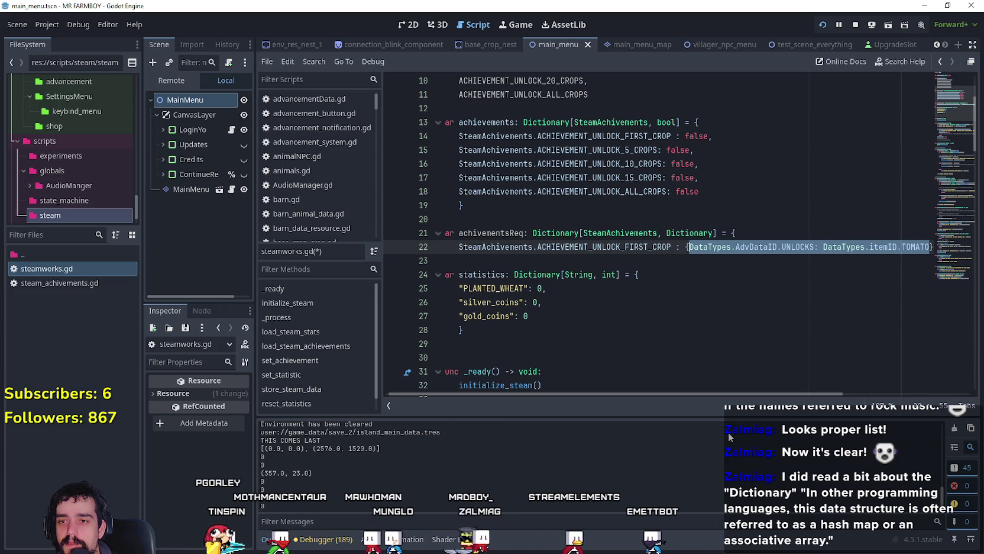
mouse_move(740, 393)
mouse_down()
mouse_move(875, 401)
mouse_move(623, 393)
mouse_up()
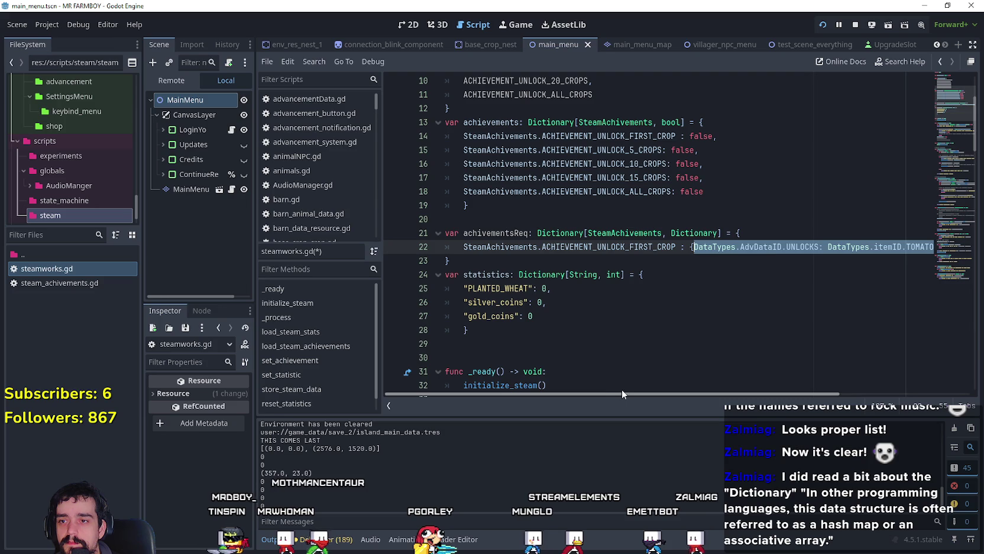
mouse_move(622, 389)
mouse_down()
mouse_move(851, 409)
mouse_move(604, 376)
mouse_move(782, 407)
mouse_move(686, 389)
mouse_move(828, 394)
mouse_move(672, 396)
mouse_up()
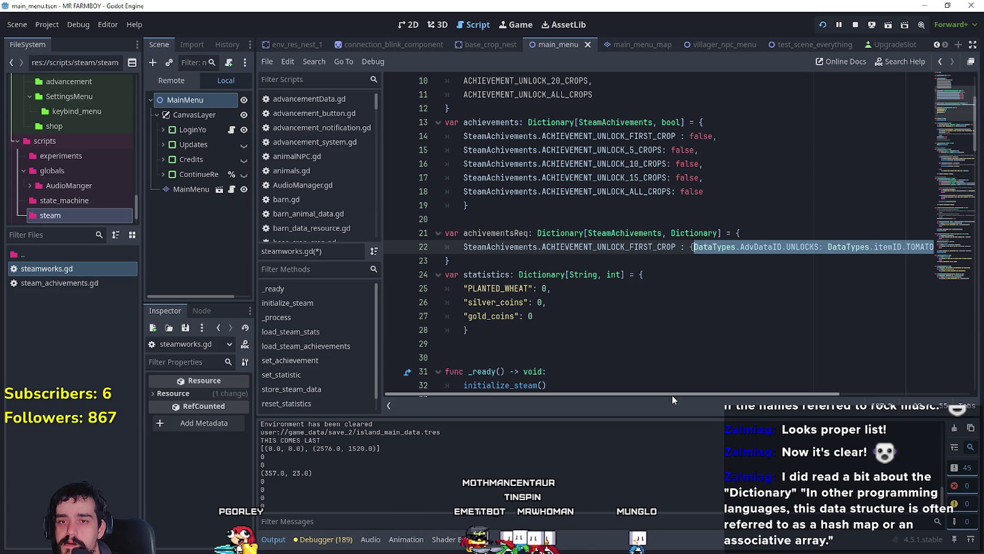
Try Crop in place of TOMATO and re-enter UNLOCKS as the key via autocomplete.
drag(672, 394, 790, 395)
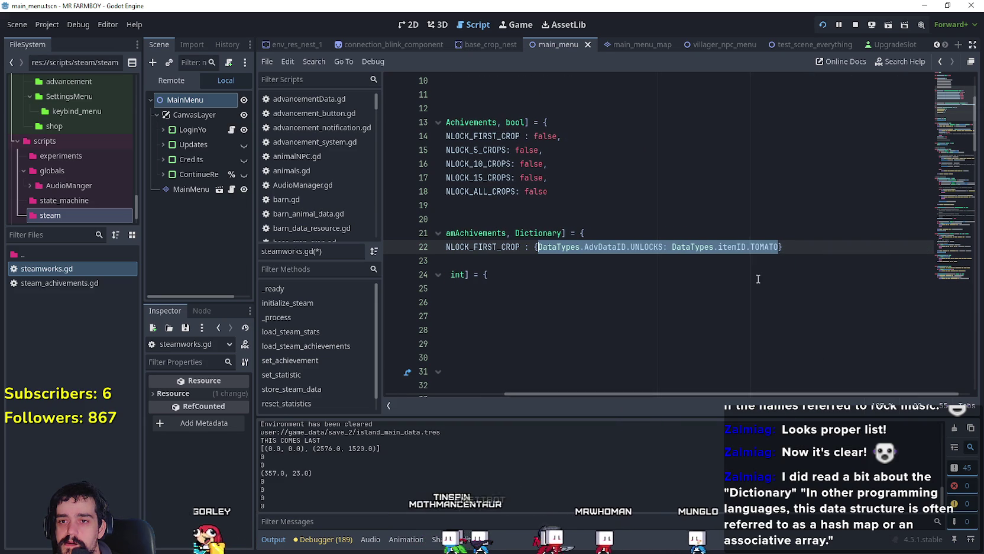
click(752, 247)
double_click(754, 247)
text(Cr)
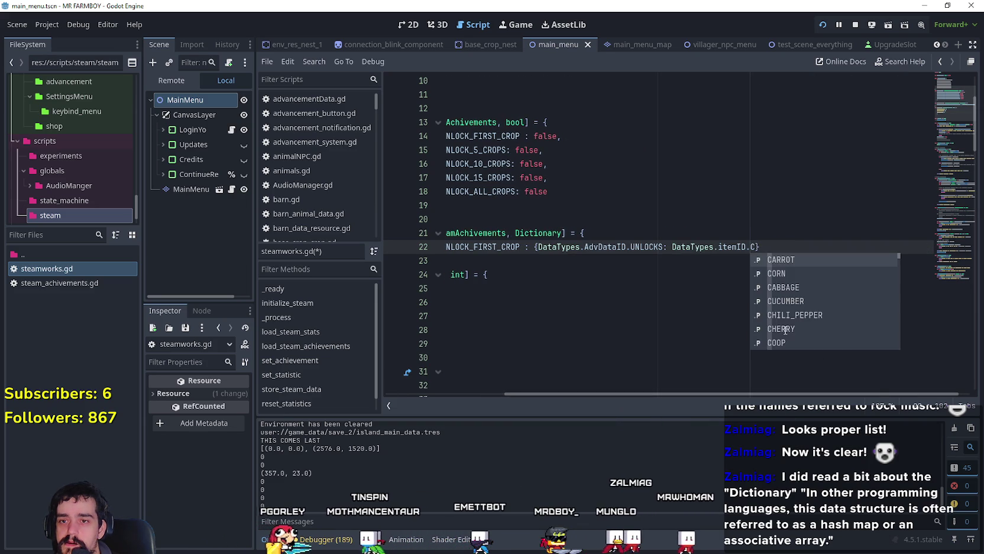
text(op)
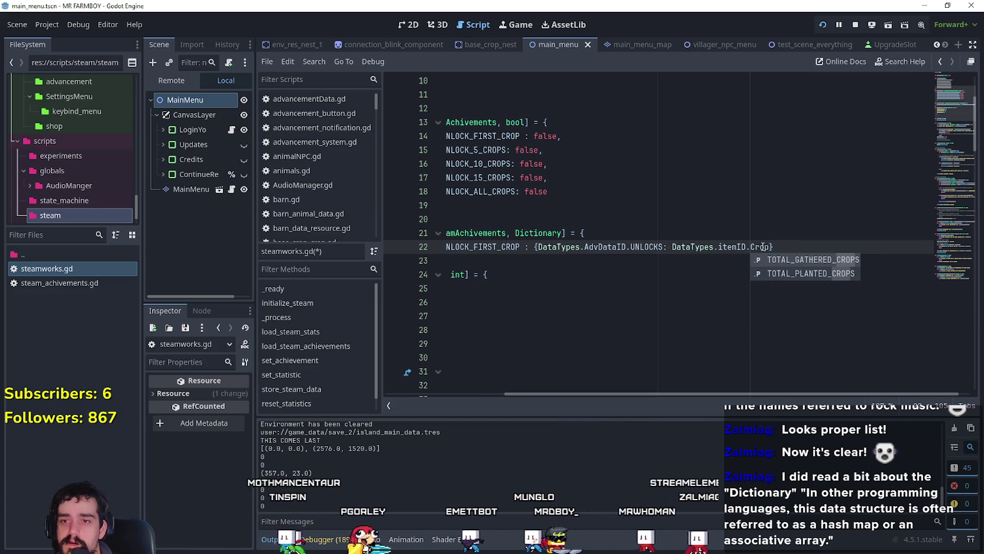
drag(770, 246, 672, 247)
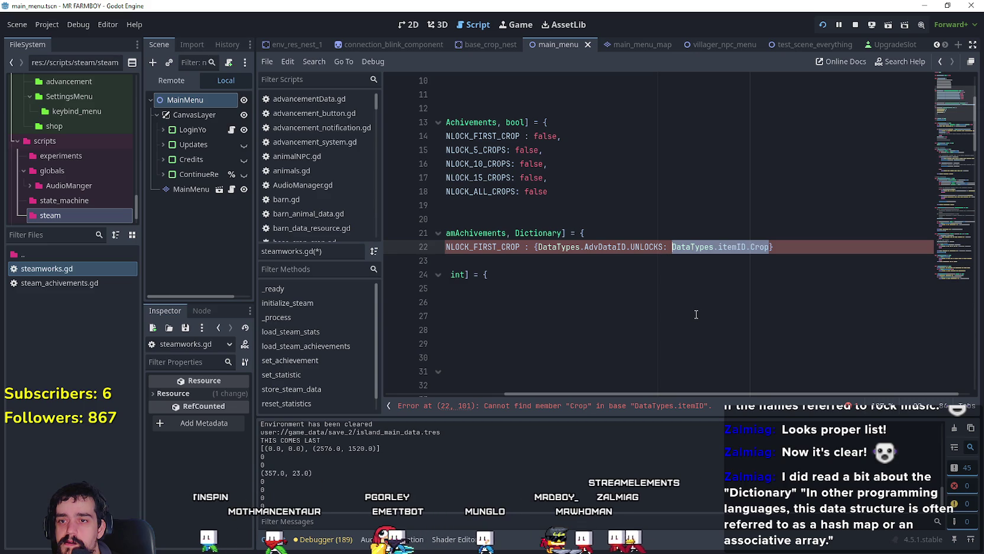
double_click(646, 247)
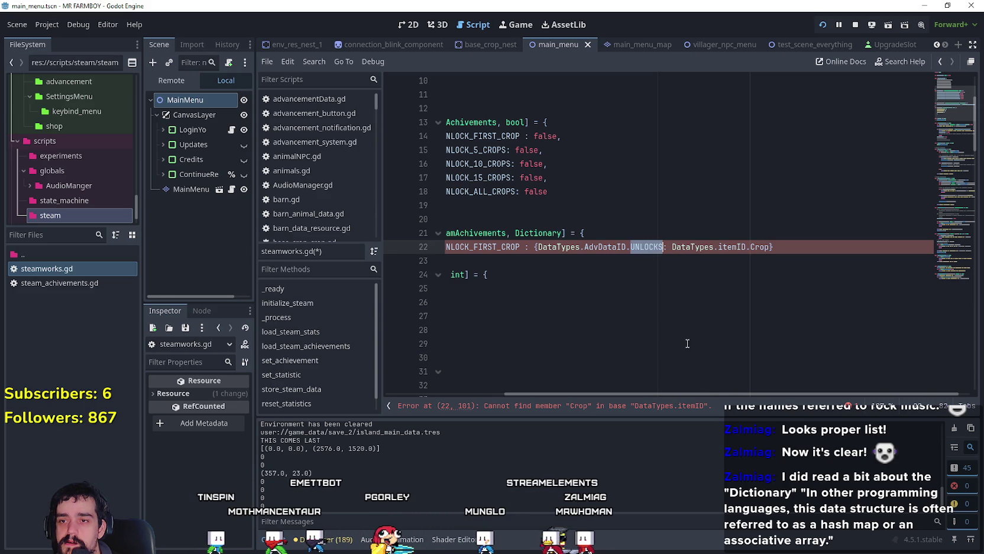
key(BackSpace)
text(.)
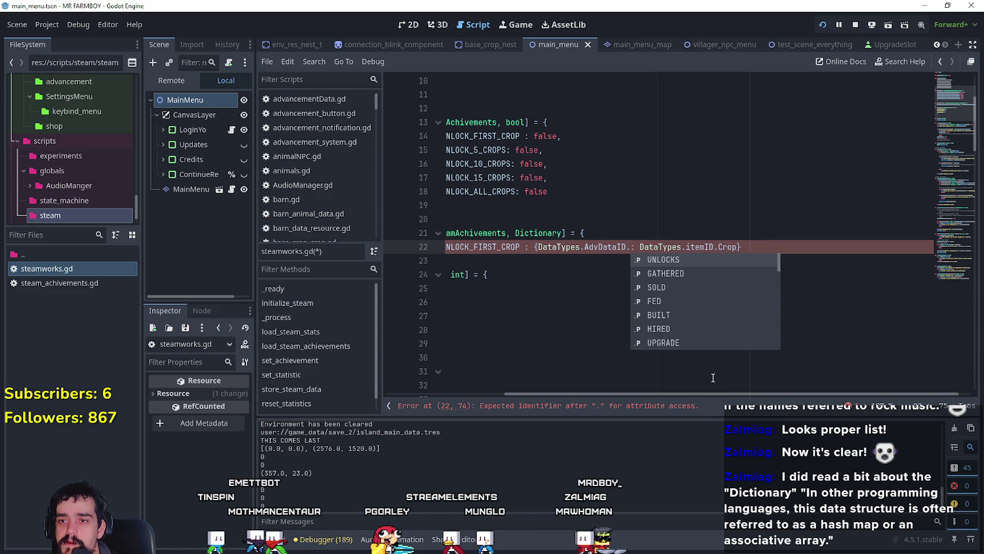
key(Down)
key(Down)
key(Down)
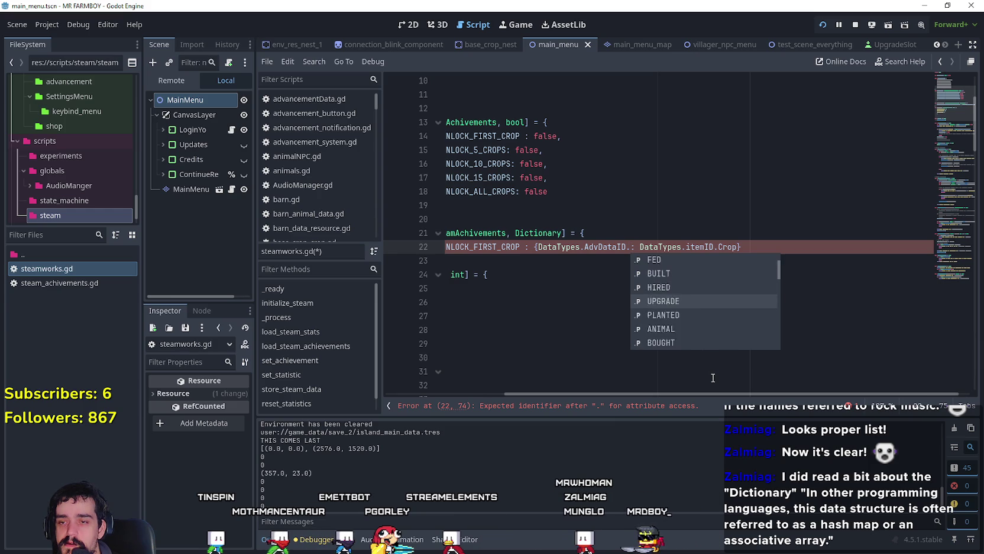
key(Up)
key(Up)
key(Up)
key(Return)
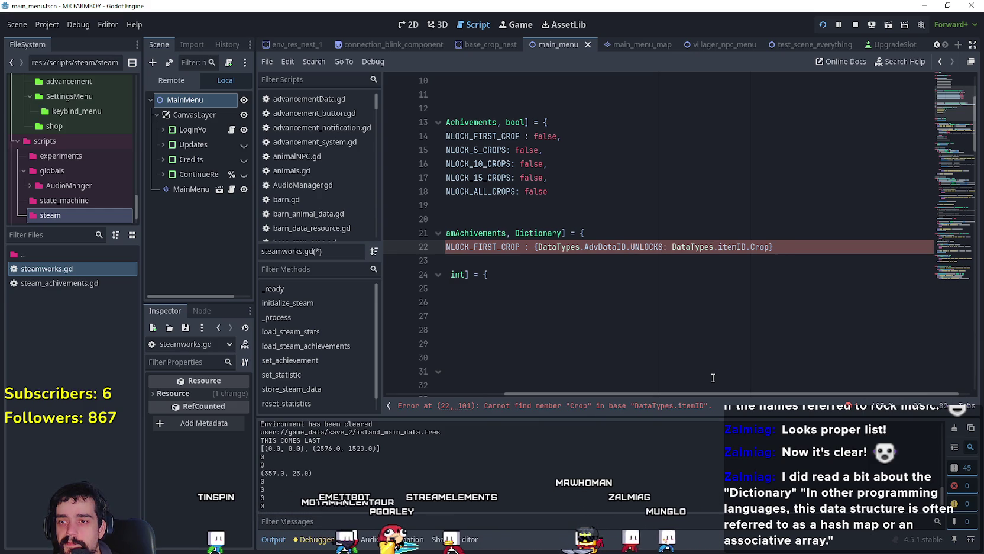
Set the value back to DataTypes.itemID.TOMATO and start a new line below the entry.
key(End)
key(Left)
key(Left)
key(Left)
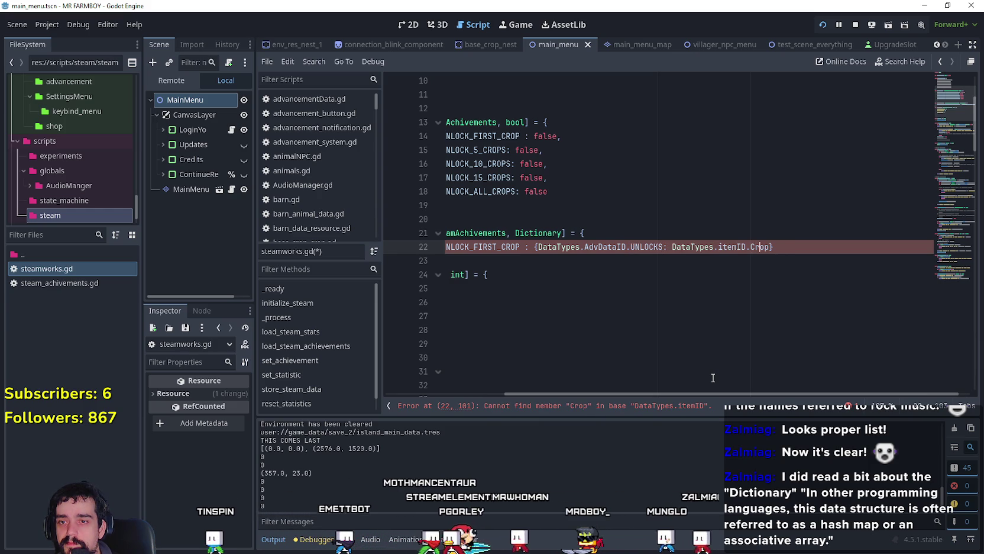
drag(755, 247, 675, 247)
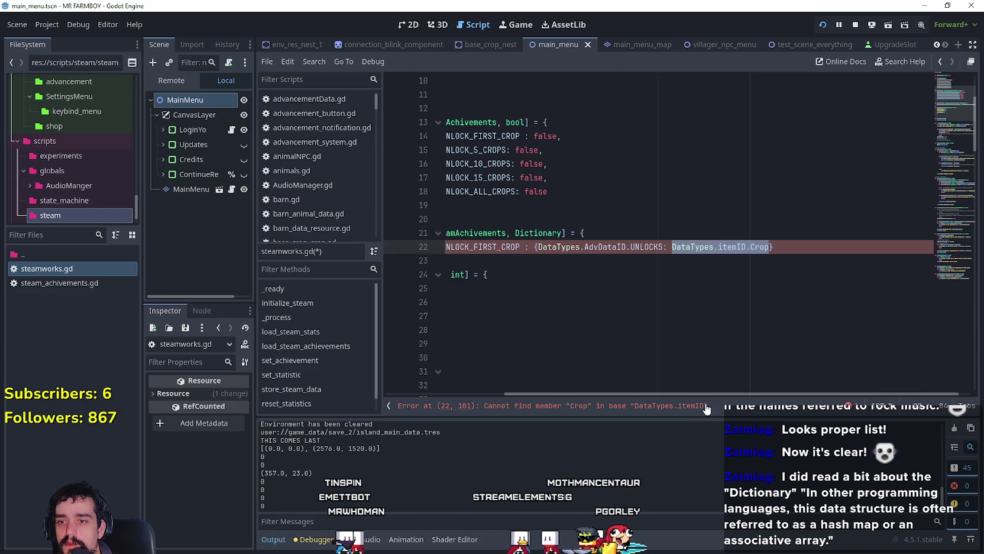
drag(702, 394, 649, 393)
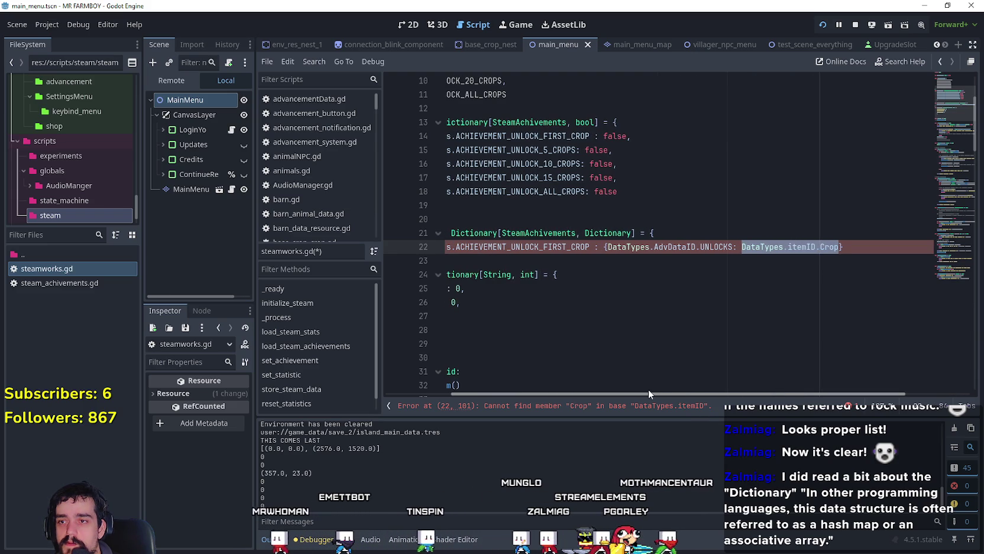
drag(648, 391, 572, 381)
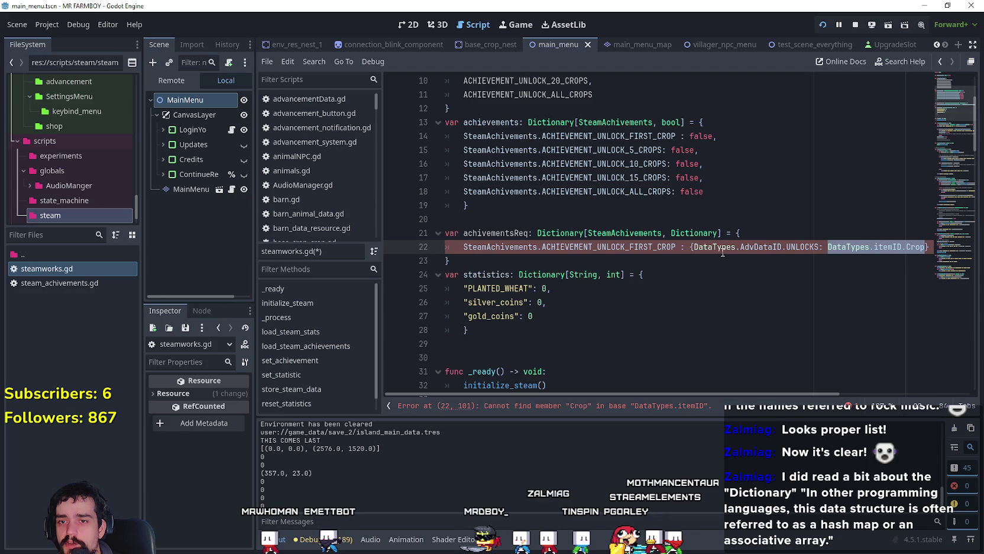
double_click(907, 248)
text(T)
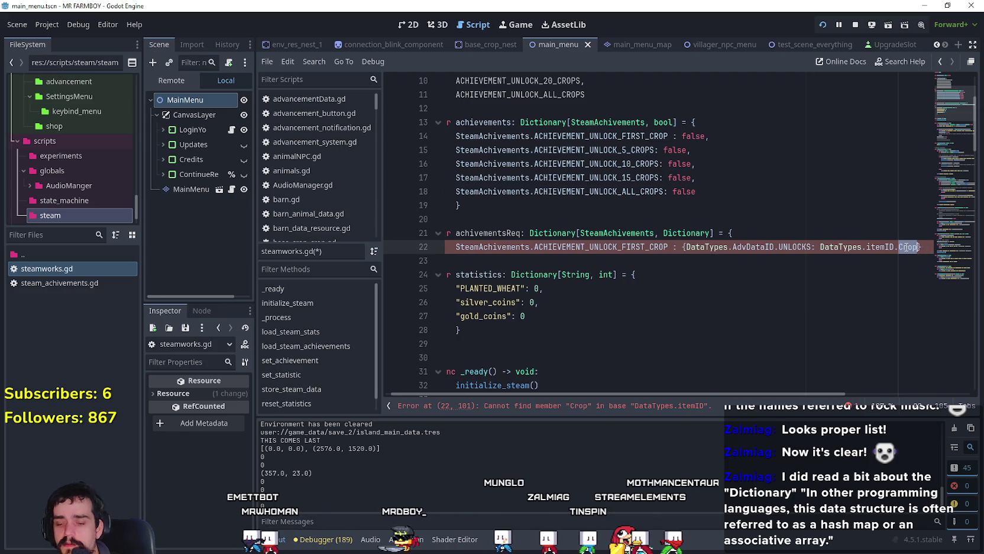
click(881, 260)
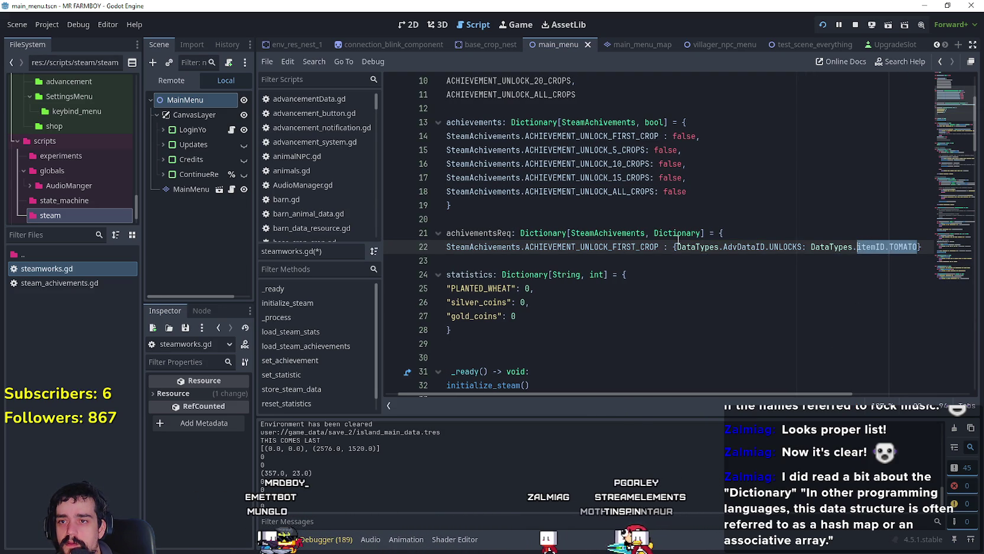
mouse_move(917, 246)
mouse_down()
mouse_move(428, 244)
mouse_move(928, 245)
mouse_up()
click(926, 246)
key(Return)
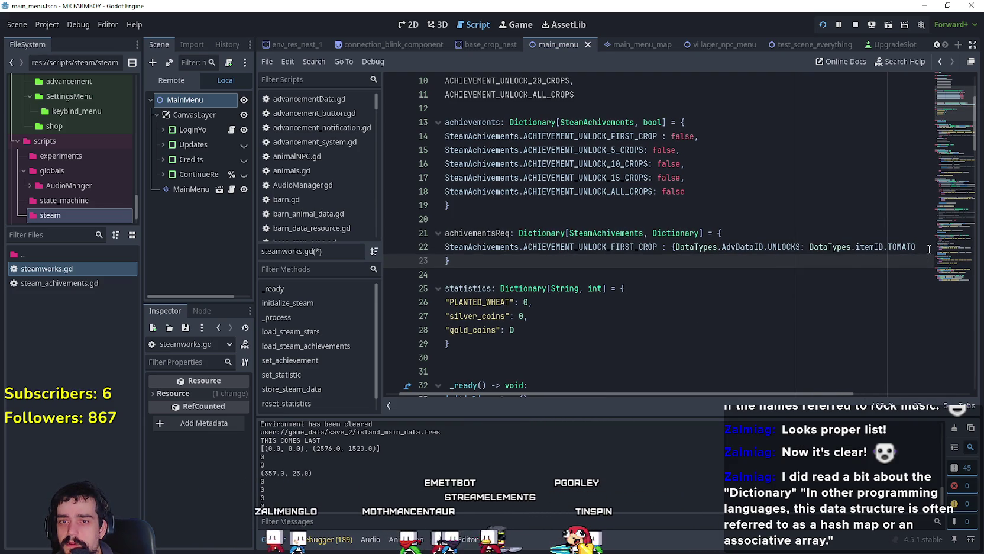
Duplicate the first-crop entry as line 23 and rename its key to ACHIEVEMENT_UNLOCK_5_CROPS.
click(927, 247)
text(,)
key(Return)
text(SteamAchivements.ACHIEVEMENT_UNLOCK_FIRST_CROP : {DataTypes.AdvDataID.UNLOCKS: DataTypes.itemID.TOMATO)
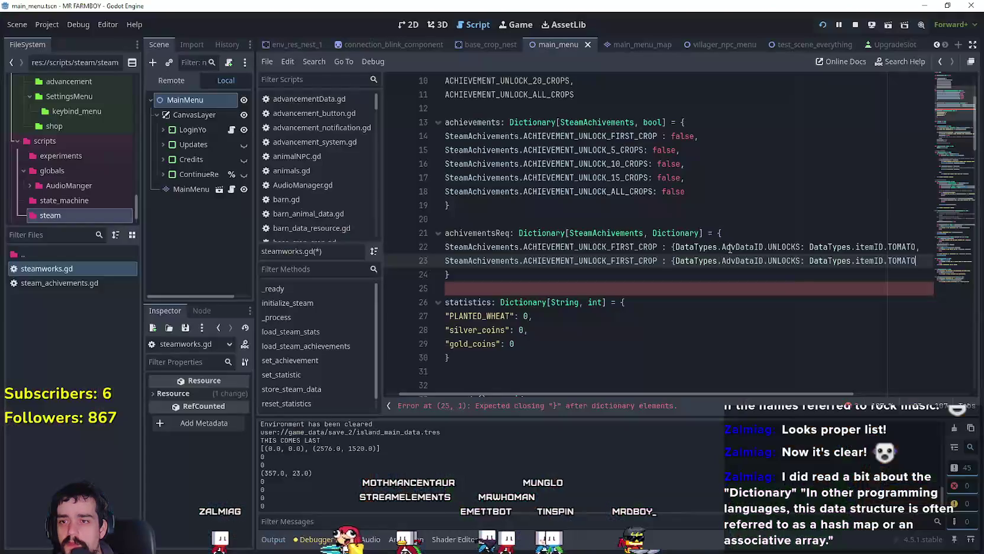
double_click(574, 150)
double_click(618, 260)
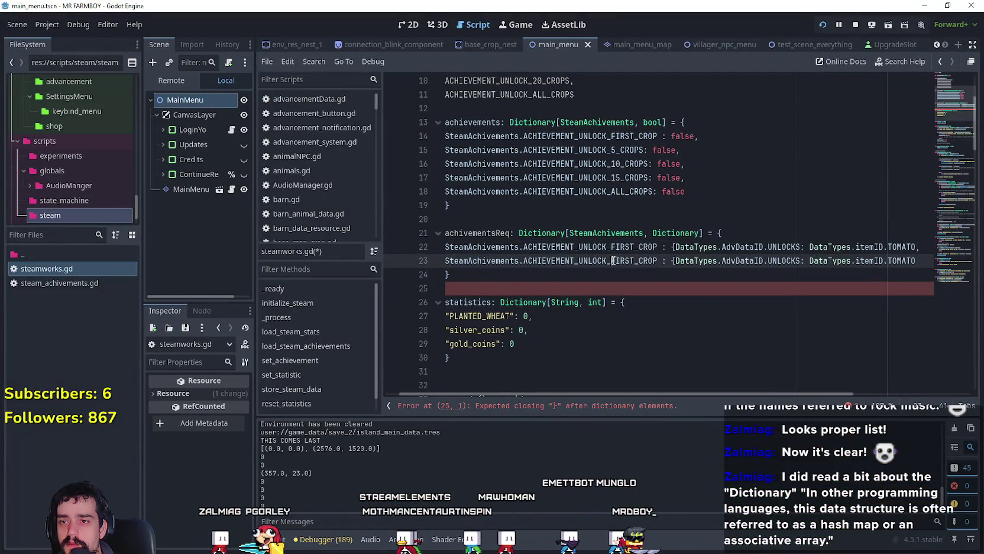
key(ctrl+v)
Check the crops in the running game, then return to steamworks.gd.
key(a)
mouse_move(476, 189)
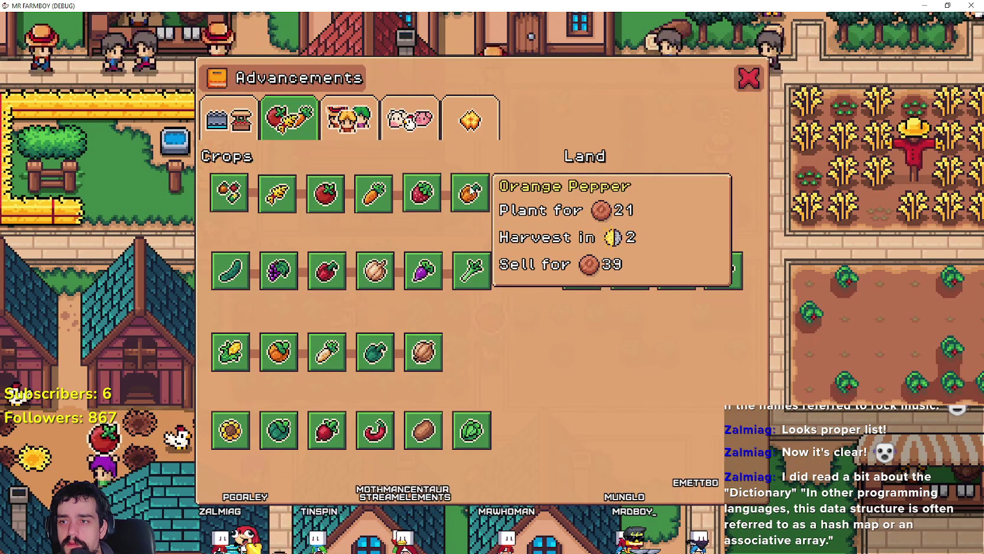
mouse_move(449, 200)
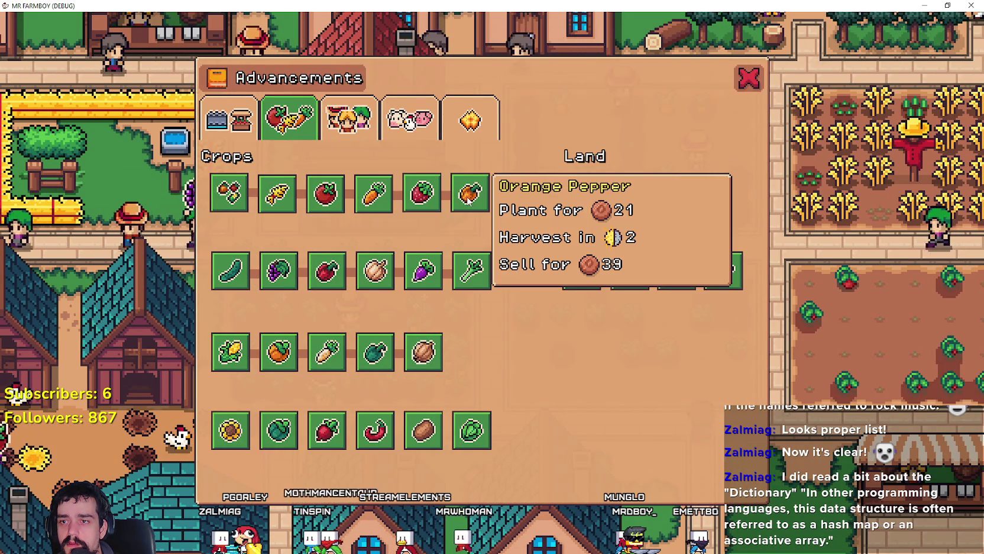
key(alt+Tab)
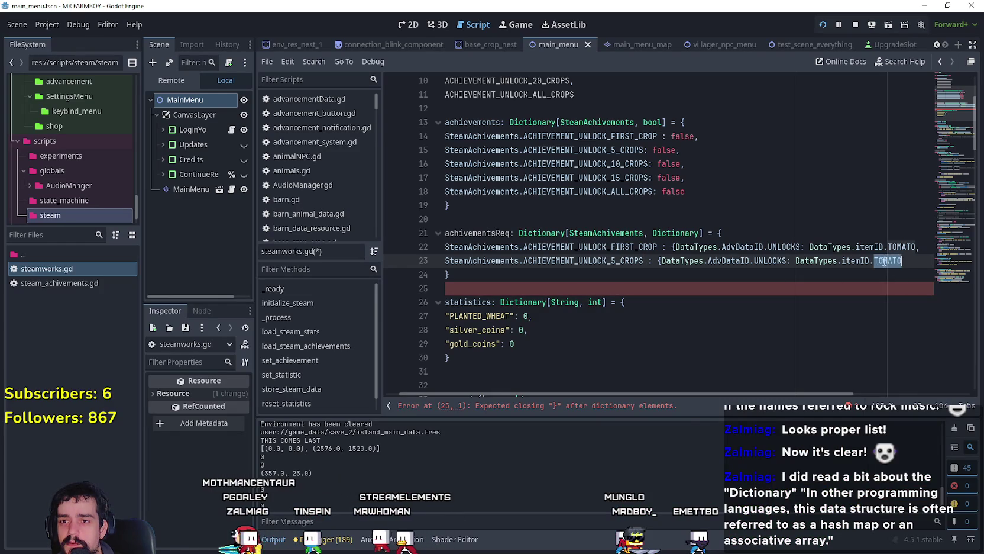
Change the 5-crops entry's unlock item from TOMATO to ORANGE_PEPPER.
text(ora)
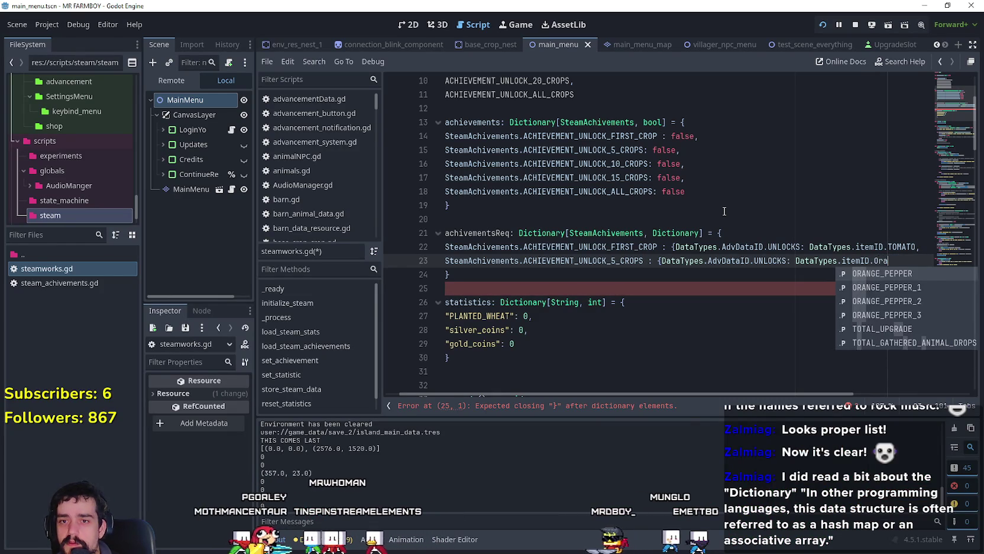
key(Return)
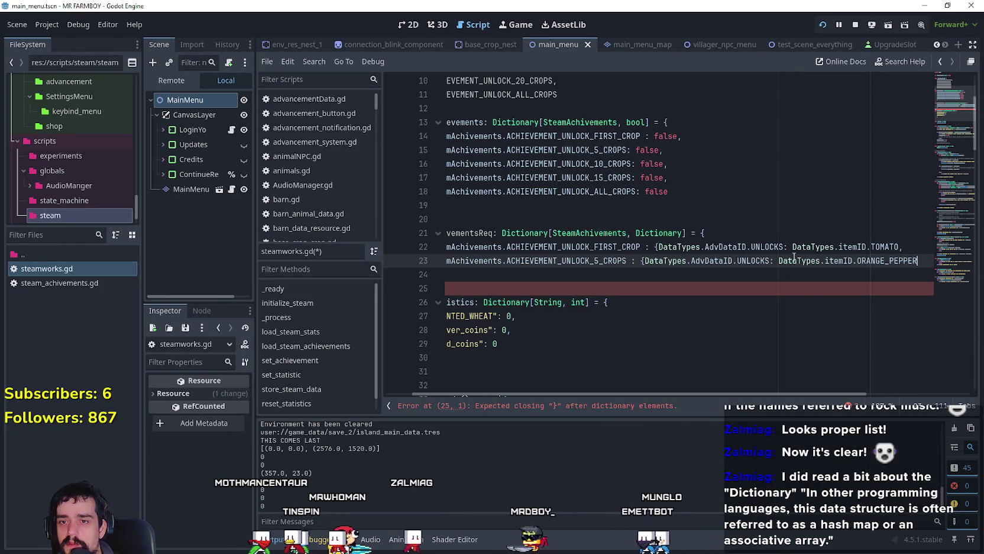
double_click(894, 261)
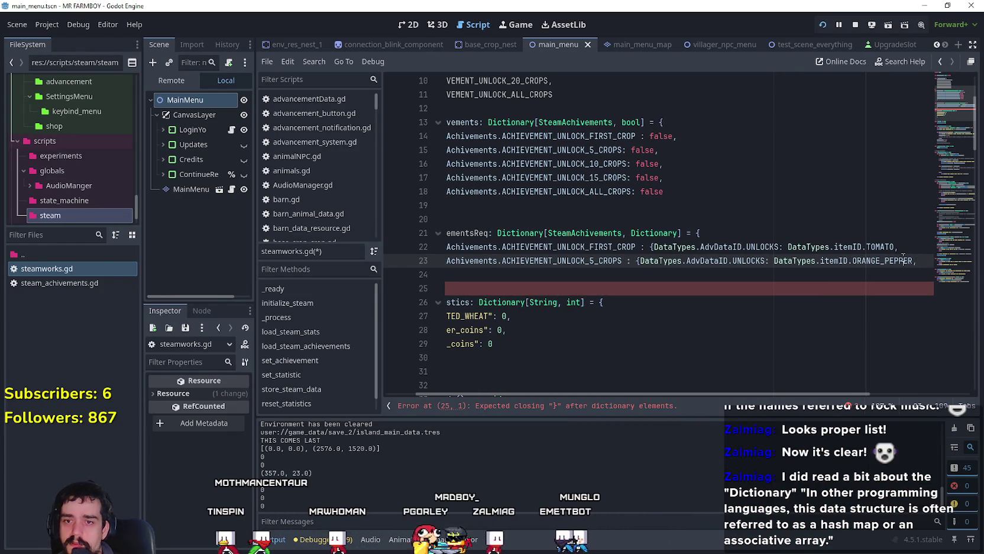
mouse_move(904, 258)
mouse_down()
mouse_move(501, 247)
mouse_move(467, 259)
mouse_up()
key(ctrl+c)
drag(878, 261, 931, 261)
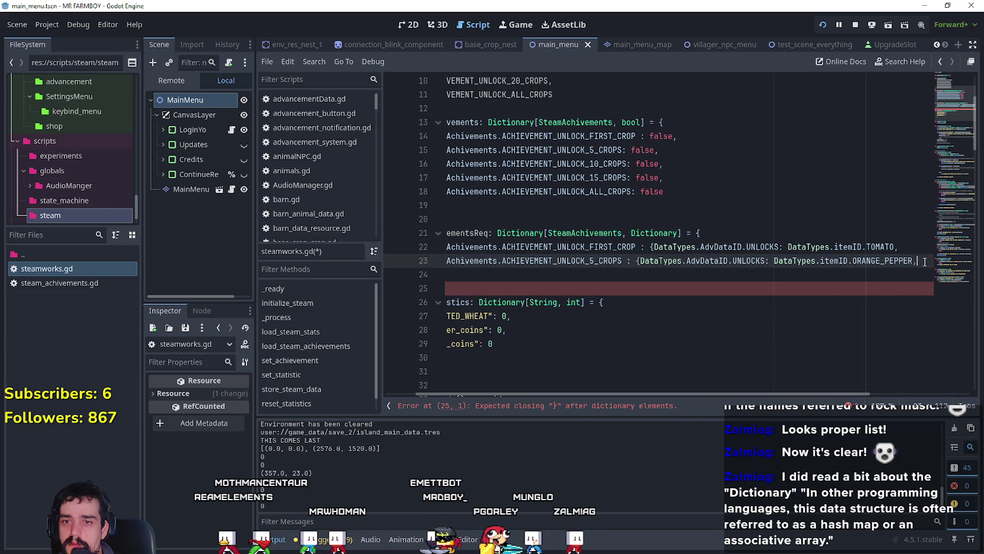
Duplicate the 5-crops entry as line 24, changing its key to ACHIEVEMENT_UNLOCK_10_CROPS.
key(Return)
key(ctrl+v)
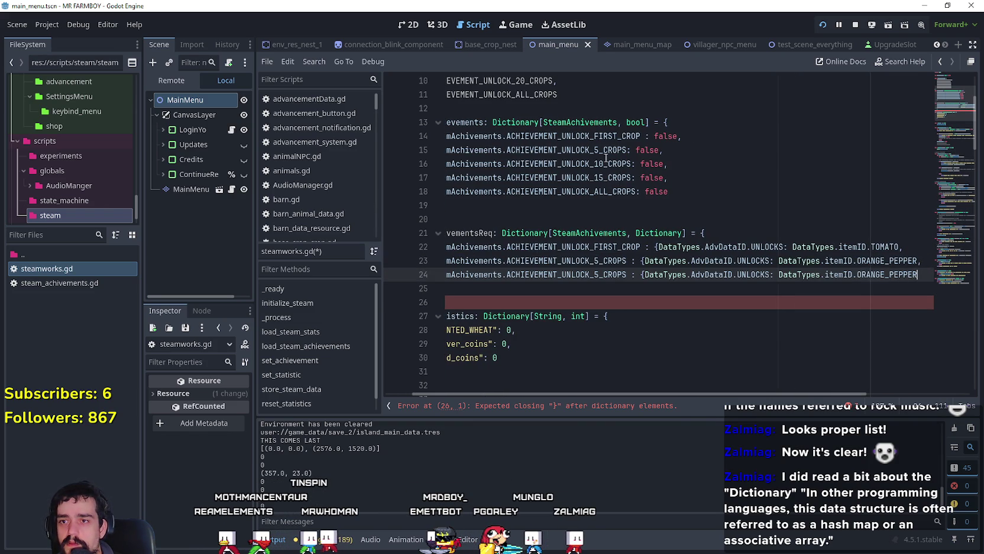
double_click(614, 164)
double_click(891, 274)
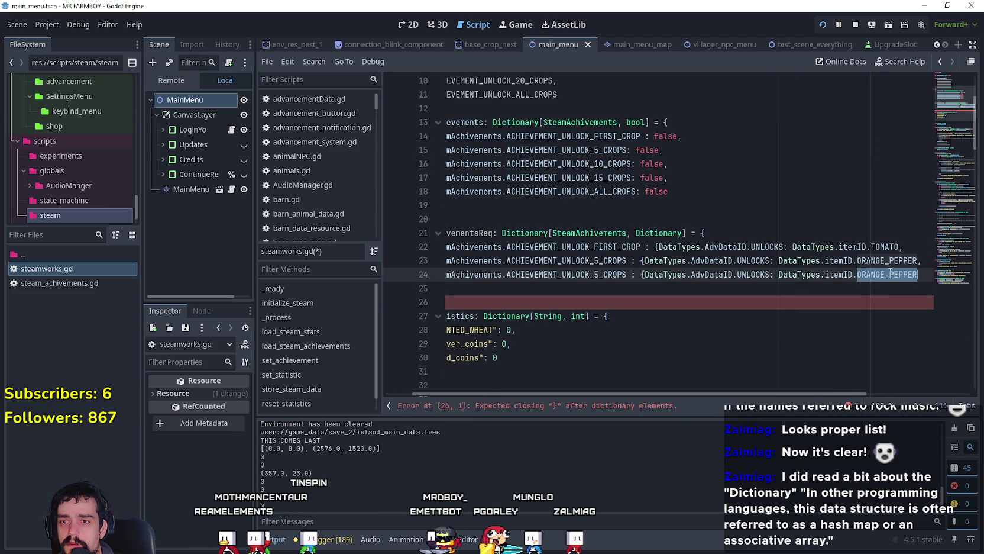
mouse_move(855, 259)
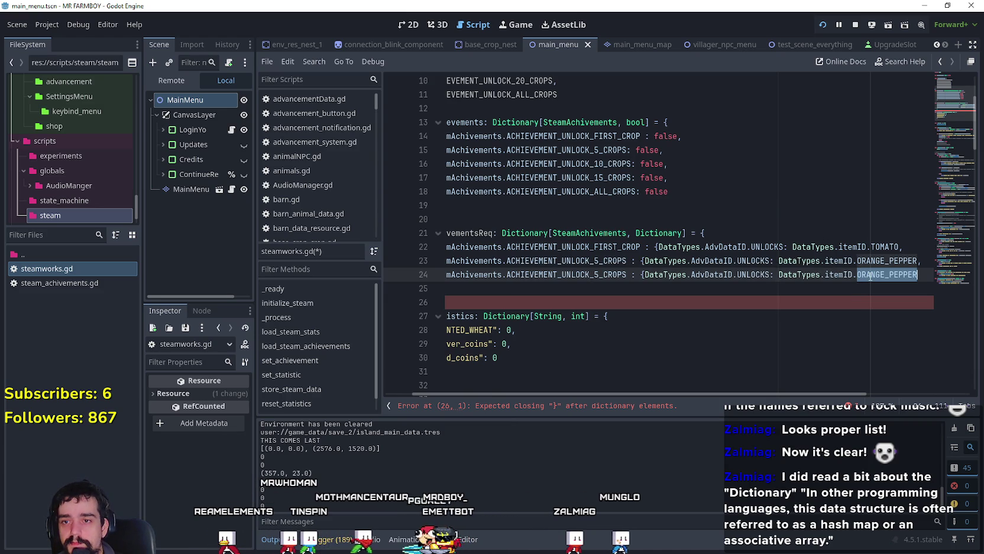
click(602, 274)
key(BackSpace)
text(10)
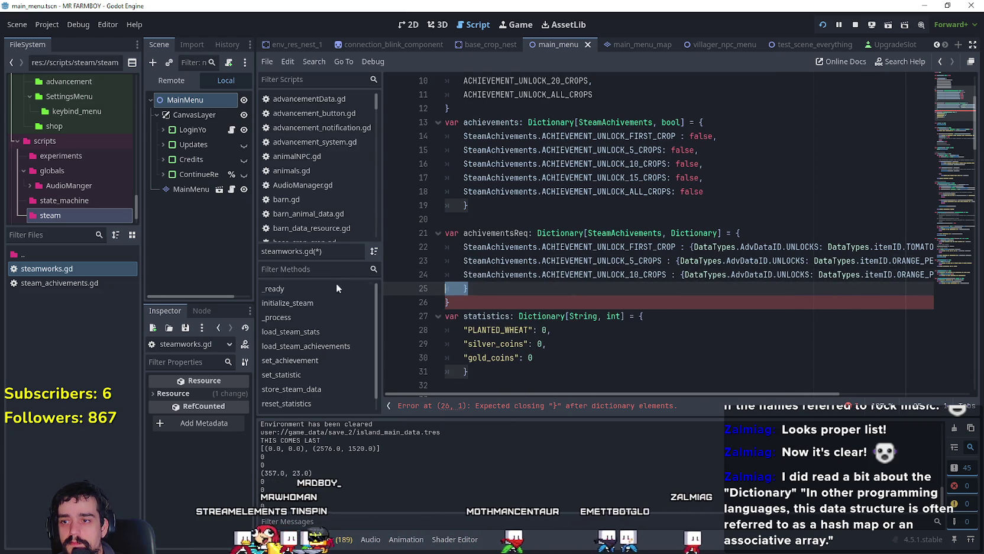
click(488, 286)
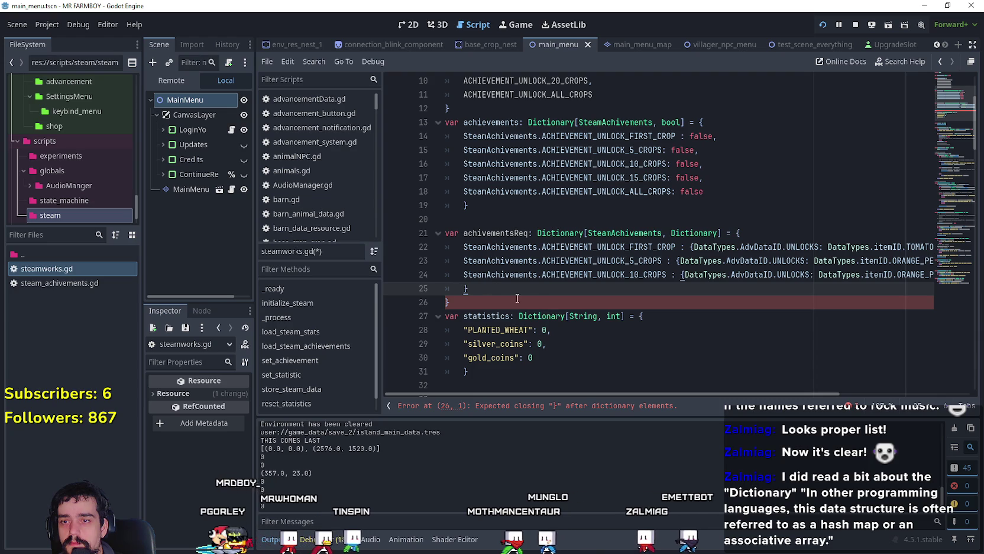
scroll(692, 395, right, 4)
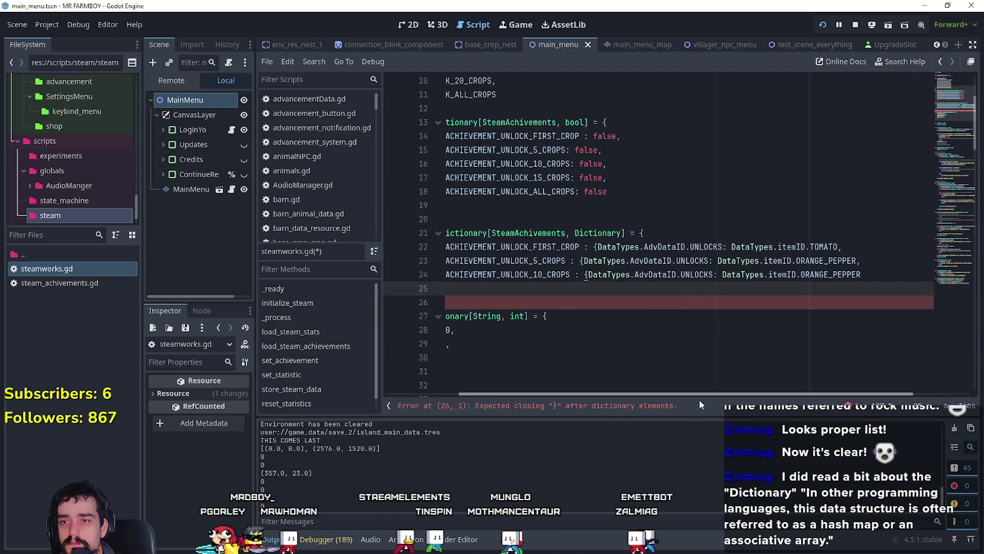
Type a closing brace after ORANGE_PEPPER at the end of the 5-crops entry.
click(852, 248)
text(})
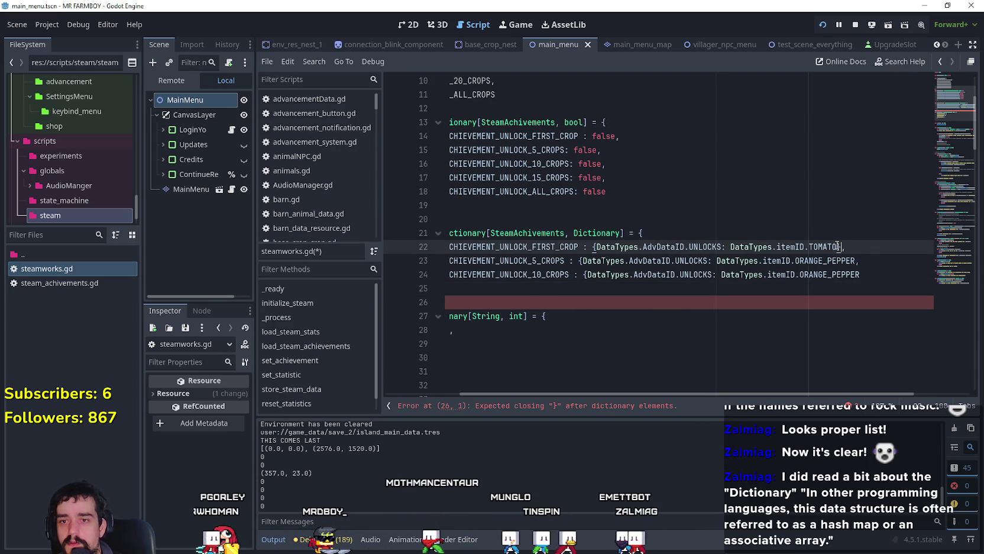
click(856, 261)
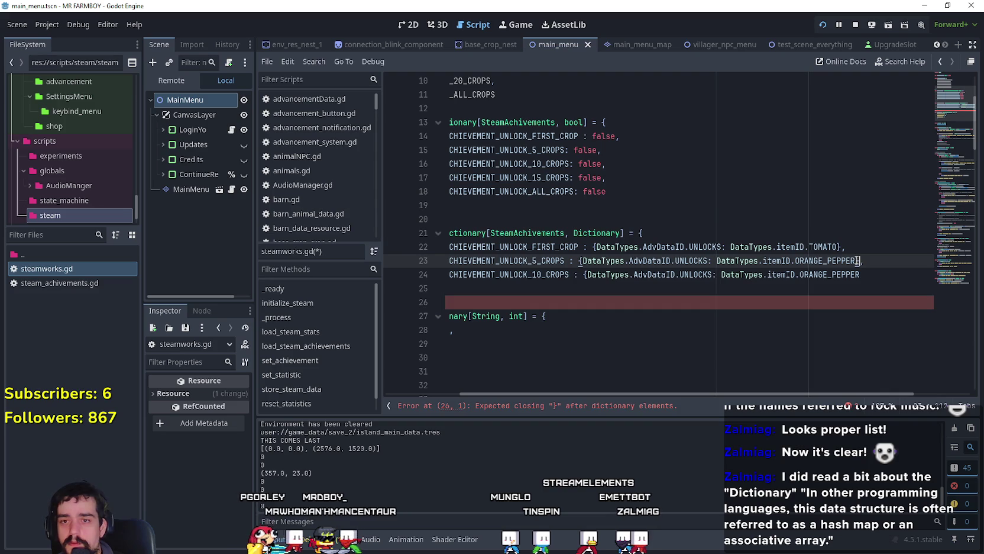
text(})
click(870, 278)
text(})
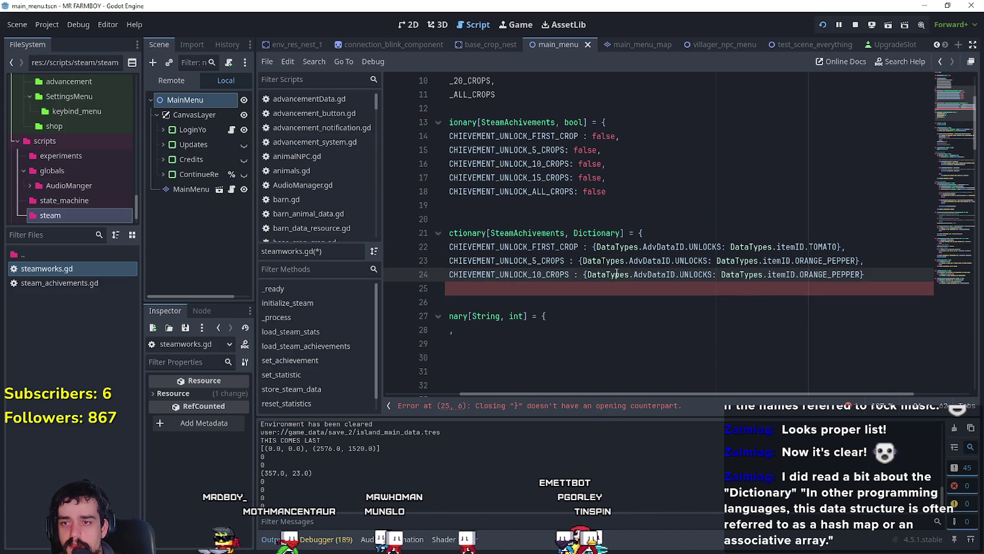
drag(622, 273, 917, 275)
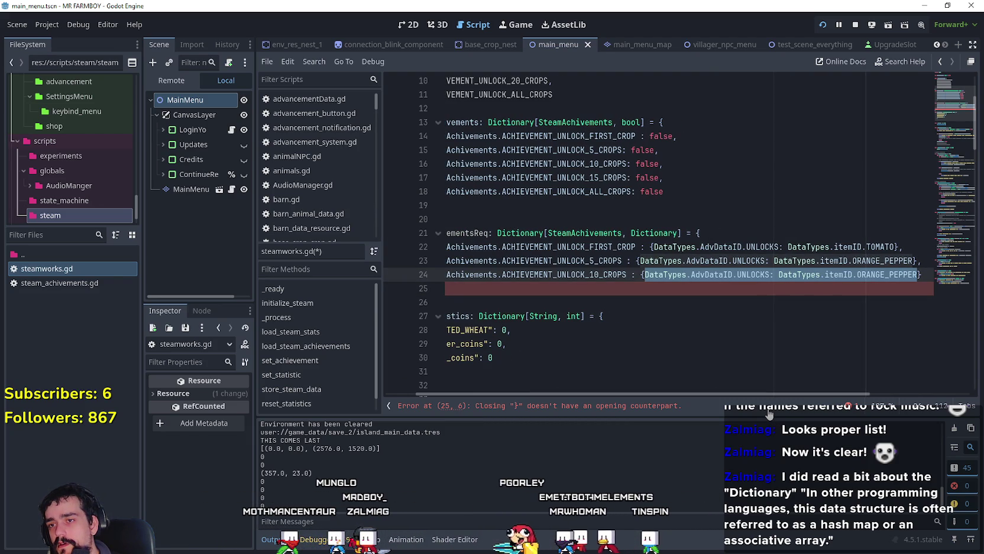
Select the ORANGE_PEPPER item ID in the 5-crops unlock pair.
mouse_move(756, 394)
mouse_down()
mouse_move(733, 404)
mouse_move(616, 350)
mouse_up()
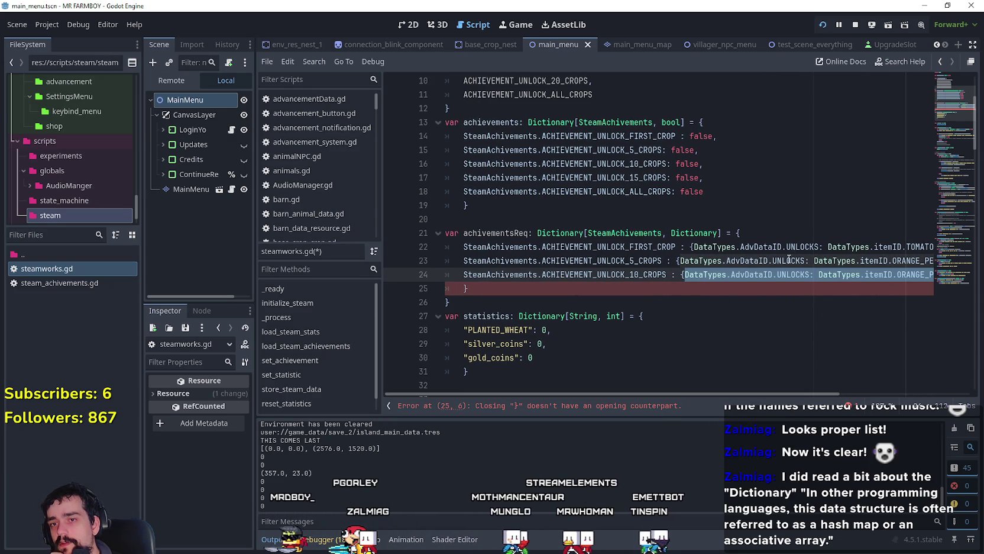
drag(805, 261, 680, 260)
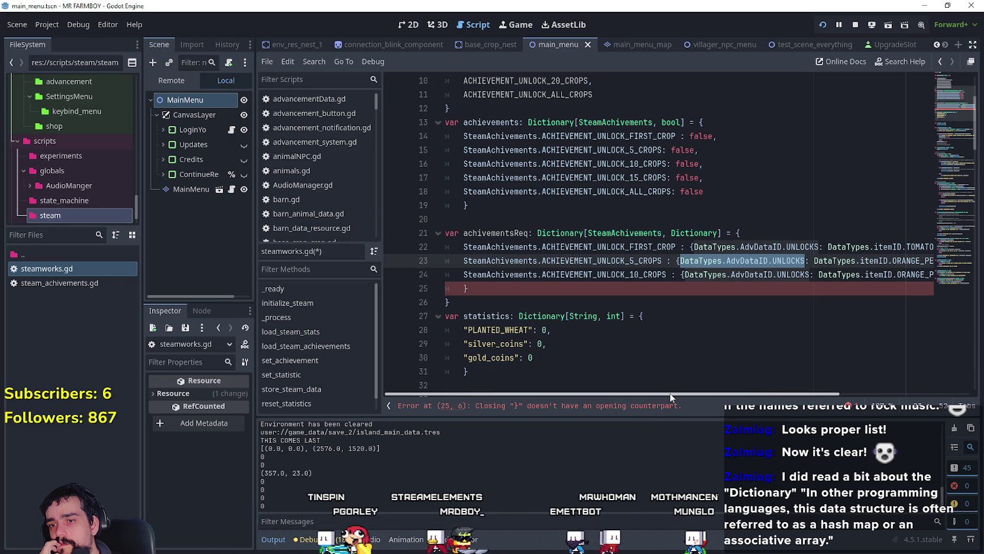
drag(671, 394, 792, 395)
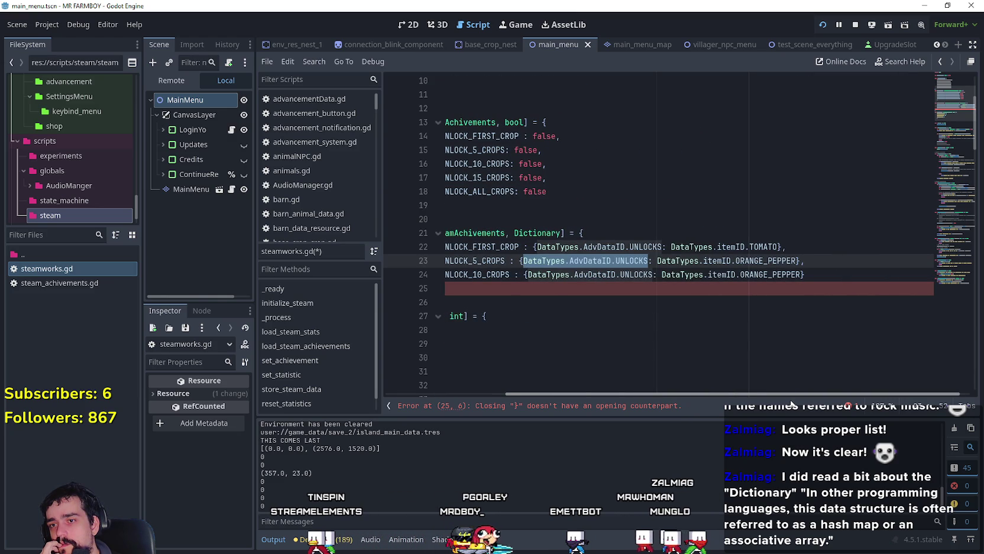
mouse_move(791, 400)
mouse_down()
mouse_move(626, 390)
mouse_move(772, 412)
mouse_up()
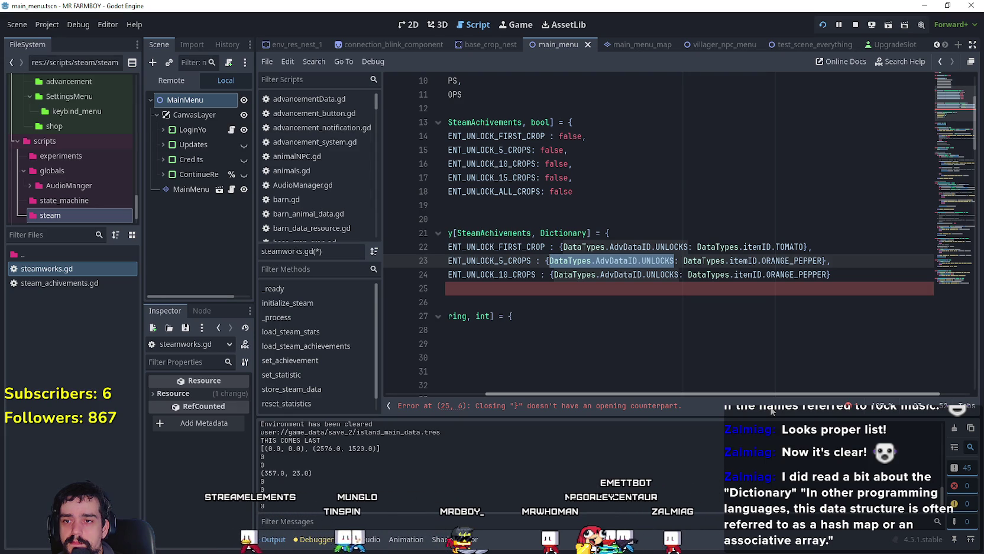
drag(823, 261, 685, 261)
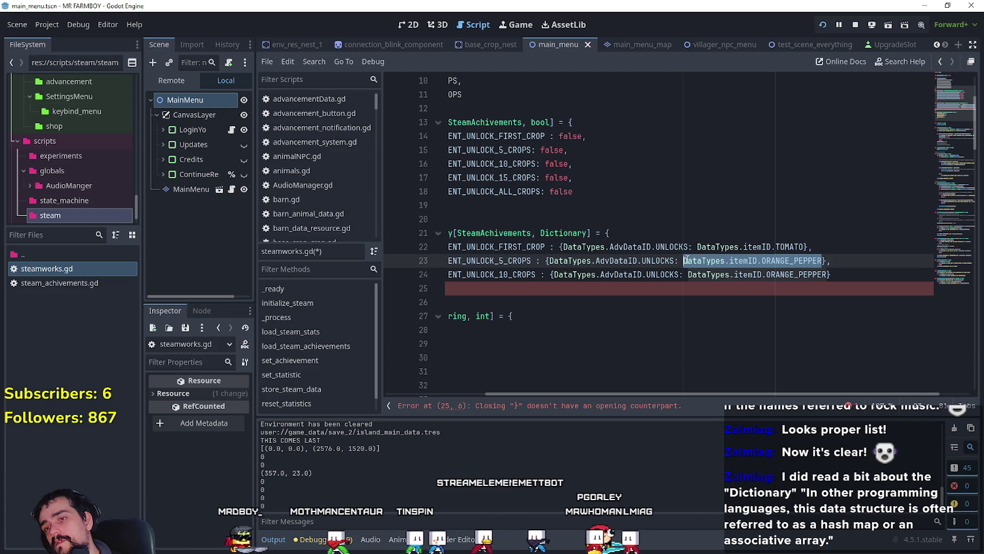
mouse_move(822, 261)
mouse_down()
mouse_move(559, 247)
mouse_move(549, 261)
mouse_up()
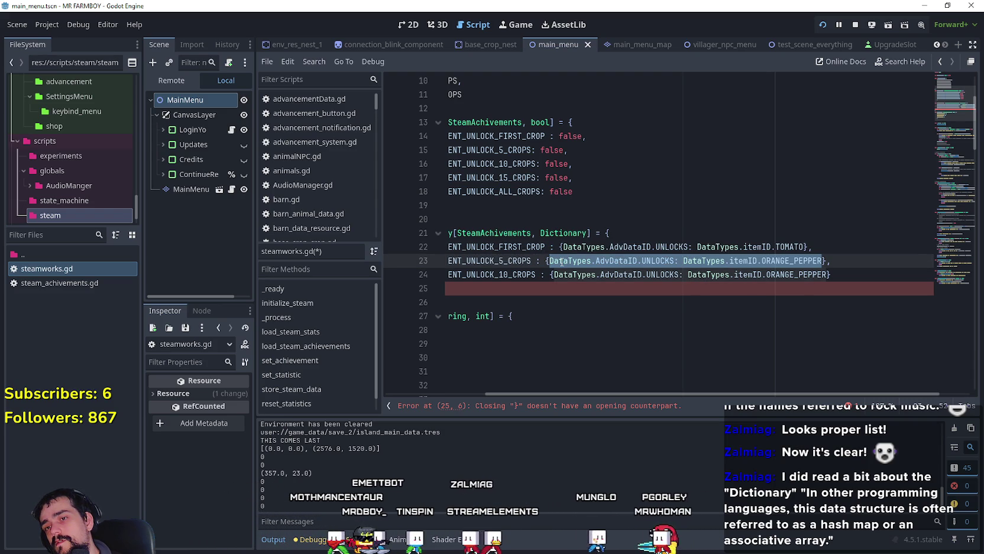
drag(561, 261, 683, 260)
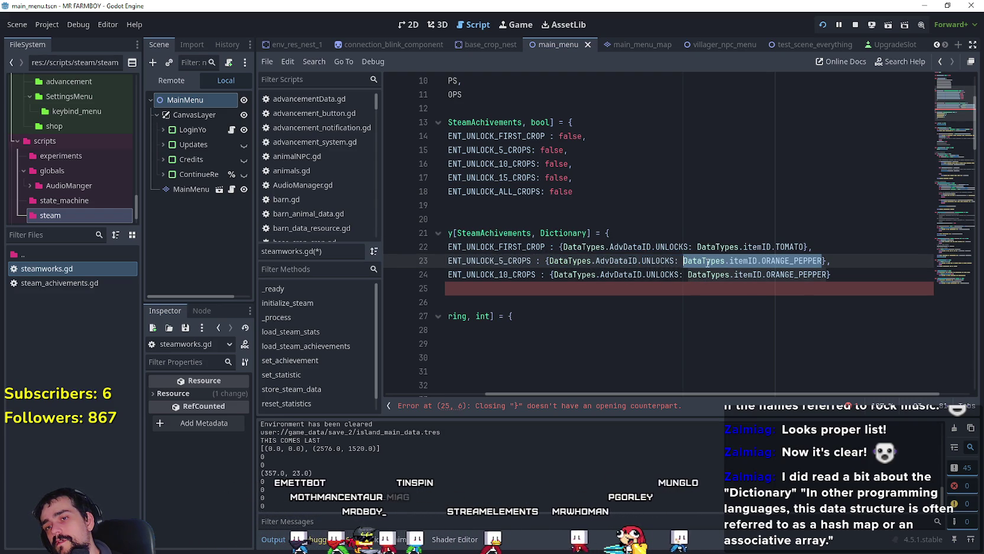
Add DataTypes.itemID.ONION after ORANGE_PEPPER on the 5-crops line.
key(ctrl+c)
click(823, 263)
text(,)
key(ctrl+v)
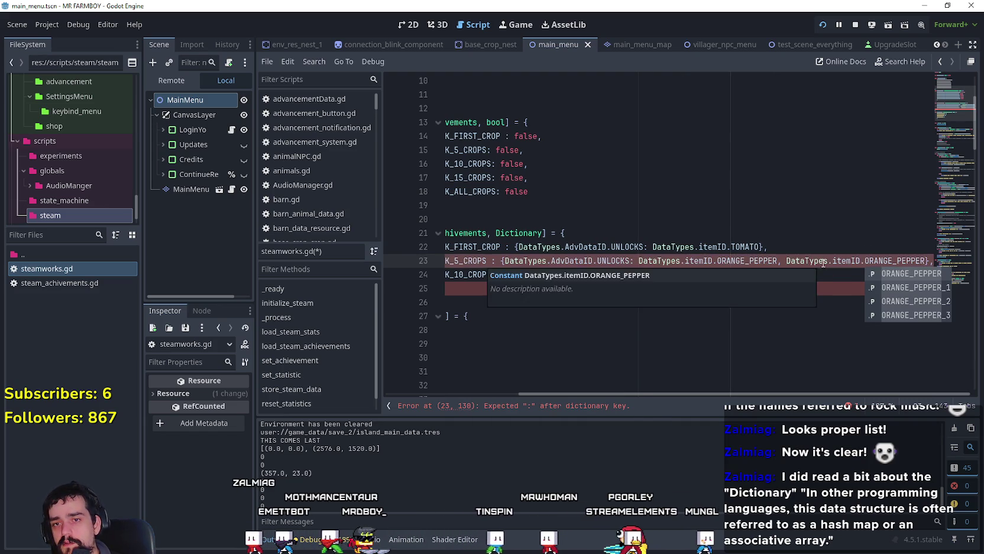
key(BackSpace)
key(BackSpace)
key(BackSpace)
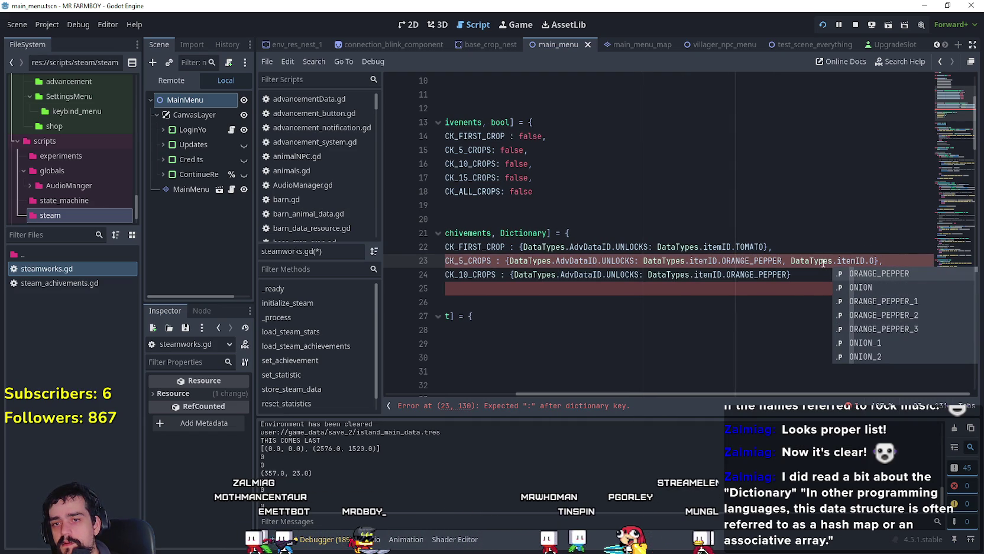
key(Right)
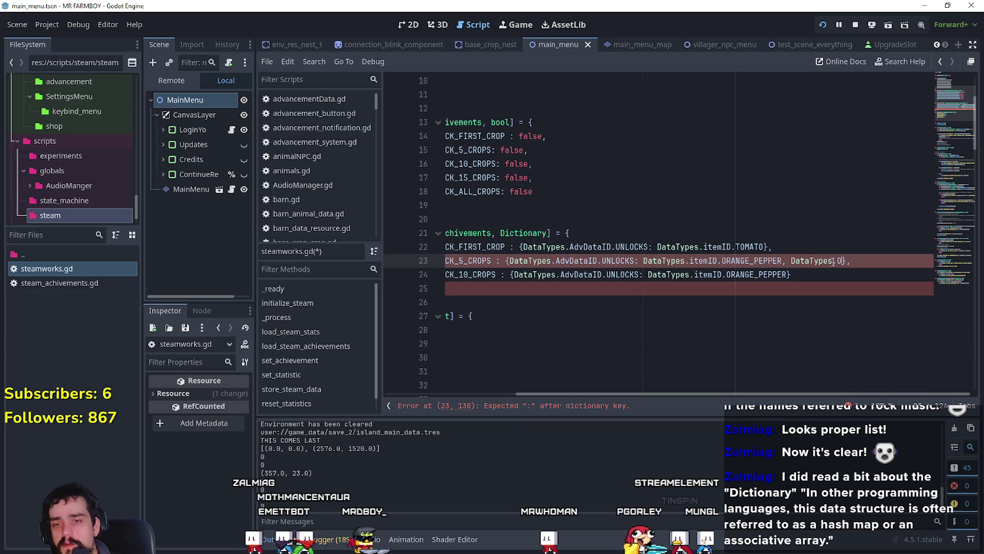
key(BackSpace)
key(BackSpace)
key(BackSpace)
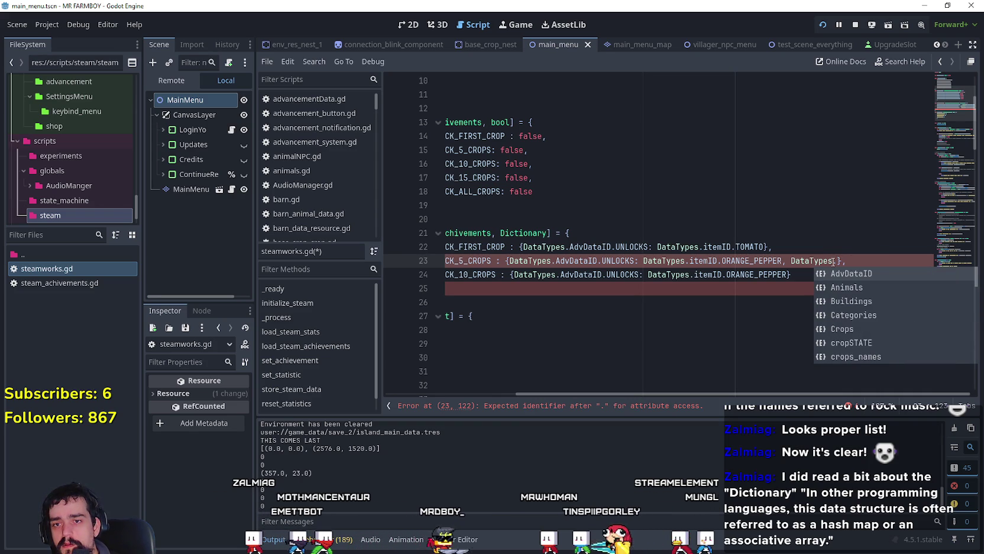
text(itemID.ONION)
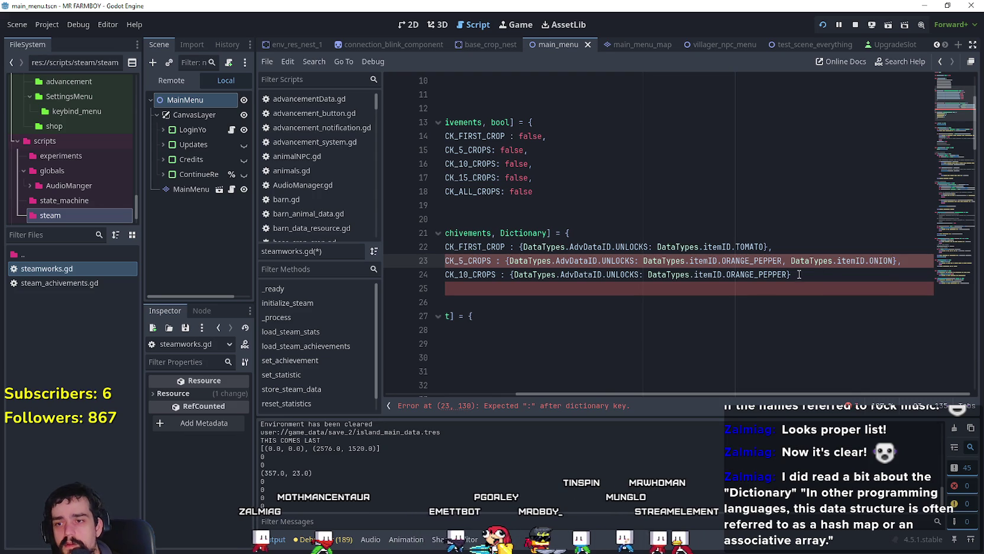
Wrap the ORANGE_PEPPER and ONION item IDs in square brackets as a list.
drag(658, 260, 865, 261)
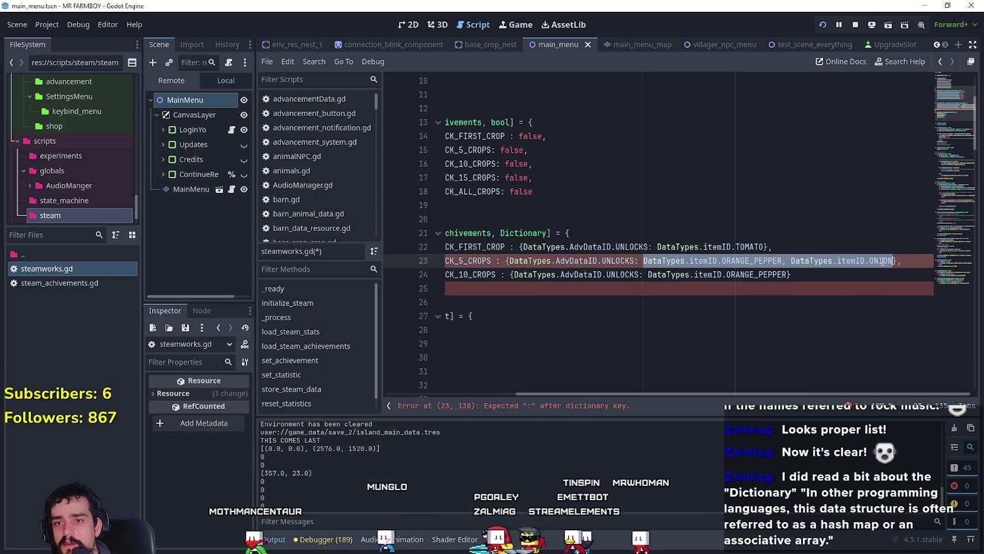
text([)
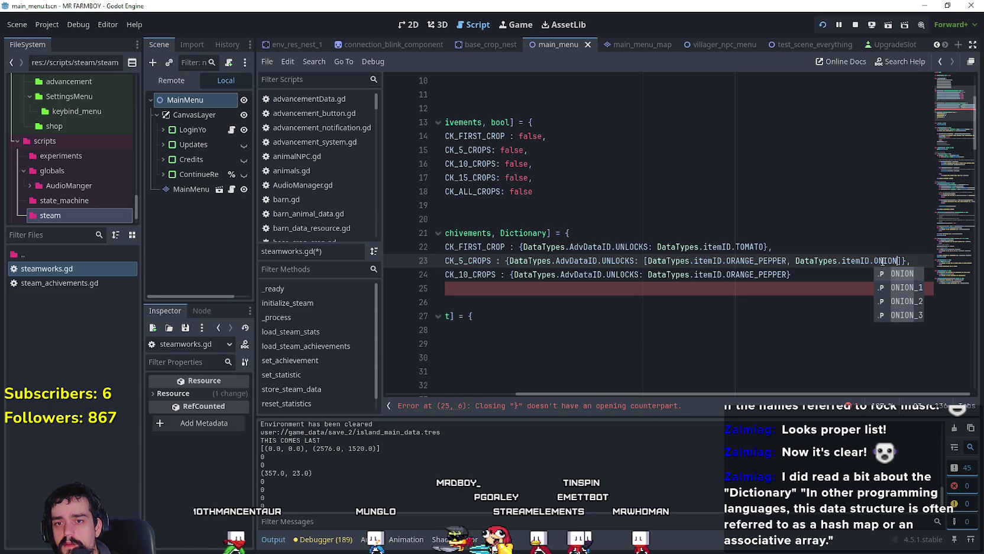
click(719, 247)
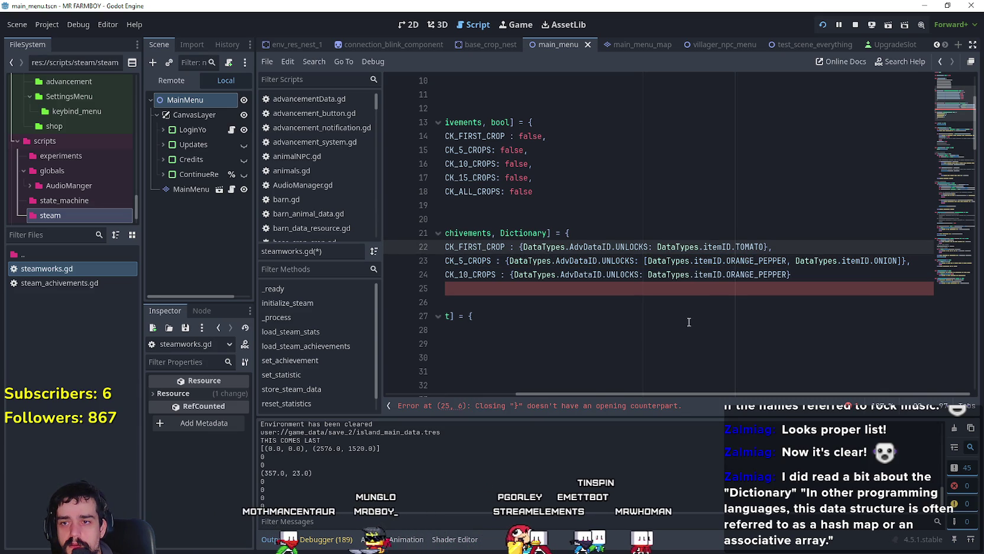
drag(509, 261, 588, 260)
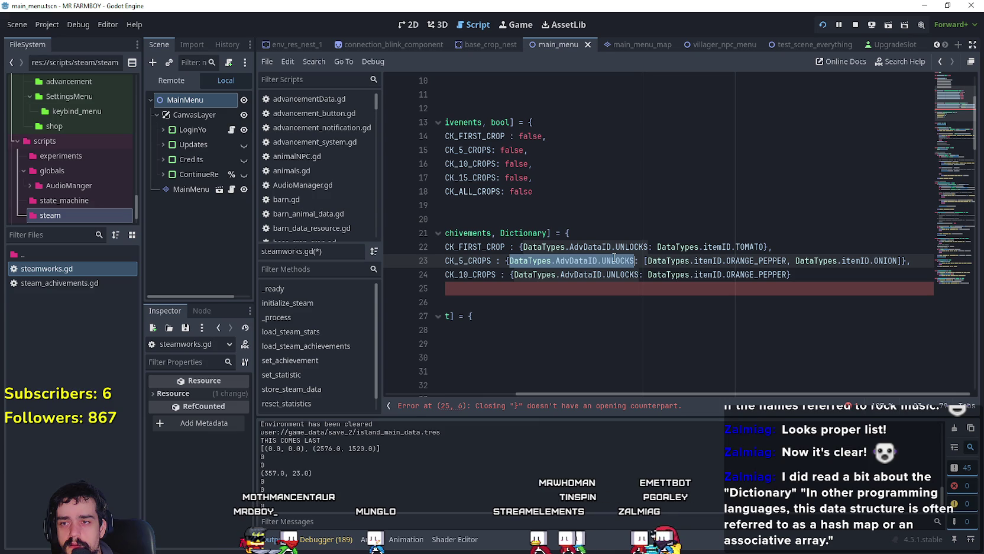
drag(614, 258, 909, 263)
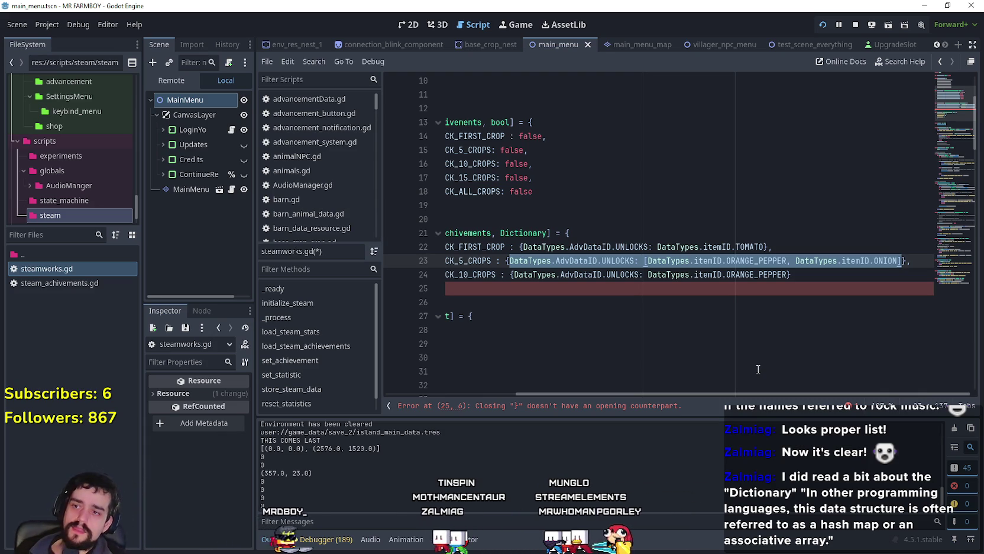
mouse_move(700, 393)
mouse_down()
mouse_move(581, 390)
mouse_move(705, 398)
mouse_move(607, 396)
mouse_move(727, 415)
mouse_move(548, 398)
mouse_up()
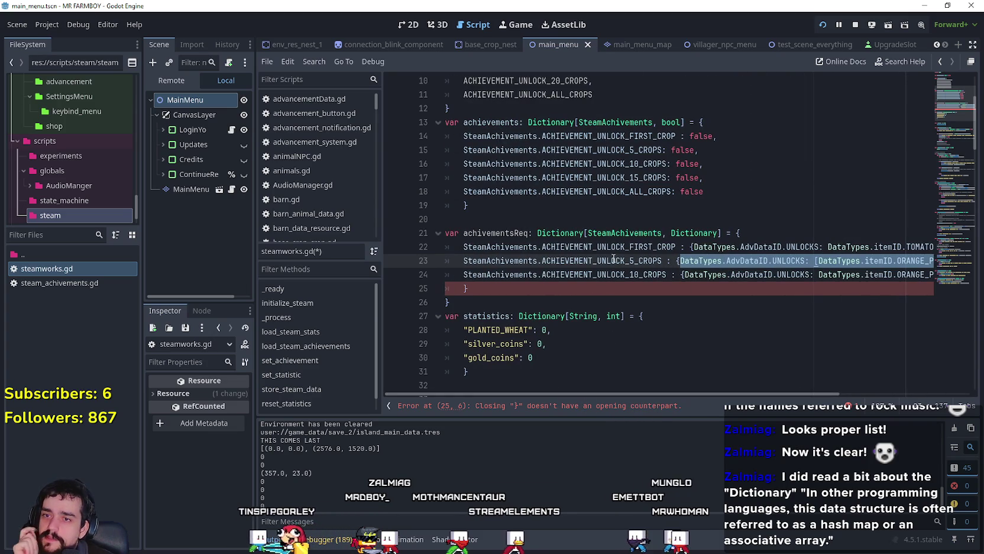
click(713, 234)
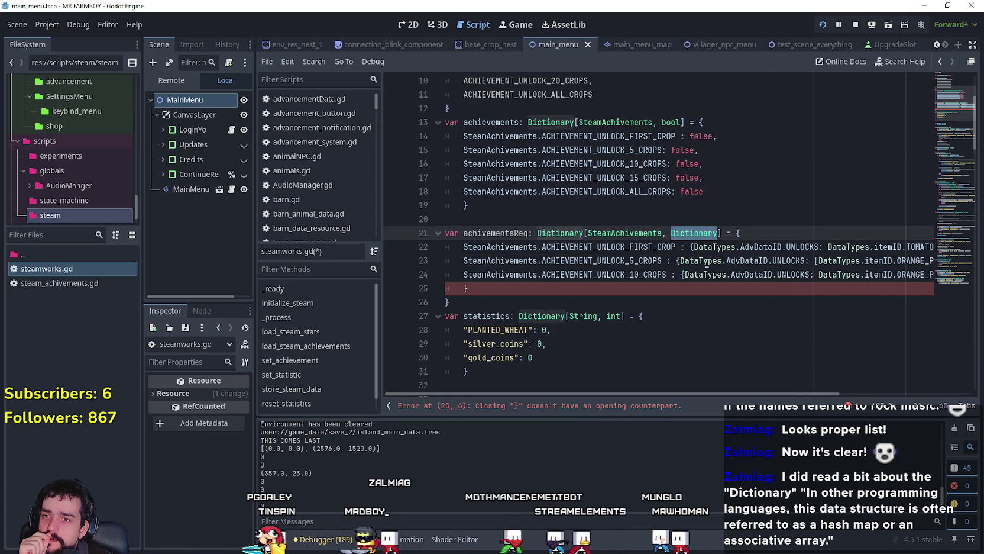
drag(773, 392, 871, 393)
mouse_move(686, 250)
mouse_down()
mouse_move(914, 263)
mouse_move(514, 261)
mouse_up()
click(913, 263)
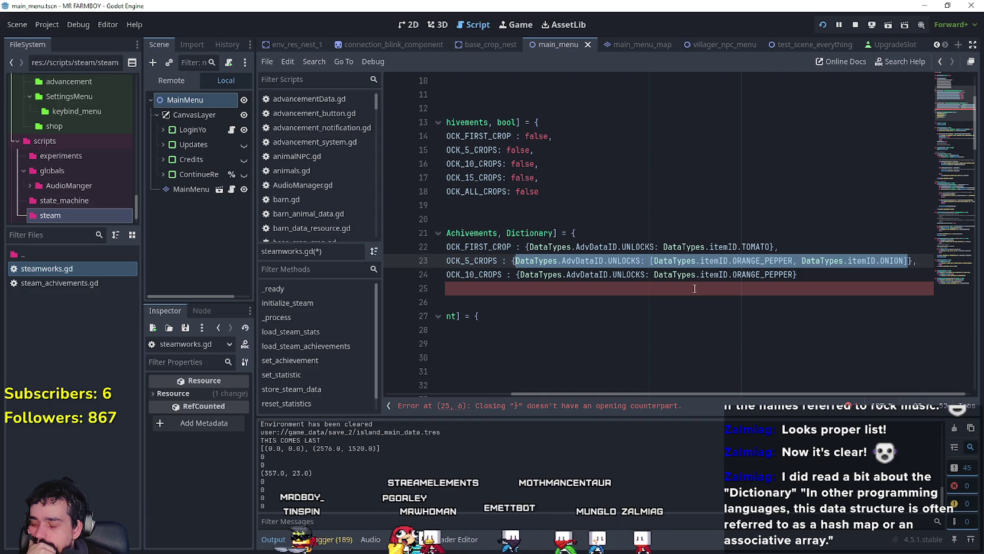
key(Down)
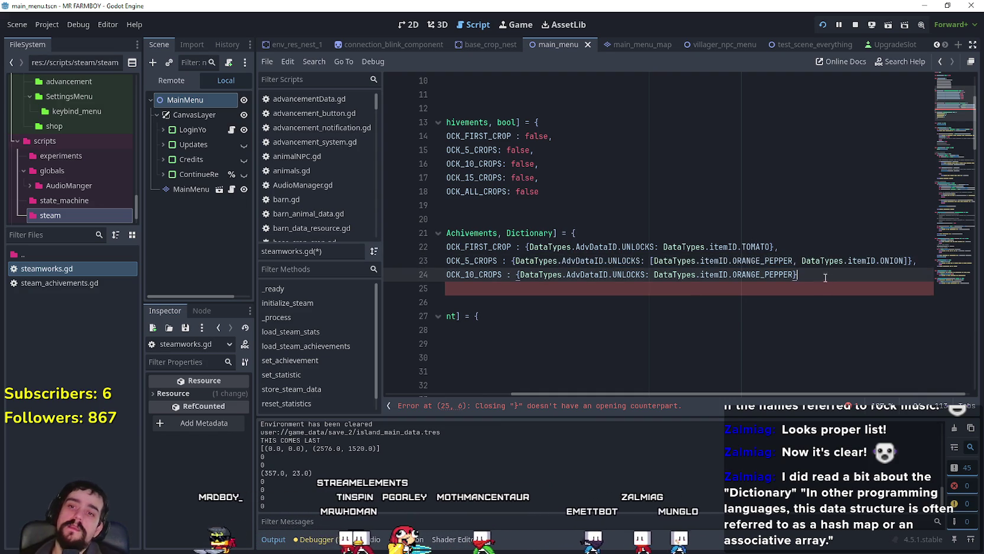
key(End)
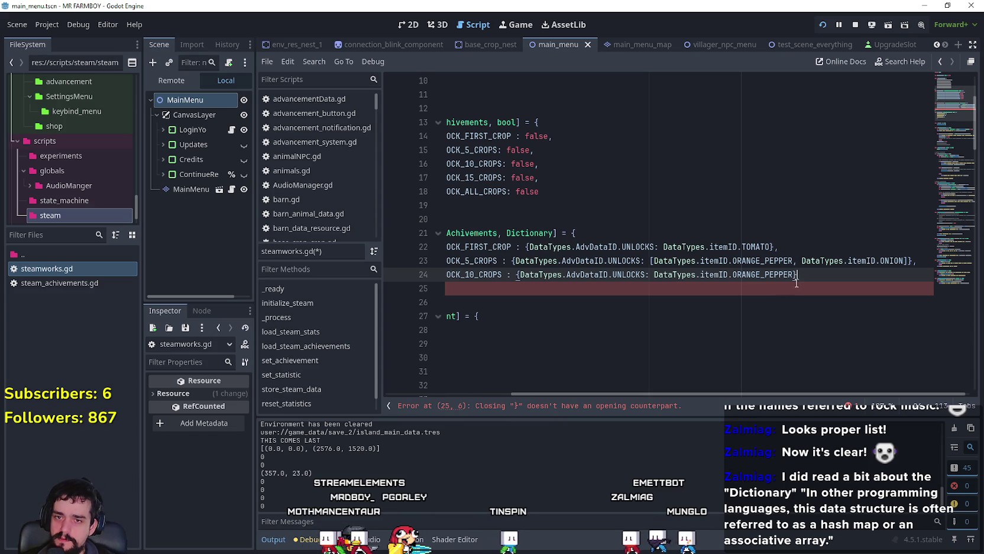
scroll(676, 359, down, 1)
Delete the stray closing brace on line 25.
mouse_move(713, 394)
mouse_down()
mouse_move(578, 386)
mouse_move(690, 404)
mouse_up()
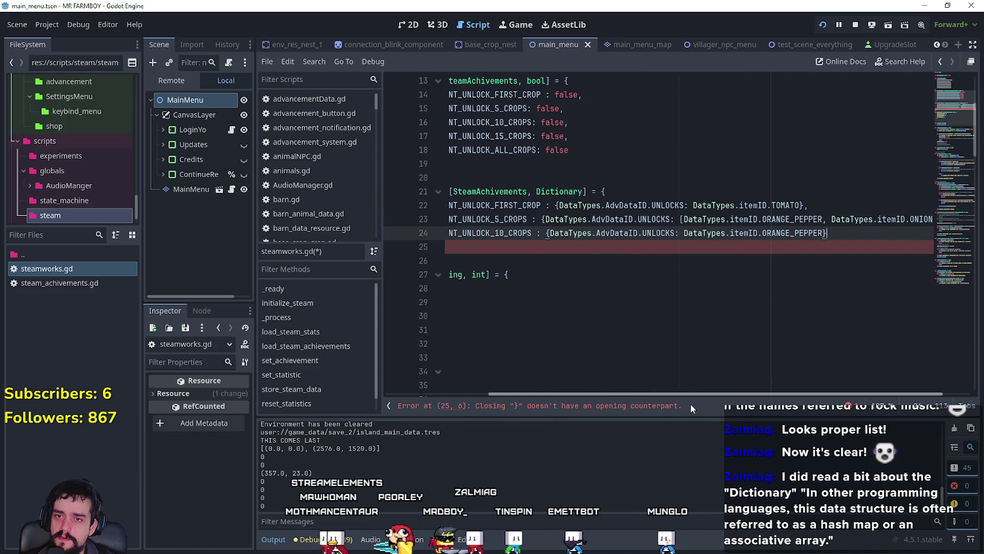
mouse_move(750, 410)
mouse_down()
mouse_move(586, 390)
mouse_move(777, 409)
mouse_up()
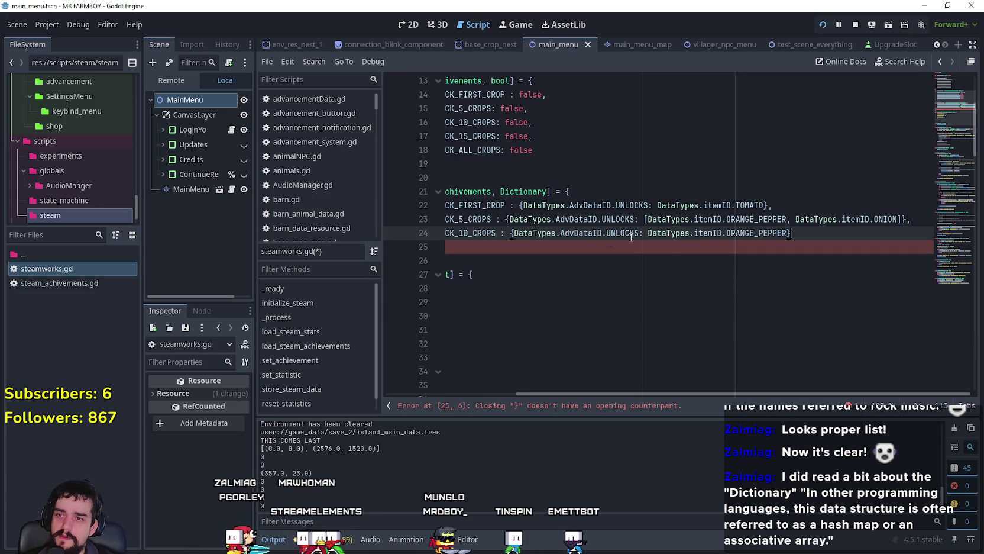
drag(653, 240, 421, 241)
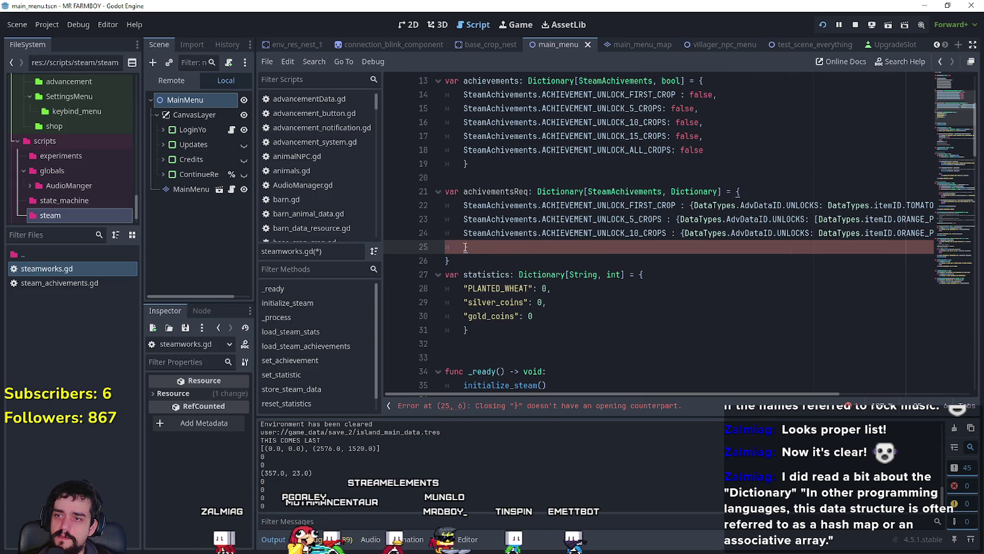
key(BackSpace)
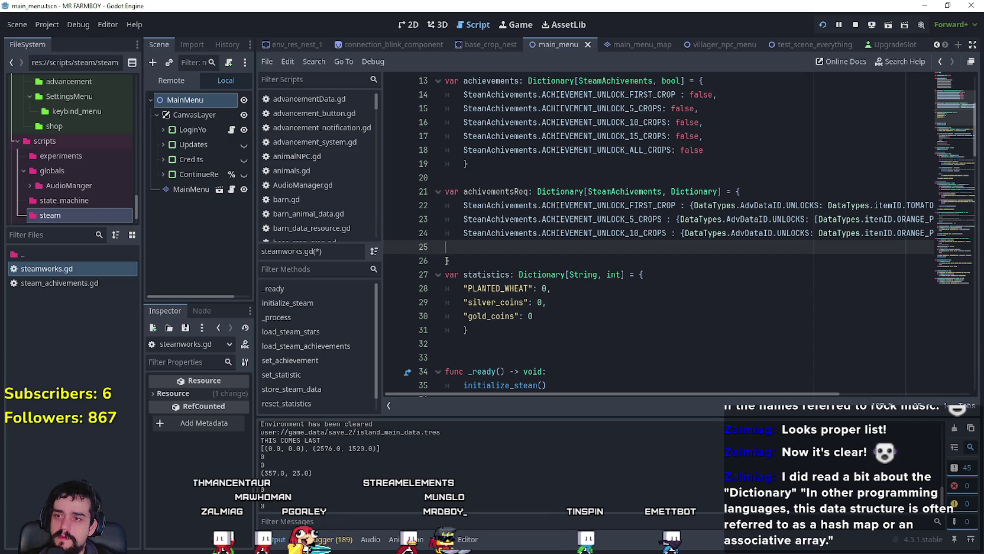
Leave a blank line after the 10-crops entry and switch to the running game.
drag(643, 393, 788, 406)
click(825, 220)
click(822, 234)
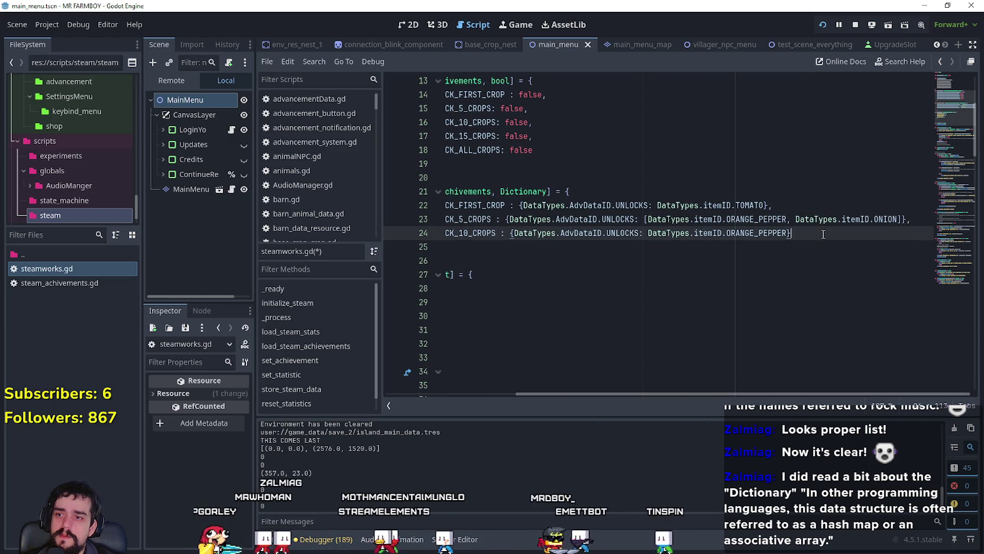
key(ctrl+z)
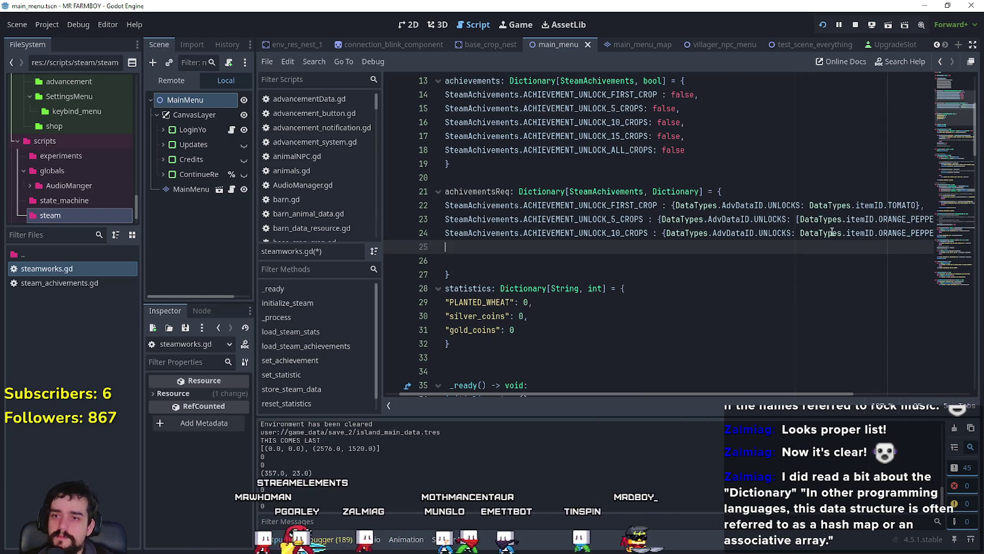
key(alt+Tab)
mouse_move(480, 203)
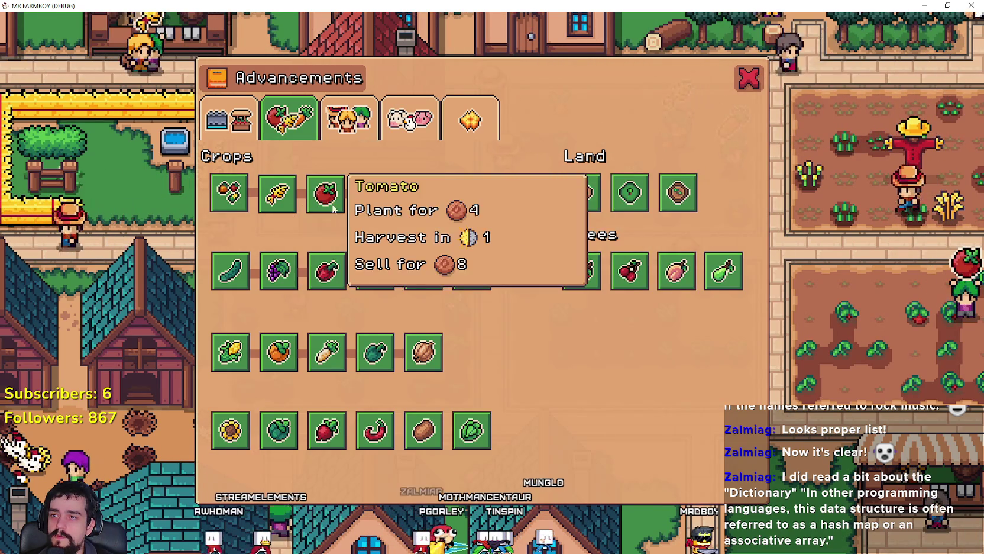
Check the Tomato and Grapes crop details in the Advancements crops tab, then return to Godot.
mouse_move(395, 203)
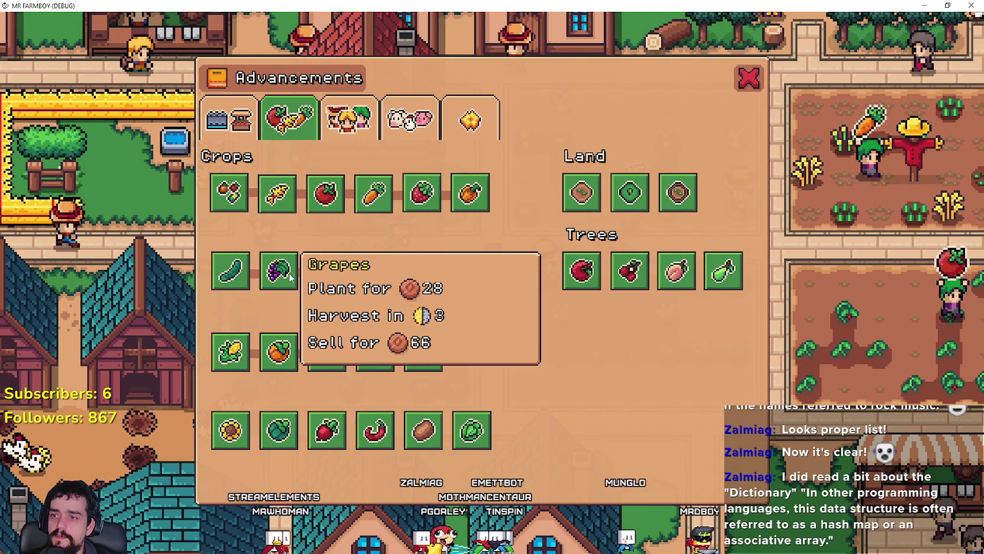
mouse_move(337, 280)
key(alt+Tab)
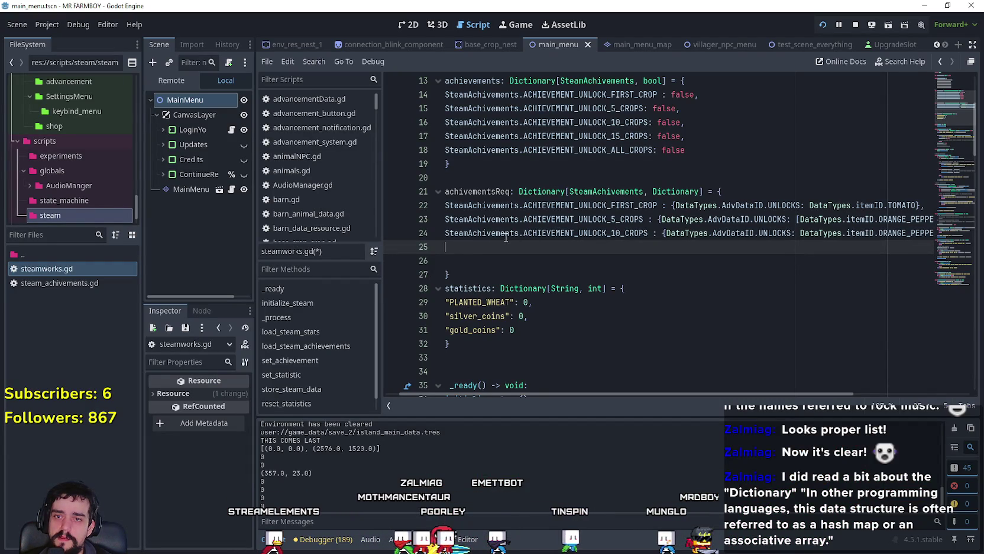
Change the 10-crops unlock from ORANGE_PEPPER to TURNIP.
drag(799, 233, 924, 229)
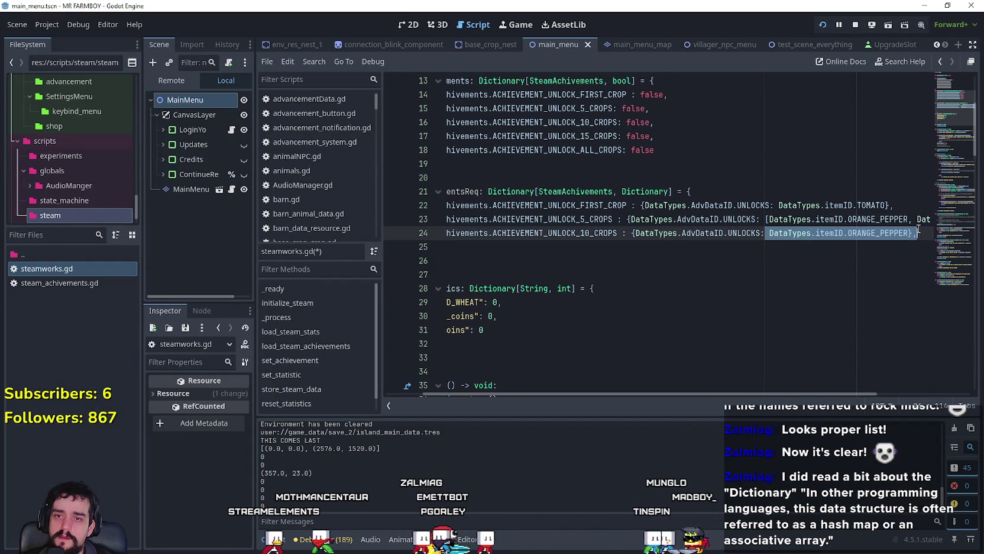
click(896, 219)
scroll(896, 219, right, 3)
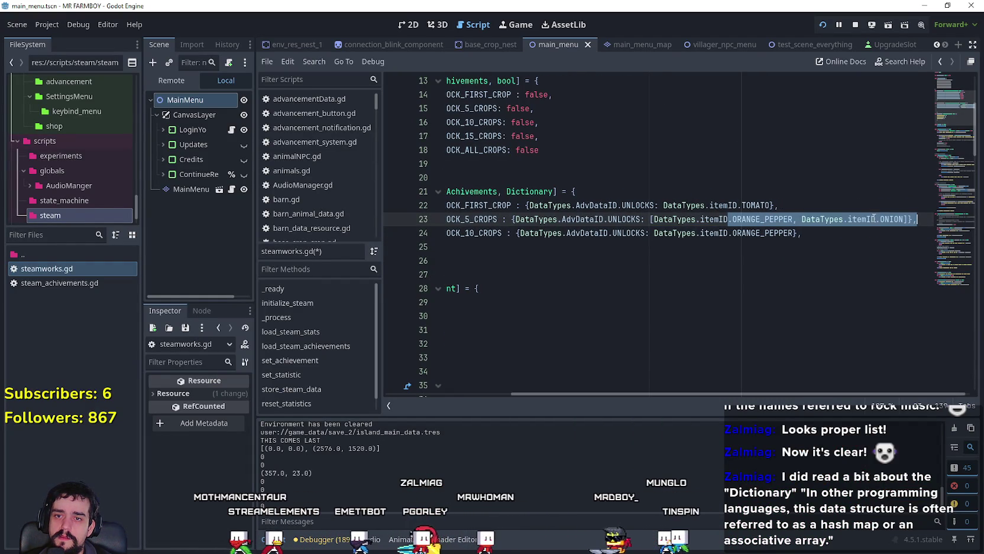
drag(912, 219, 876, 218)
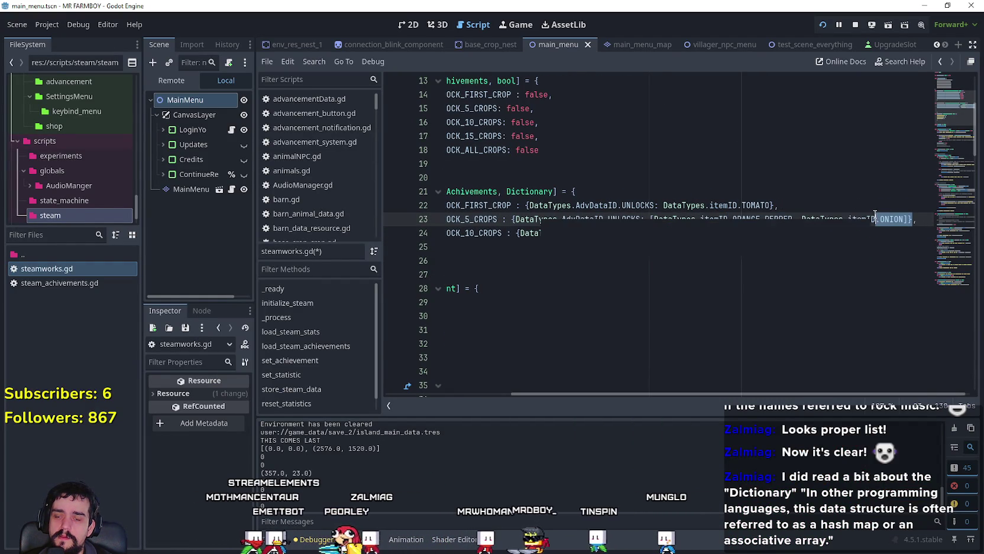
double_click(761, 233)
text(Tur)
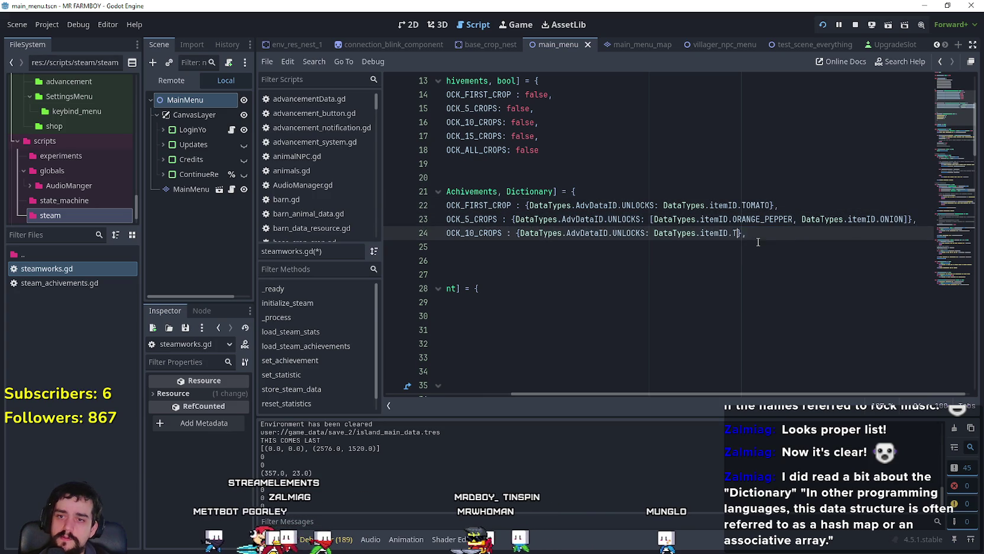
key(Return)
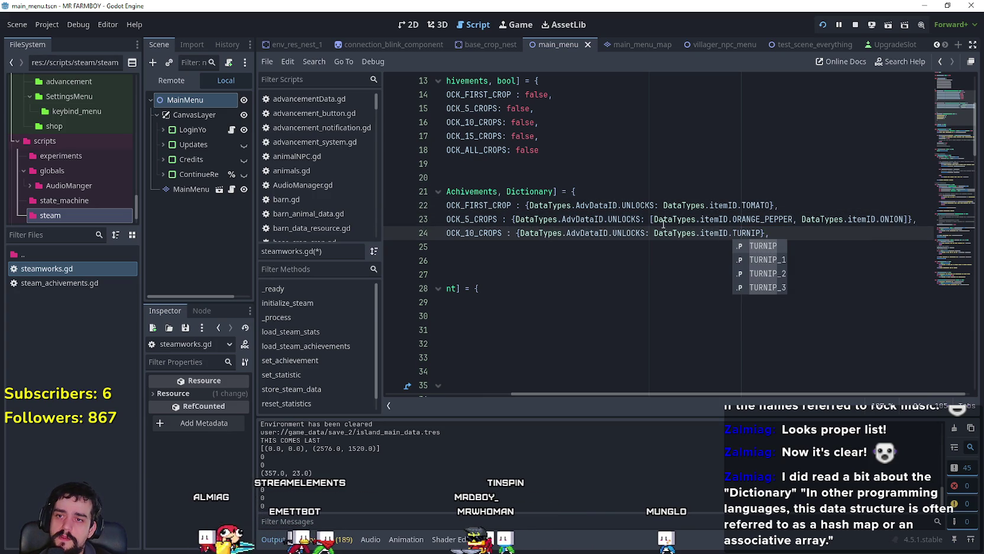
Remove the list brackets and ONION from the 5-crops entry, then run the game with F5.
click(655, 220)
key(BackSpace)
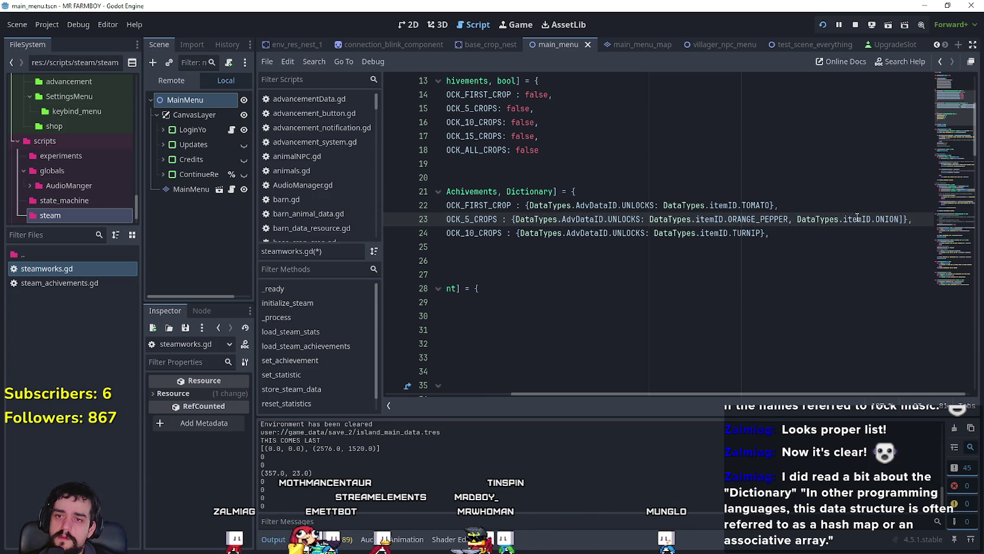
drag(788, 220, 904, 219)
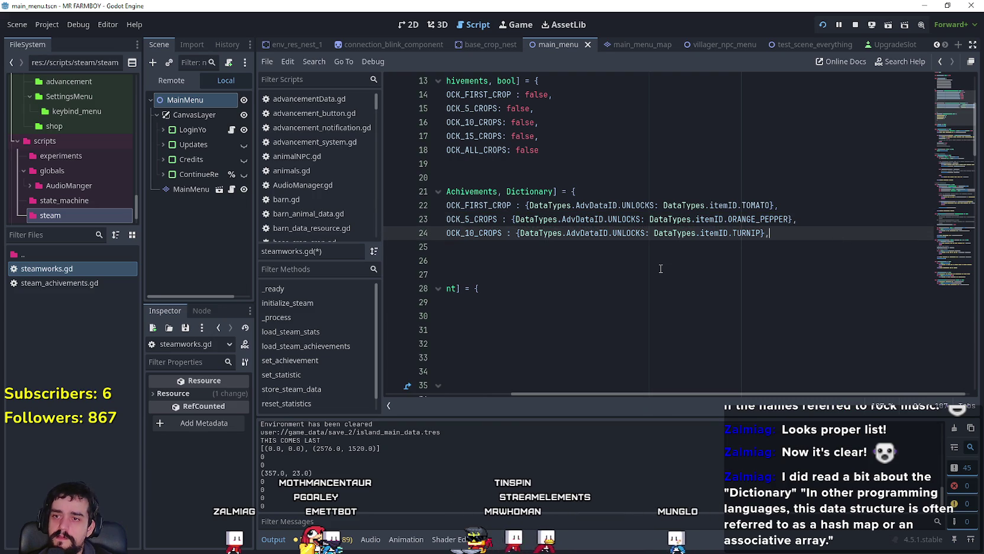
click(645, 259)
key(F5)
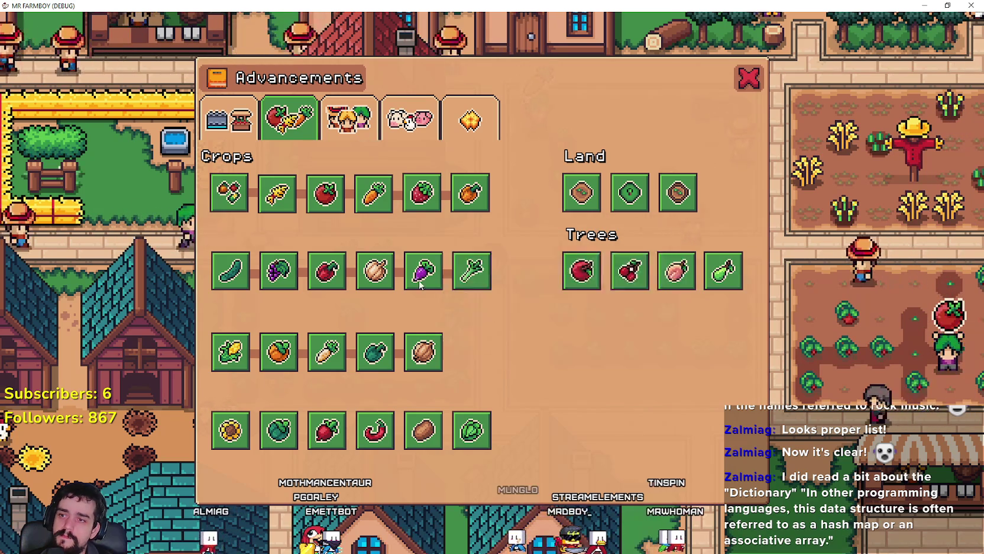
Duplicate the 10-crops entry and change the copy to ACHIEVEMENT_UNLOCK_15_CROPS.
key(alt+Tab)
key(shift+Up)
key(ctrl+c)
key(Right)
key(ctrl+v)
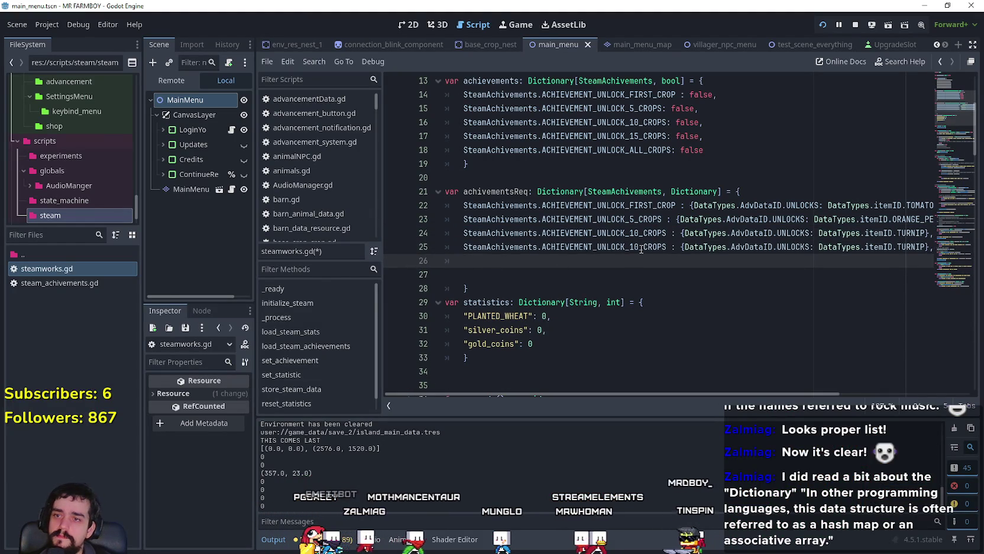
click(651, 247)
key(BackSpace)
text(5)
click(591, 269)
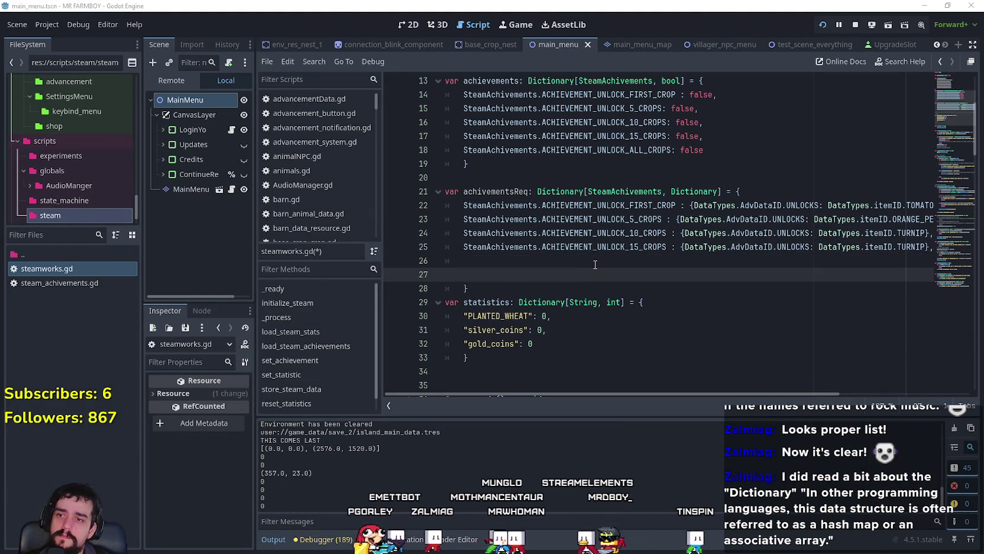
After checking crops in the game, set the 15-crops unlock to GREEN_PEPPER.
key(alt+Tab)
mouse_move(434, 282)
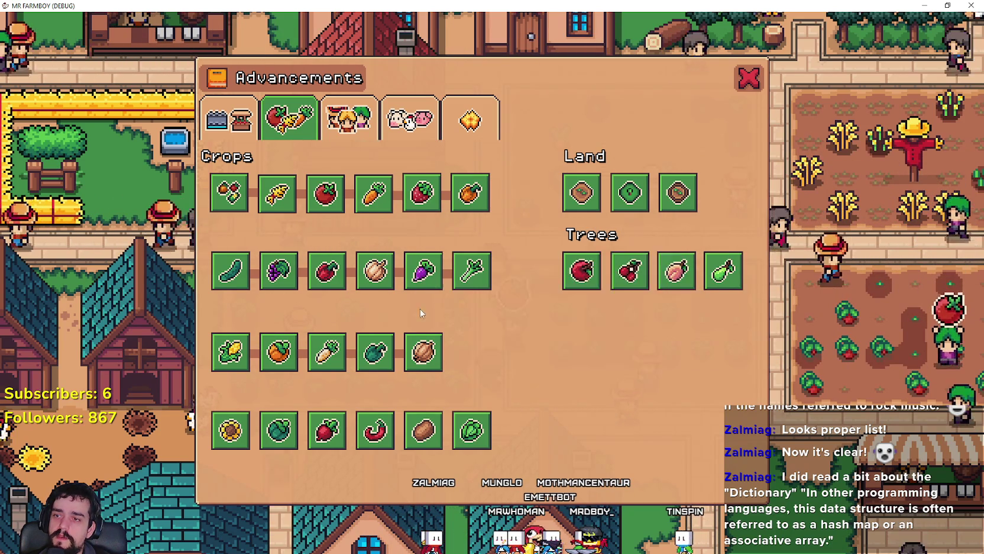
mouse_move(225, 346)
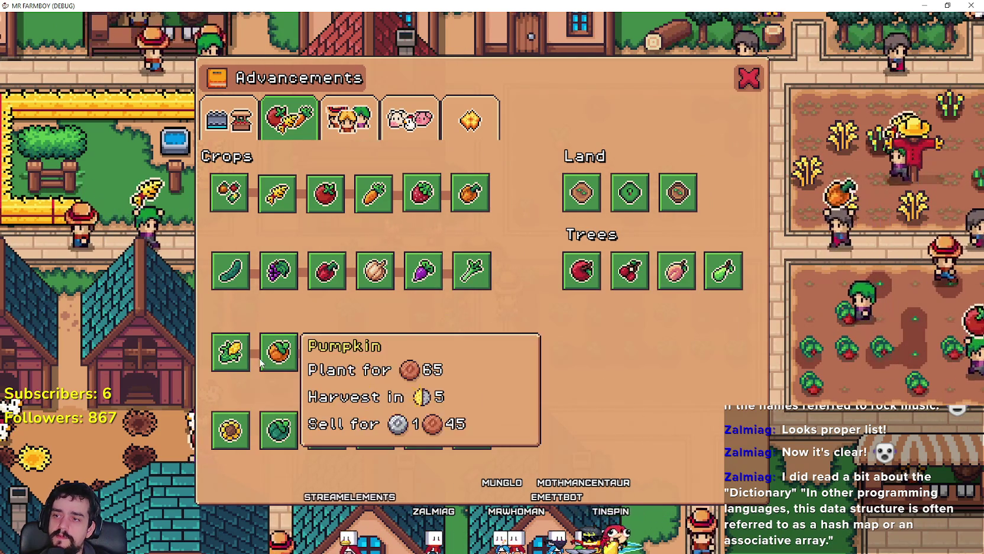
mouse_move(374, 369)
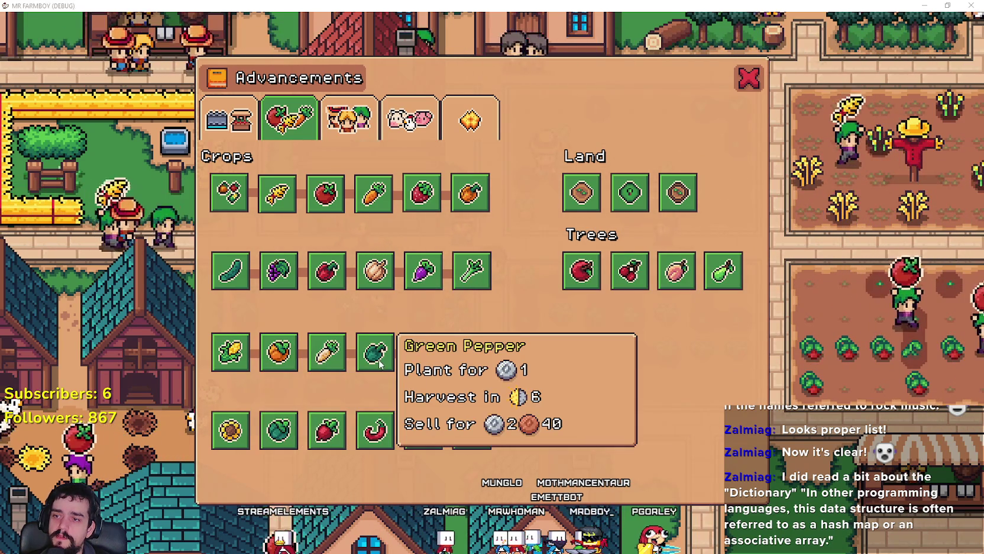
key(alt+Tab)
drag(847, 247, 937, 251)
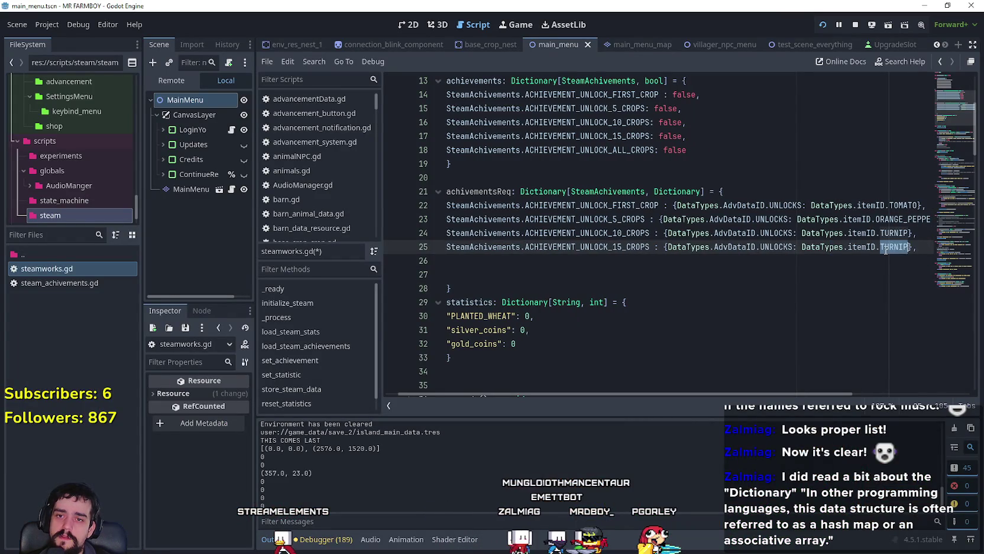
text(GREEN_PEPPER)
key(Return)
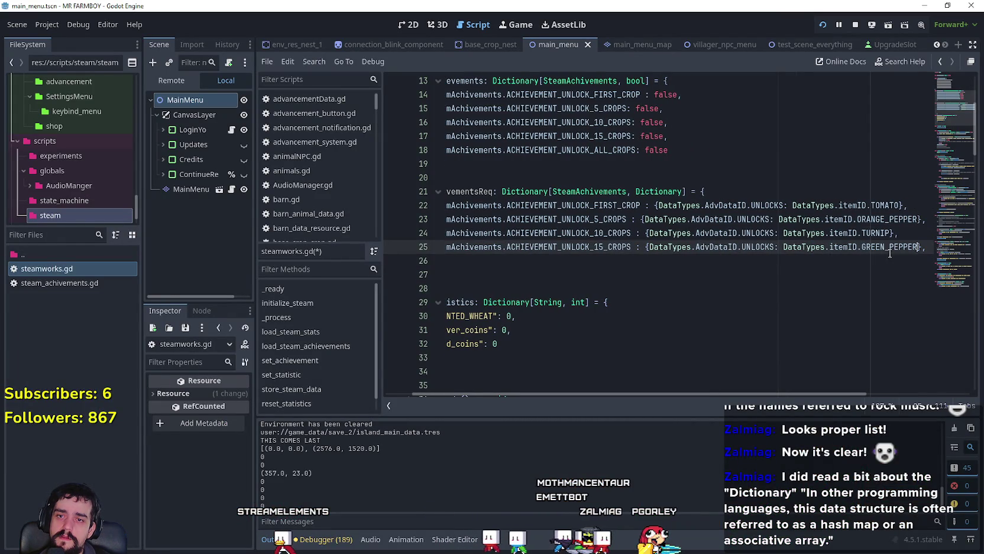
click(612, 264)
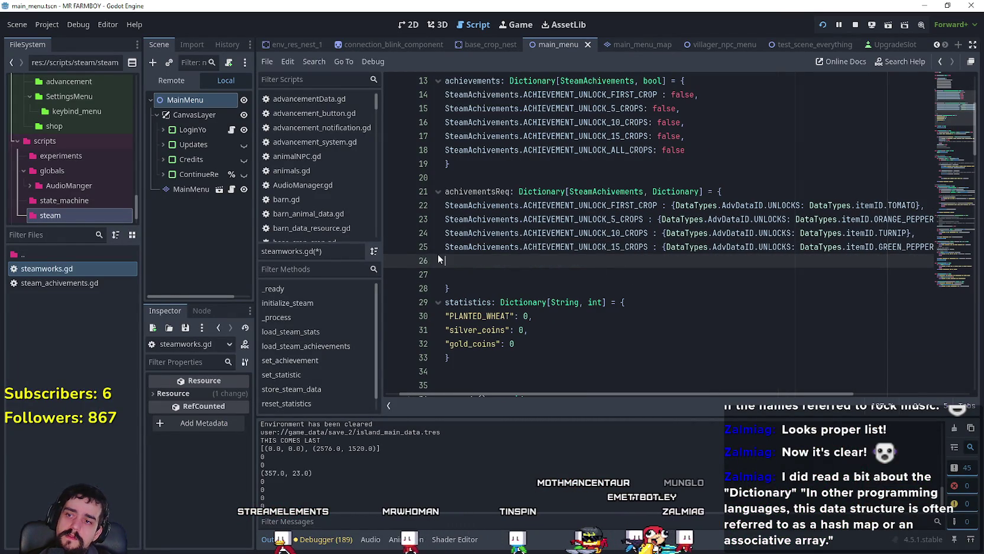
Paste a copy of the 15-crops entry and rename its key to ACHIEVEMENT_UNLOCK_ALL_CROPS.
key(ctrl+v)
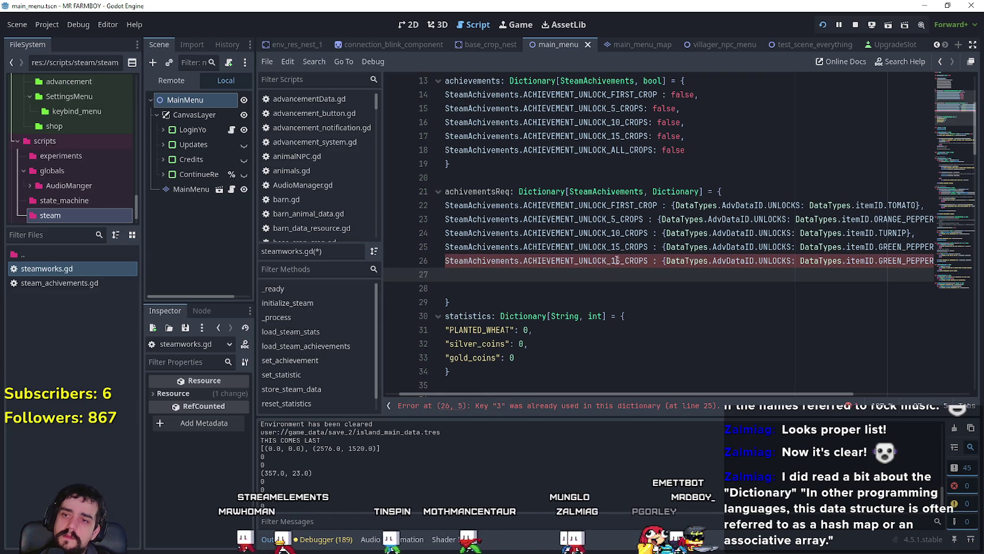
drag(620, 261, 612, 262)
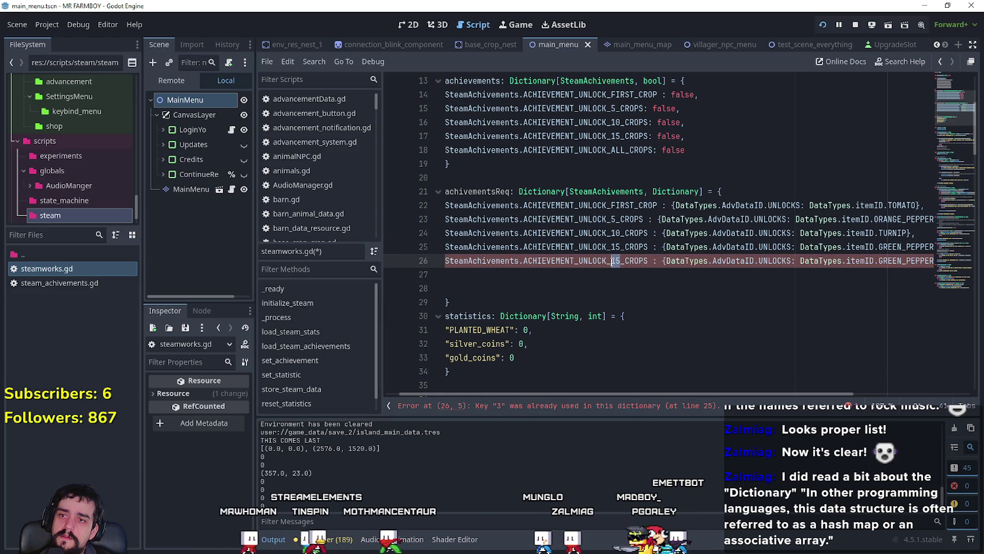
double_click(621, 149)
scroll(686, 256, up, 1)
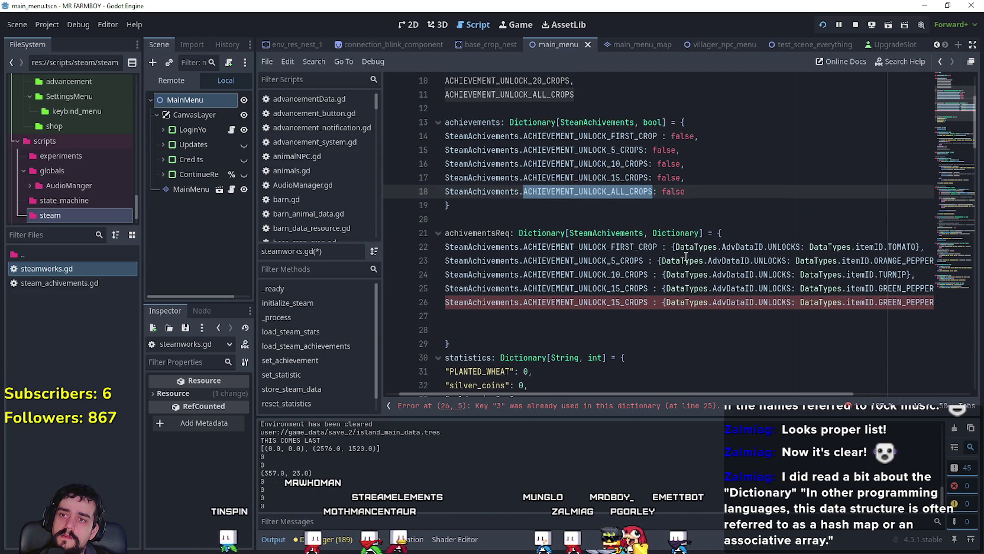
double_click(621, 303)
key(ctrl+v)
click(623, 312)
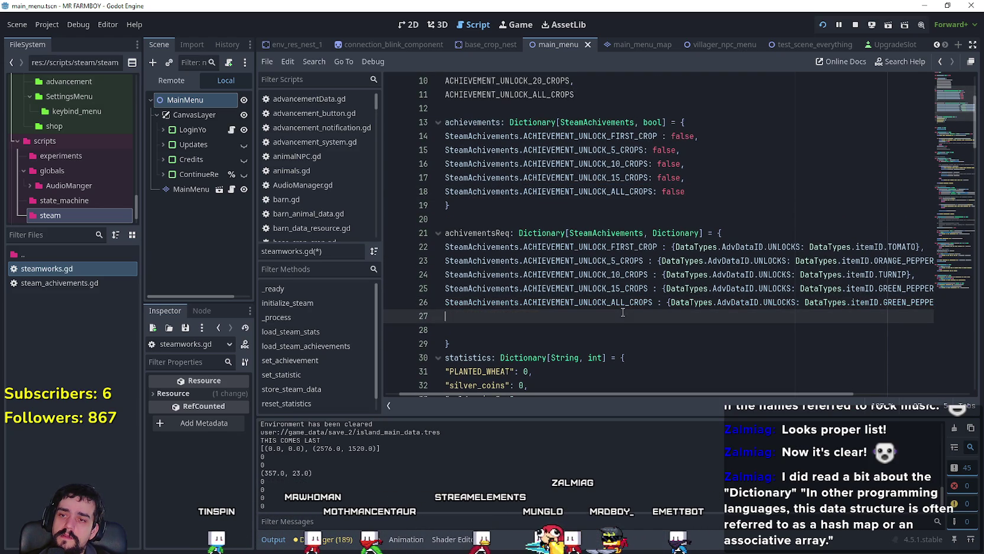
mouse_move(628, 394)
mouse_down()
mouse_move(789, 394)
mouse_move(614, 393)
mouse_up()
click(527, 327)
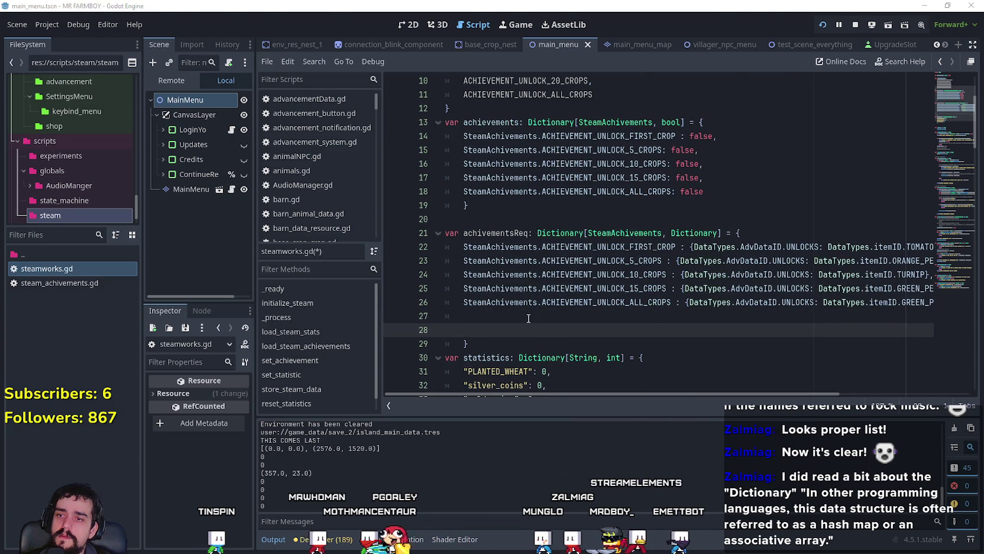
key(alt+Tab)
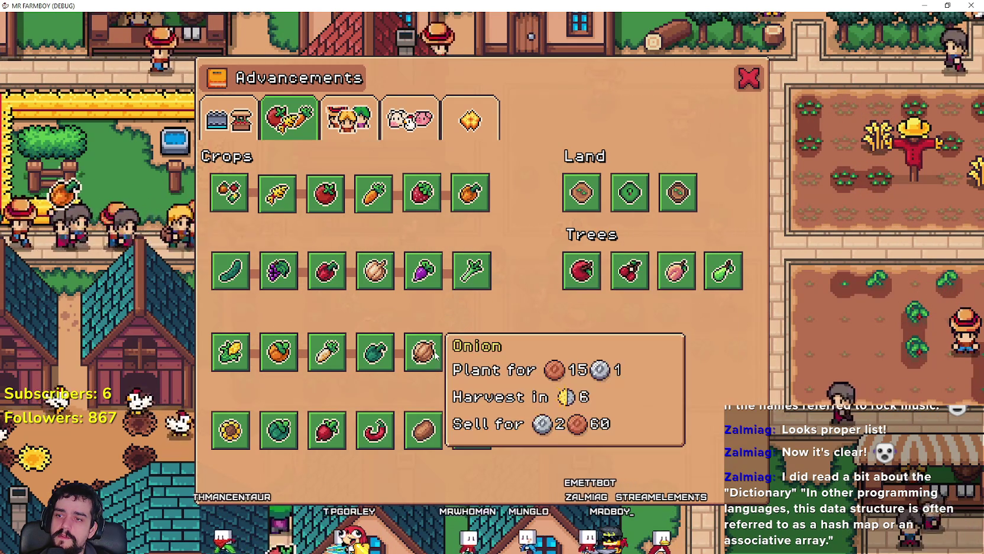
Review the Onion, Green Pepper, Cabbage and Peach info cards, then select the all-crops entry in Godot.
mouse_move(393, 355)
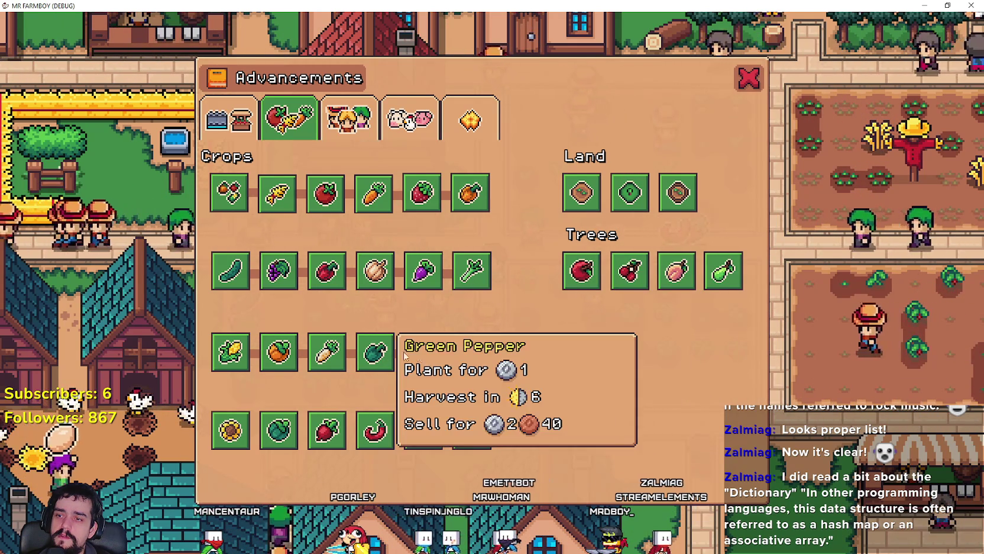
mouse_move(468, 424)
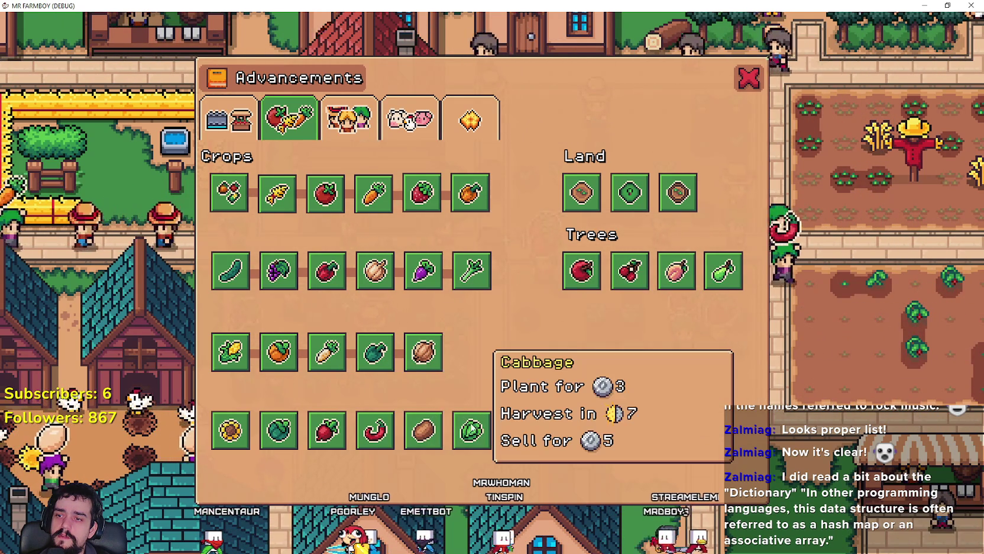
mouse_move(431, 341)
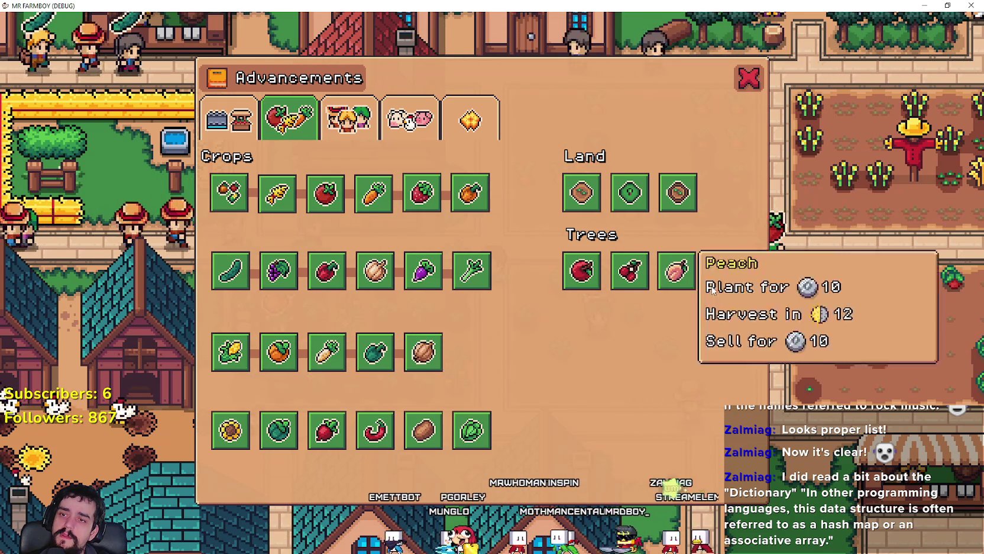
key(alt+Tab)
drag(663, 302, 966, 302)
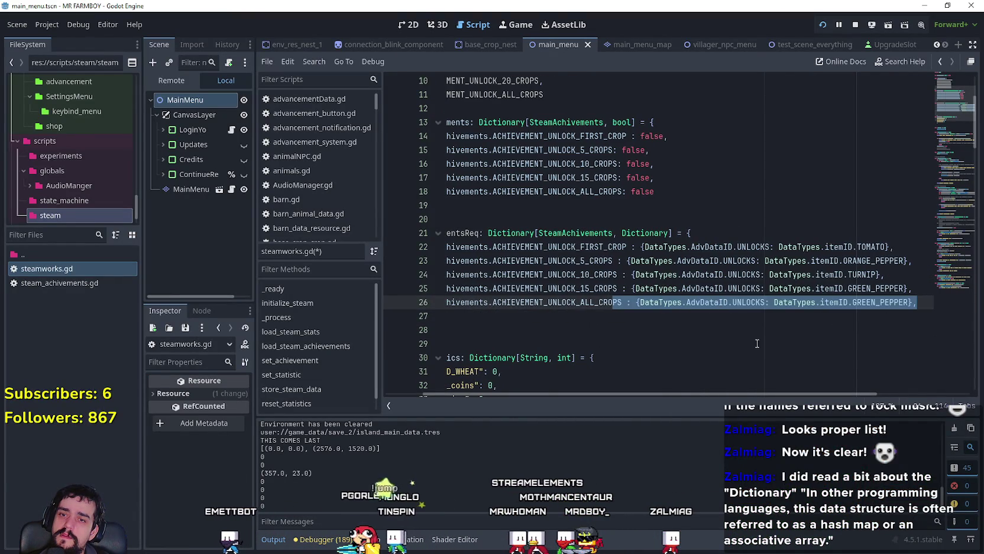
Check the game's crop advancements, then delete GREEN_PEPPER from the all-crops entry on line 26.
click(885, 302)
key(alt+Tab)
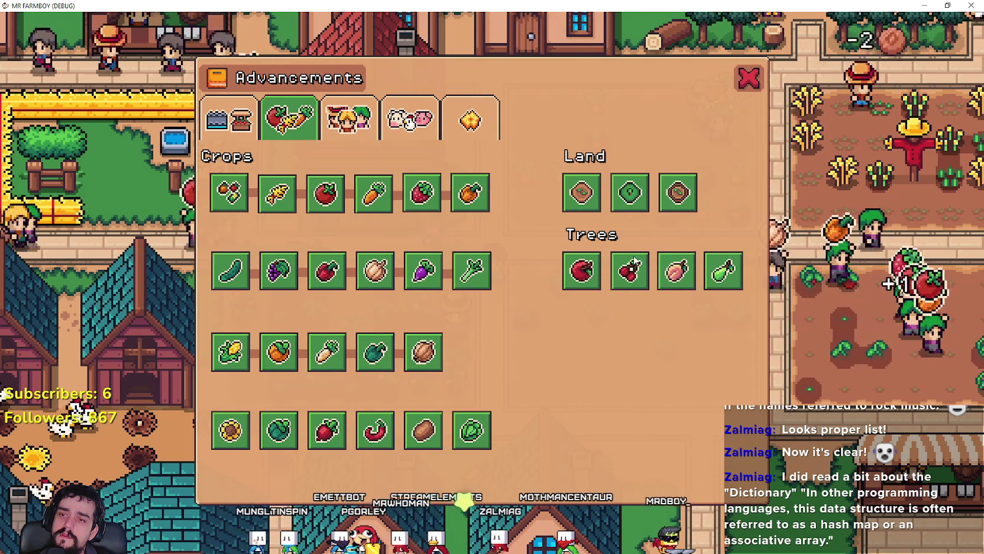
key(alt+Tab)
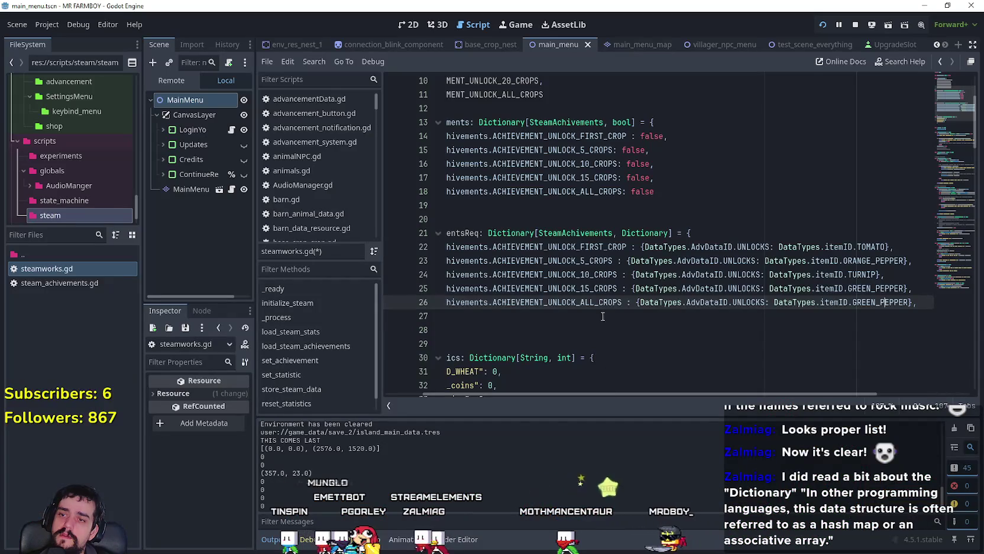
click(597, 324)
click(710, 304)
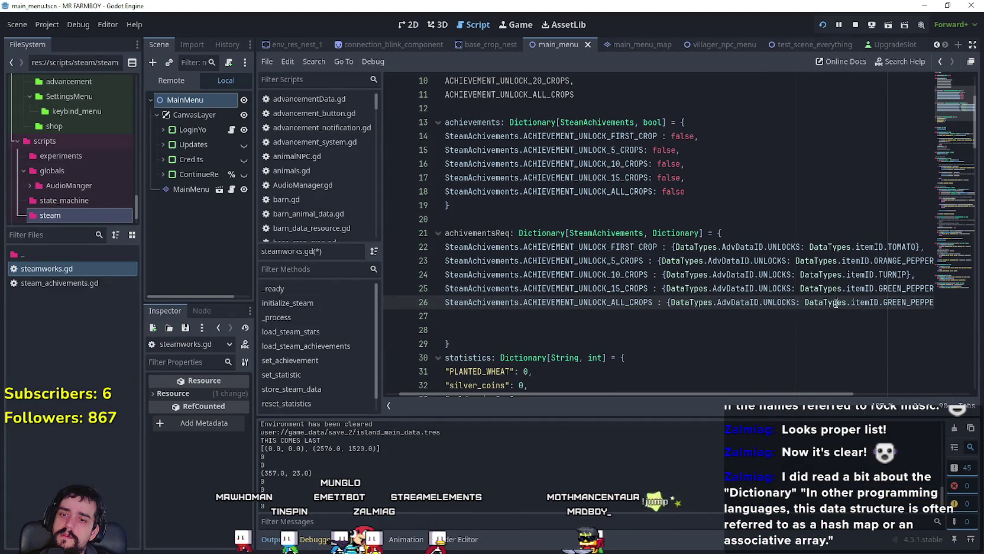
drag(836, 303, 947, 298)
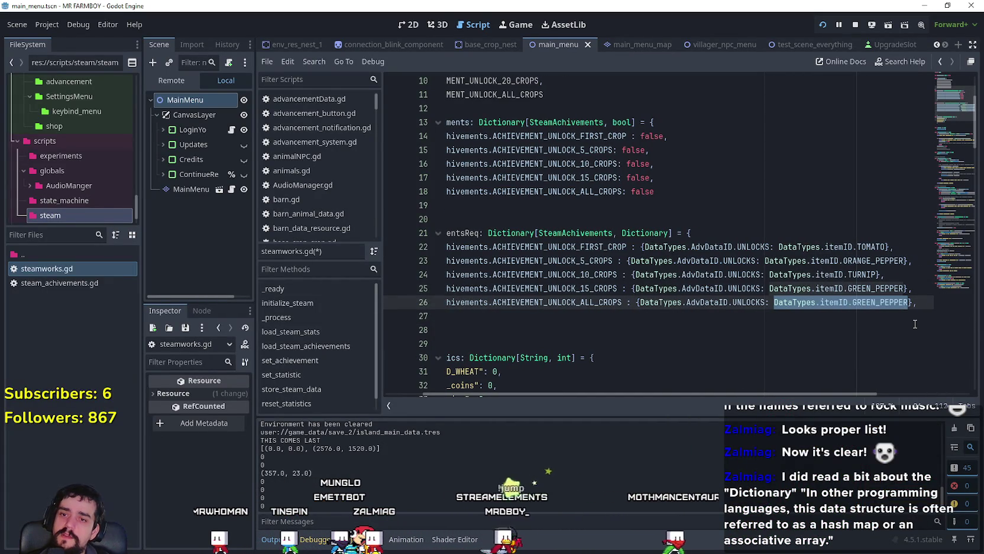
key(BackSpace)
text([])
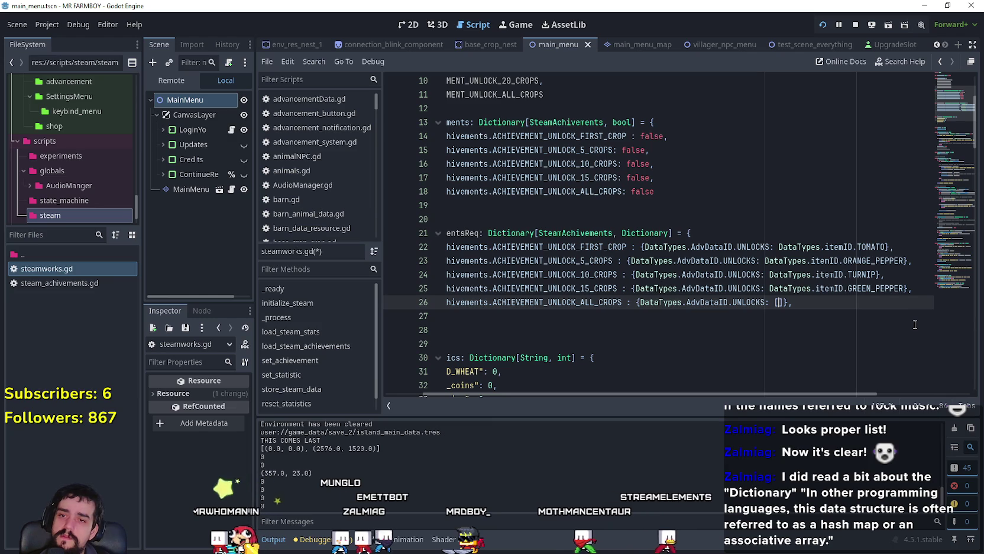
Copy the DataTypes.itemID prefix from line 25 and start the list with SUNFLOWER.
double_click(789, 289)
drag(789, 288, 825, 286)
key(ctrl+c)
click(779, 301)
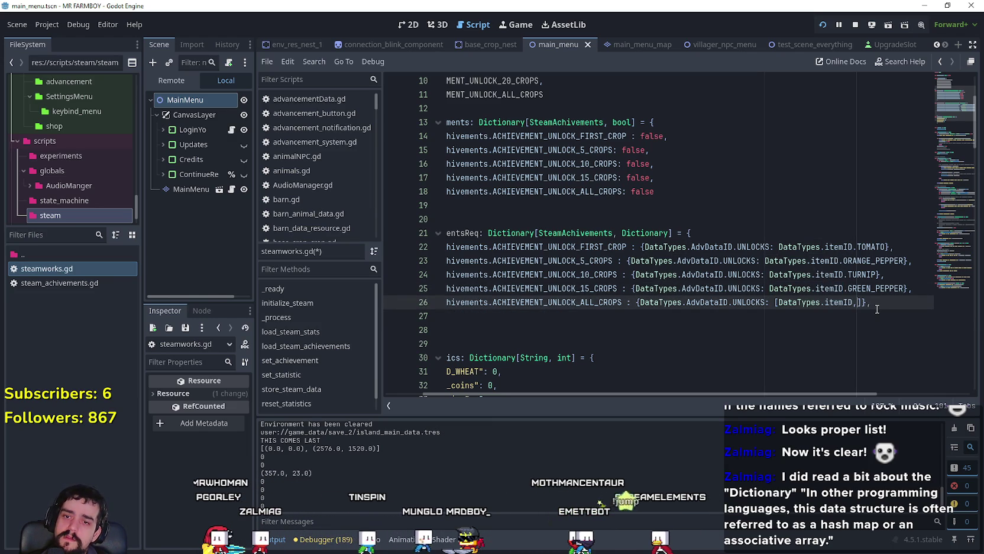
text(Sun)
key(Return)
text(,)
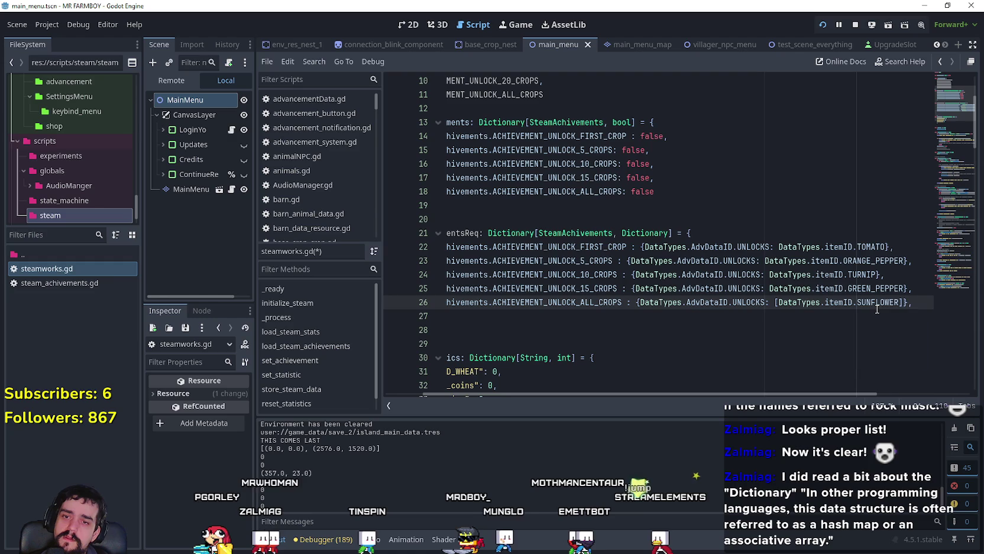
key(ctrl+v)
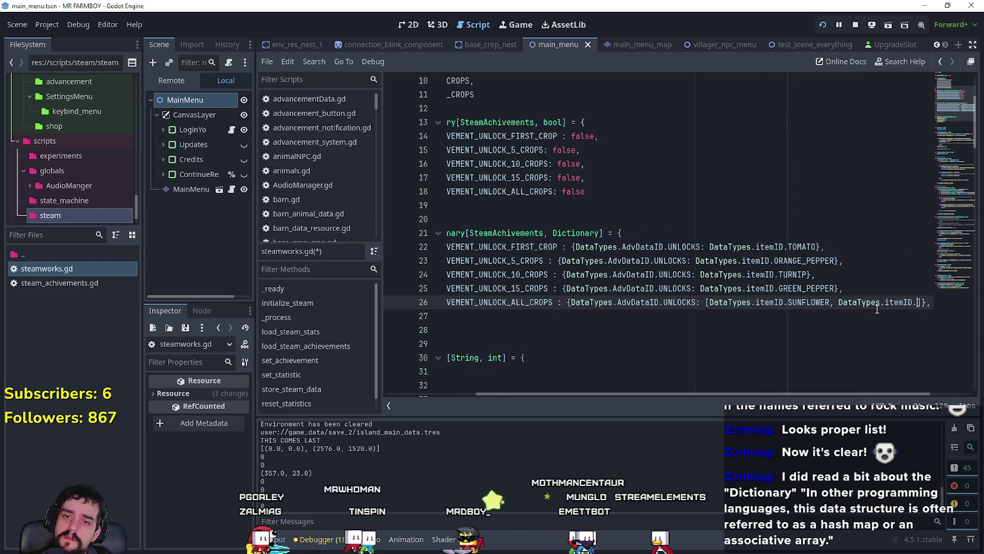
text(.)
Add DataTypes.itemID.WATERMELON and DataTypes.itemID.RADDISH to the line 26 list.
key(alt+Tab)
key(alt+Tab)
text(Wate)
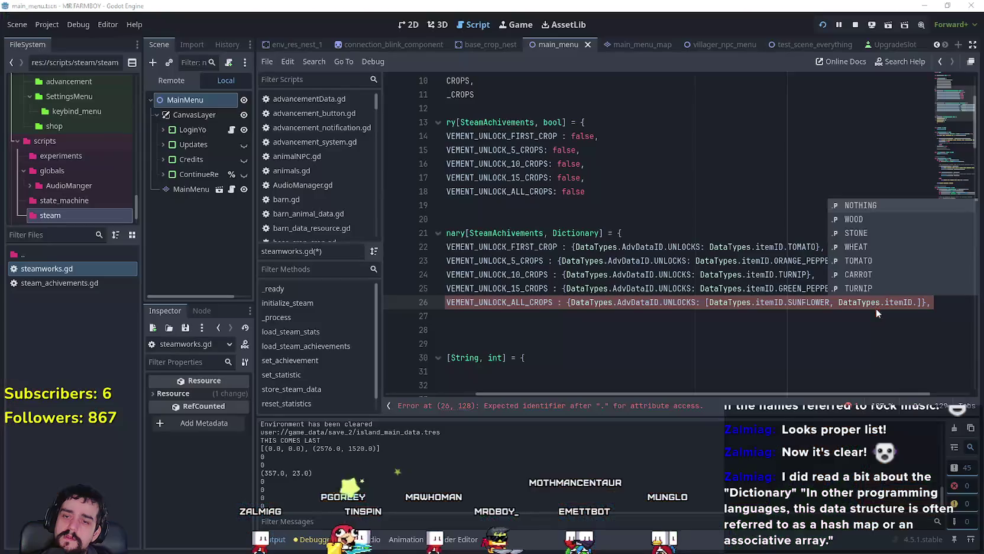
text(r)
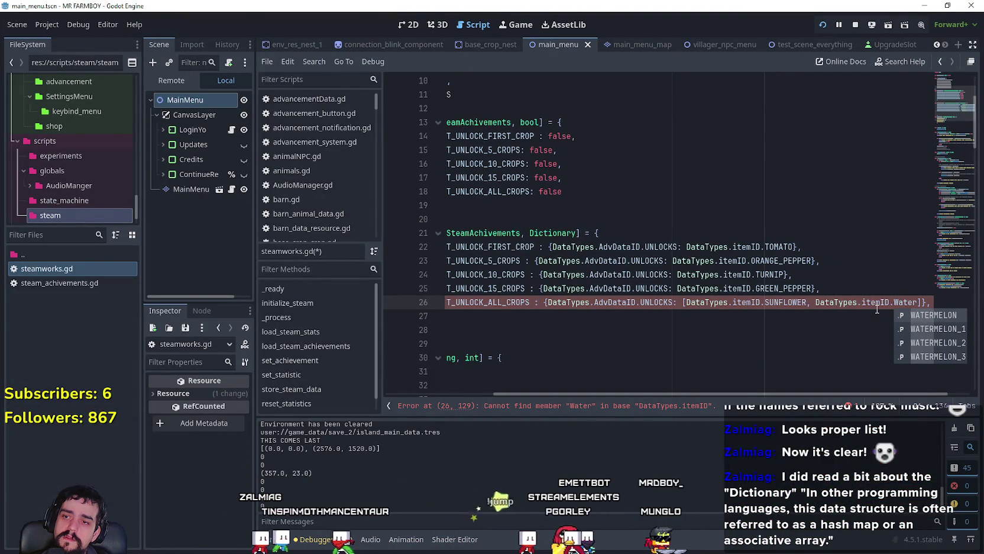
key(Return)
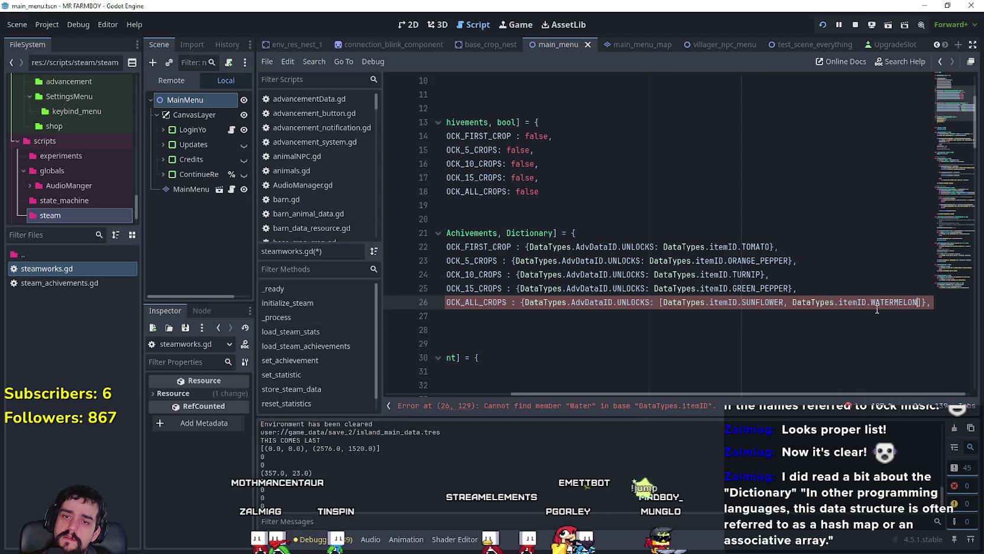
text(, DataTypes.itemID)
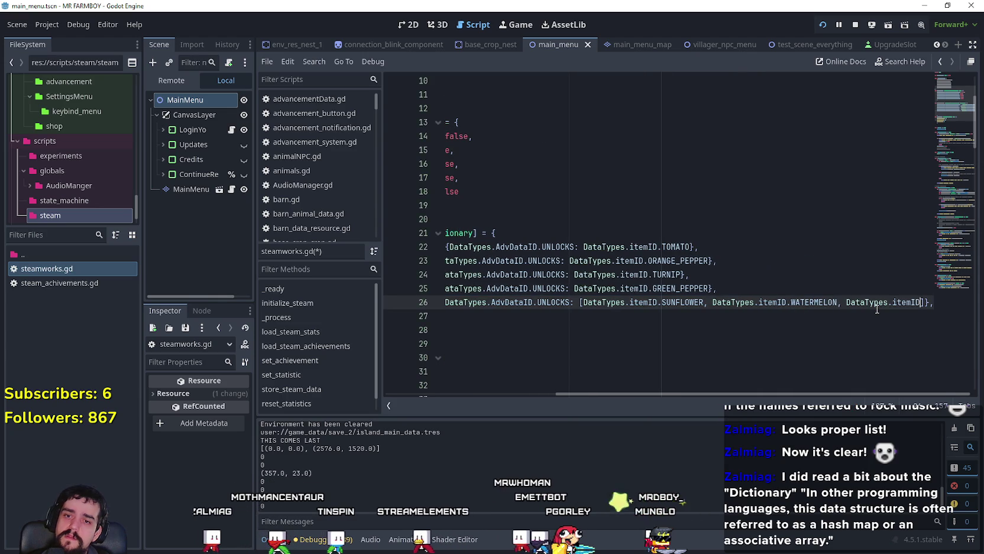
key(F5)
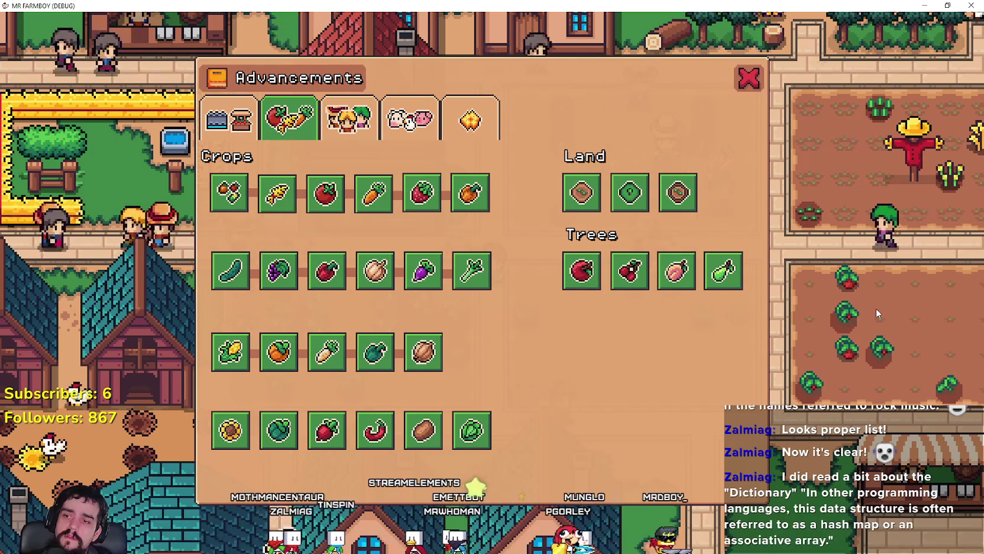
key(alt+Tab)
text(.Ra)
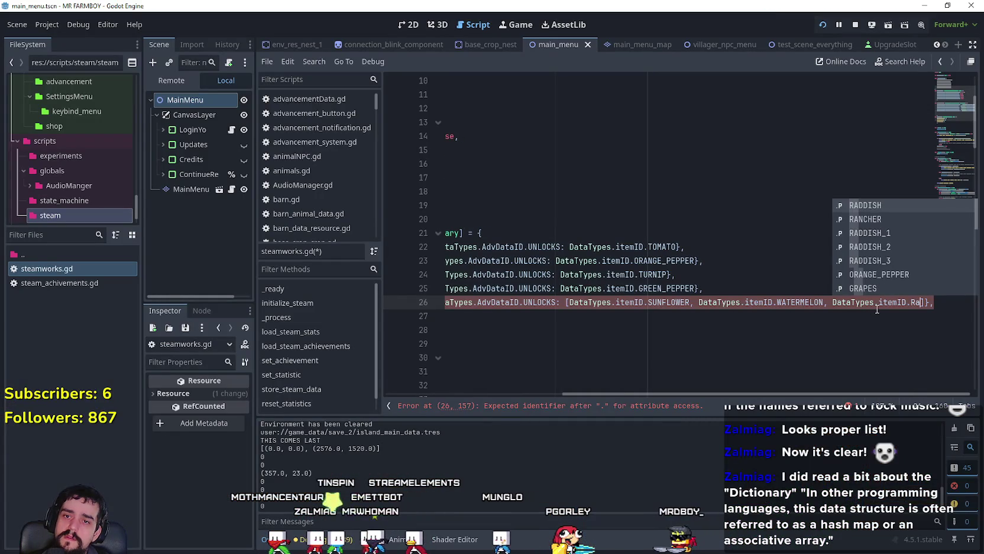
key(Return)
text(, DataTypes.itemID)
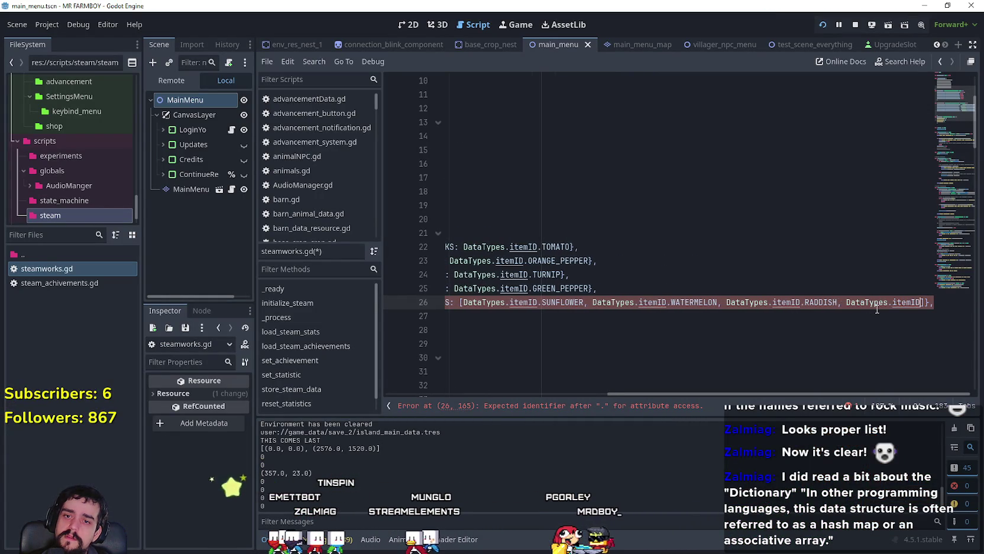
text(.)
Add CHILI_PEPPER and POTATO item IDs to the list, checking the game's crop icons.
key(alt+Tab)
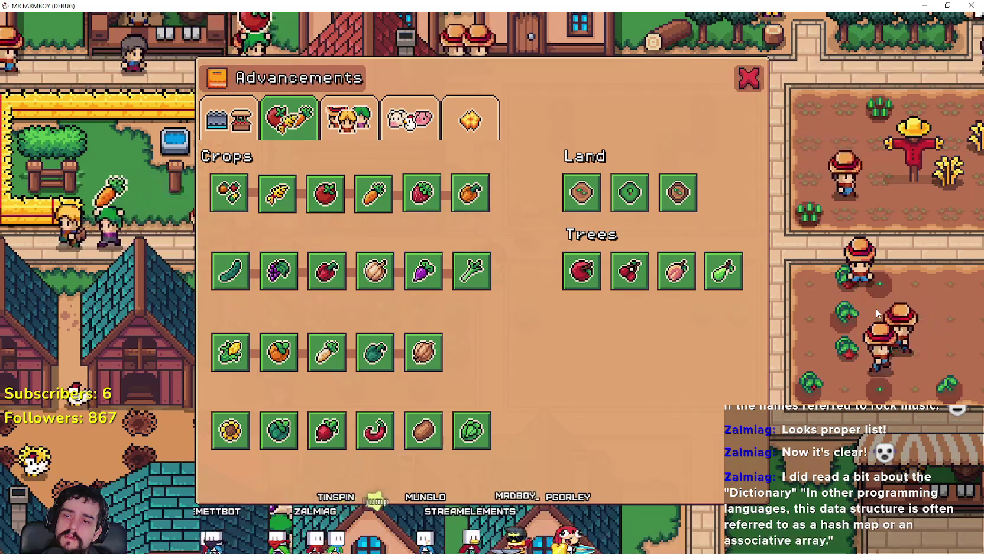
key(alt+Tab)
text(Chi)
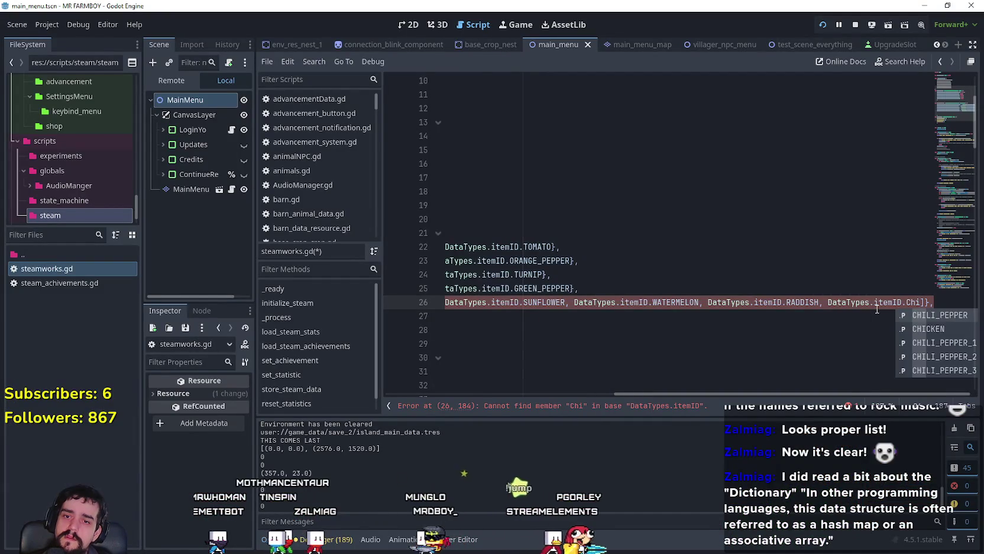
key(Return)
text(, DataTypes.itemID)
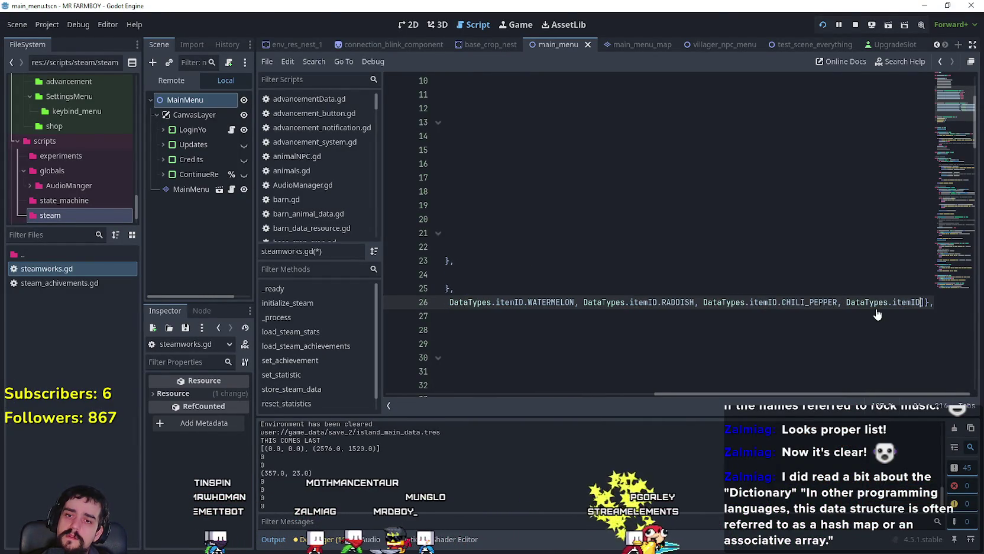
key(alt+Tab)
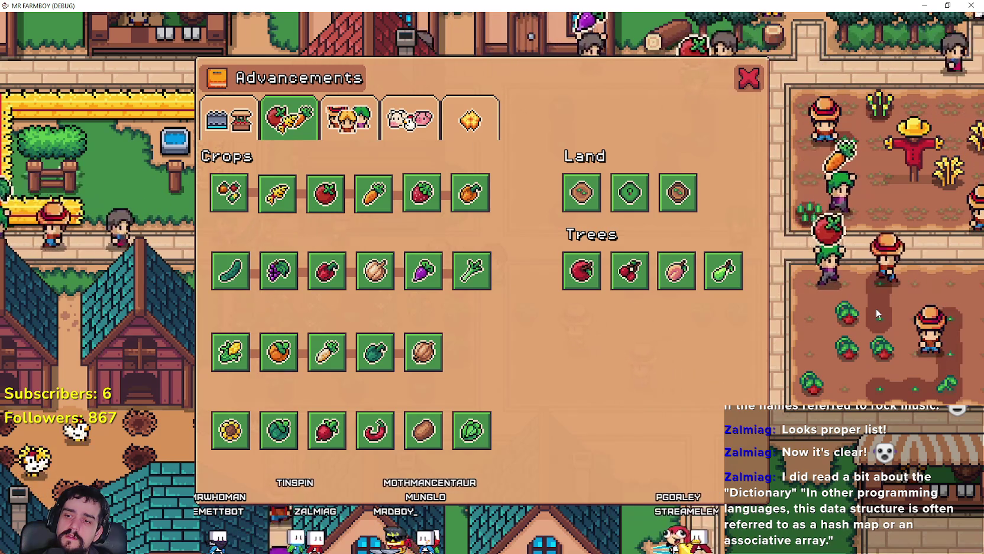
key(alt+Tab)
key(alt+Tab)
key(alt+Tab)
text(.Po)
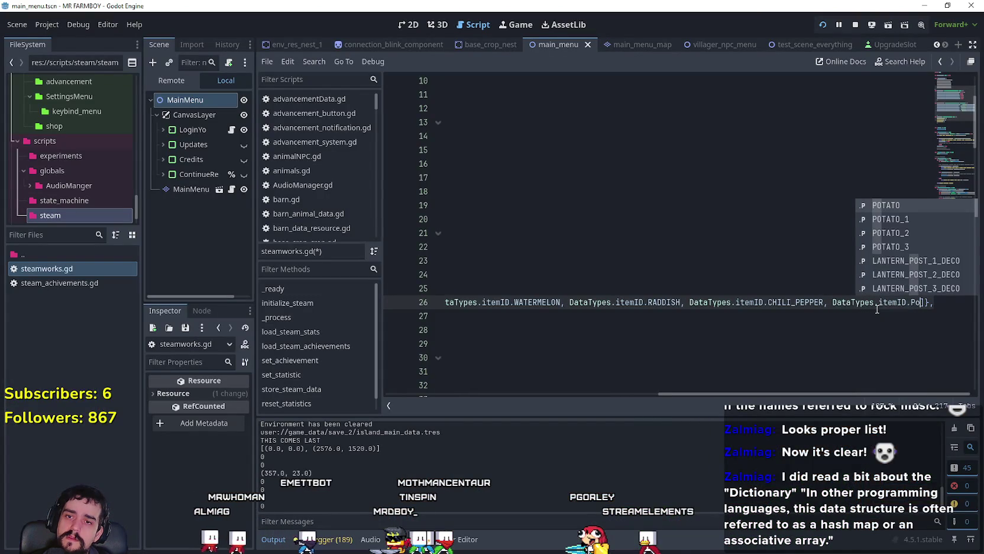
key(Return)
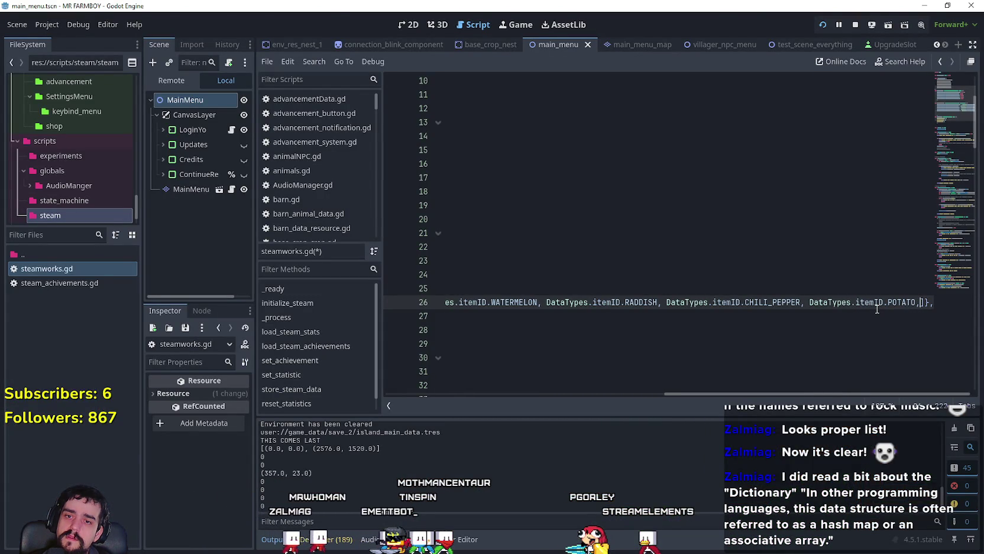
Finish the list with DataTypes.itemID.CABBAGE.
key(alt+Tab)
key(alt+Tab)
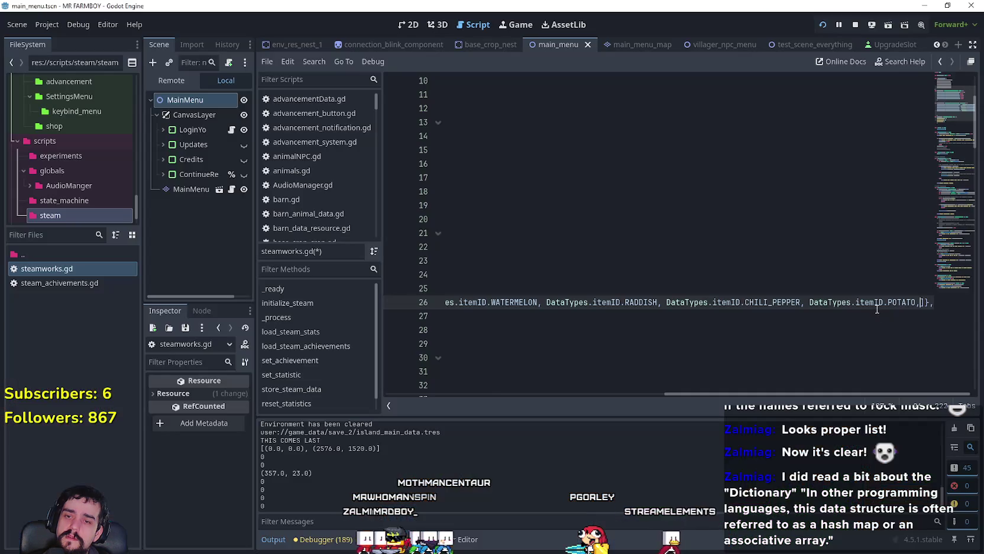
key(alt+Tab)
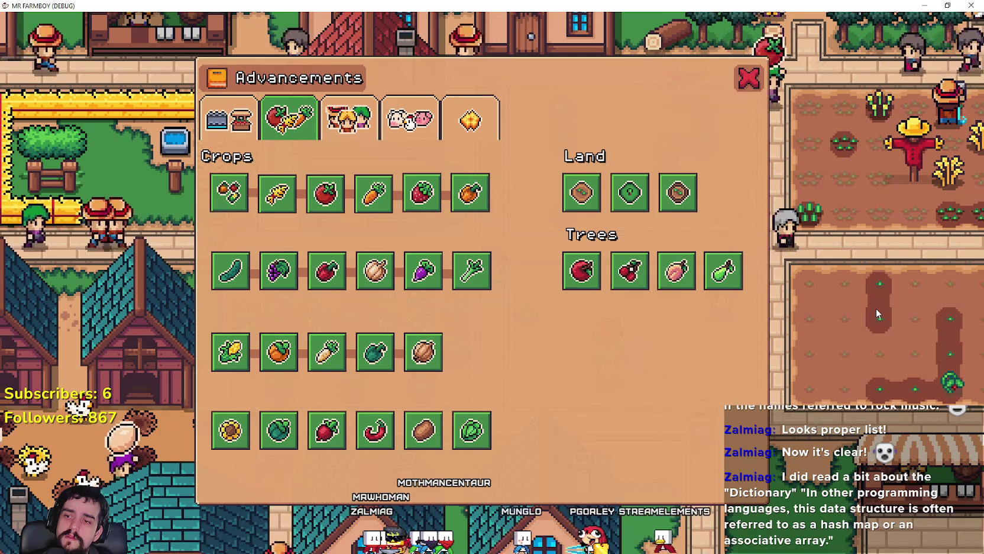
key(alt+Tab)
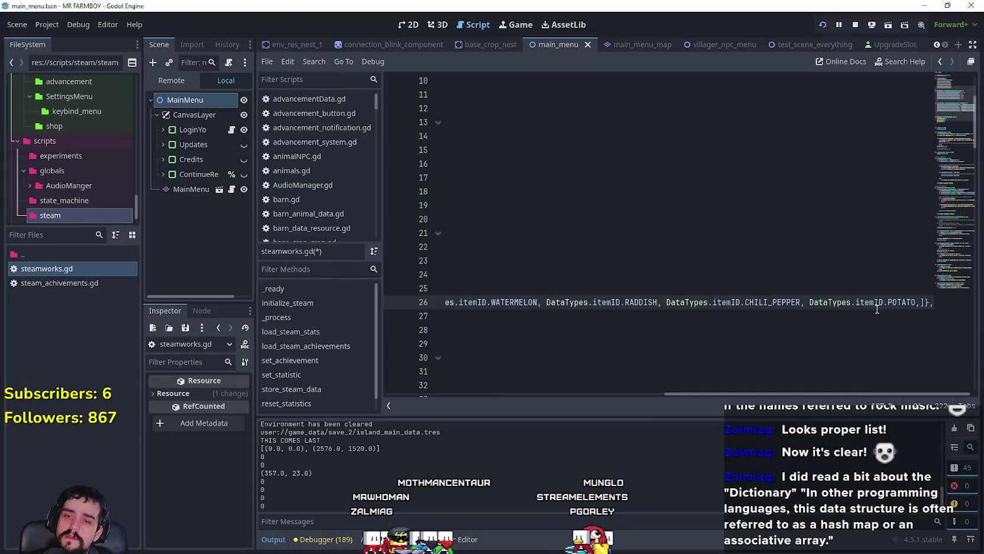
text(DataTypes.itemID.)
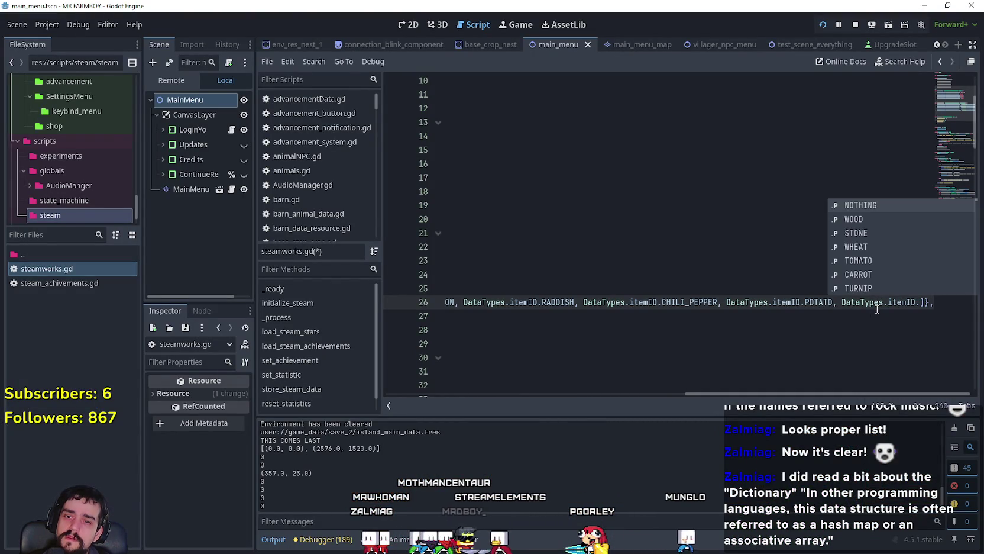
text(C)
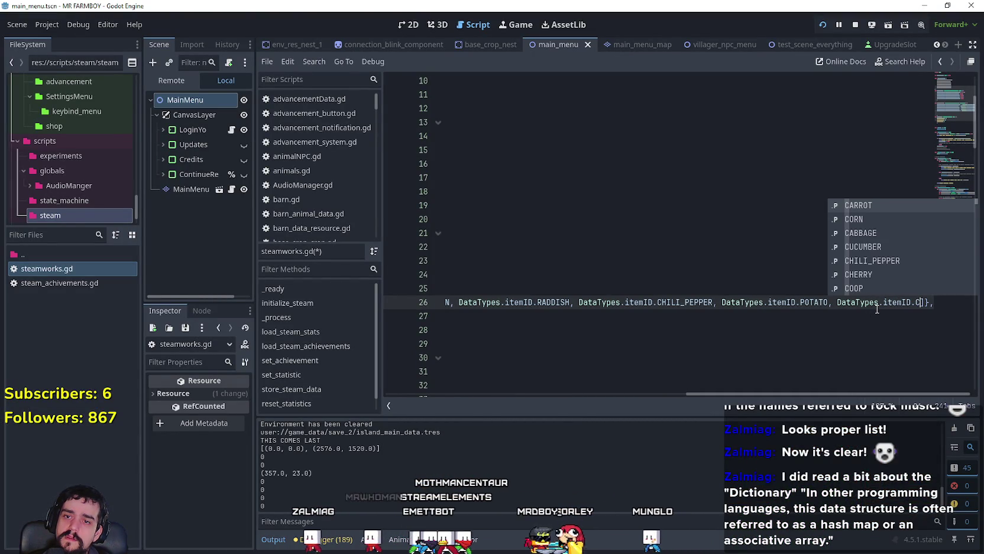
key(Down)
key(Down)
key(Return)
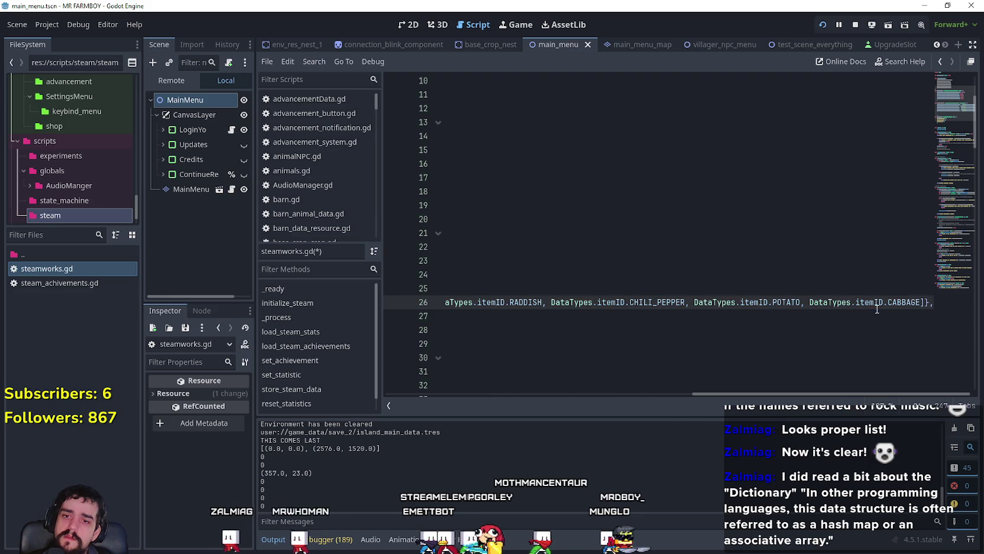
Bracket the TURNIP, ORANGE_PEPPER and TOMATO item IDs on lines 22–24 as lists.
drag(896, 302, 502, 302)
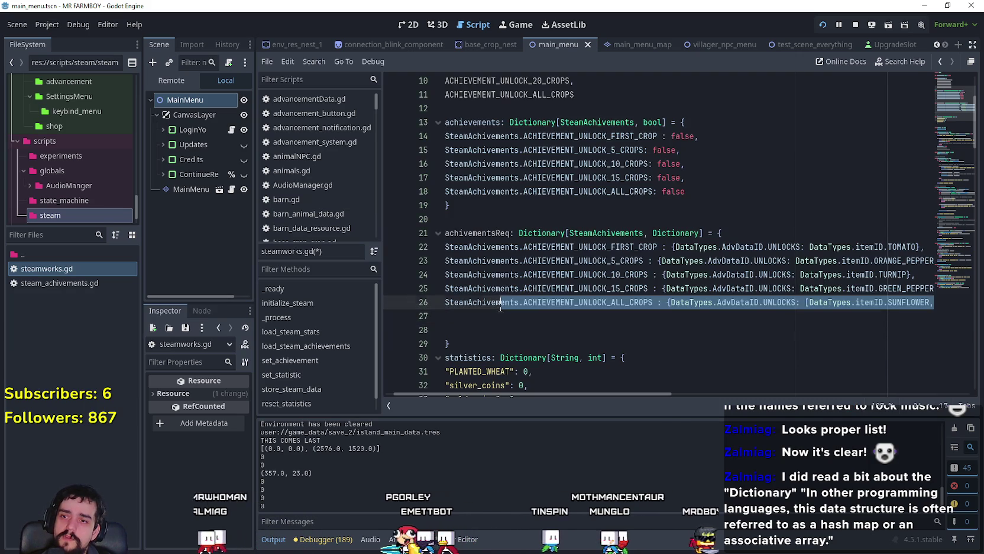
drag(848, 288, 959, 285)
drag(774, 288, 909, 288)
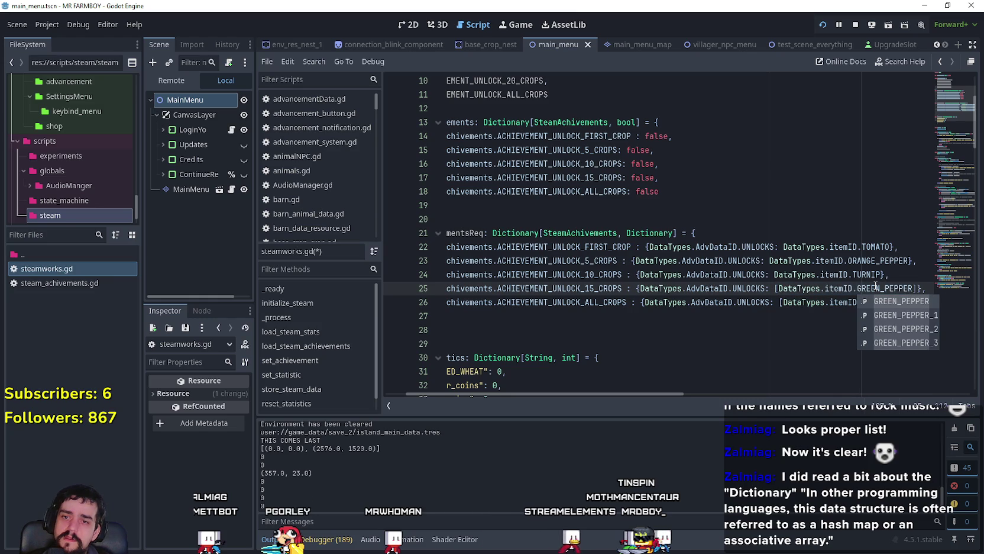
drag(774, 274, 881, 275)
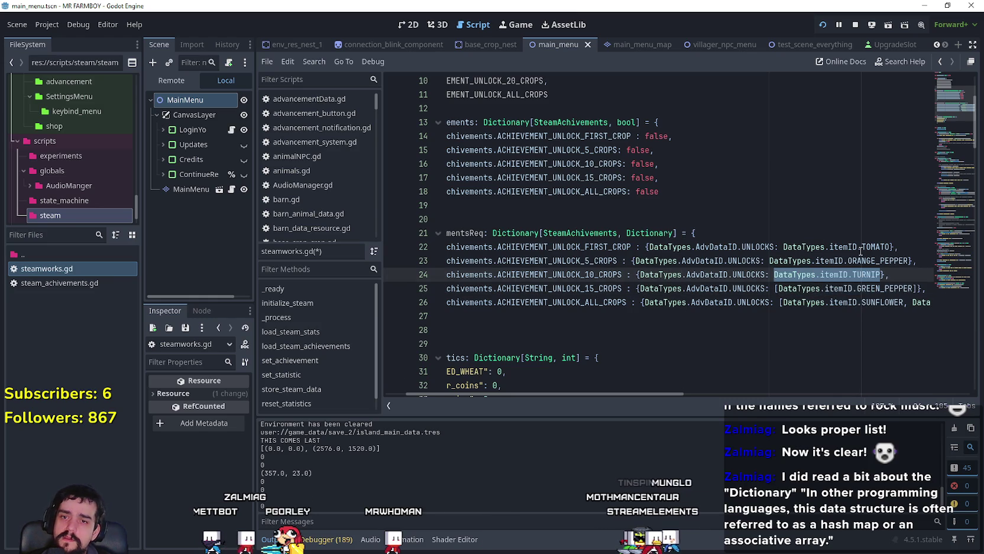
text([)
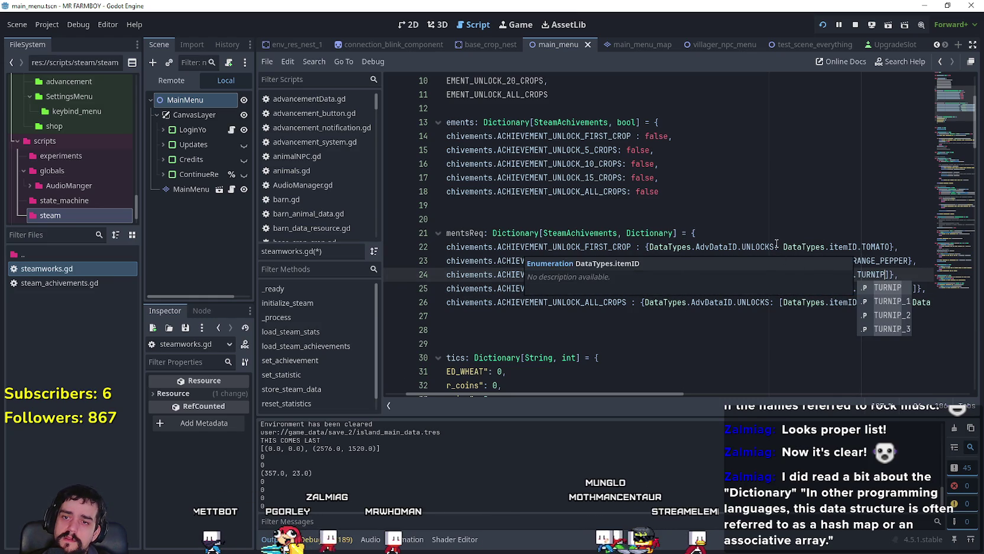
drag(770, 261, 890, 258)
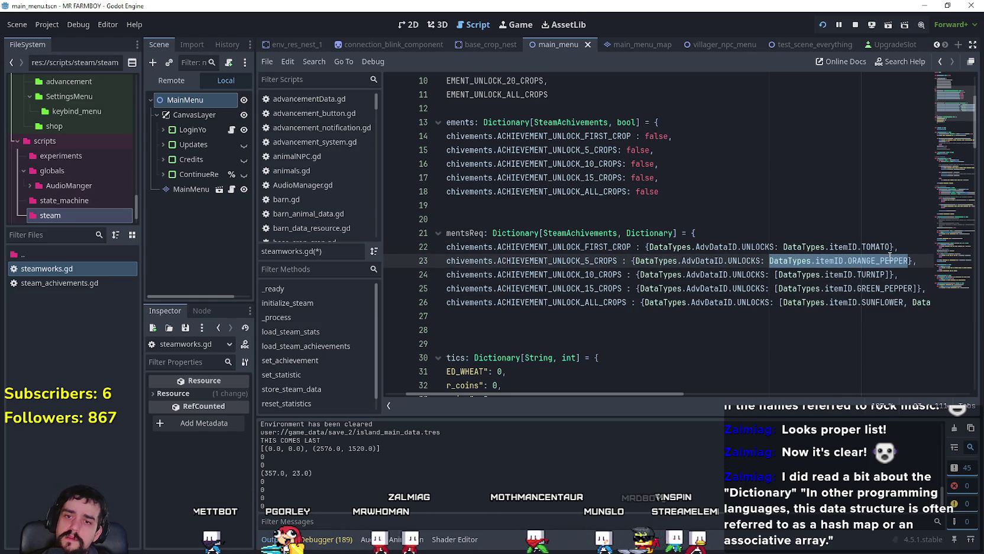
text([)
click(797, 247)
drag(783, 246, 892, 246)
text([)
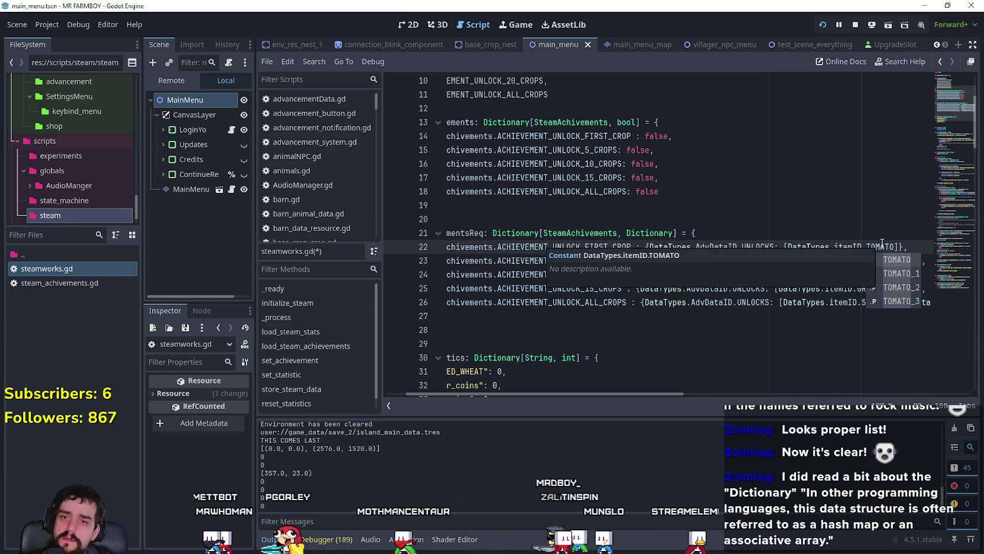
click(830, 274)
Remove the blank lines before the achivementsReq dictionary's closing brace.
click(453, 331)
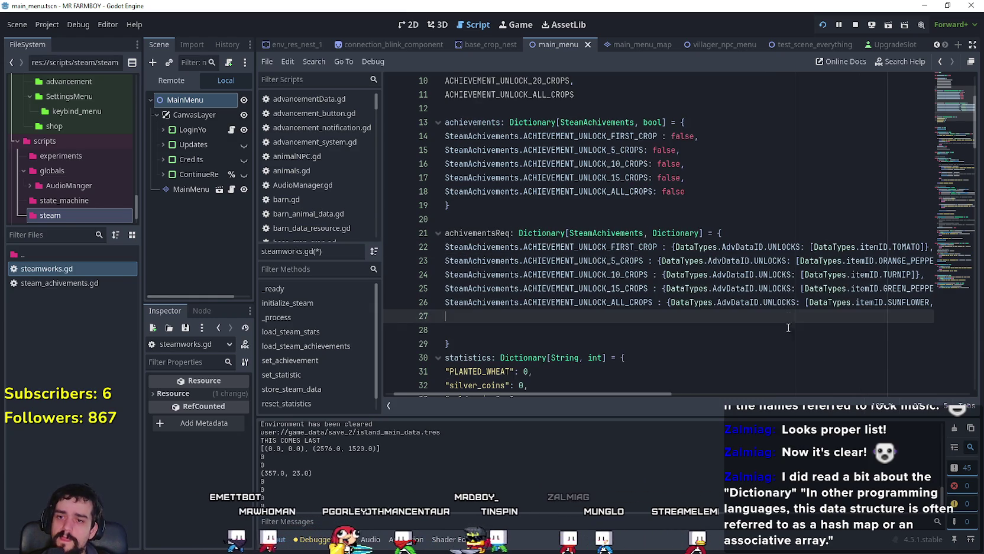
key(shift+Up)
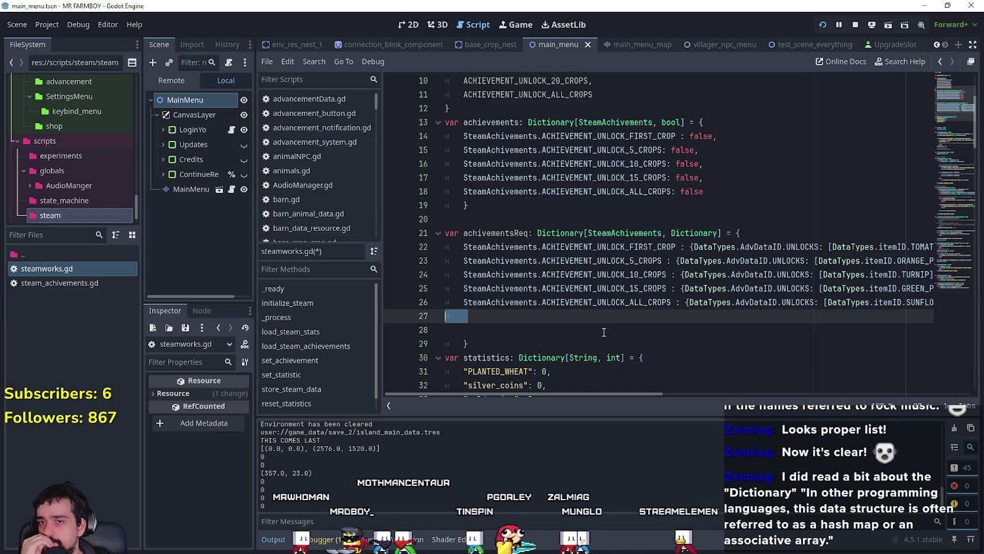
key(BackSpace)
key(BackSpace)
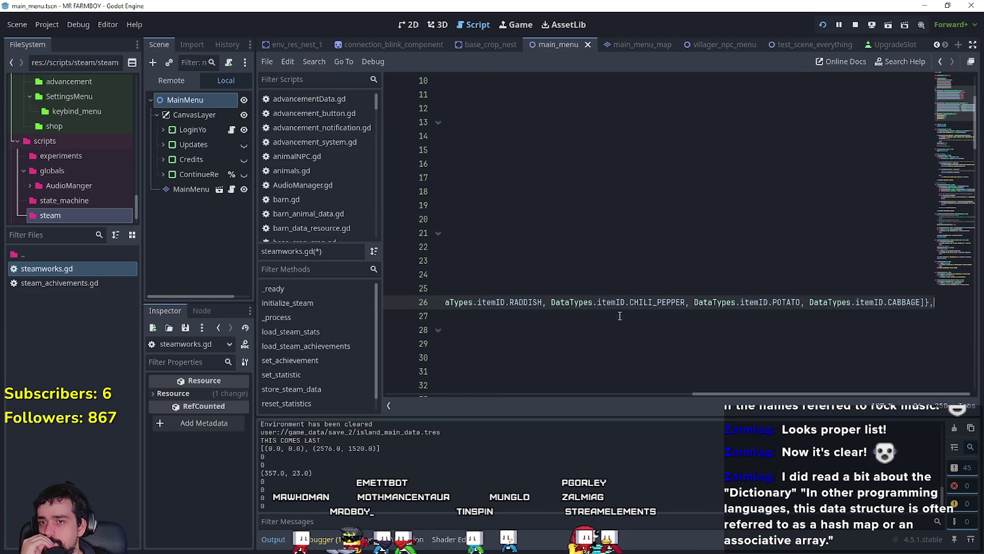
key(ctrl+z)
key(ctrl+z)
key(ctrl+y)
key(ctrl+y)
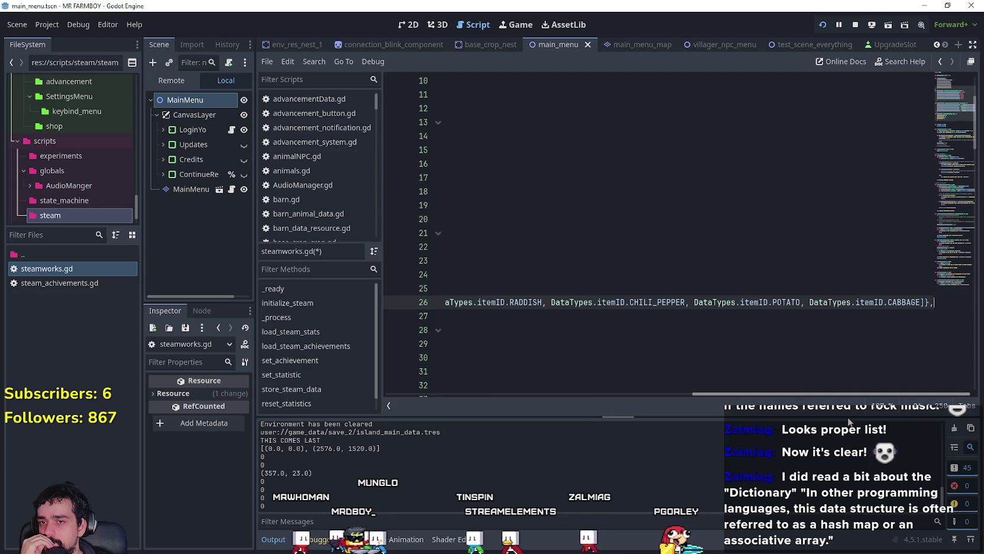
mouse_move(832, 413)
mouse_down()
mouse_move(486, 389)
mouse_move(680, 411)
mouse_move(629, 408)
mouse_up()
key(ctrl+z)
key(ctrl+z)
key(ctrl+y)
key(ctrl+y)
drag(812, 429, 467, 393)
Add new lines below the achivementsReq dictionary for a draft comment.
click(489, 315)
key(Return)
scroll(489, 314, down, 1)
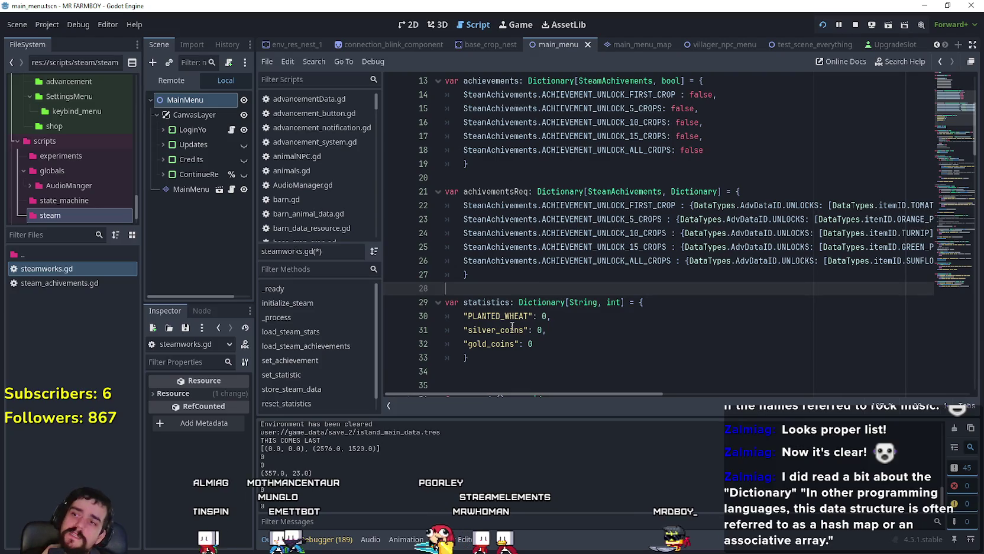
drag(568, 394, 904, 417)
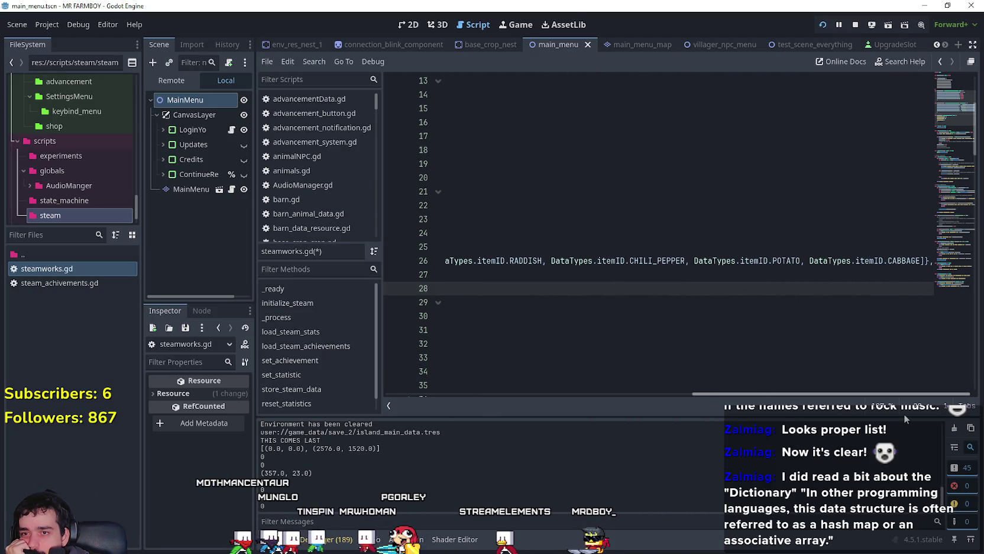
drag(979, 414, 580, 403)
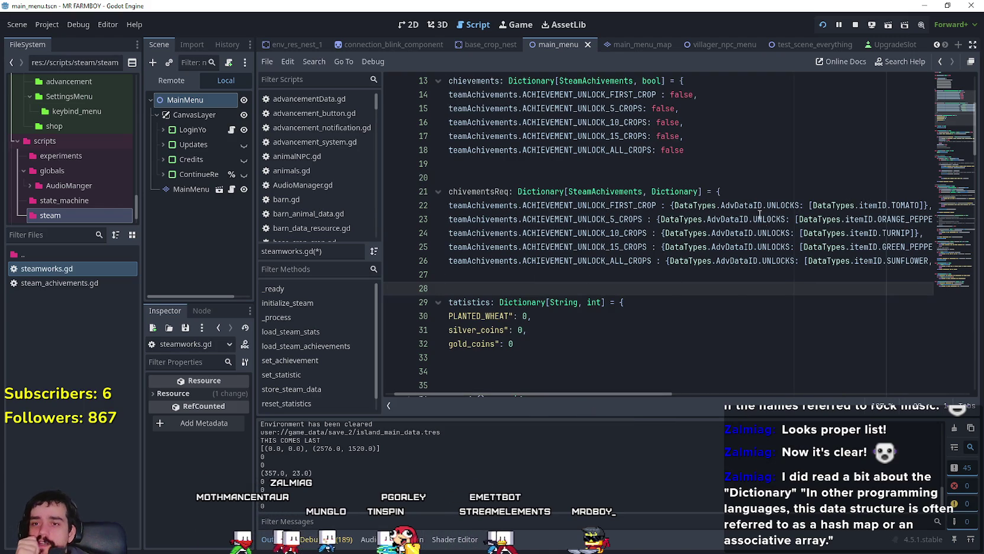
drag(713, 211, 772, 207)
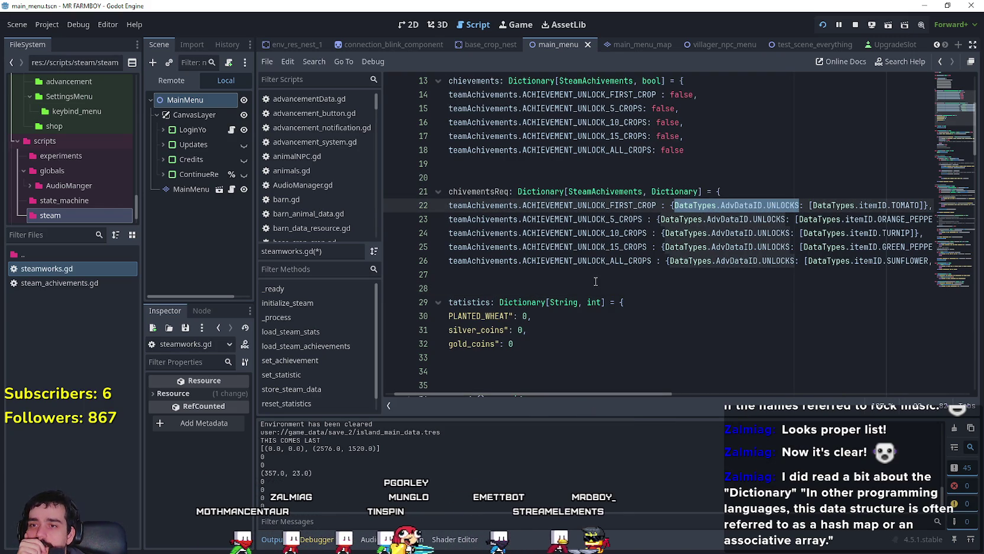
click(596, 288)
key(Return)
text(#)
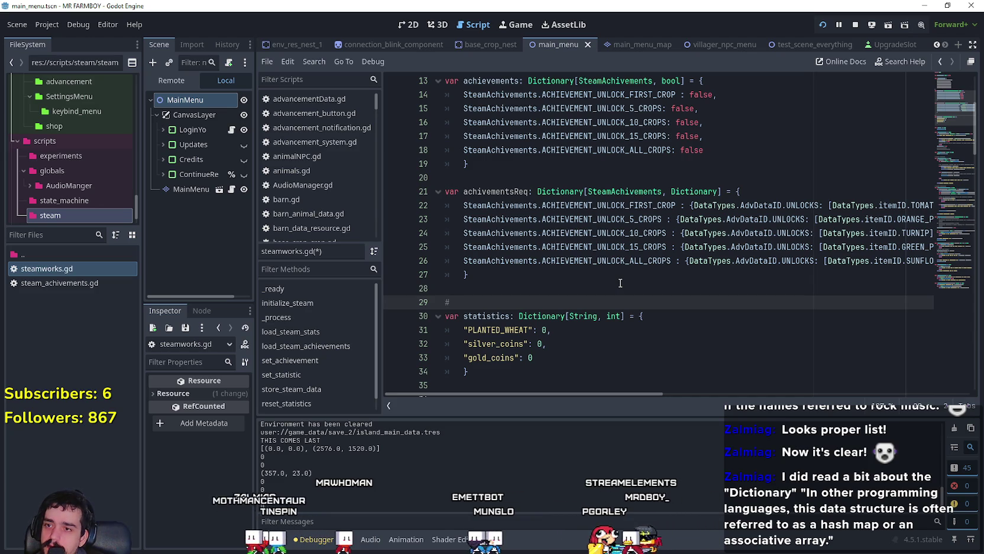
Type 'if achivements' and paste the SteamAchivements.ACHIEVEMENT_UNLOCK_FIRST_CROP key copied from line 22.
text(if a)
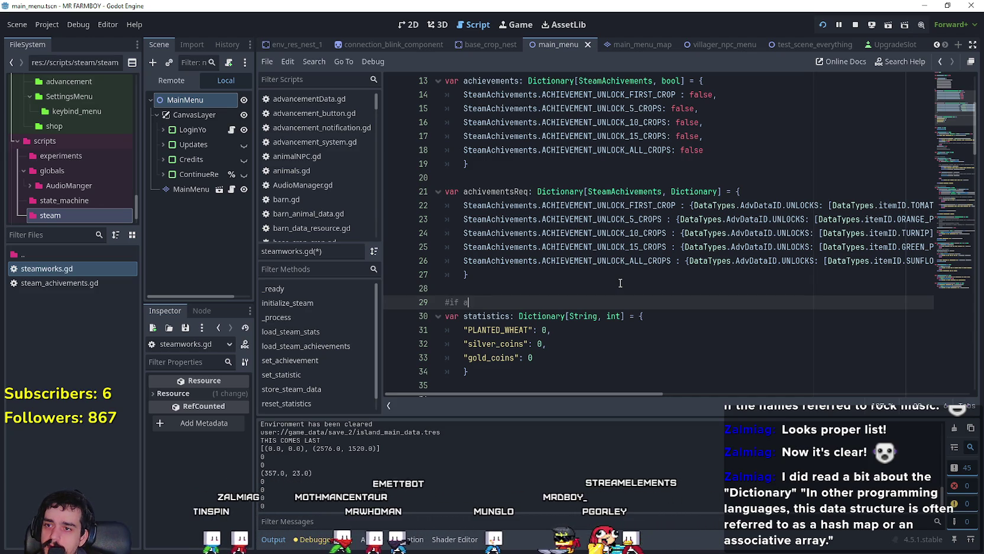
text(chivementsReq)
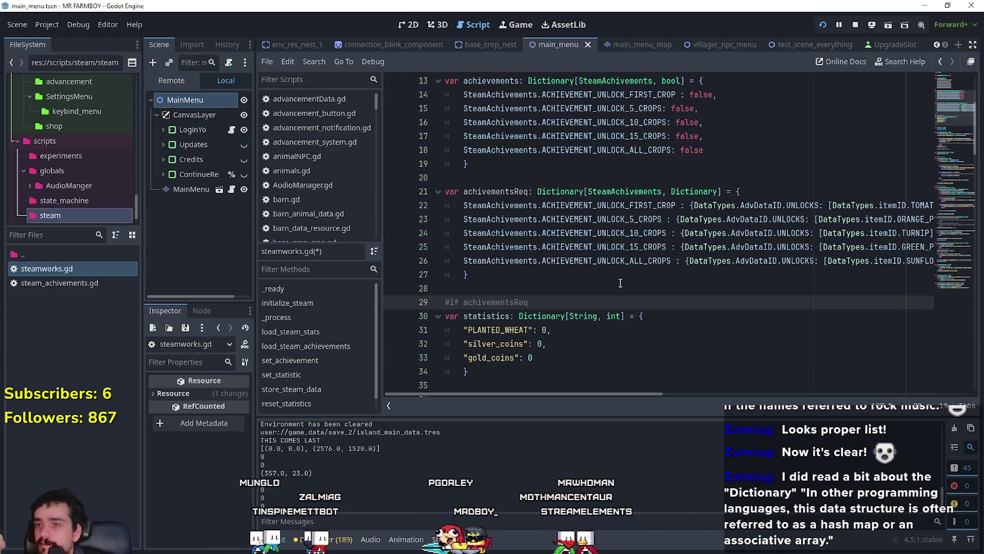
double_click(665, 201)
drag(665, 201, 515, 210)
key(ctrl+c)
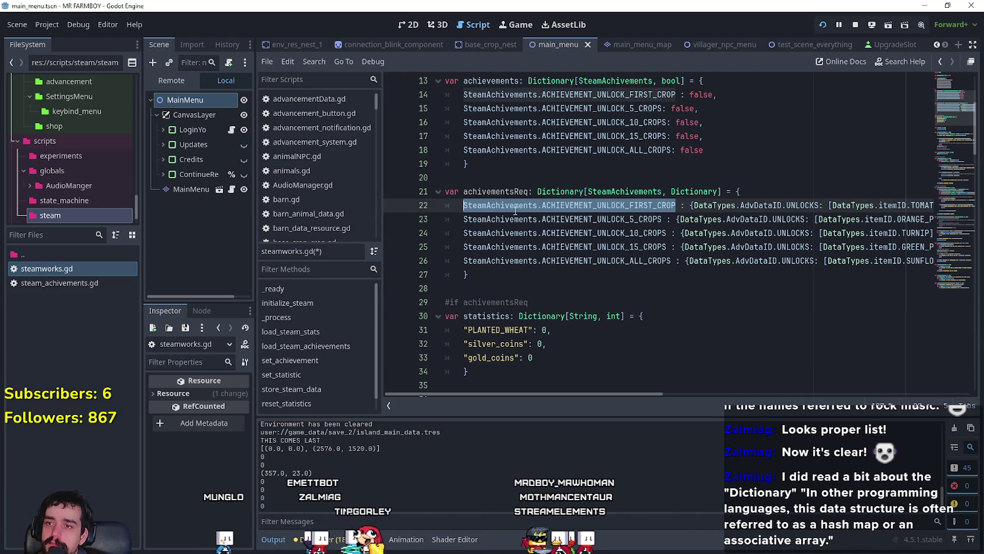
click(554, 302)
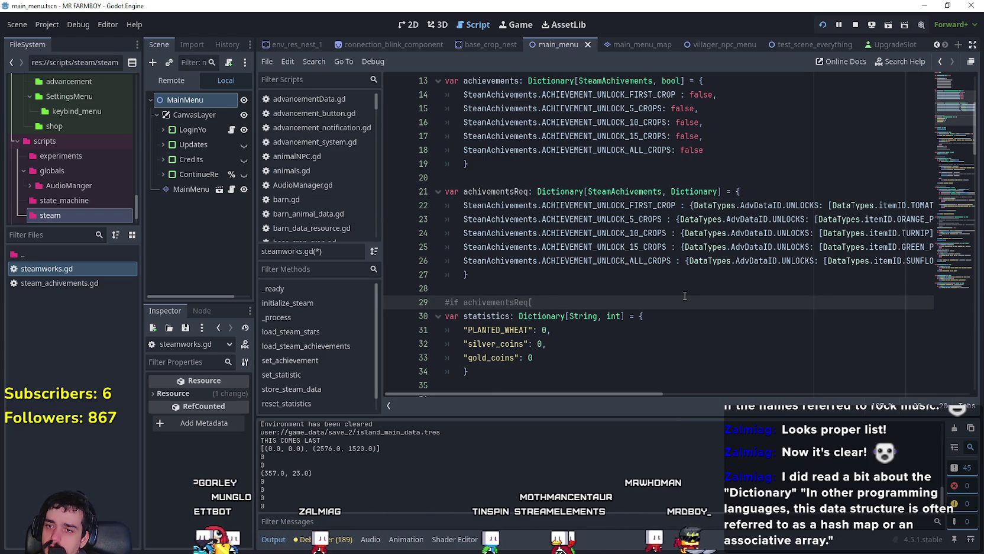
key(ctrl+v)
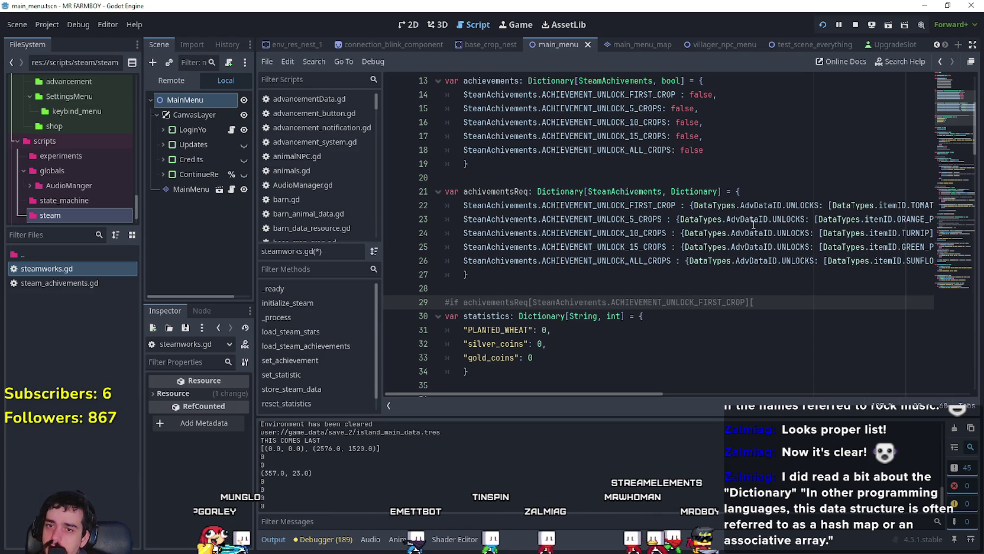
Append [DataTypes.AdvDataID.UNLOCKS].has(DataTypes.itemID) to the draft check, copying from line 22.
click(805, 205)
click(773, 301)
text(DataTypes.AdvDataID.UNLOCKS)
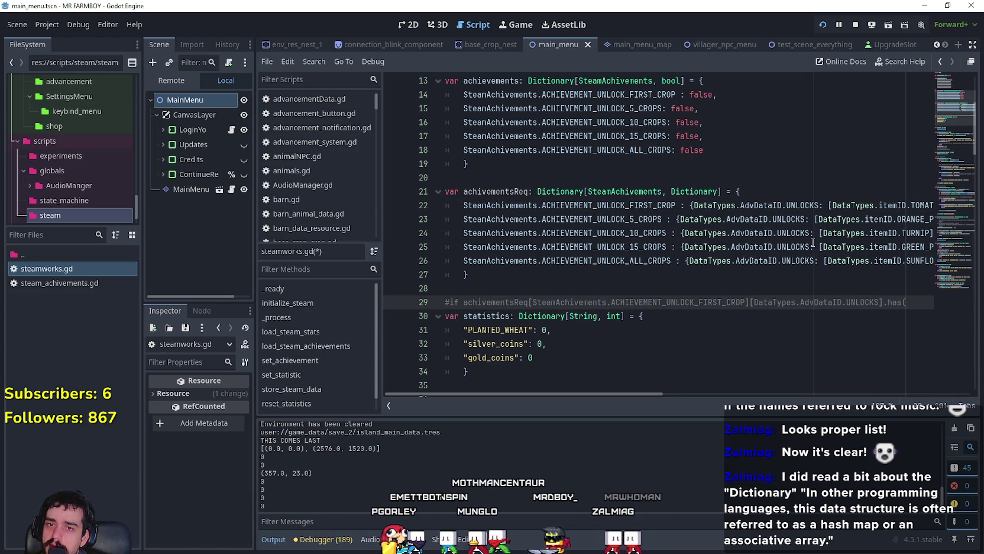
mouse_move(631, 394)
mouse_down()
mouse_move(760, 394)
mouse_move(714, 332)
mouse_up()
drag(705, 205, 647, 207)
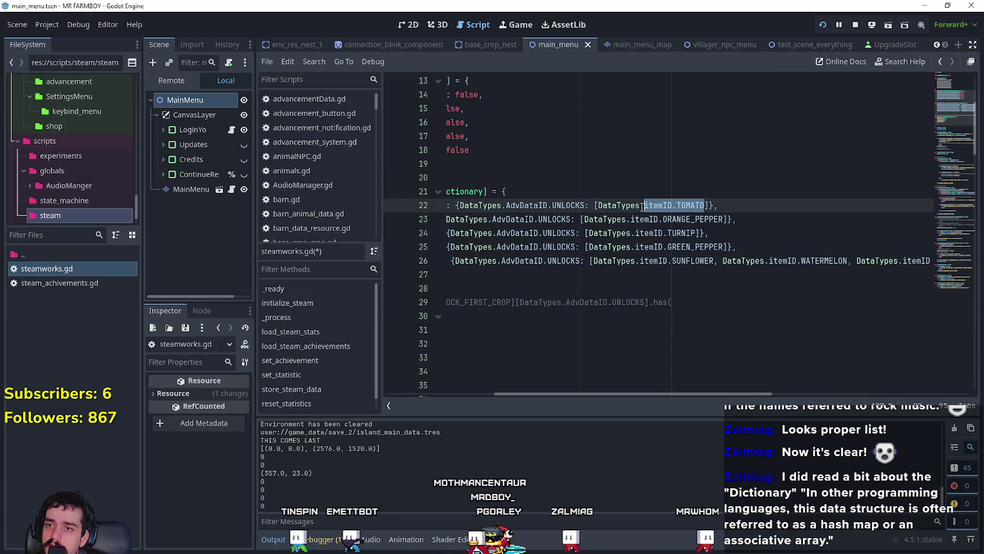
click(718, 306)
text(DataTypes.itemID.TOMATO)
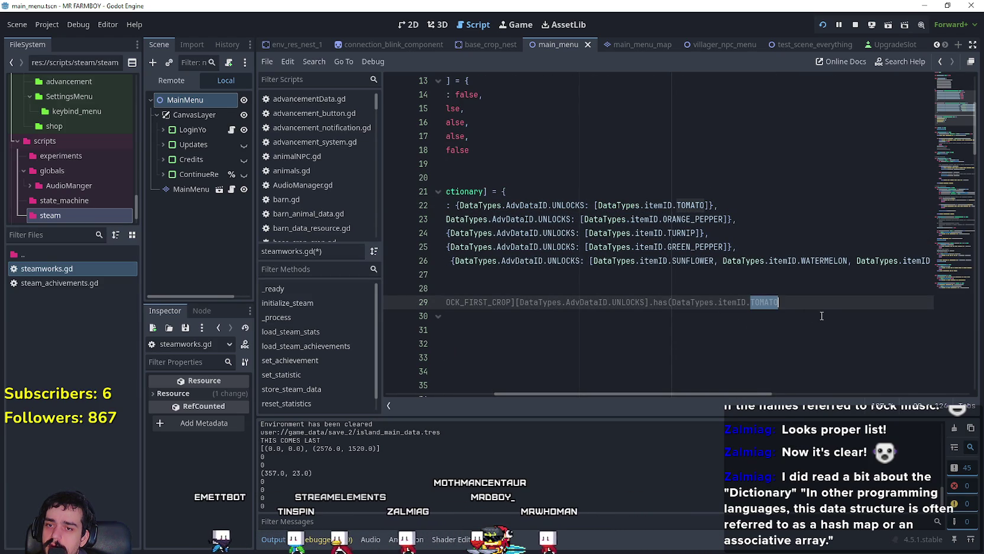
key(BackSpace)
key(BackSpace)
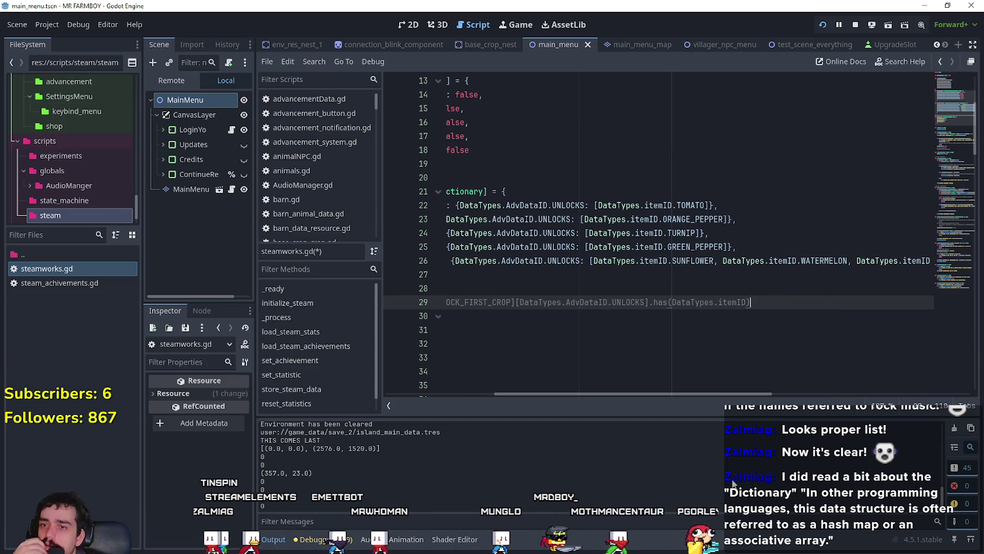
mouse_move(737, 395)
mouse_down()
mouse_move(721, 395)
mouse_move(844, 413)
mouse_move(757, 419)
mouse_move(756, 427)
mouse_move(936, 429)
mouse_move(674, 431)
mouse_up()
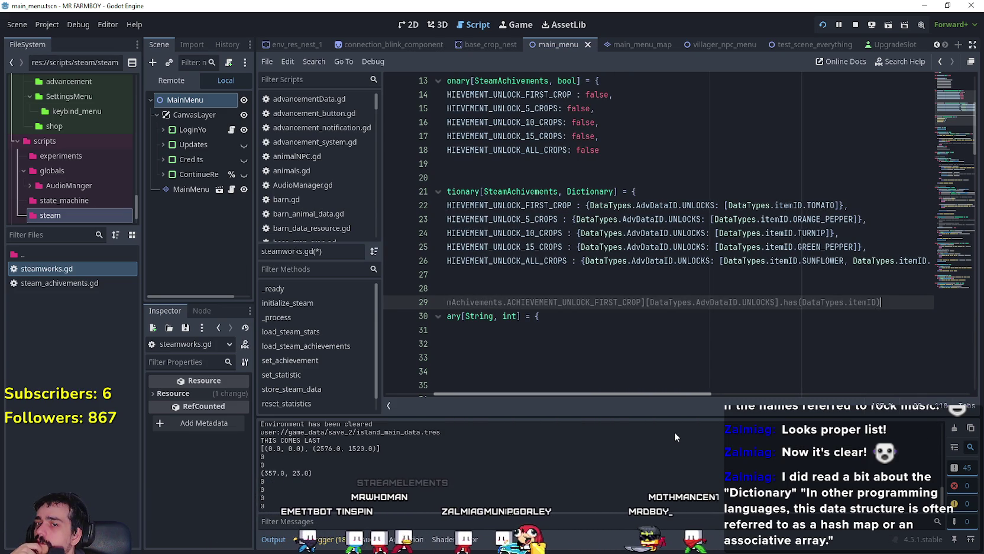
drag(674, 431, 737, 435)
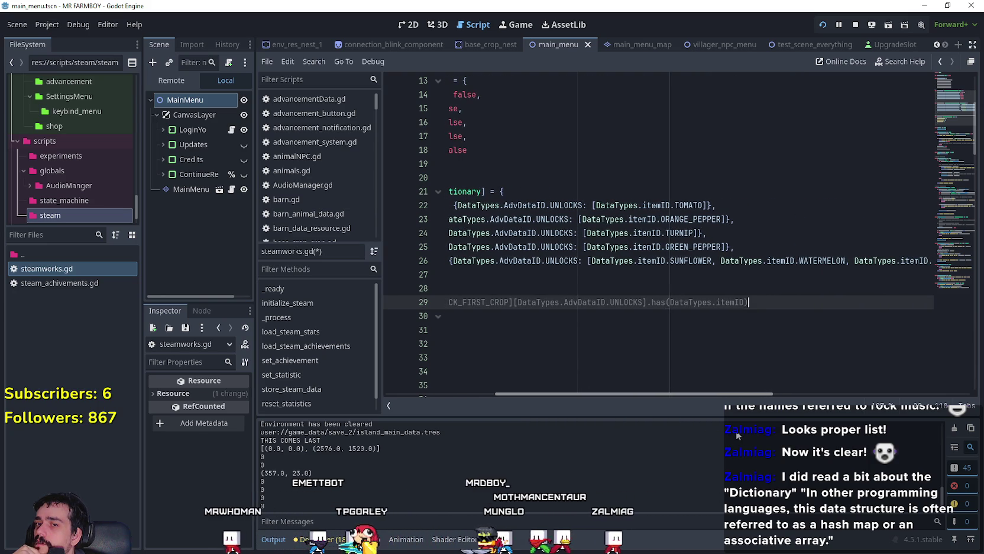
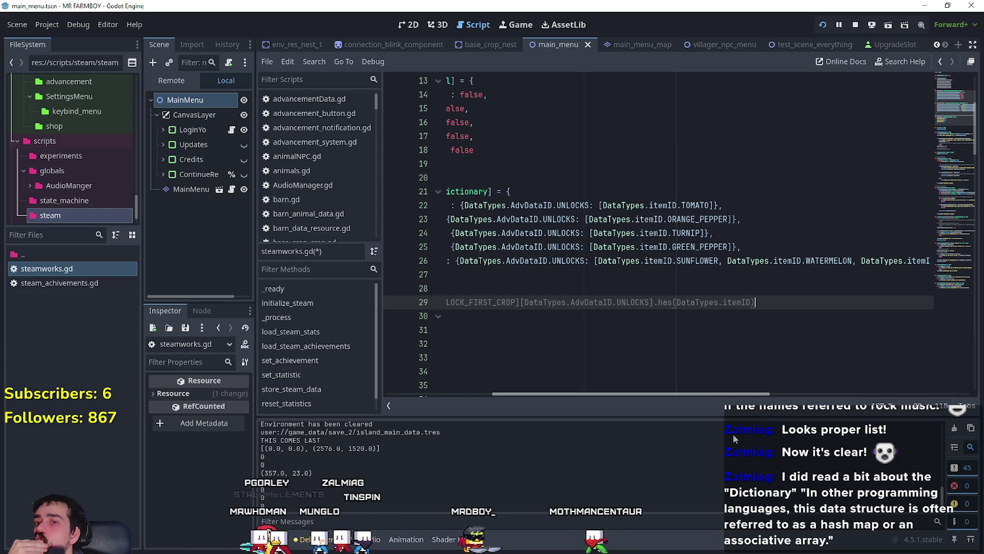
Inspect the end of commented line 29 in steamworks.gd.
scroll(733, 434, left, 5)
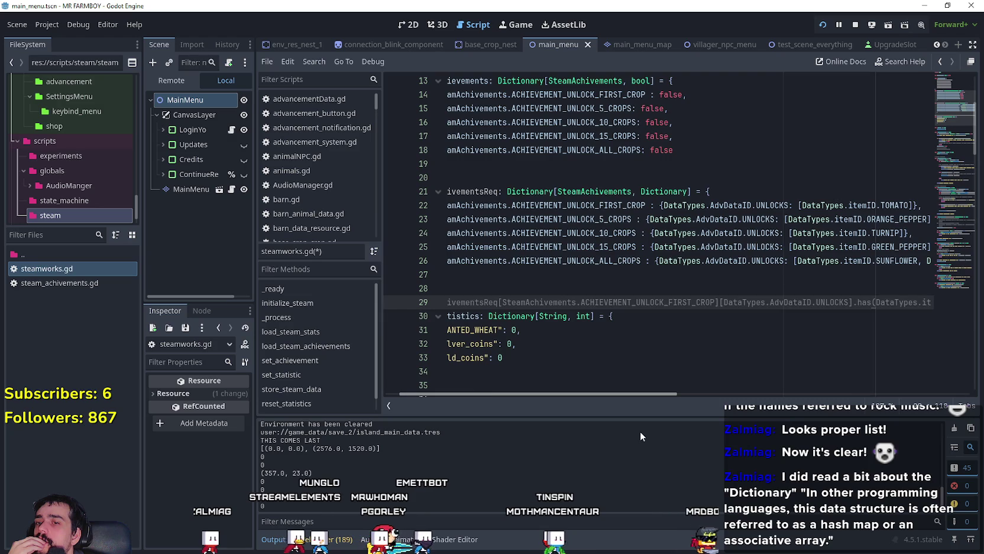
key(End)
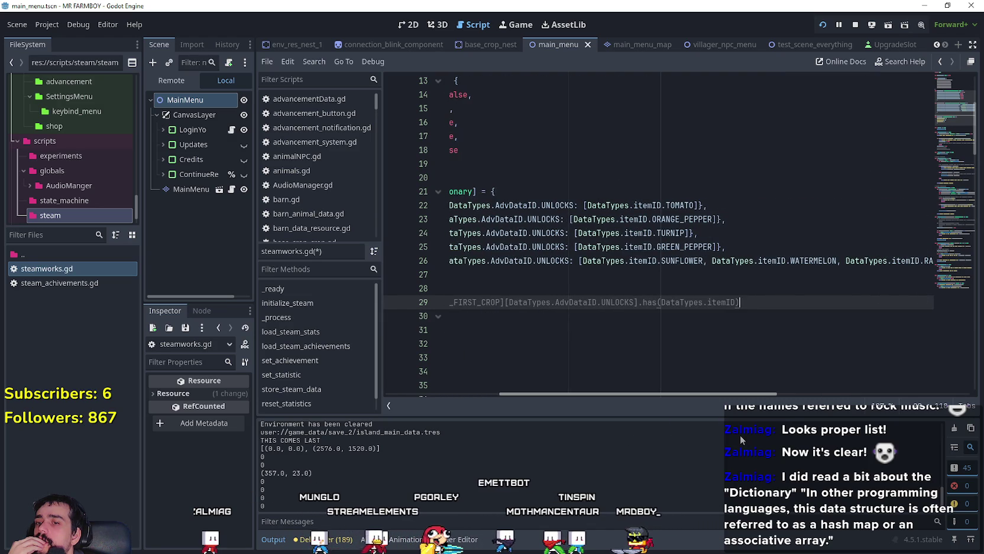
key(Home)
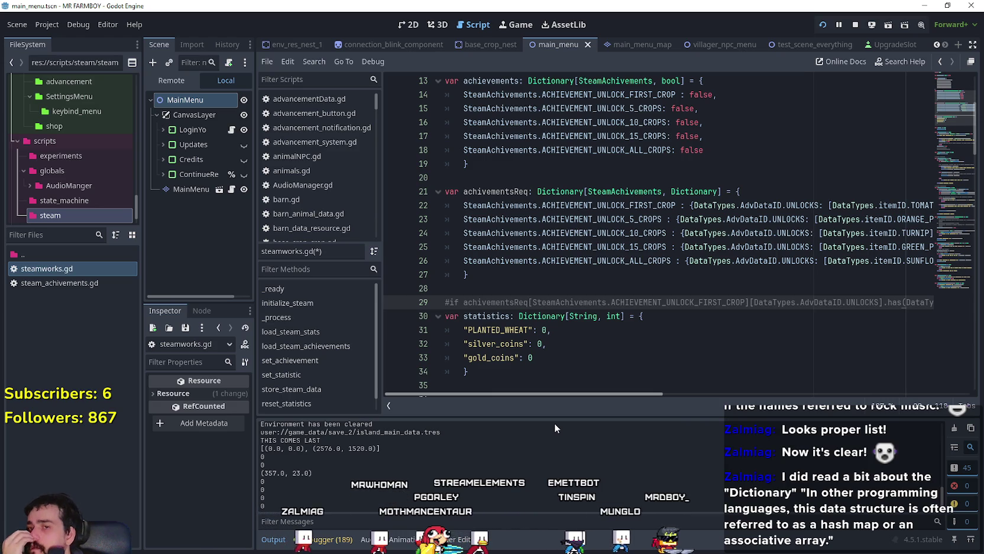
key(End)
scroll(743, 394, right, 10)
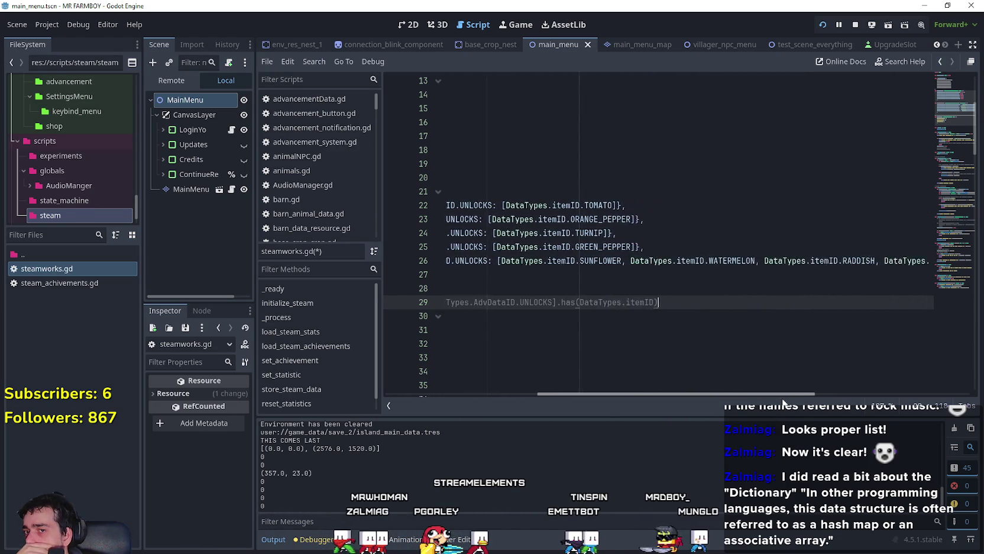
drag(932, 394, 631, 405)
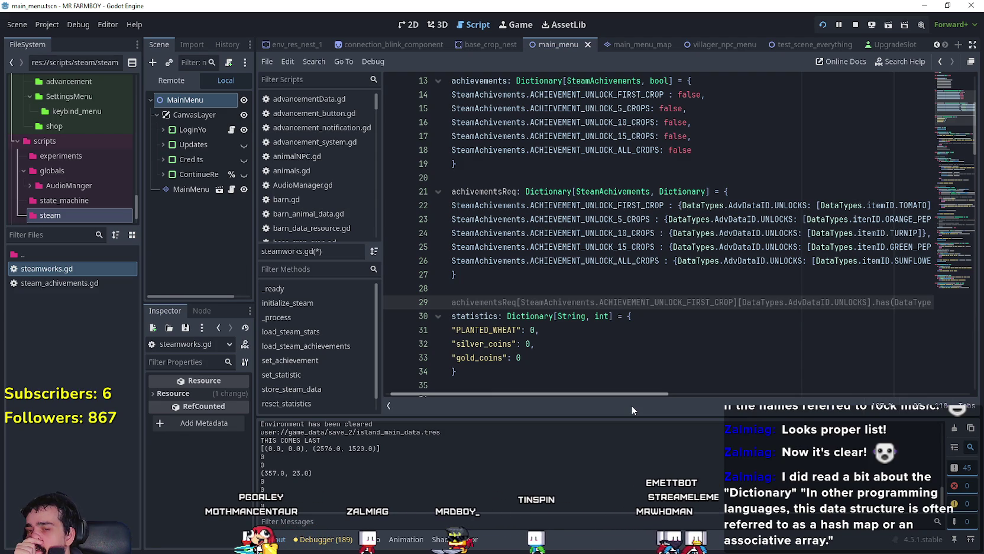
key(End)
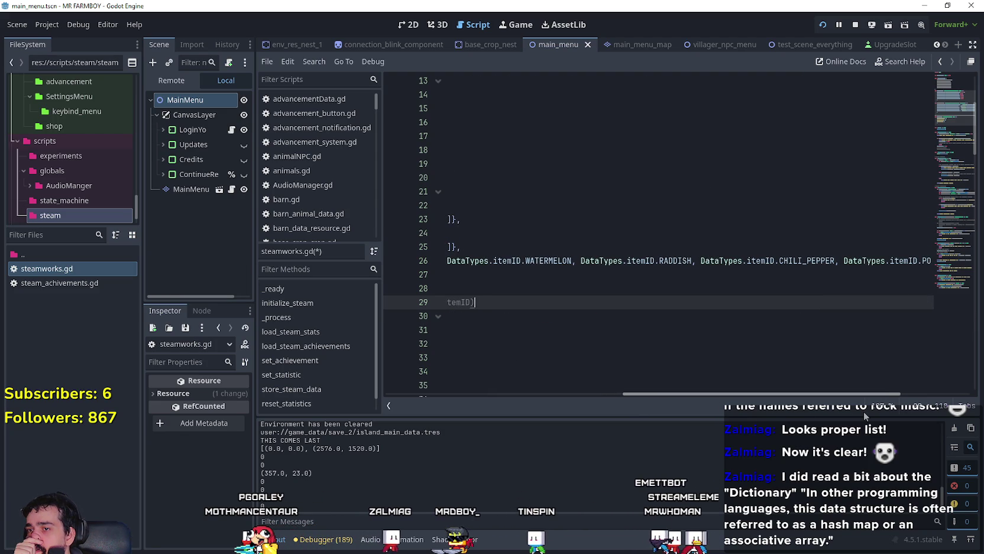
key(ctrl+Left)
key(ctrl+Left)
key(ctrl+Left)
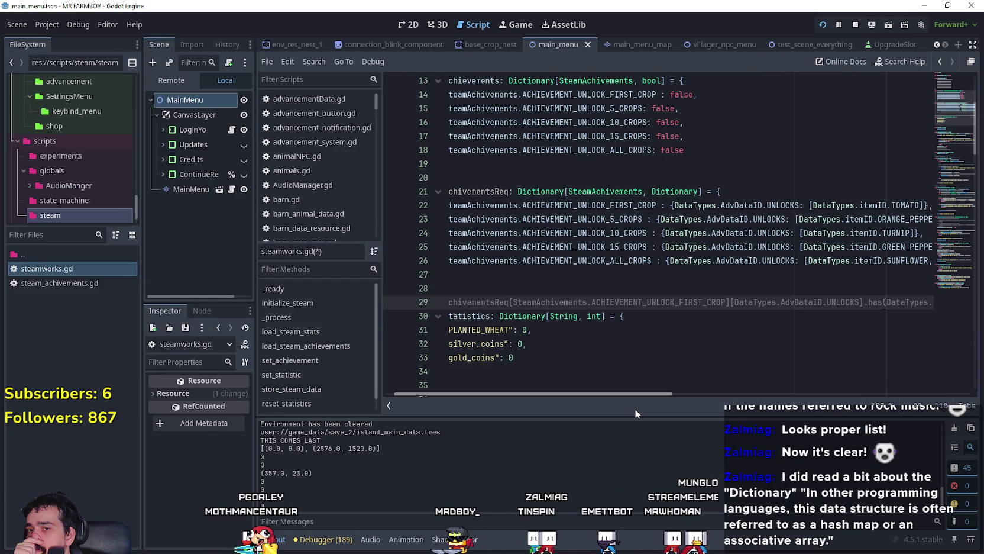
key(End)
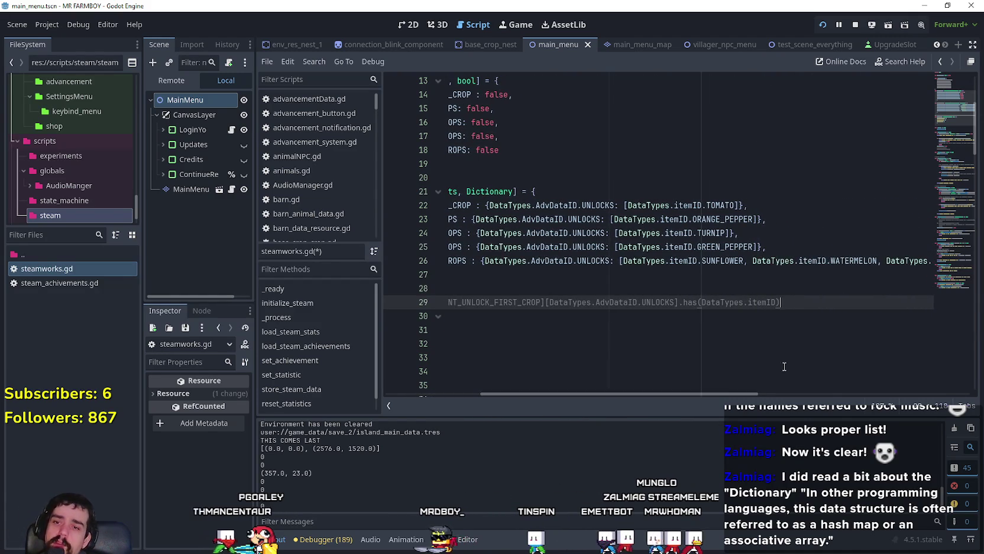
Delete .has(DataTypes.itemID) so line 29 ends at [DataTypes.AdvDataID.UNLOCKS].
drag(784, 304, 700, 305)
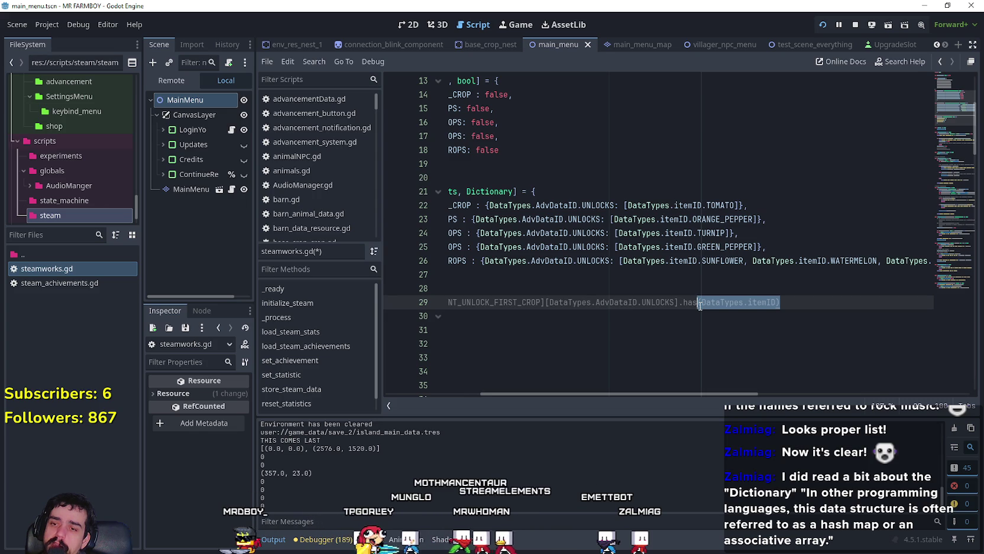
drag(775, 302, 702, 303)
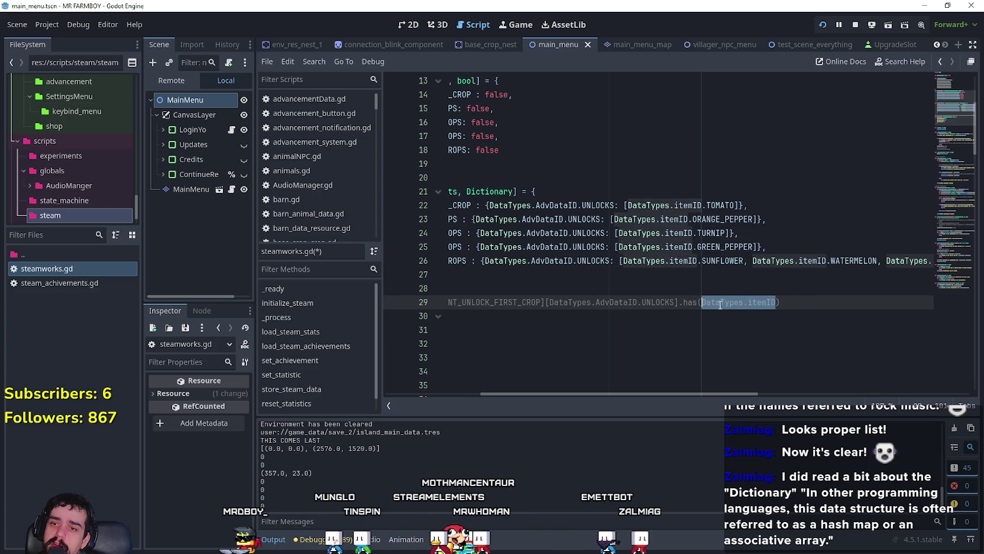
click(802, 302)
drag(775, 302, 702, 303)
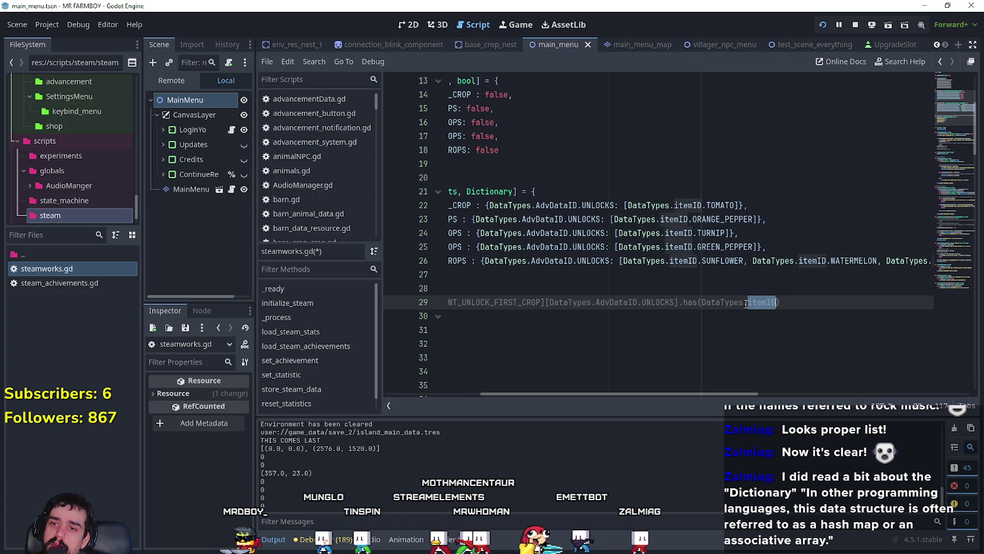
mouse_move(741, 397)
mouse_down()
mouse_move(882, 393)
mouse_move(538, 393)
mouse_up()
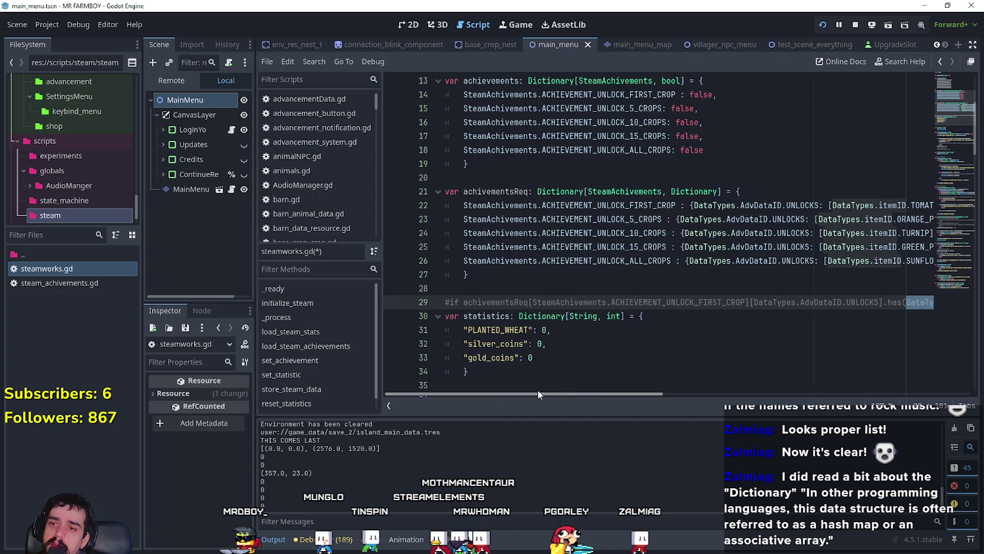
click(465, 302)
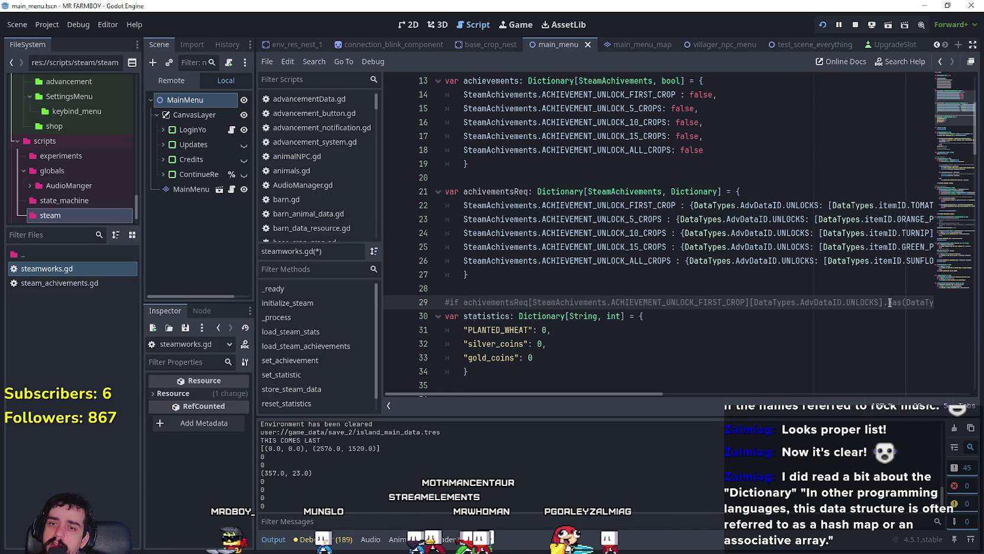
drag(887, 302, 954, 299)
key(Delete)
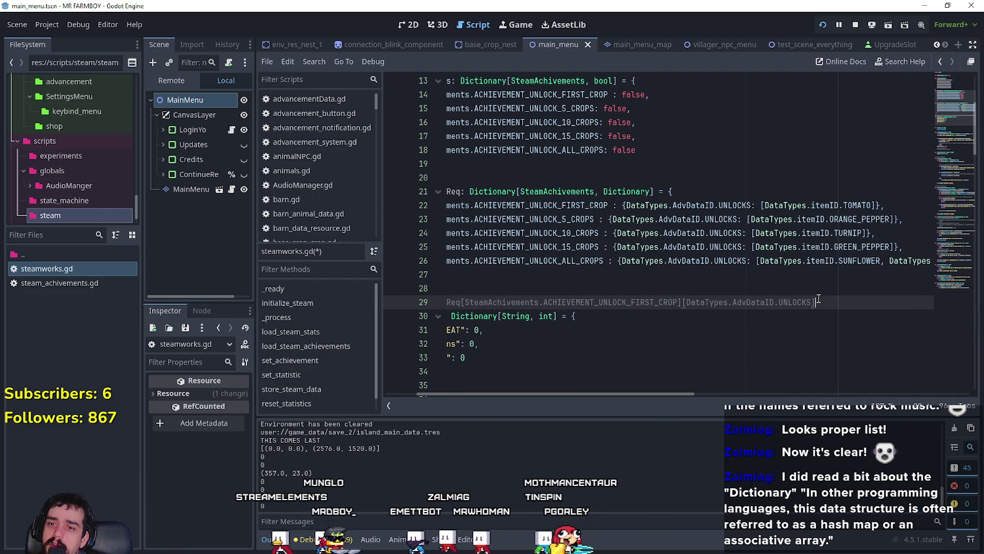
drag(816, 302, 682, 302)
mouse_move(573, 302)
mouse_down()
mouse_move(445, 302)
mouse_move(486, 303)
mouse_up()
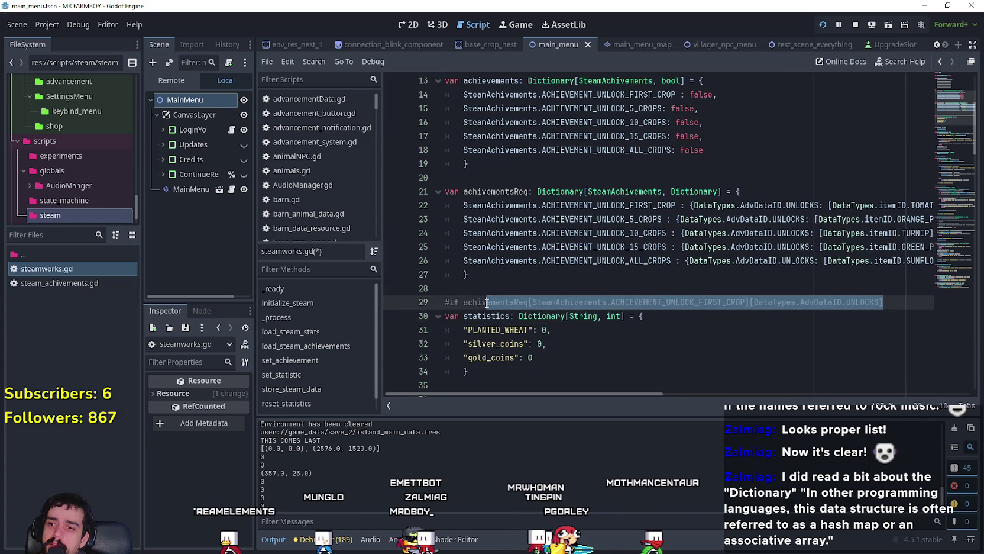
Type StatsManager.Advancement on line 29 to compare with line 22, then delete the whole commented check.
click(469, 302)
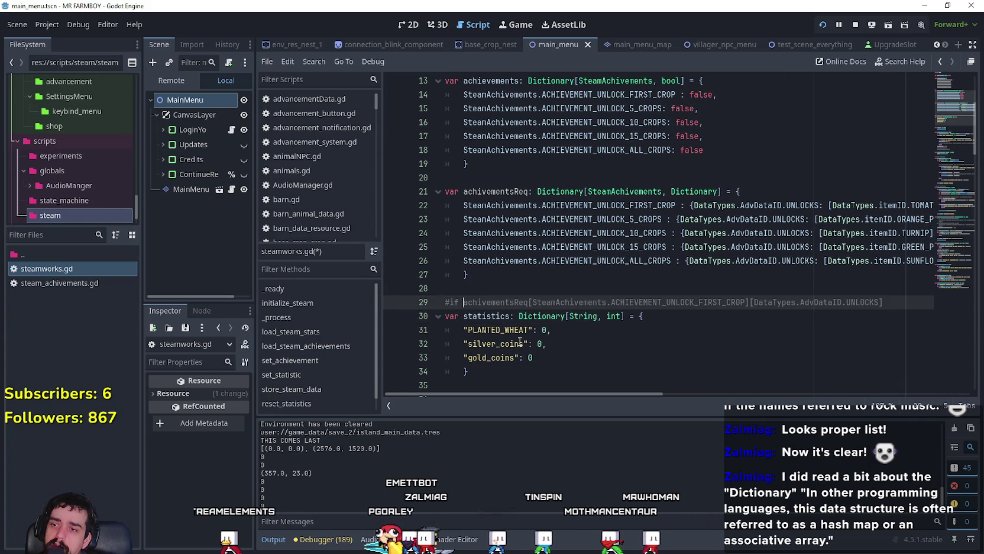
text(StatsManager.Advan)
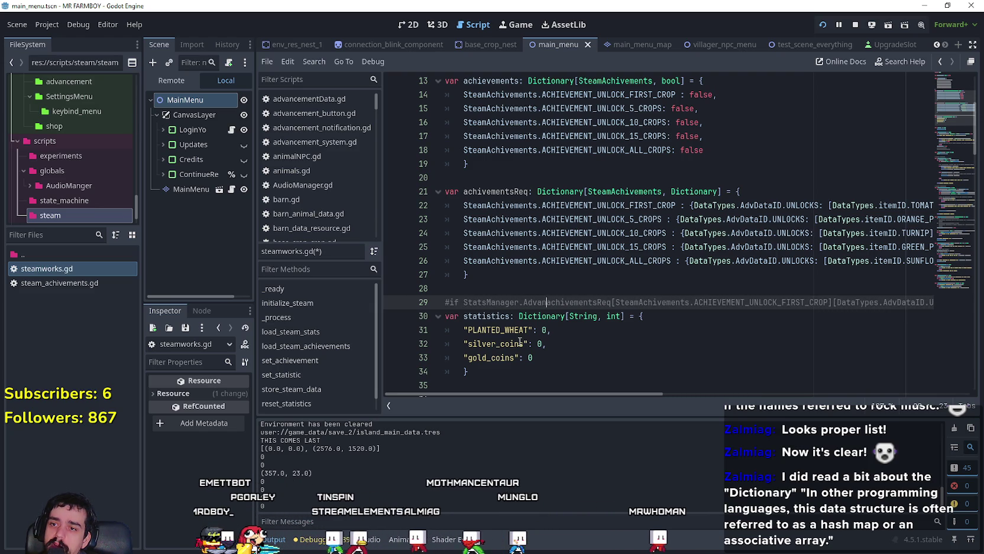
text(cementData[ ==)
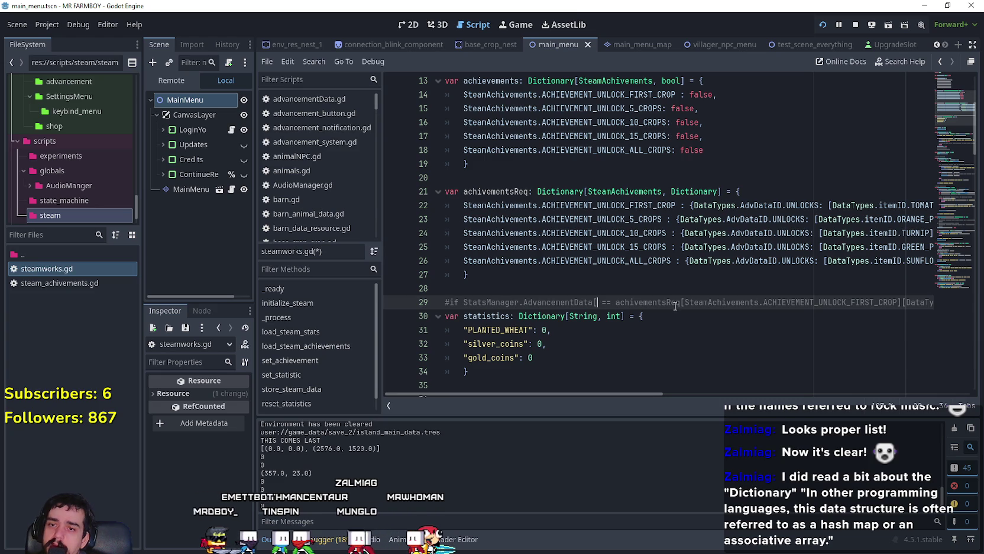
drag(819, 205, 693, 206)
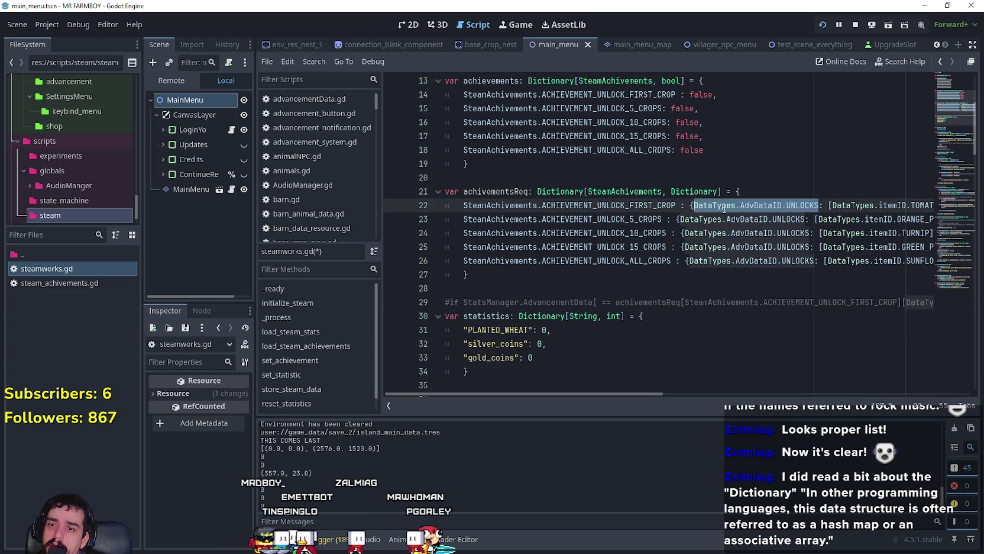
click(597, 302)
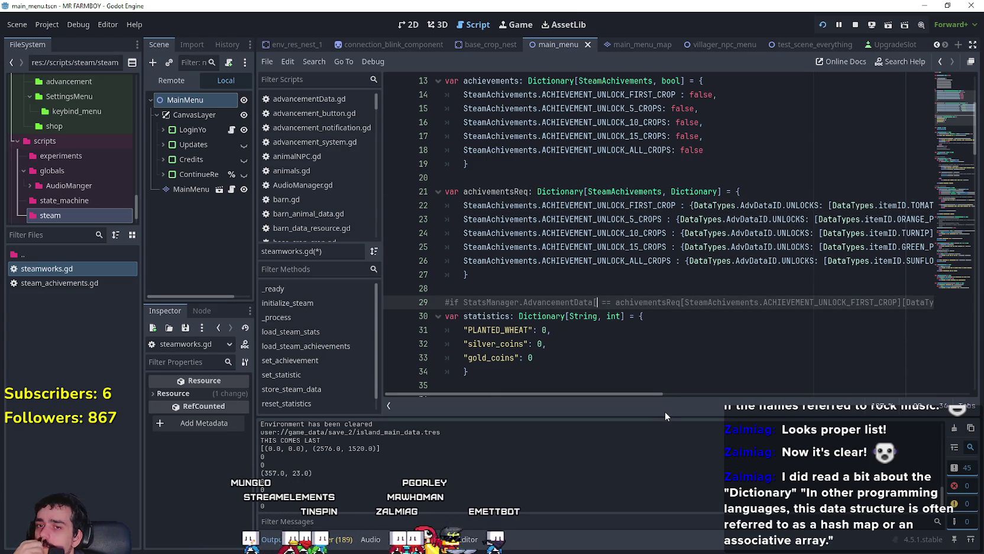
mouse_move(635, 394)
mouse_down()
mouse_move(770, 395)
mouse_move(542, 392)
mouse_up()
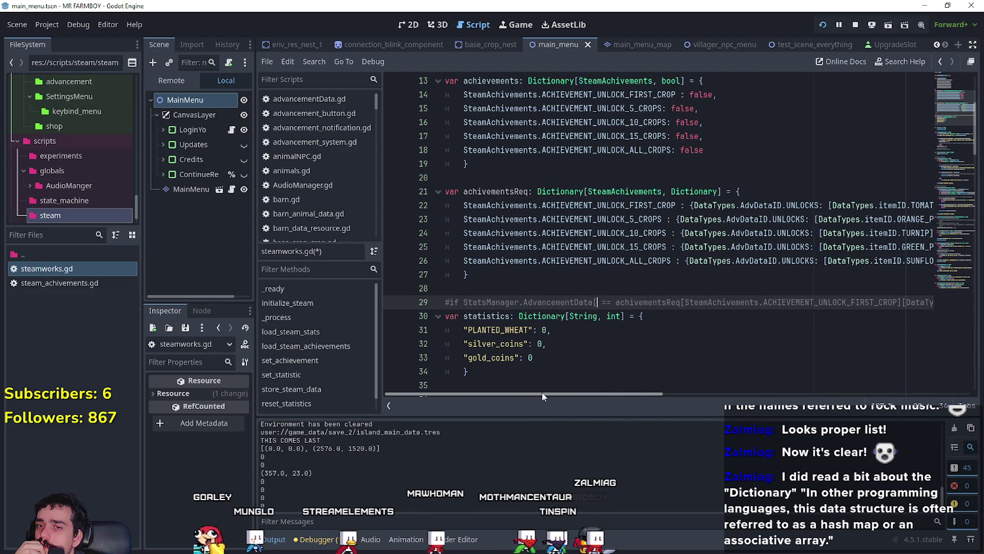
mouse_move(551, 392)
mouse_down()
mouse_move(756, 412)
mouse_move(529, 394)
mouse_up()
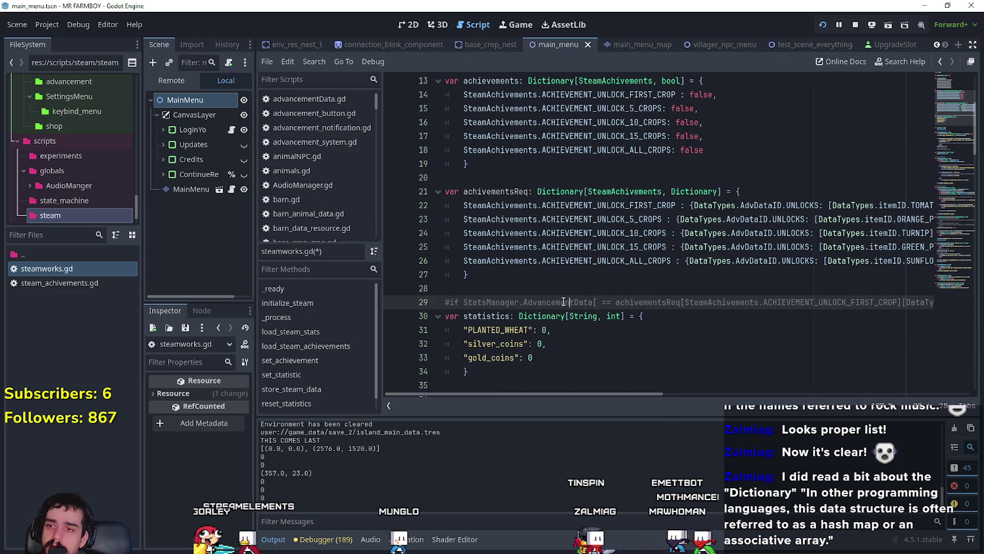
mouse_move(670, 302)
mouse_down()
mouse_move(946, 299)
mouse_move(268, 307)
mouse_up()
key(BackSpace)
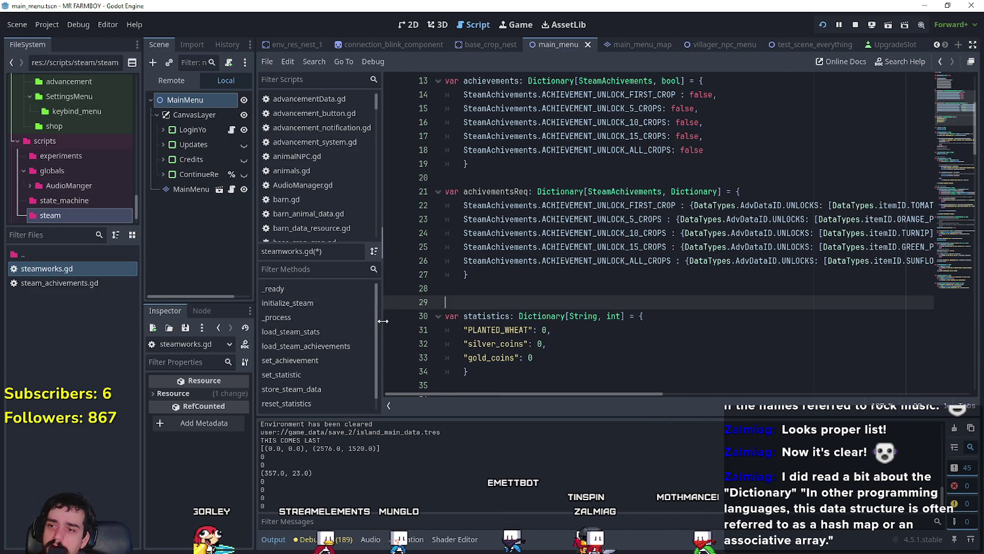
Declare a new function func checkReq() -> void: on a fresh line.
key(Return)
text(un)
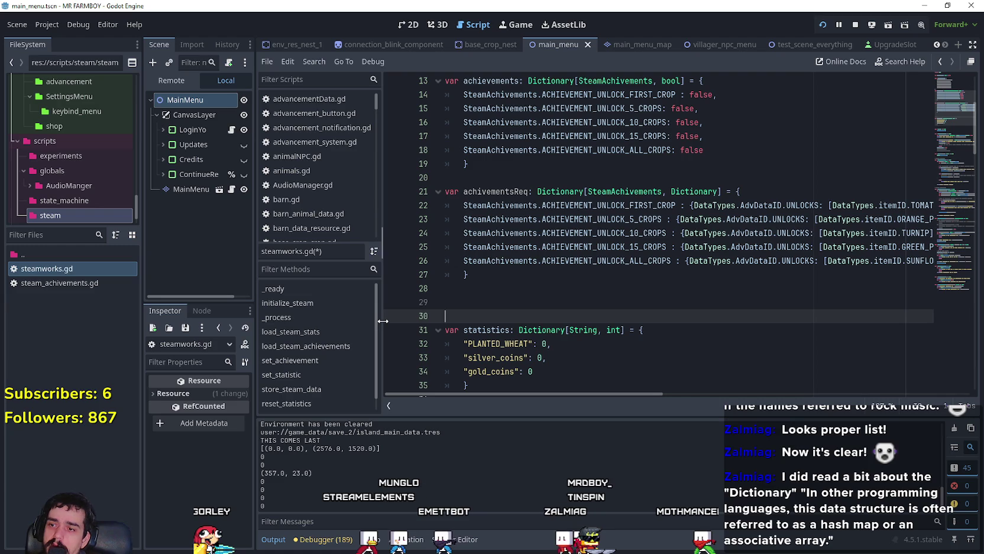
text(c checkRe)
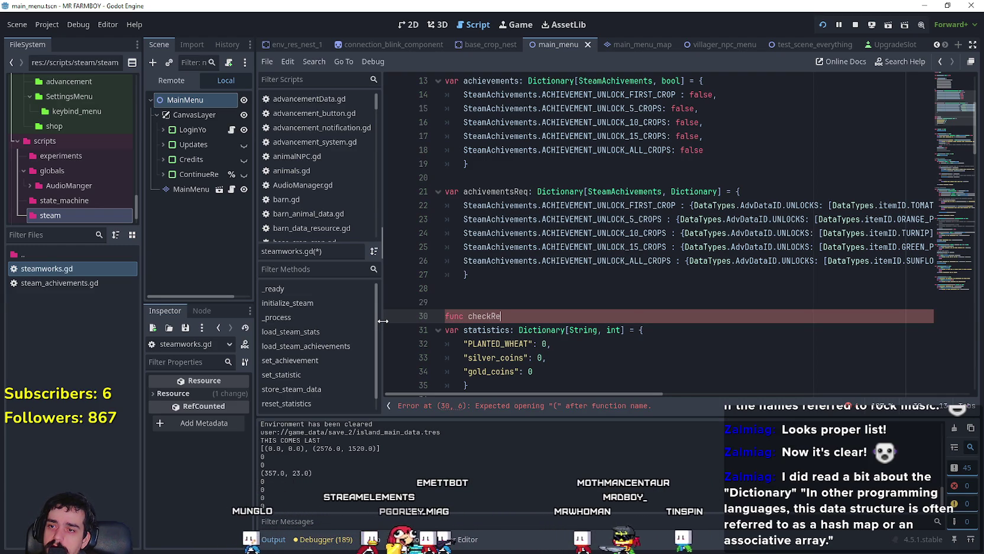
key(BackSpace)
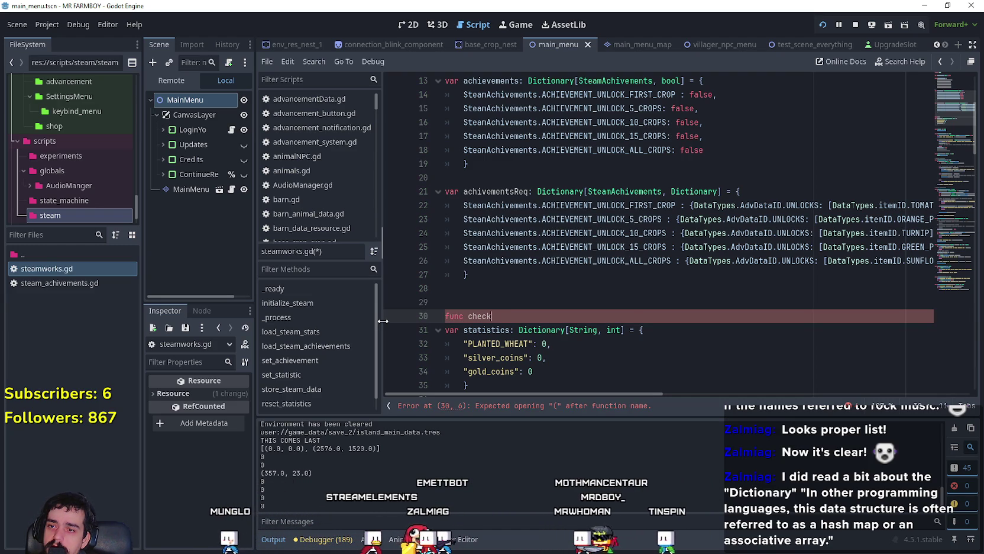
text(Req:)
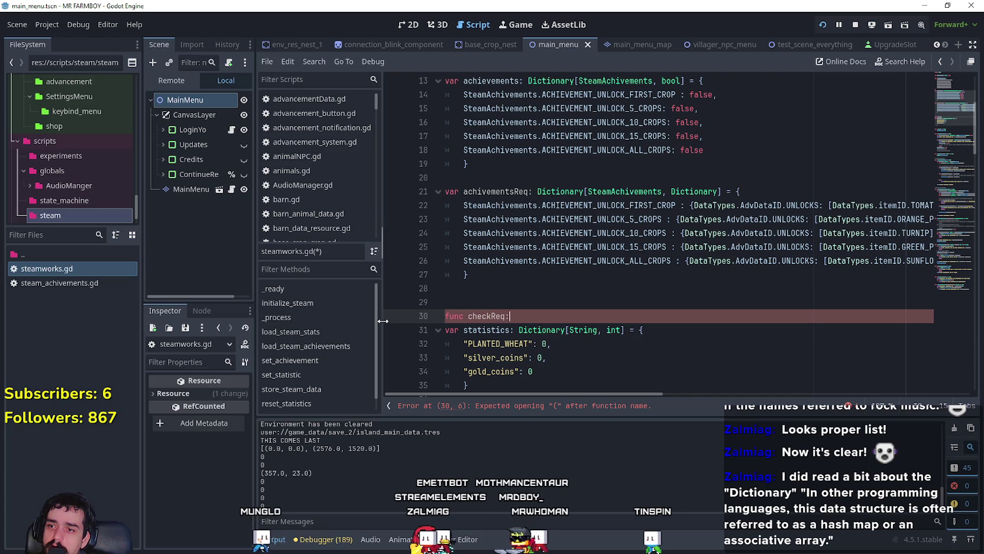
key(BackSpace)
text(() ->)
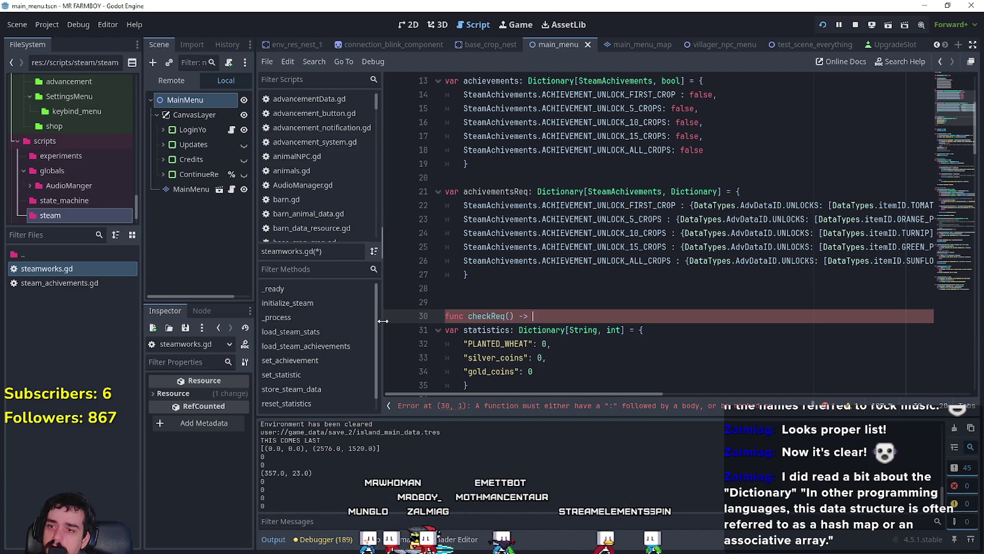
key(BackSpace)
text(id:)
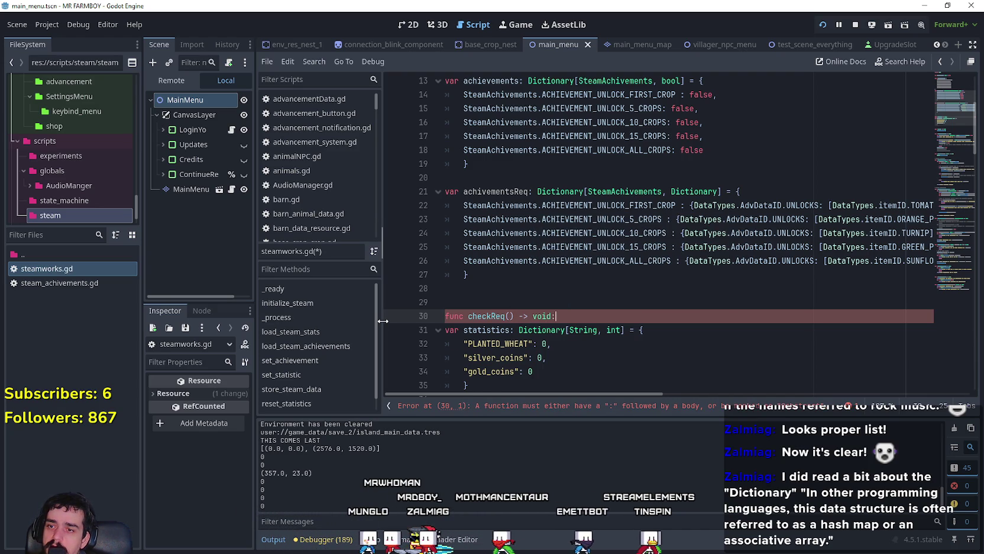
key(Return)
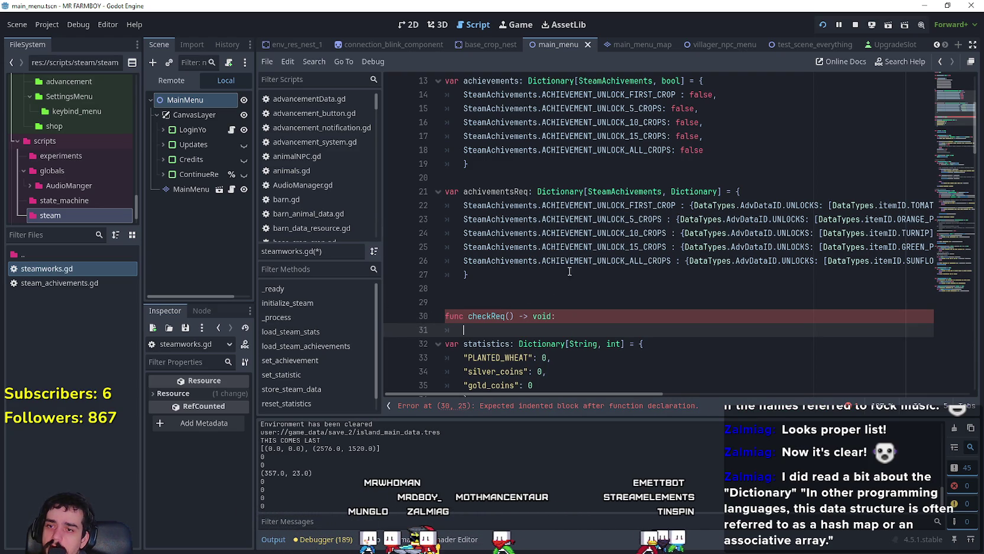
Begin checkReq's body with a for loop over achivementsReq.
double_click(585, 262)
double_click(592, 205)
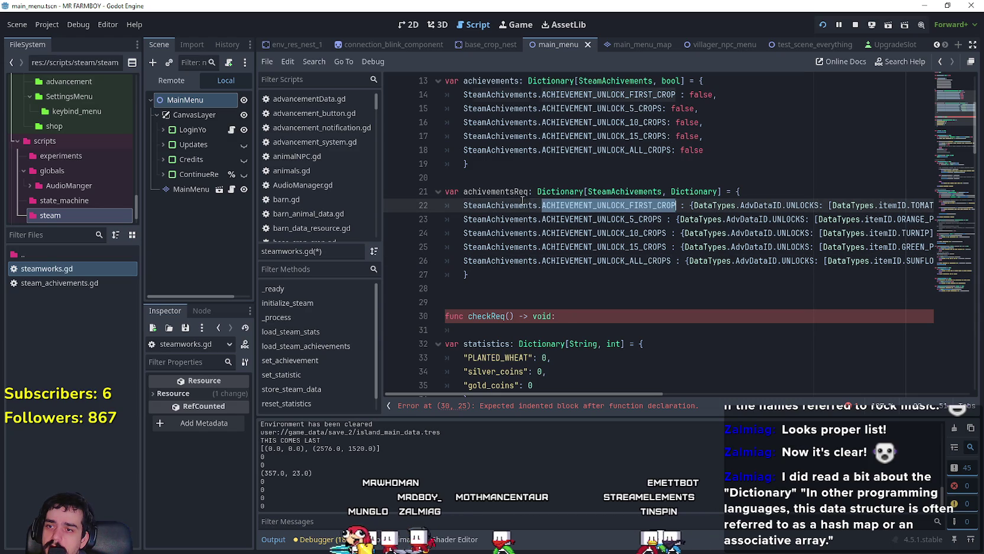
drag(591, 205, 522, 201)
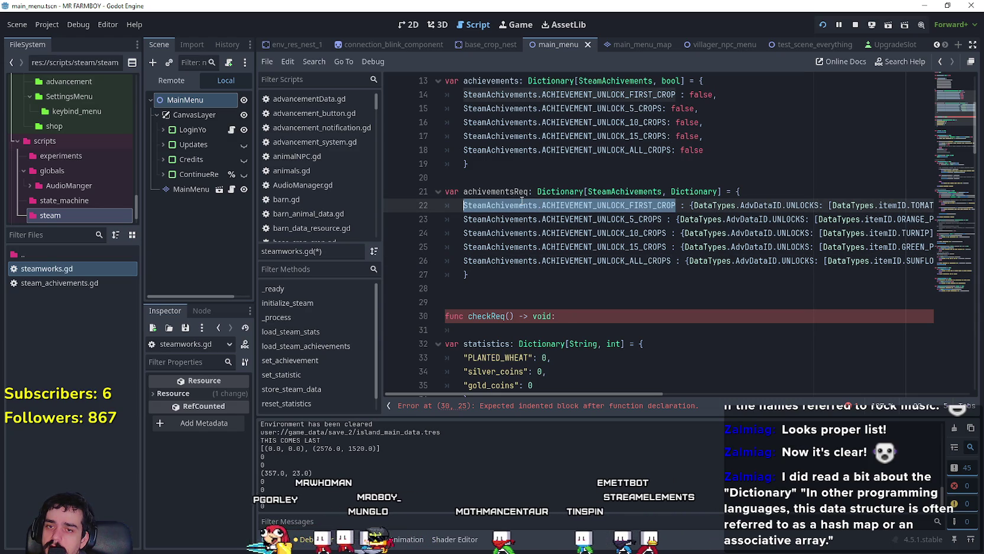
click(522, 329)
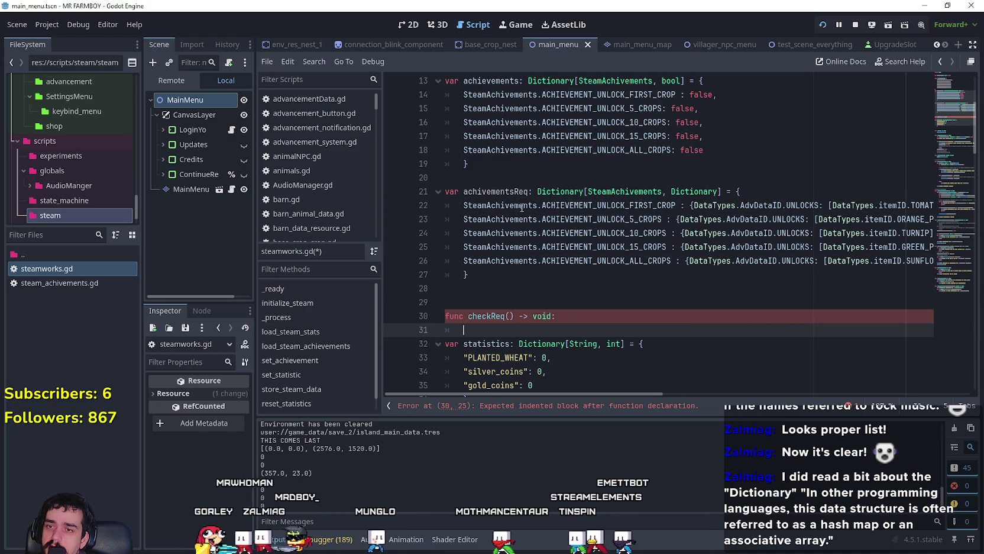
text(for)
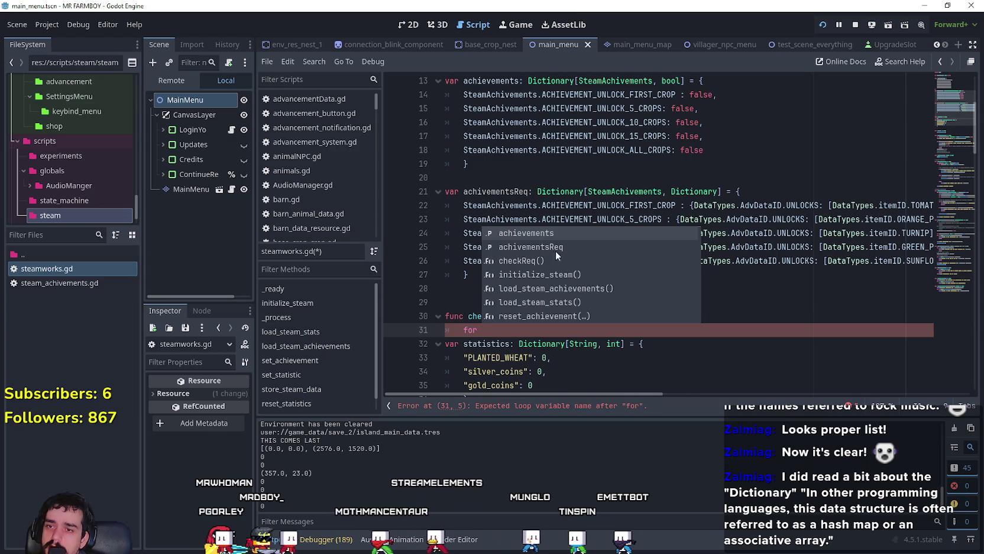
key(Escape)
click(519, 333)
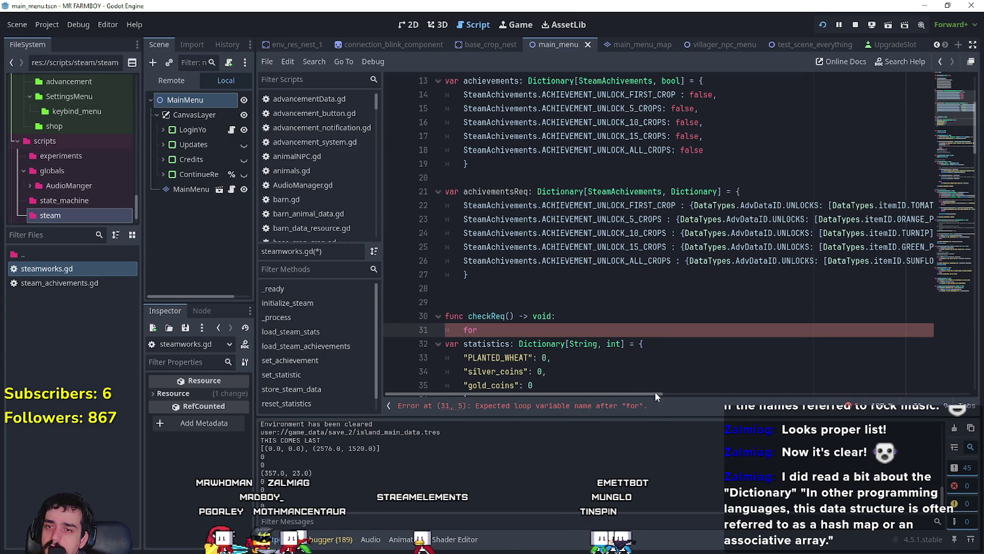
double_click(509, 195)
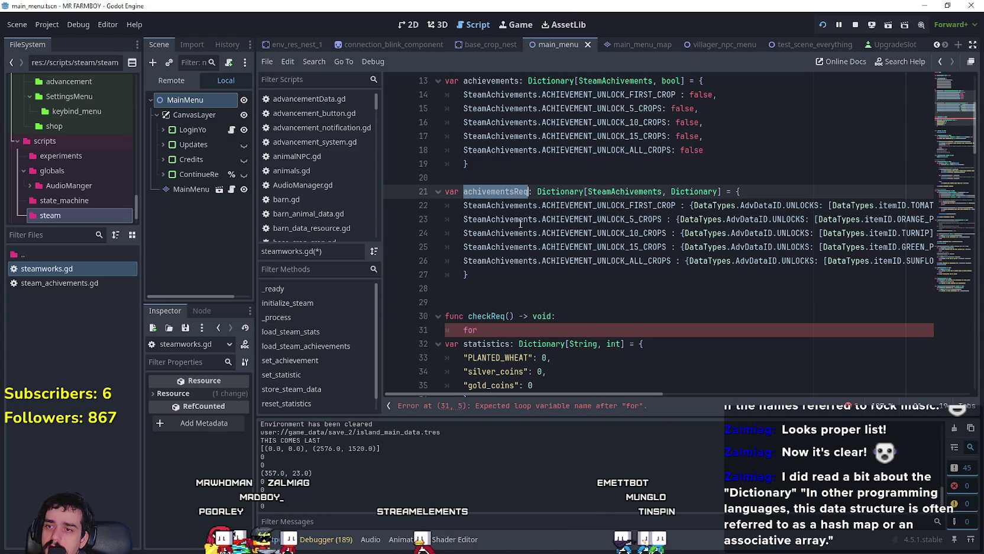
click(513, 330)
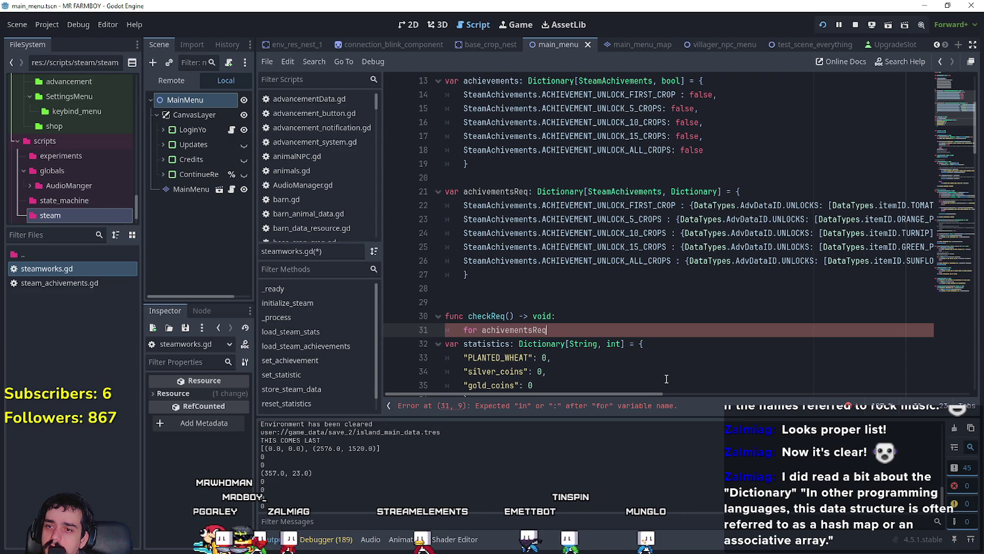
drag(644, 395, 663, 395)
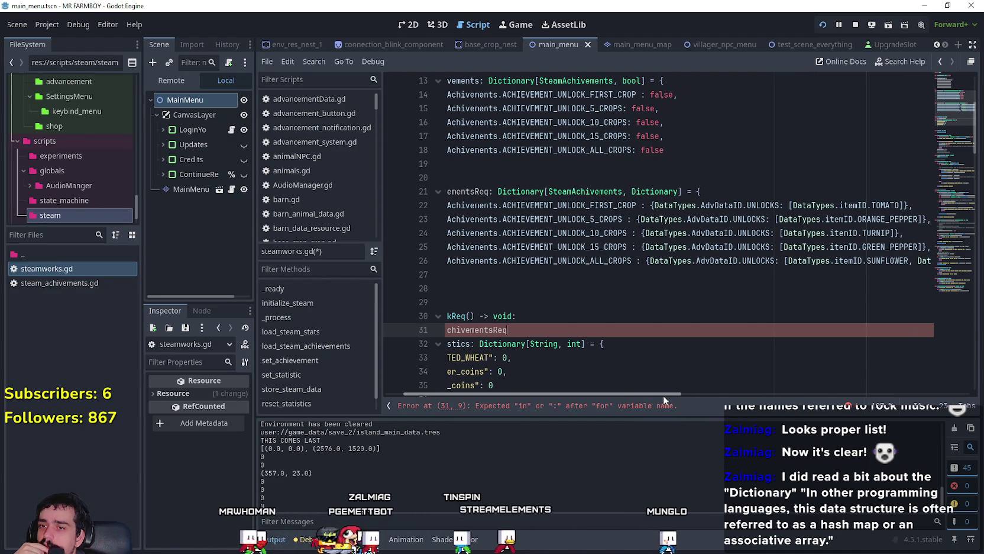
drag(663, 395, 567, 392)
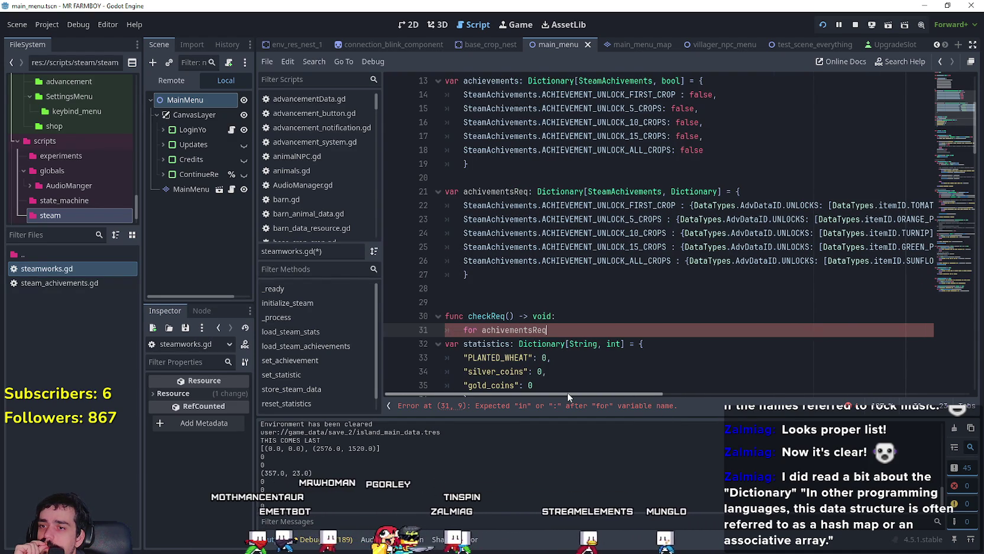
Review the ACHIEVEMENT_UNLOCK_FIRST_CROP entries and close the Dictionary documentation.
click(509, 317)
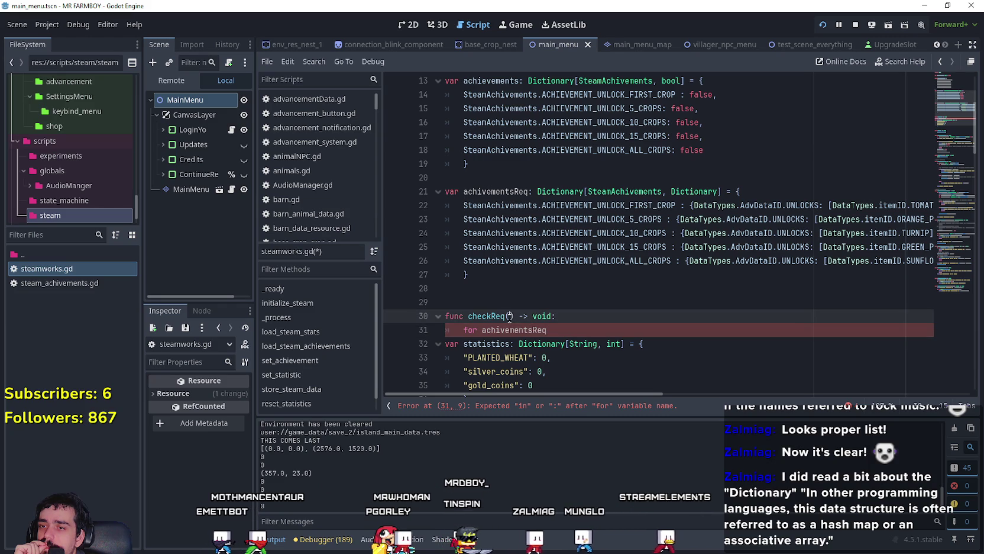
drag(508, 202, 485, 207)
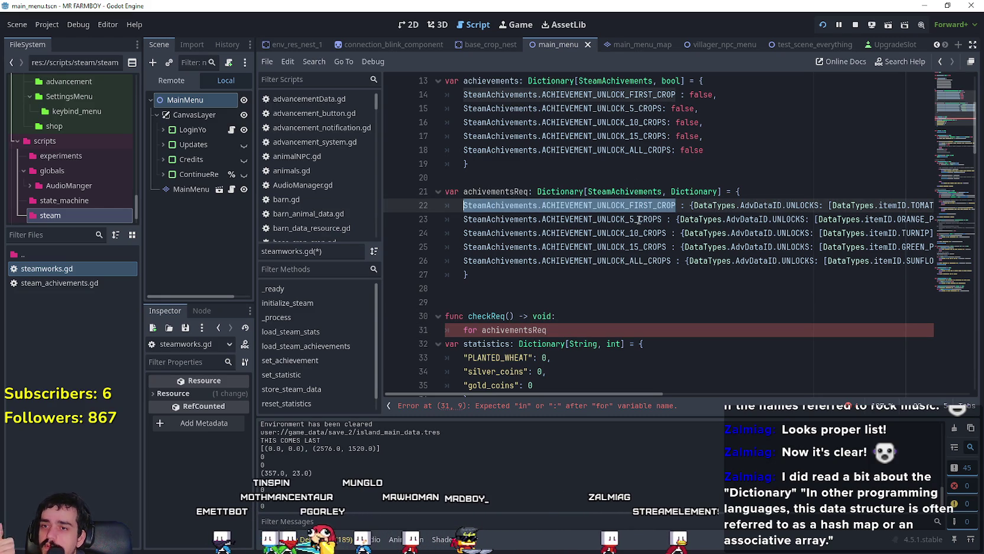
double_click(617, 262)
double_click(604, 207)
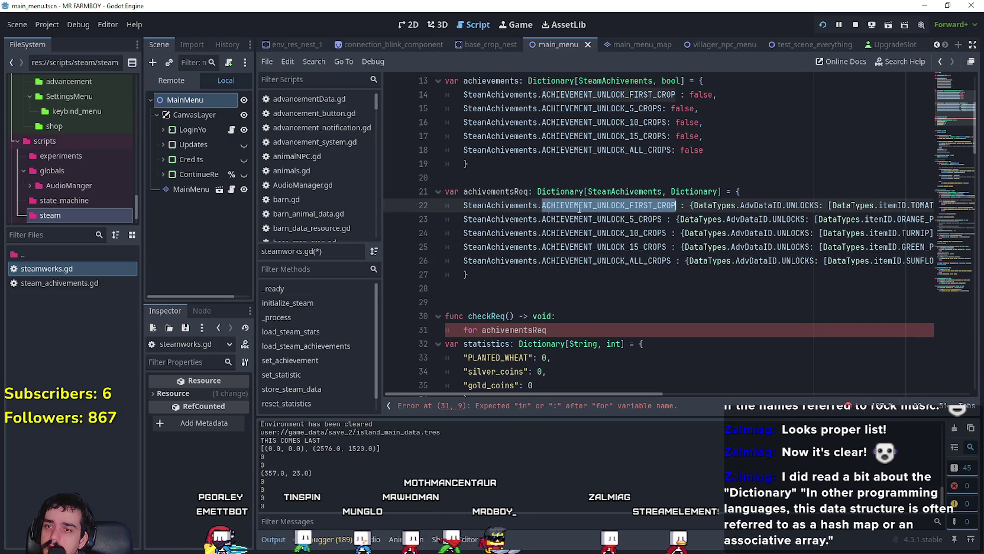
click(509, 316)
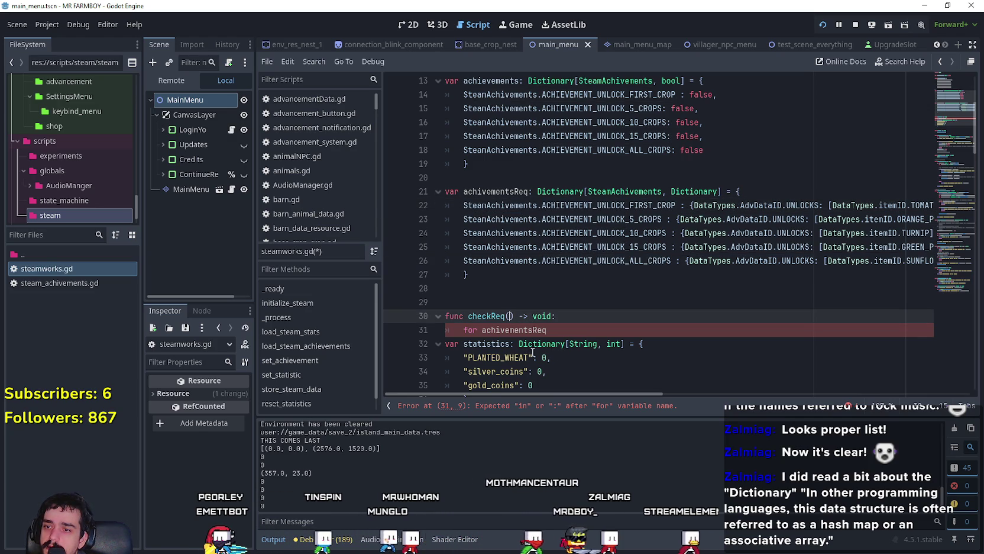
mouse_move(521, 341)
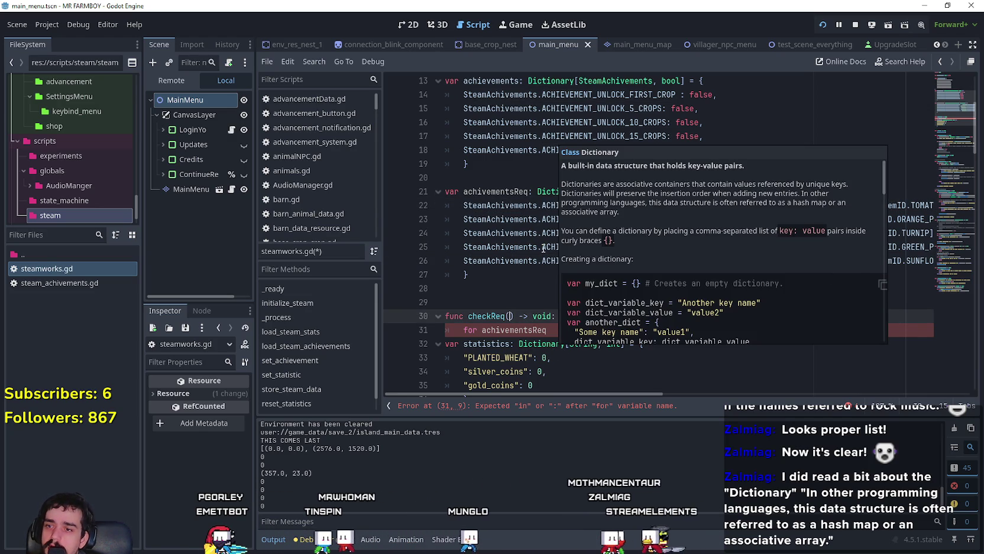
click(719, 329)
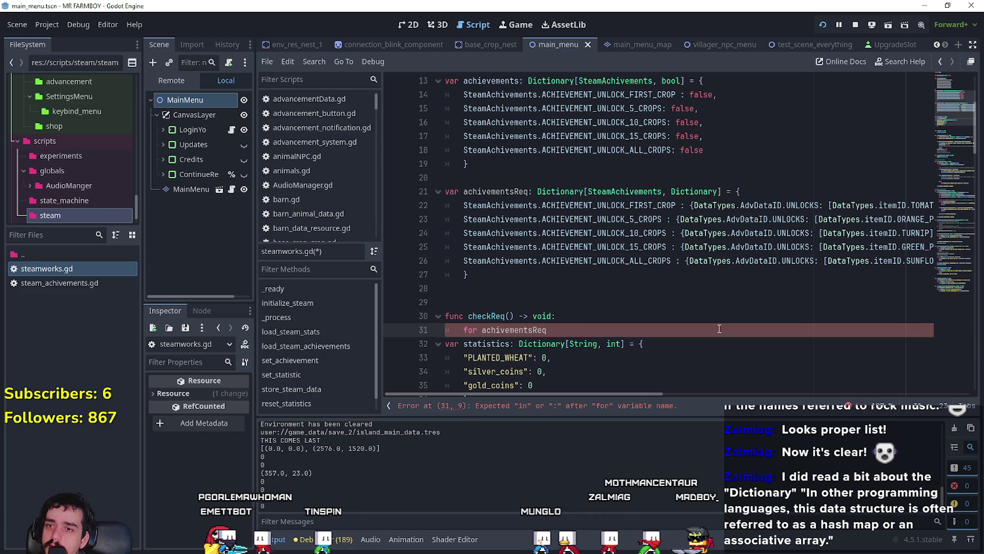
click(508, 317)
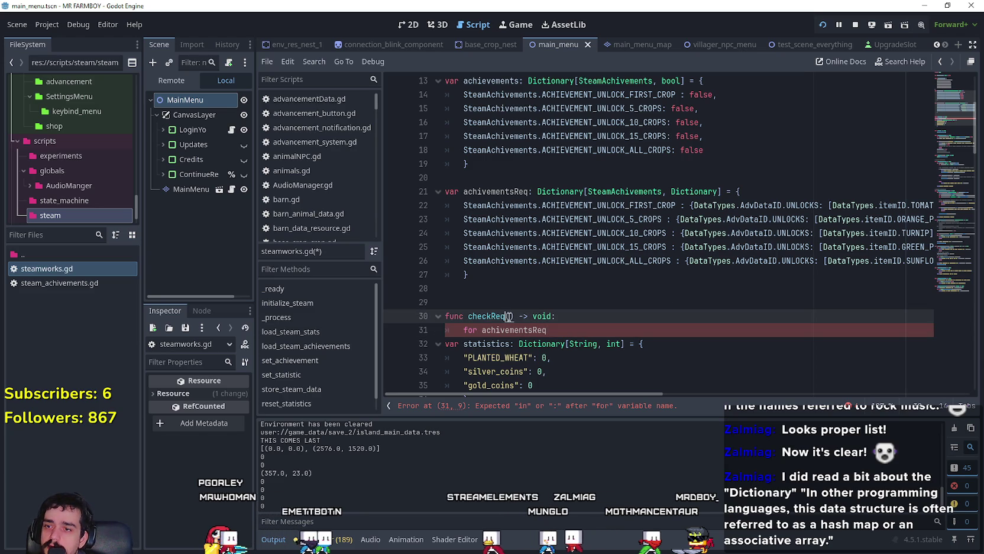
Give checkReq a steam_achivement parameter of type SteamAchivements.
double_click(624, 191)
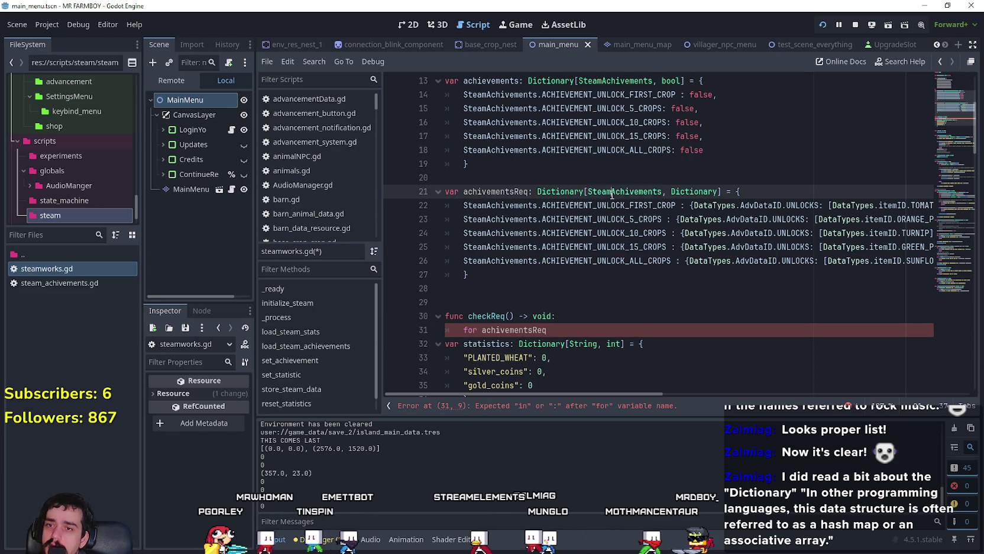
key(ctrl+c)
click(507, 316)
key(ctrl+v)
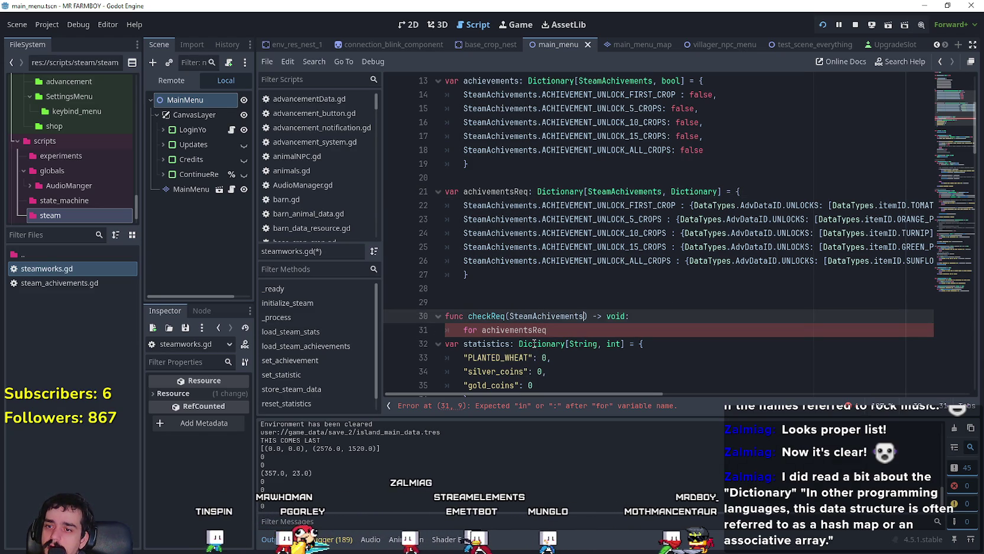
key(ctrl+z)
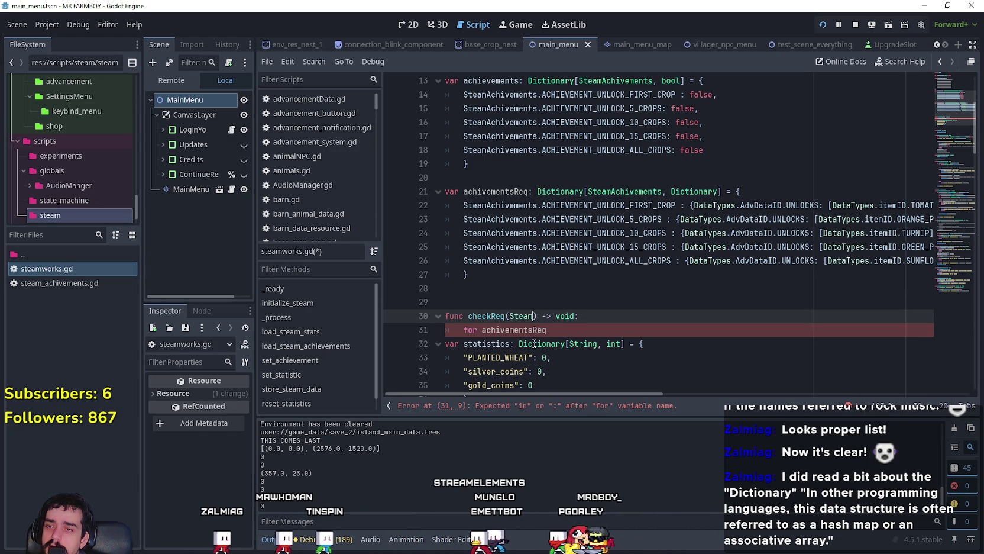
text(_A)
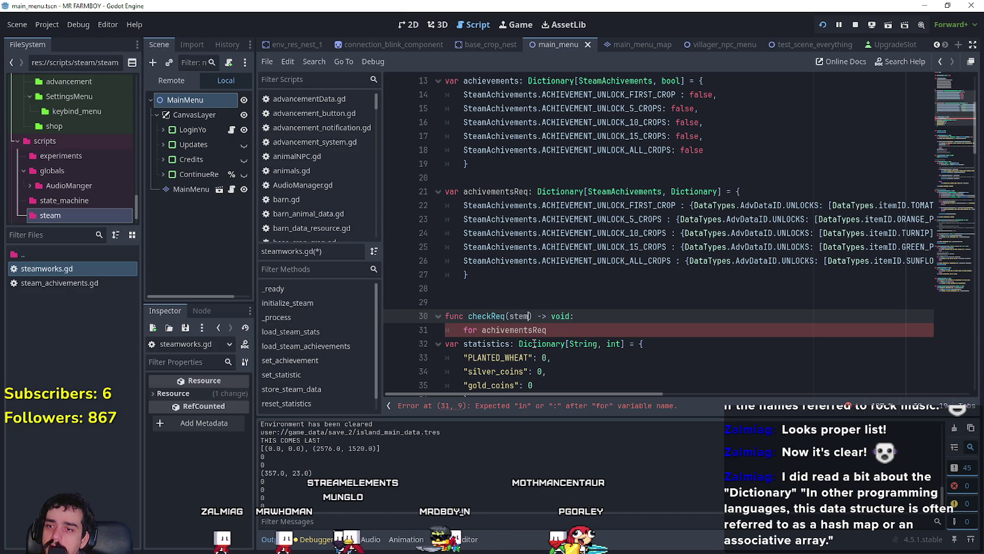
text(_achive)
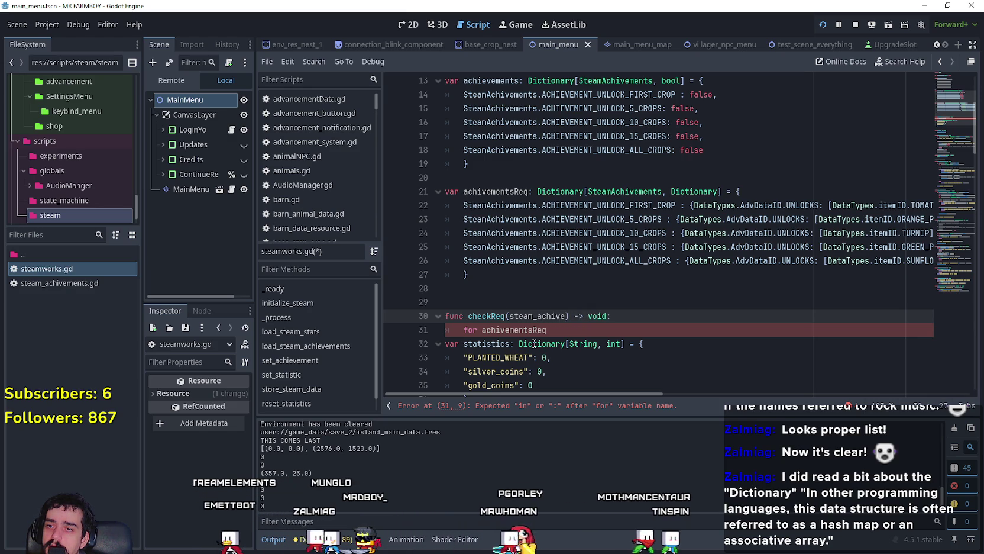
text(SteamAchivements)
scroll(534, 343, down, 1)
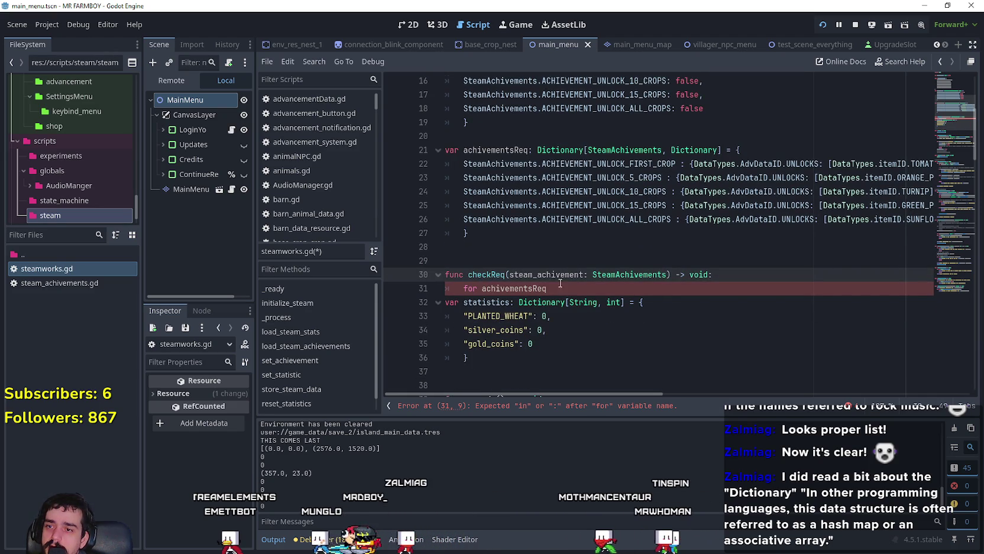
Write the loop header for req in achivementsReq[steam_achivement]: on line 31.
double_click(561, 290)
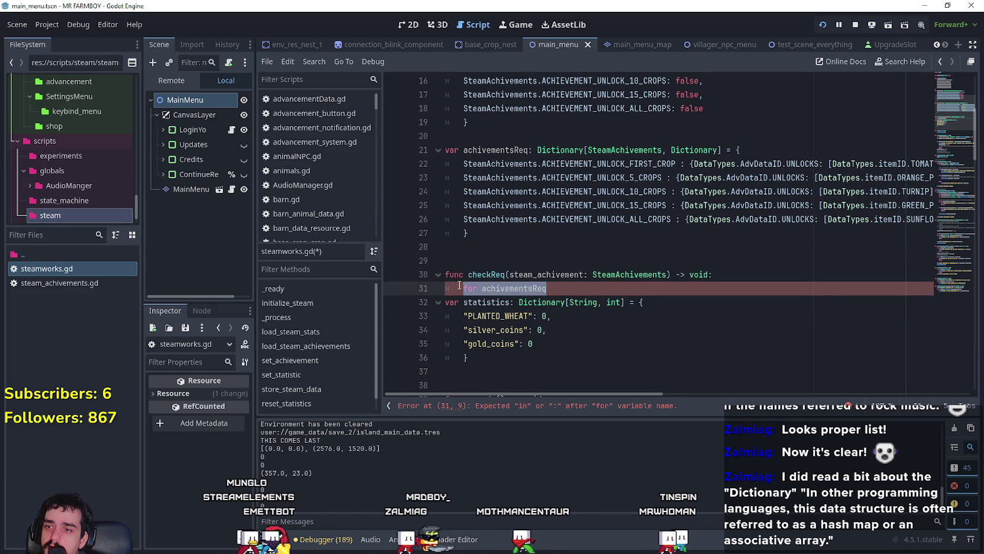
double_click(491, 288)
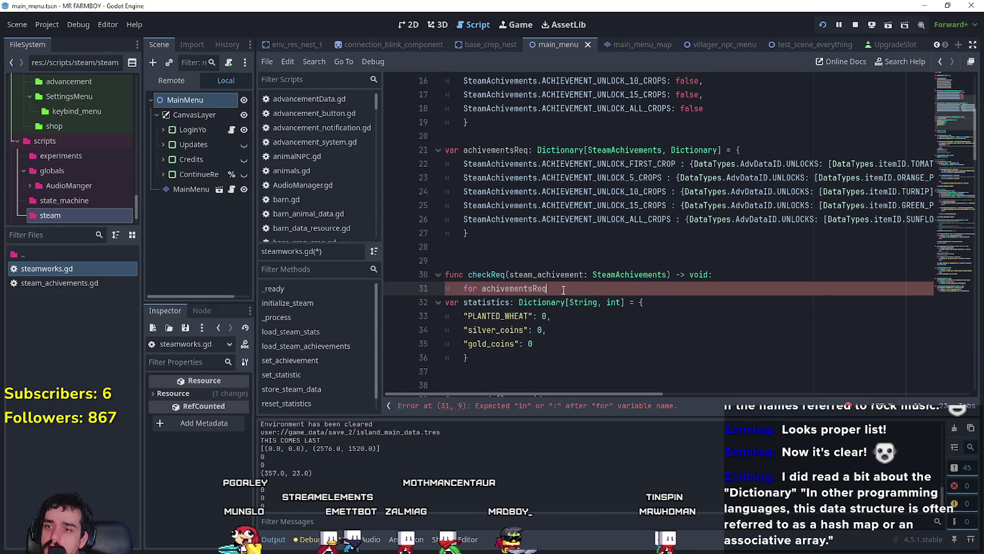
drag(491, 288, 459, 287)
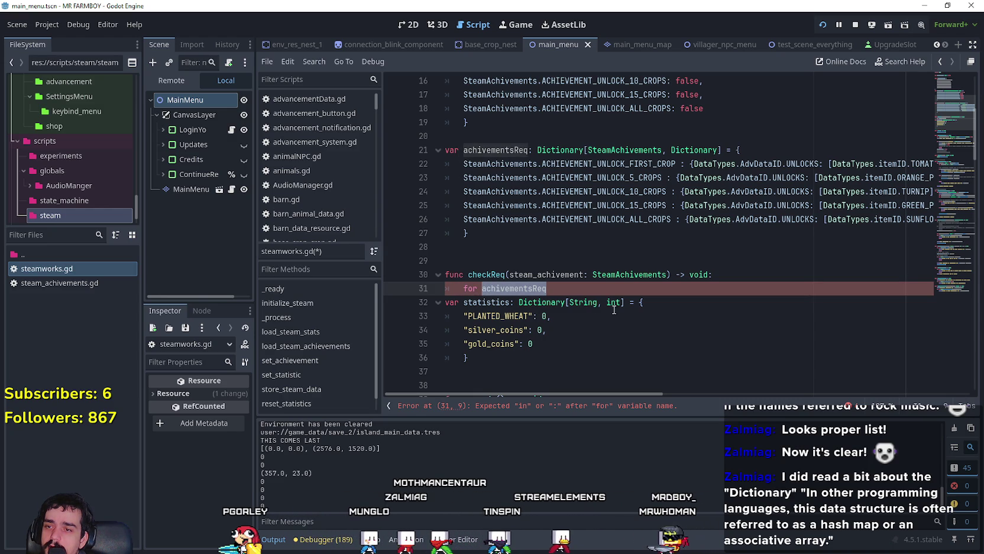
double_click(572, 278)
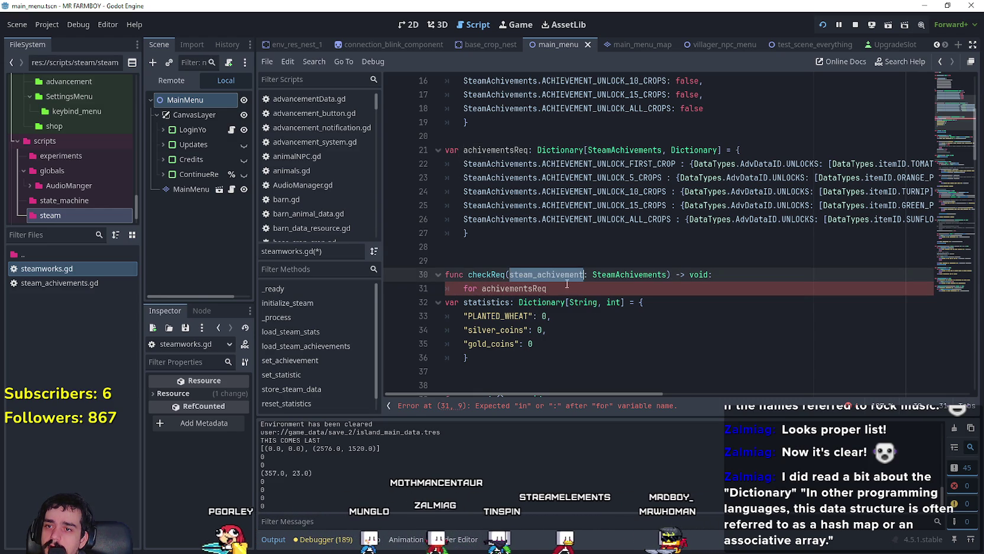
double_click(527, 289)
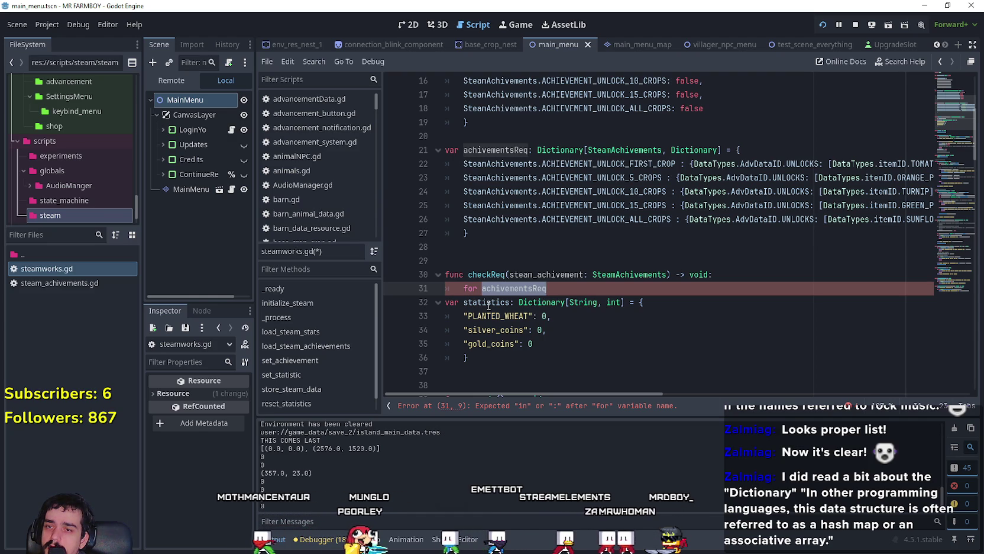
text(req in)
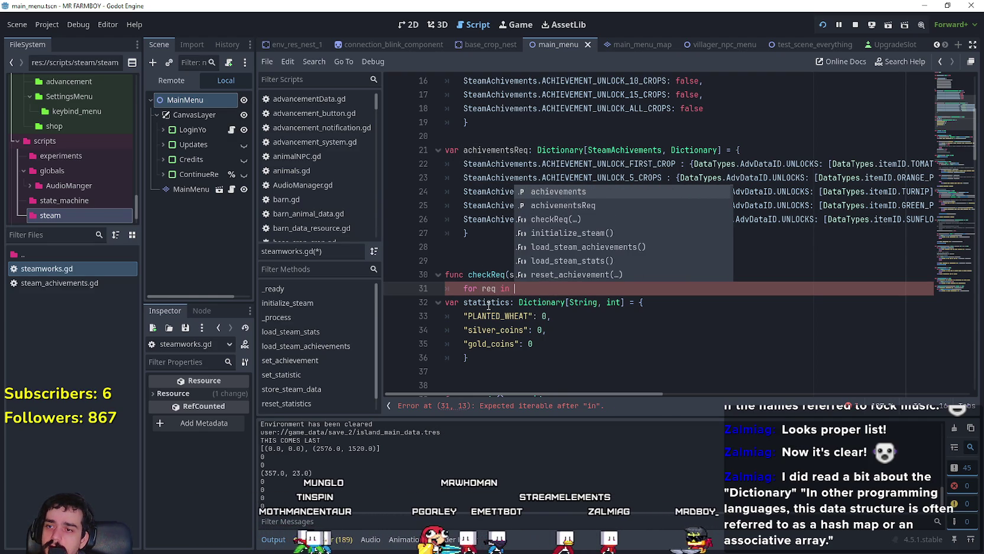
text( achi)
key(Down)
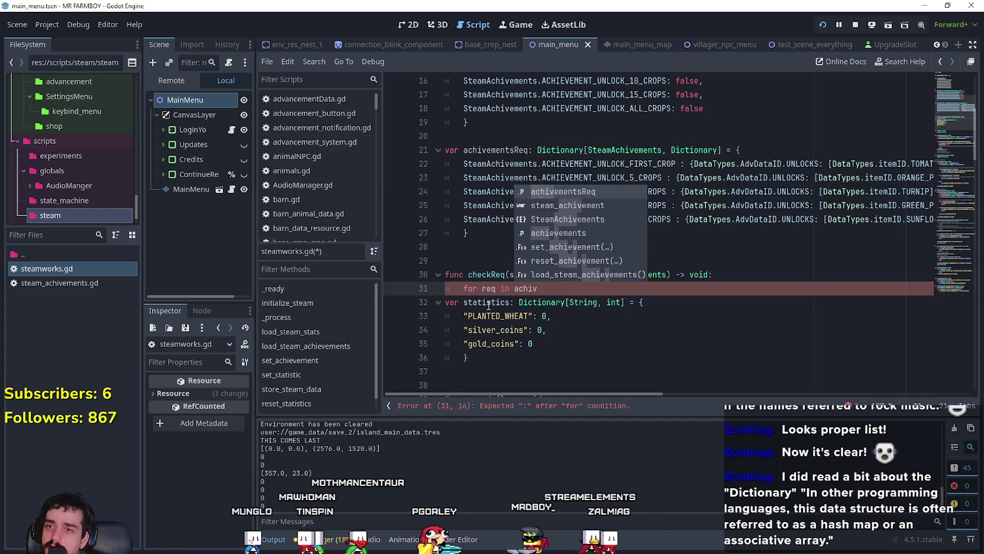
key(Return)
text([steam_achivement])
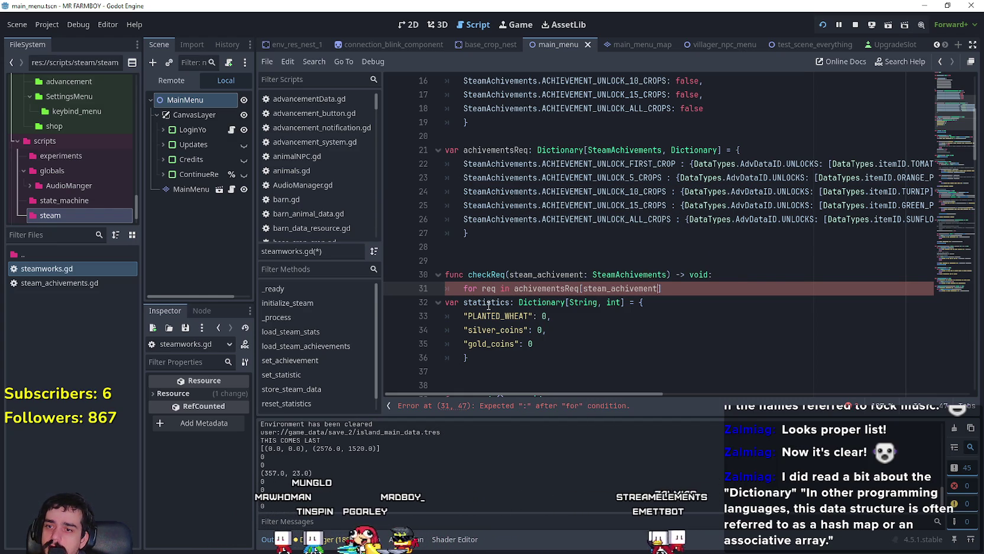
text(:)
key(Return)
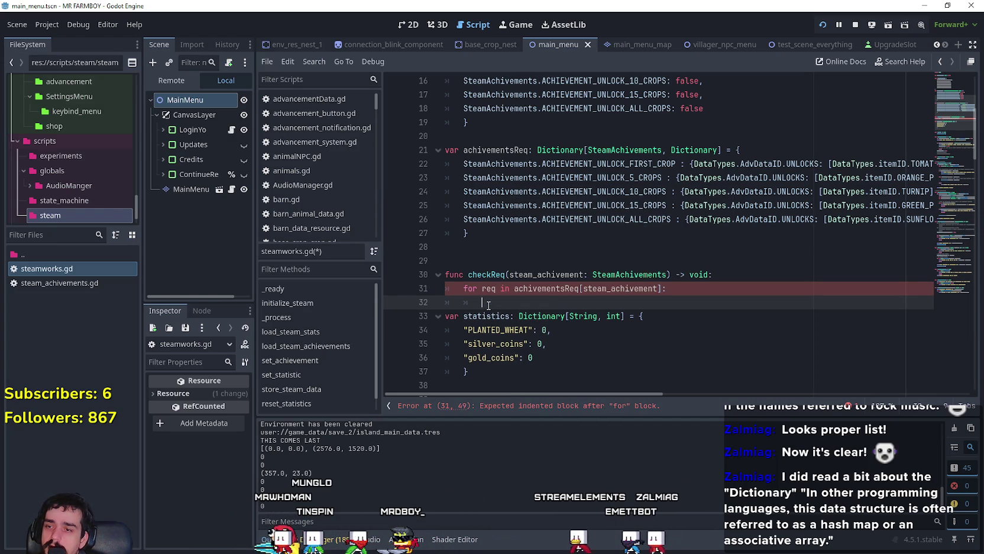
Type the loop variable as req:DataTypes.AdvDataID, copied from line 22.
drag(538, 305, 457, 300)
click(457, 302)
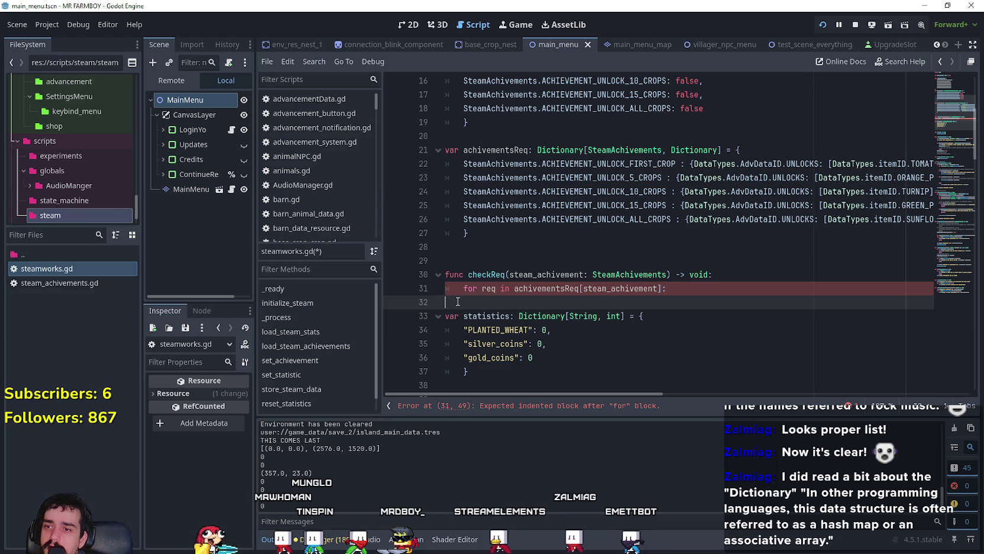
click(500, 288)
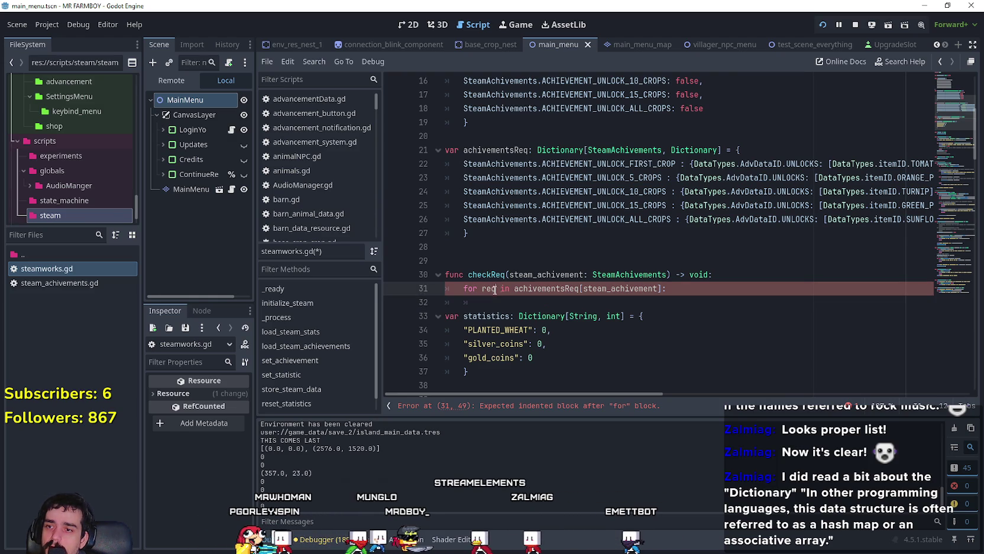
drag(782, 164, 693, 163)
click(494, 289)
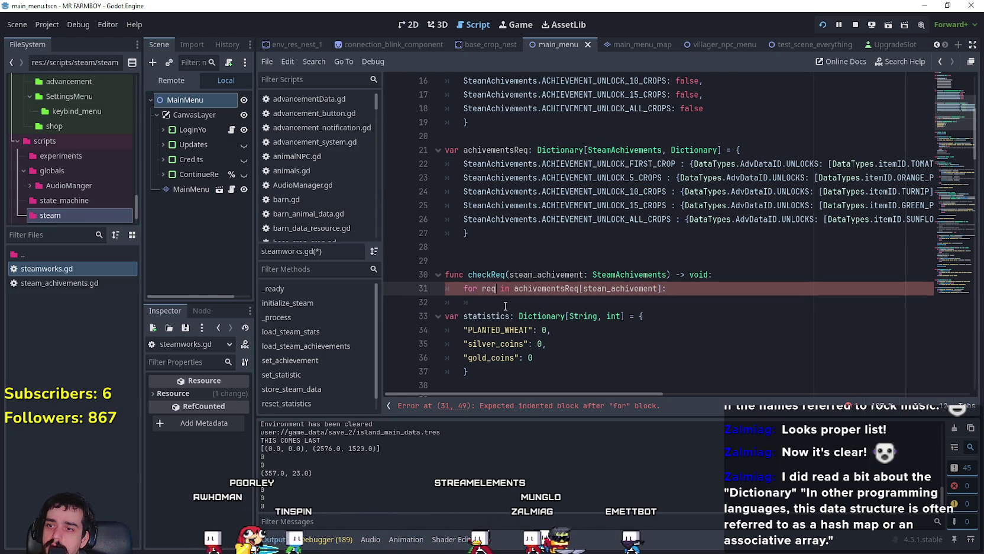
text(:)
key(ctrl+v)
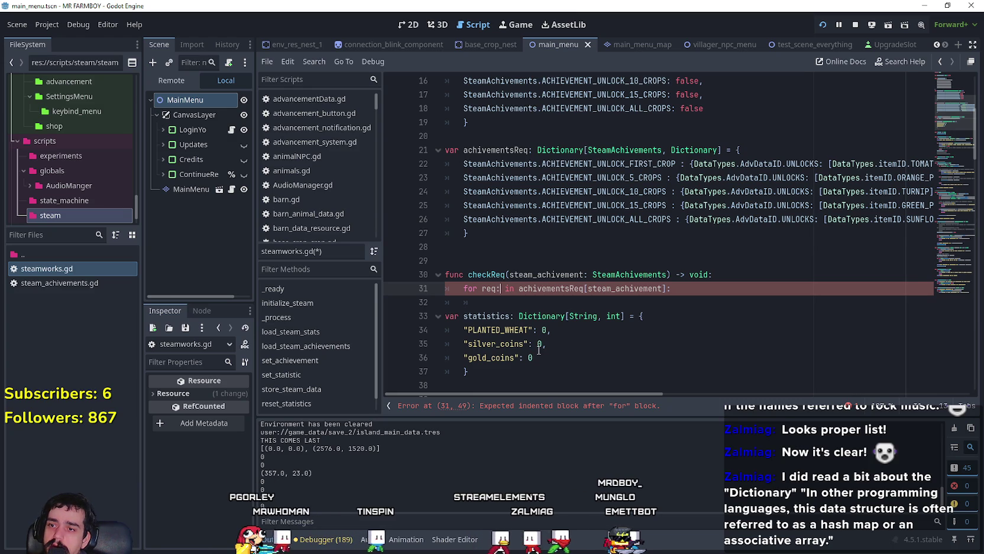
Check the achivementsReq and steam_achivement usages, then begin a nested for item:Data loop.
click(625, 302)
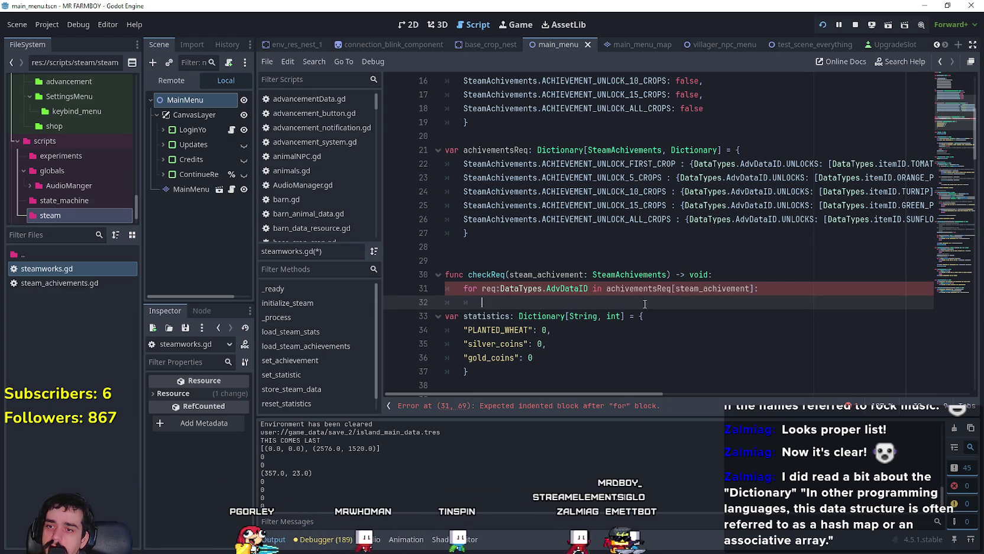
double_click(658, 289)
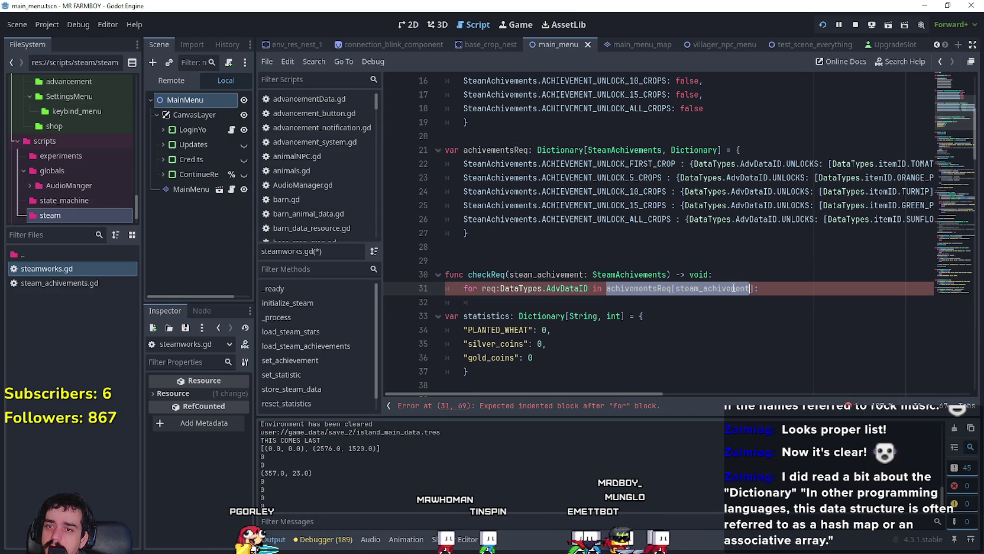
double_click(578, 163)
click(655, 297)
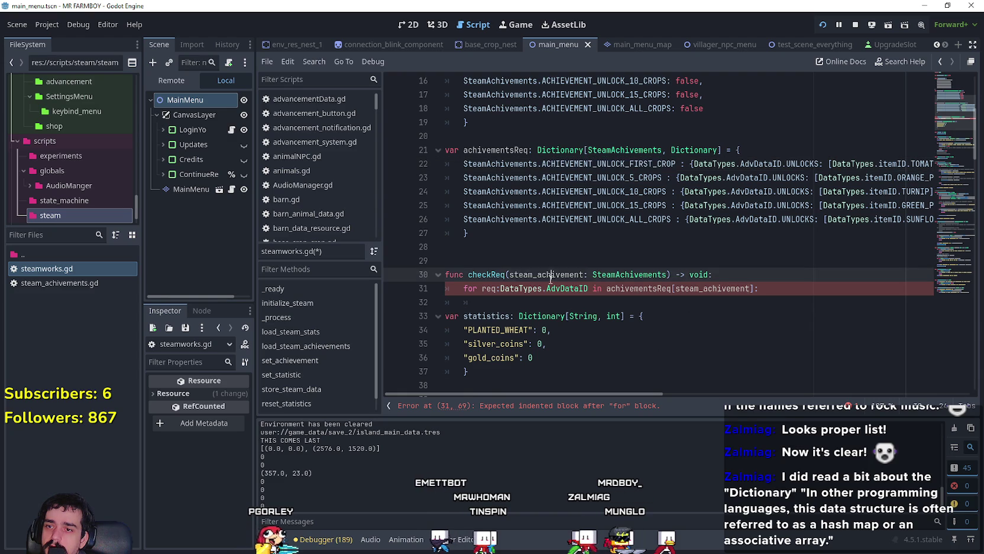
double_click(698, 289)
click(698, 293)
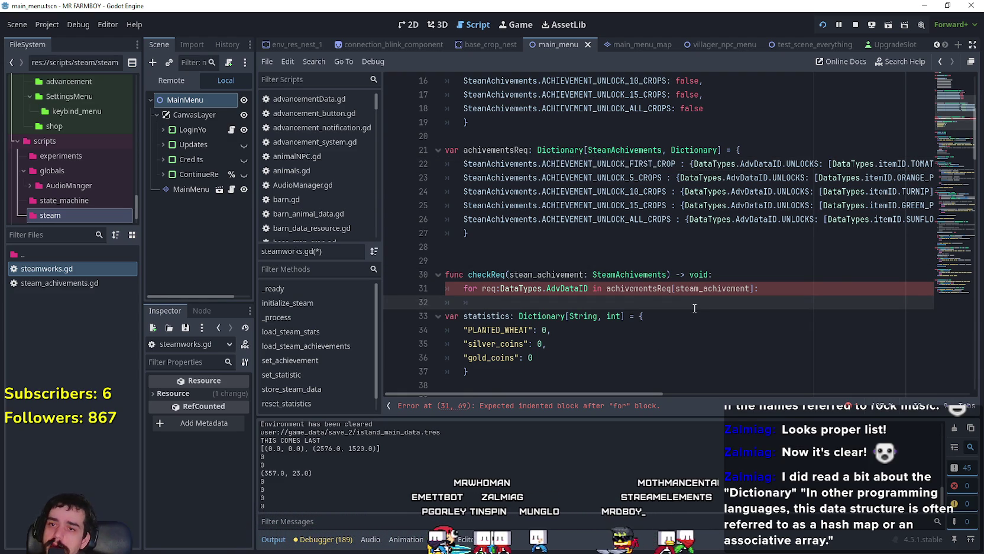
text(for)
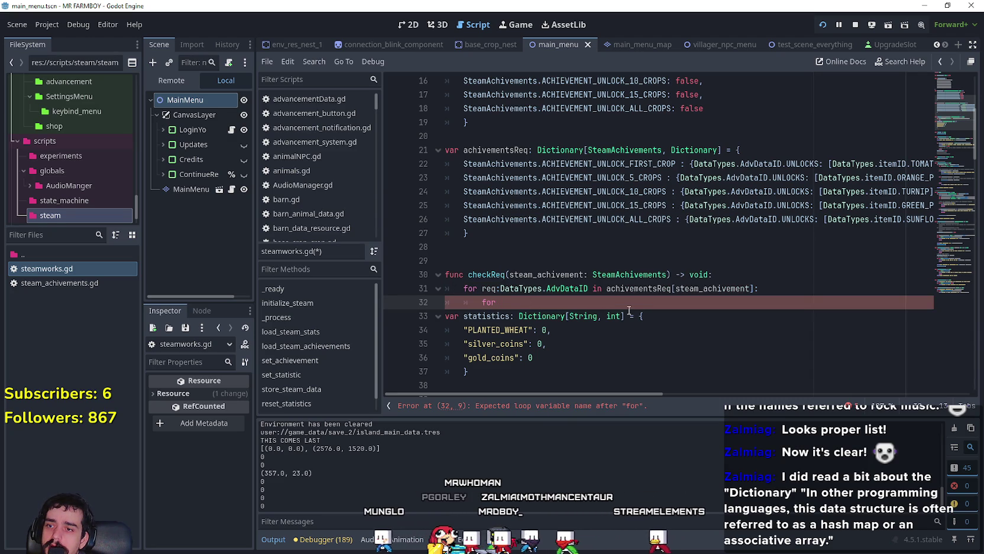
text( item:)
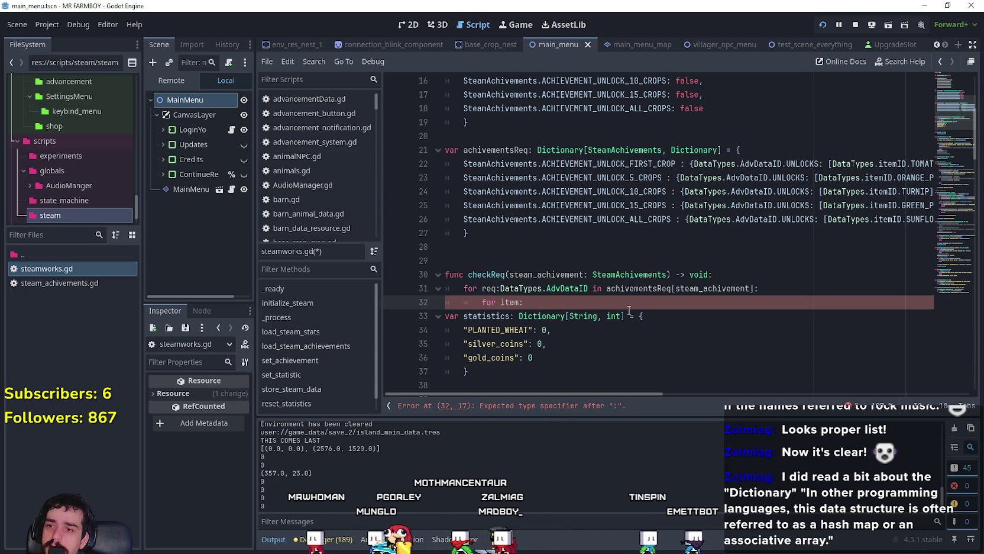
text(Data)
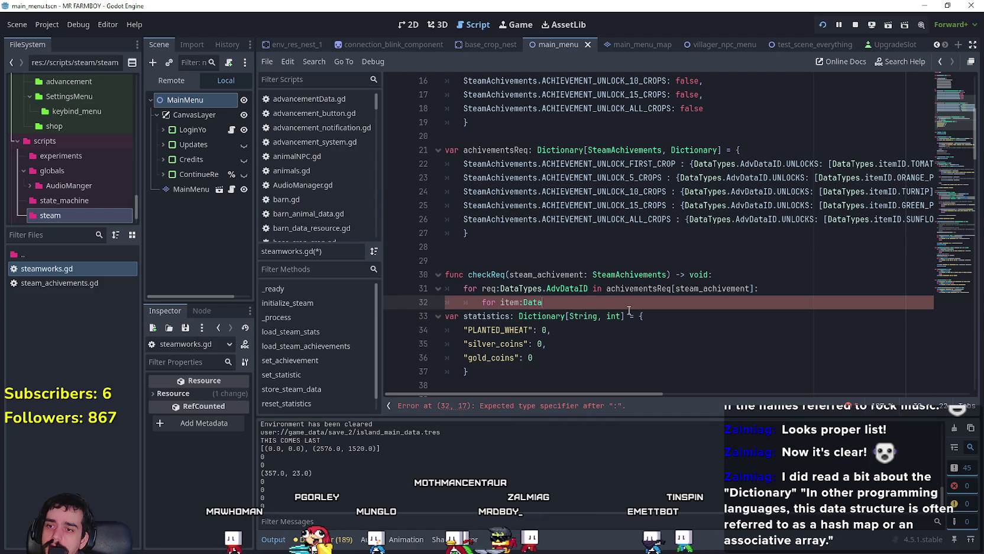
Complete the nested header for item:DataTypes.itemID in achivementsReq[steam_achivement][req]:.
key(Return)
text(.item)
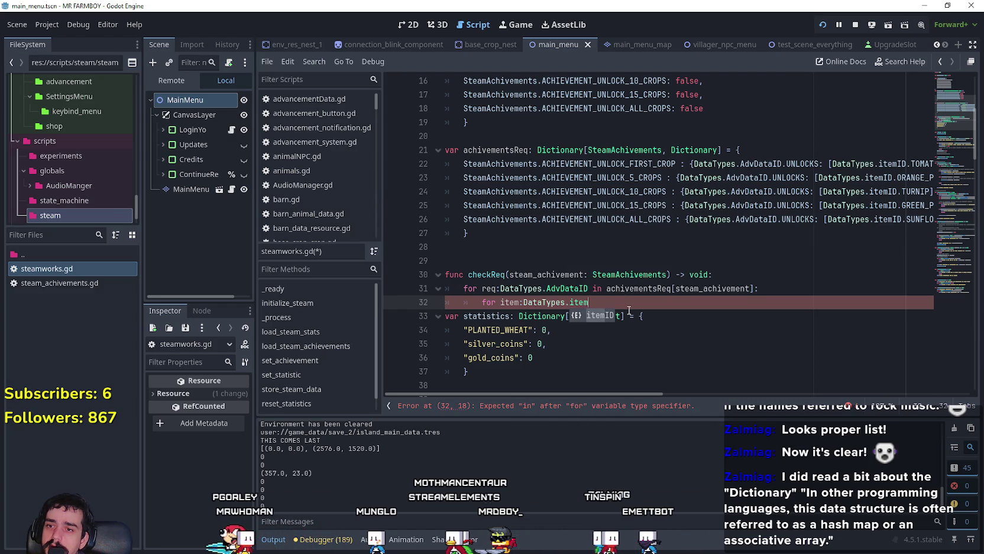
text(ID in)
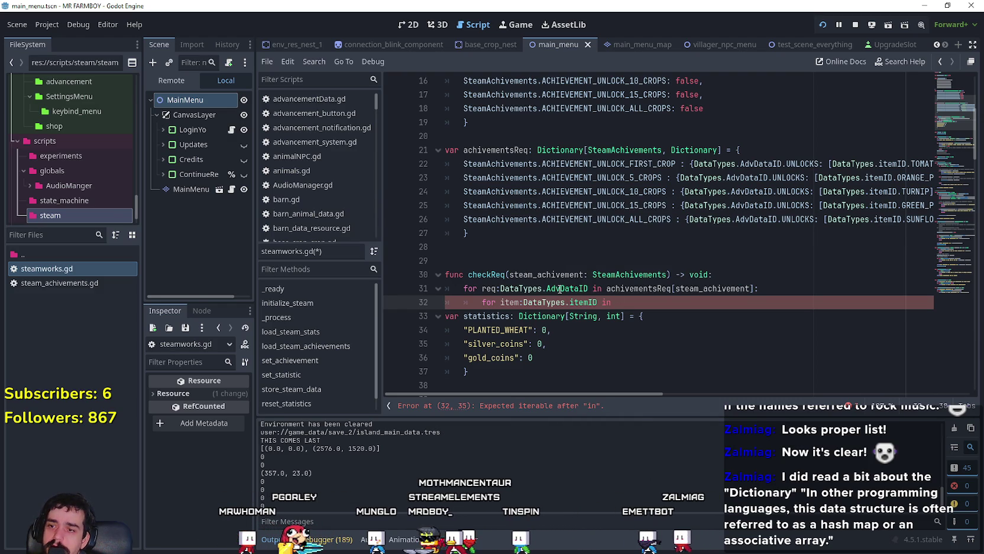
click(485, 289)
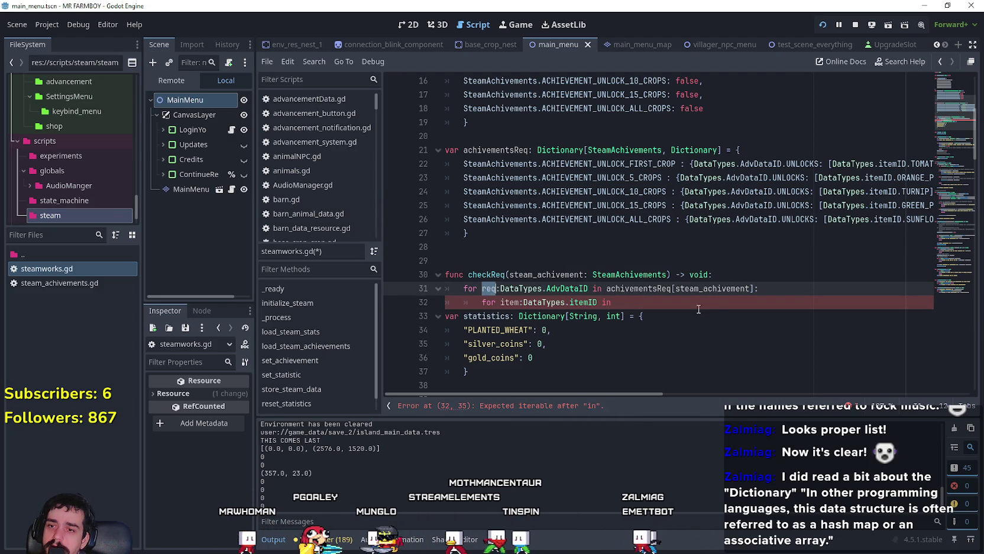
drag(607, 288, 752, 289)
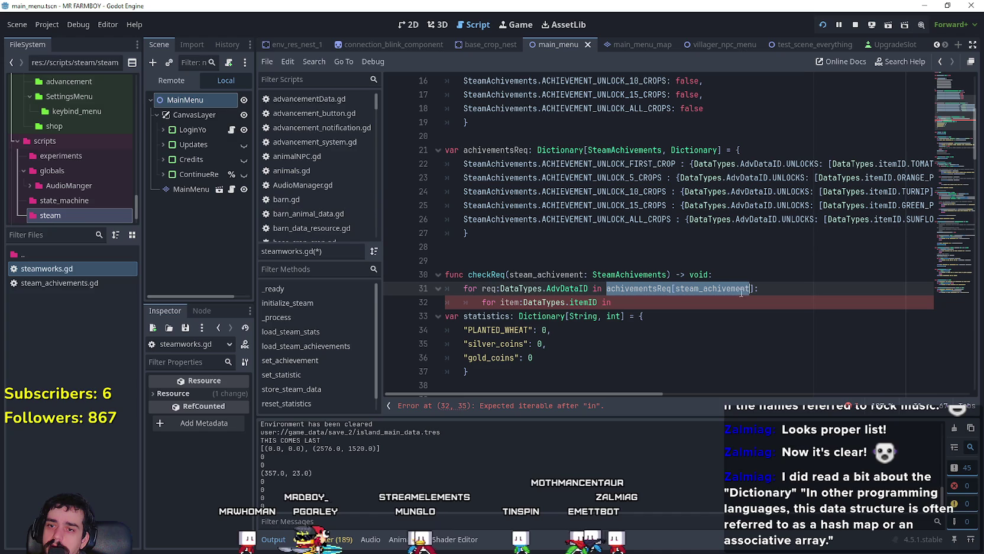
key(ctrl+c)
click(763, 302)
key(ctrl+v)
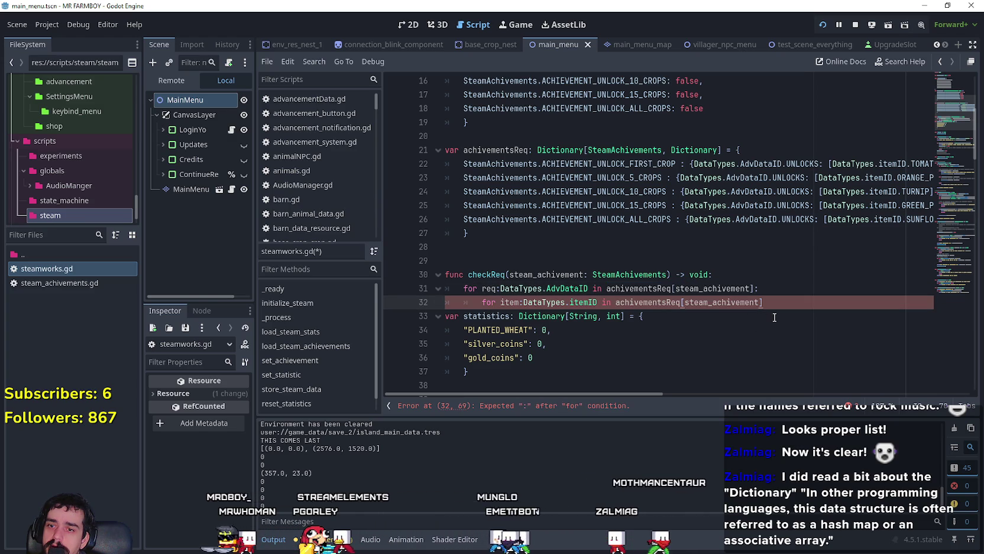
text(p)
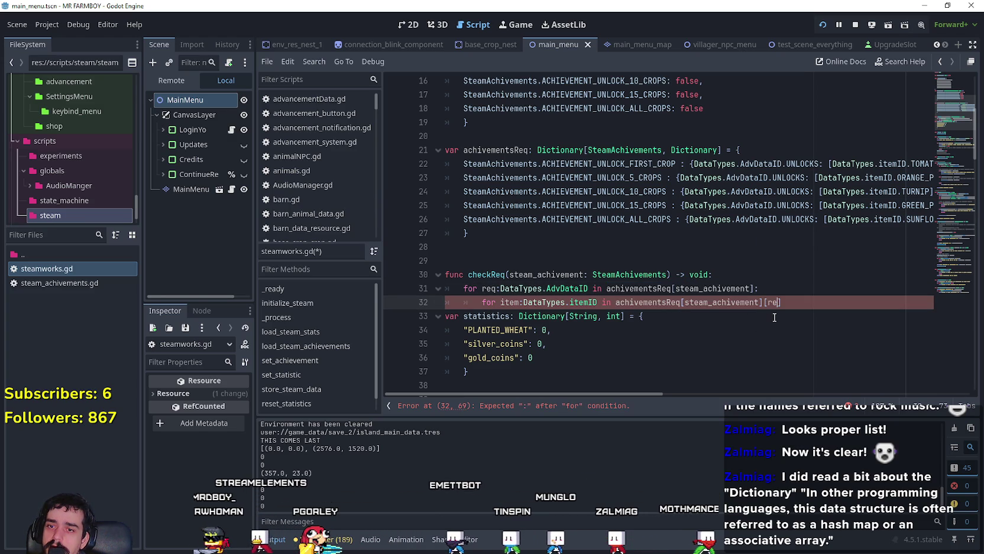
text(q)
text(:)
key(Return)
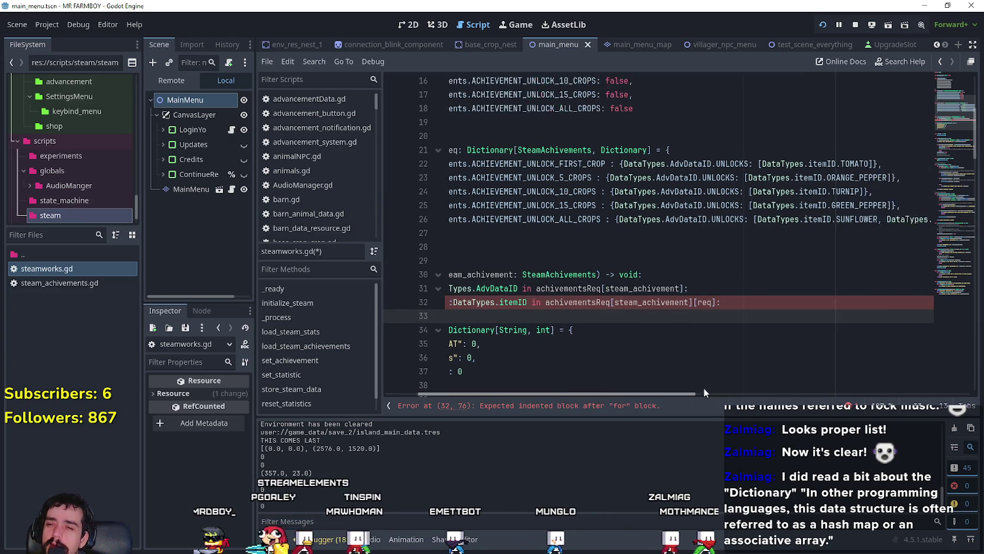
double_click(699, 274)
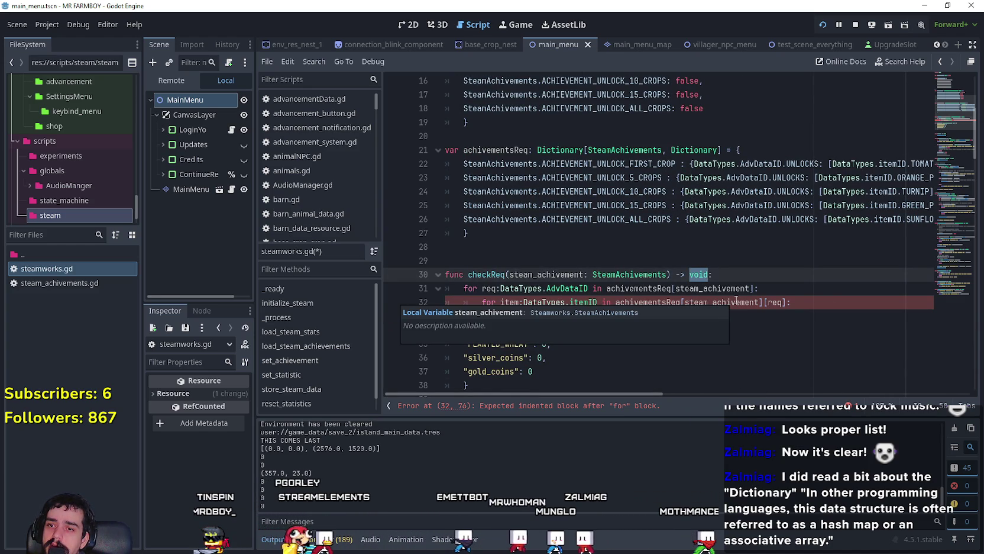
Change checkReq's return type to bool, add return false after the loops, and open a line inside the item loop.
text(bool)
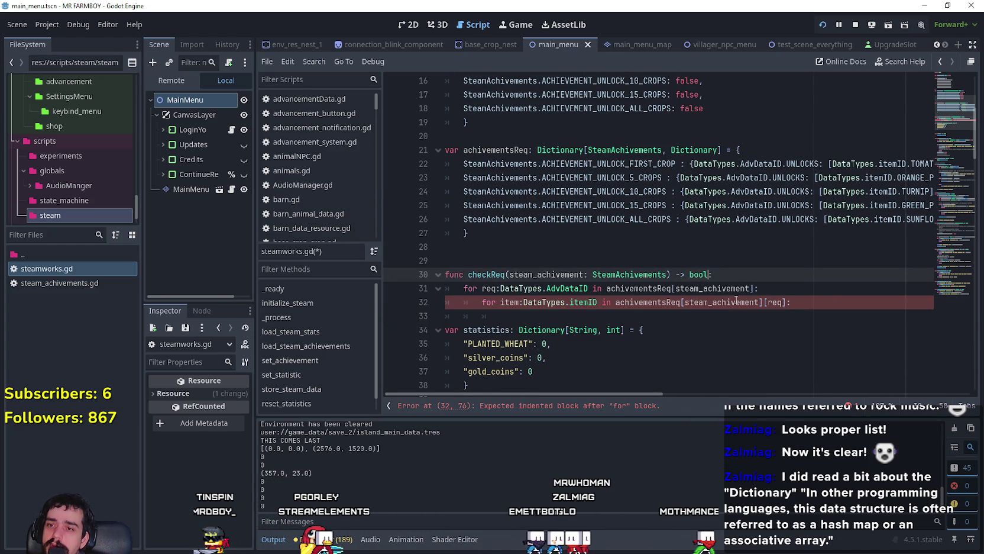
click(510, 318)
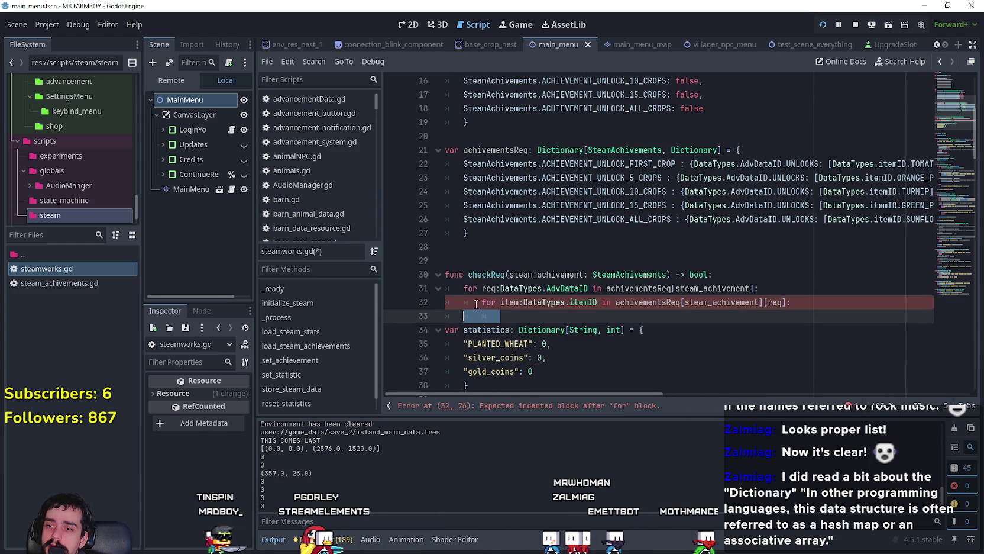
text(return fals)
key(Return)
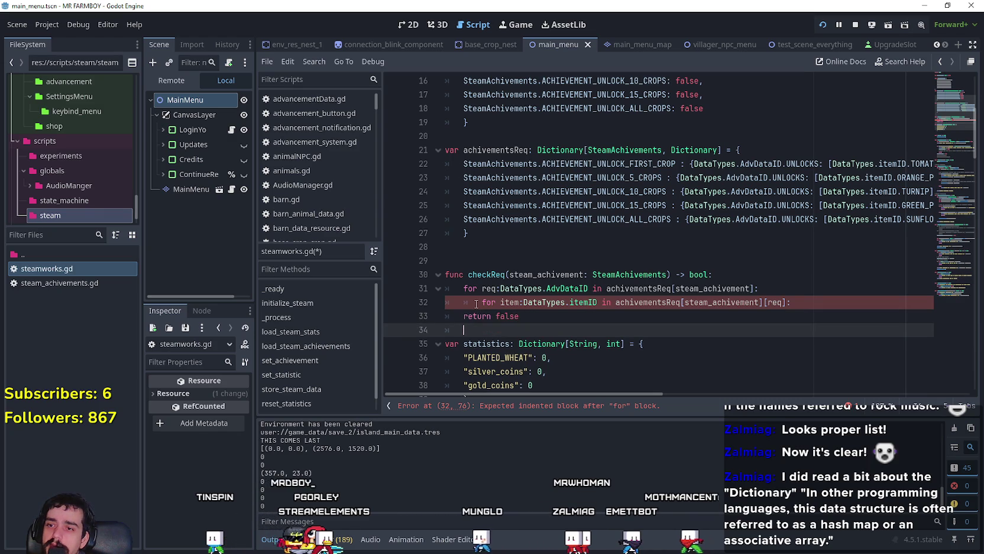
click(739, 303)
key(Return)
click(545, 330)
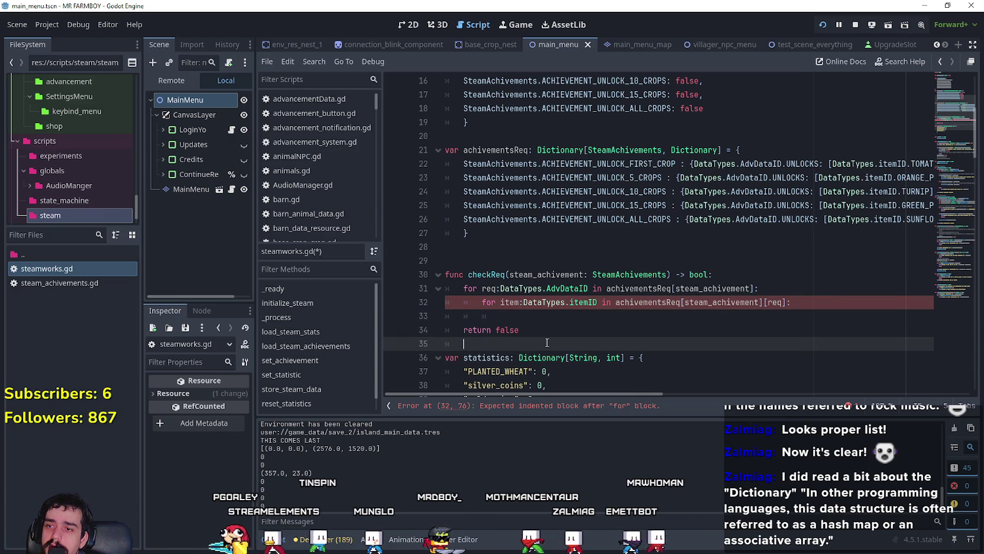
key(Delete)
click(551, 314)
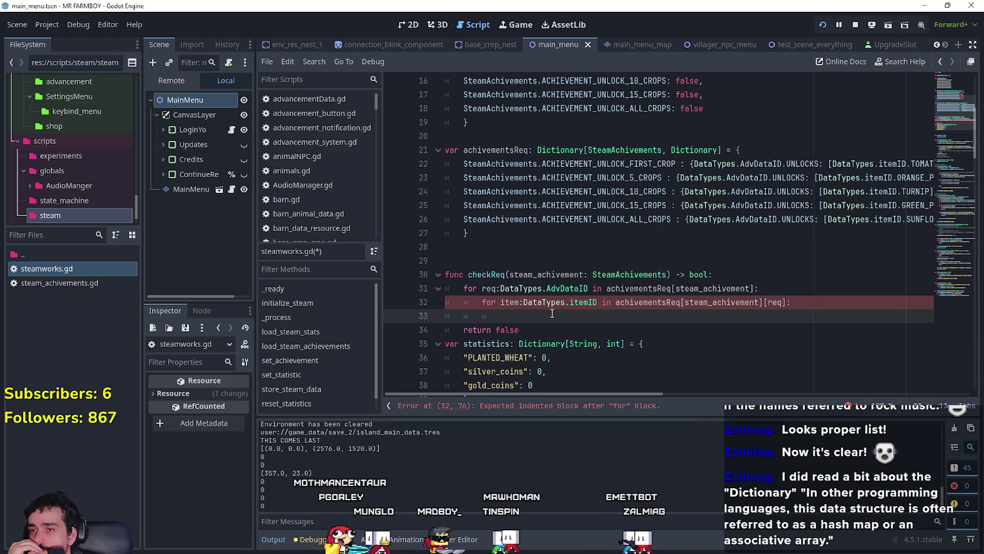
mouse_move(522, 316)
mouse_down()
mouse_move(440, 303)
mouse_move(431, 311)
mouse_up()
text(if)
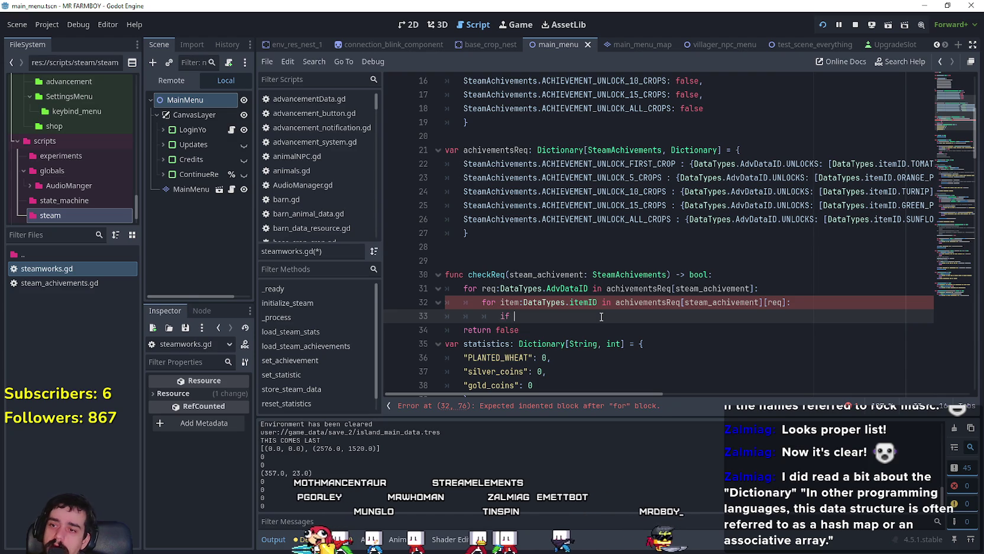
Begin line 33's condition with StatsManager.advancements_data[req].
text(Stat)
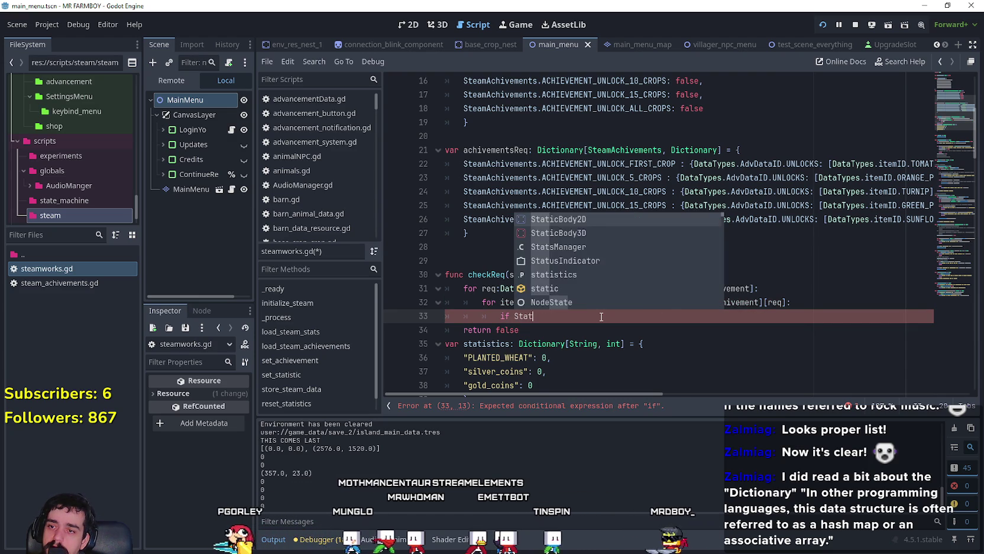
text(sManager.)
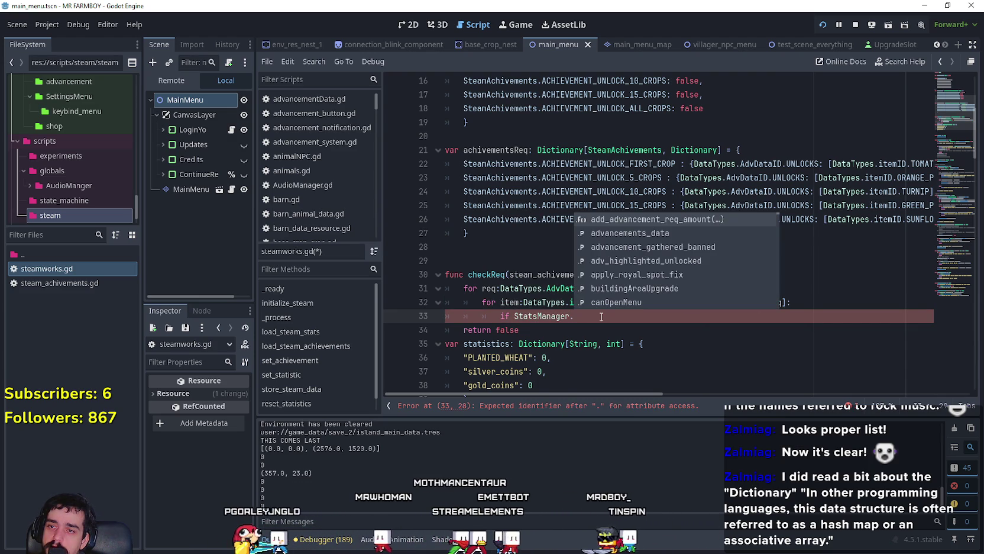
key(Return)
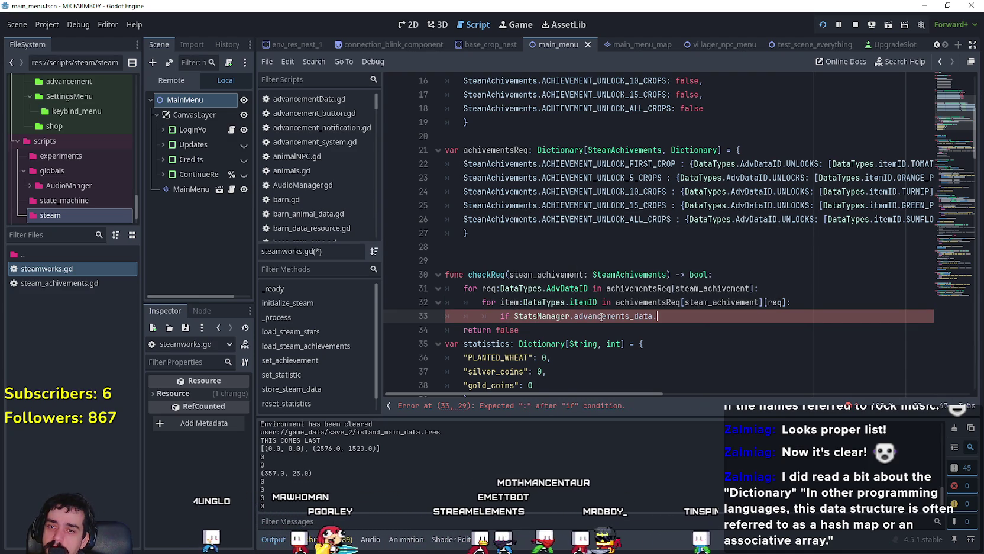
text(.)
key(BackSpace)
text([)
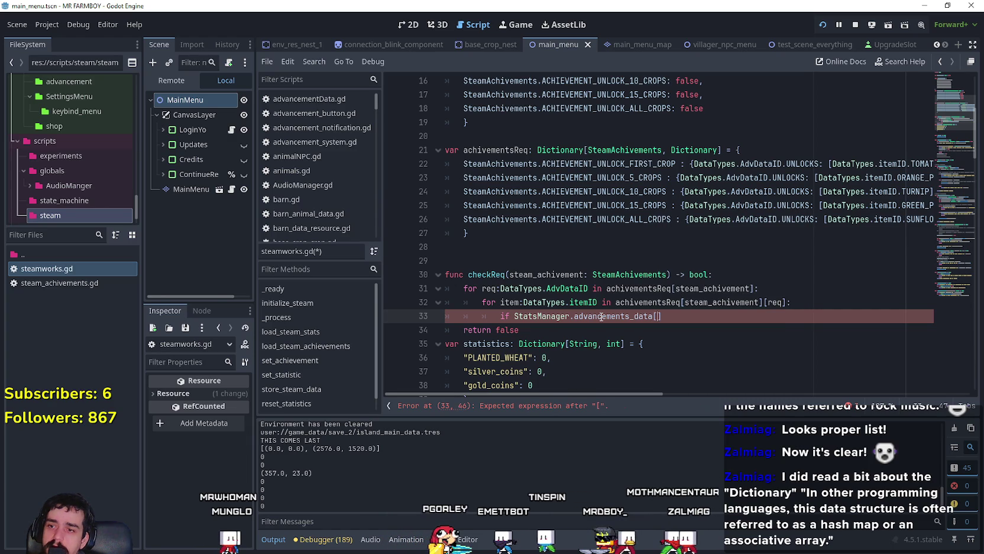
double_click(490, 289)
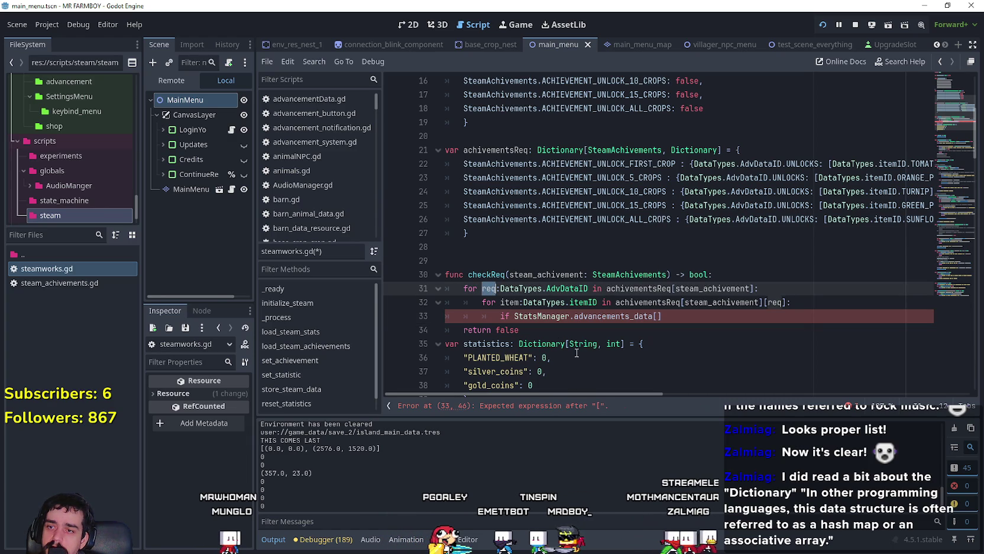
click(658, 317)
key(ctrl+v)
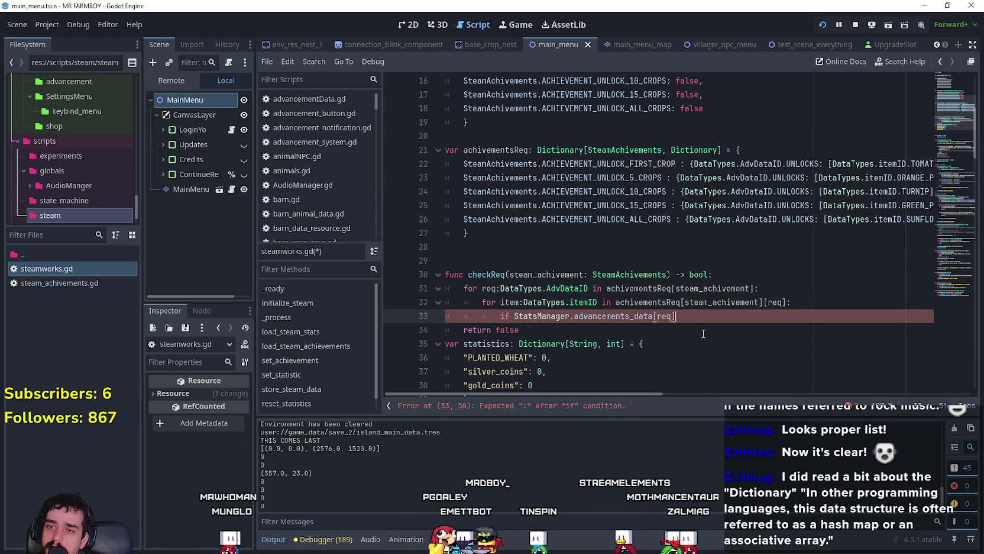
Finish it as !StatsManager.advancements_data[req].has(item) with return false beneath.
text(.)
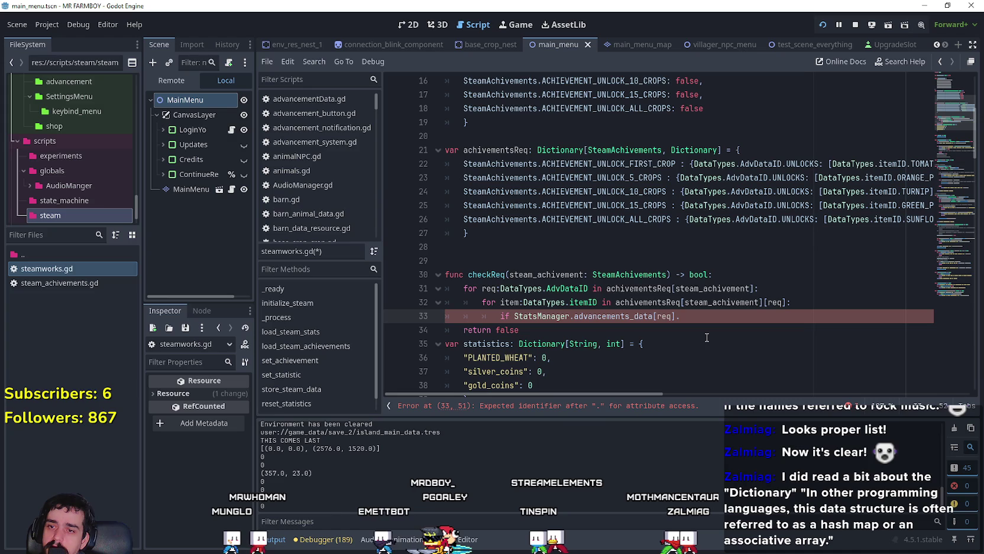
text(has()
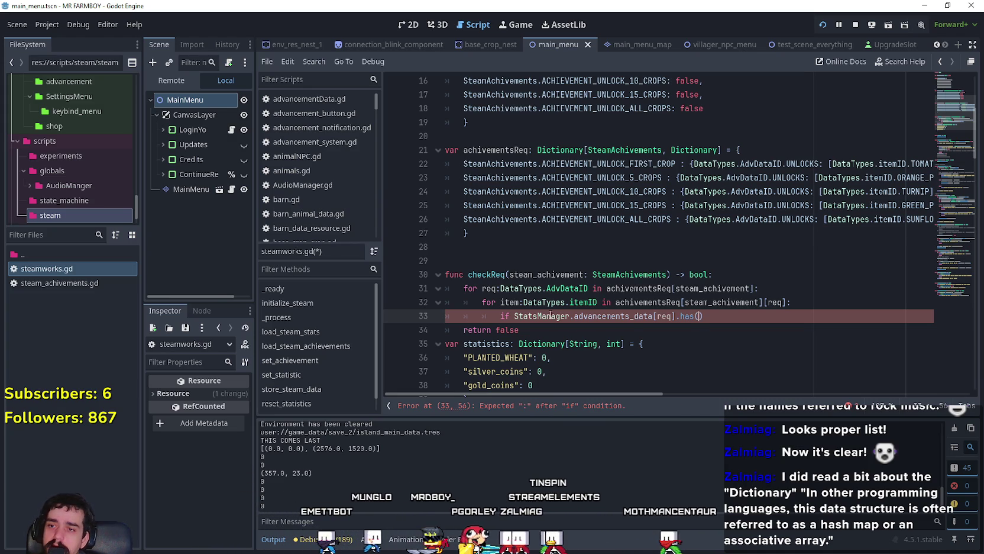
text(()
click(519, 303)
click(700, 316)
text(item)
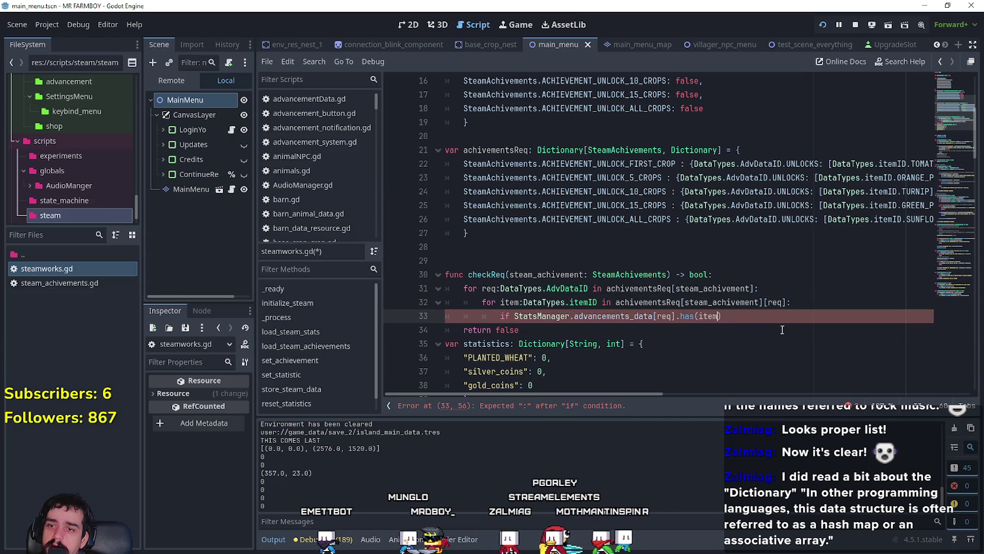
key(Return)
text(ret)
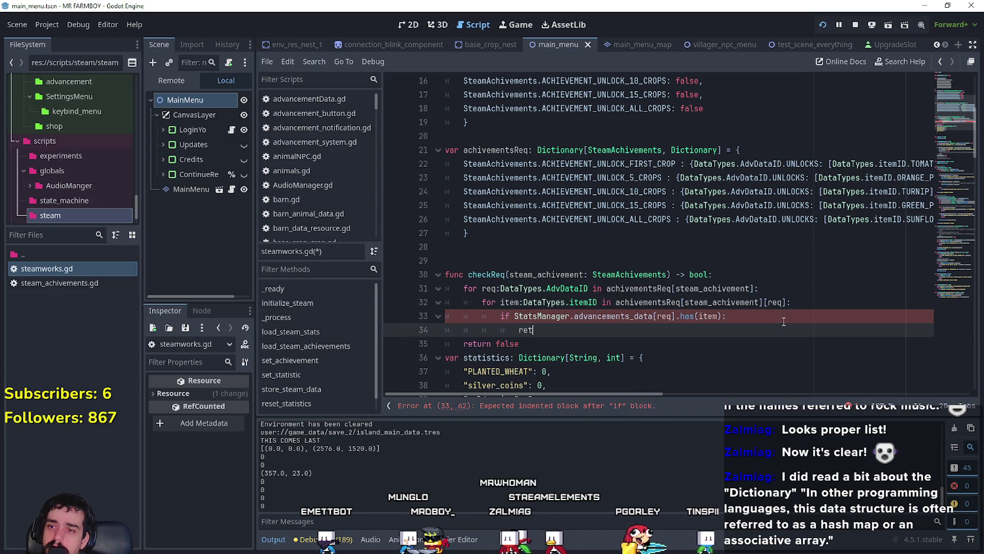
text(urn false)
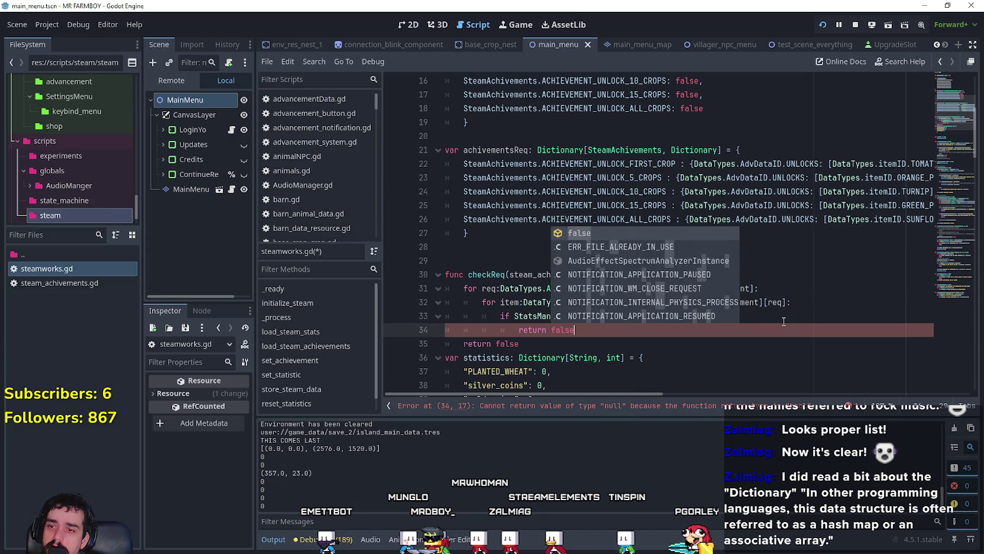
click(514, 317)
text(!)
Change checkReq's final return false to return true.
drag(518, 343, 462, 348)
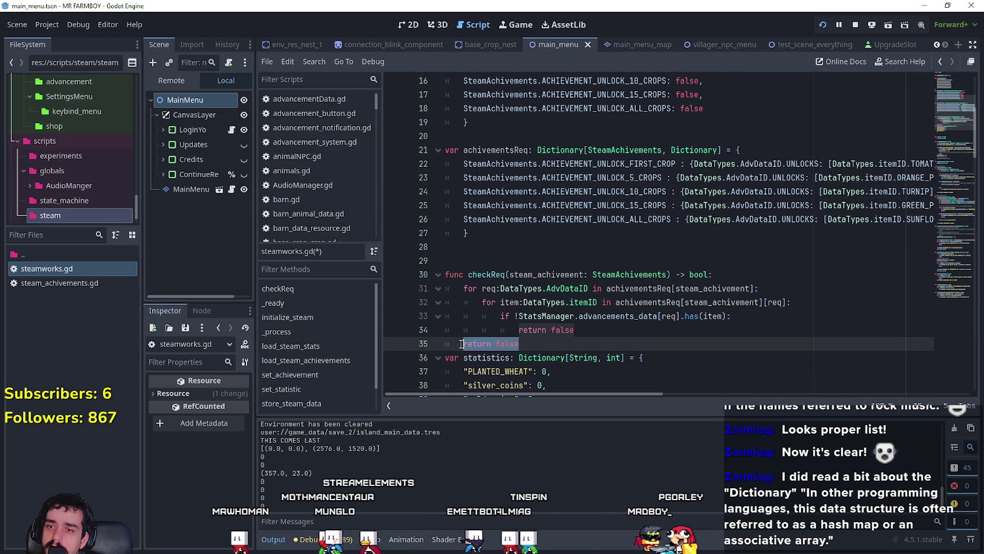
text(return true)
key(BackSpace)
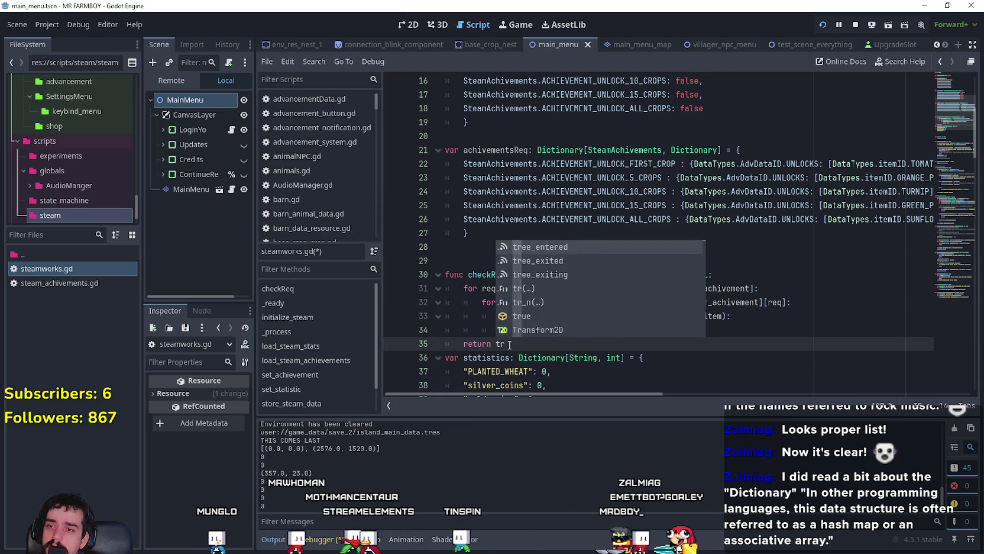
key(Return)
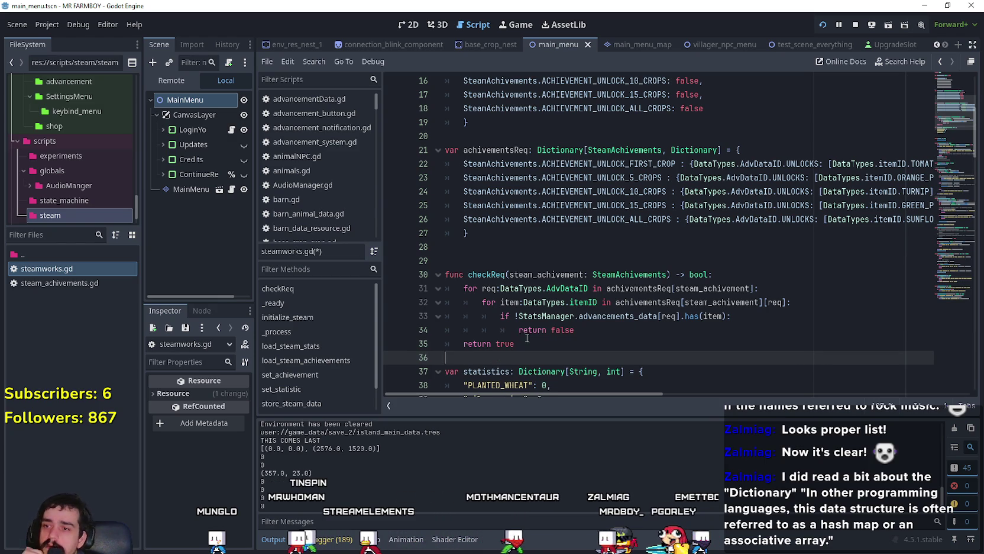
scroll(591, 314, down, 1)
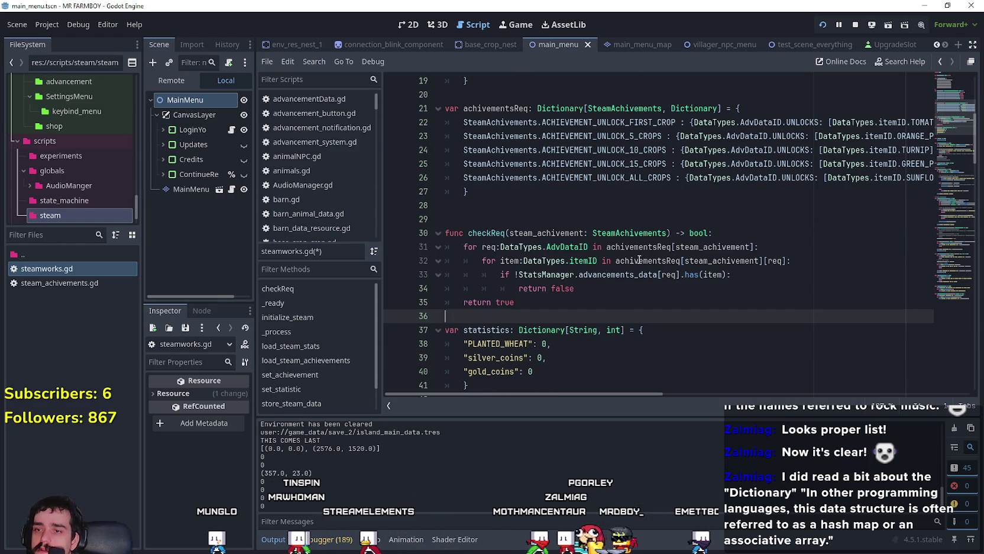
double_click(669, 274)
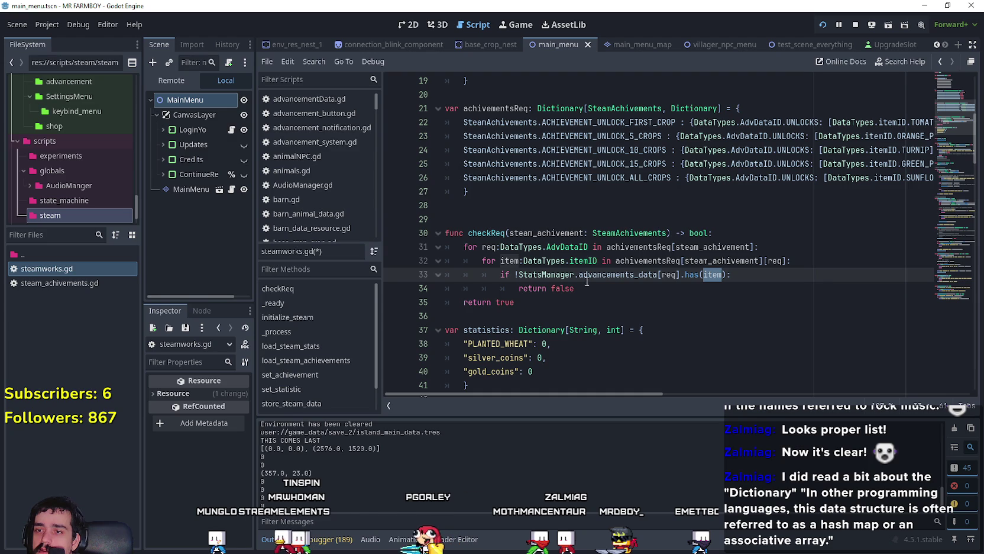
drag(575, 288, 441, 279)
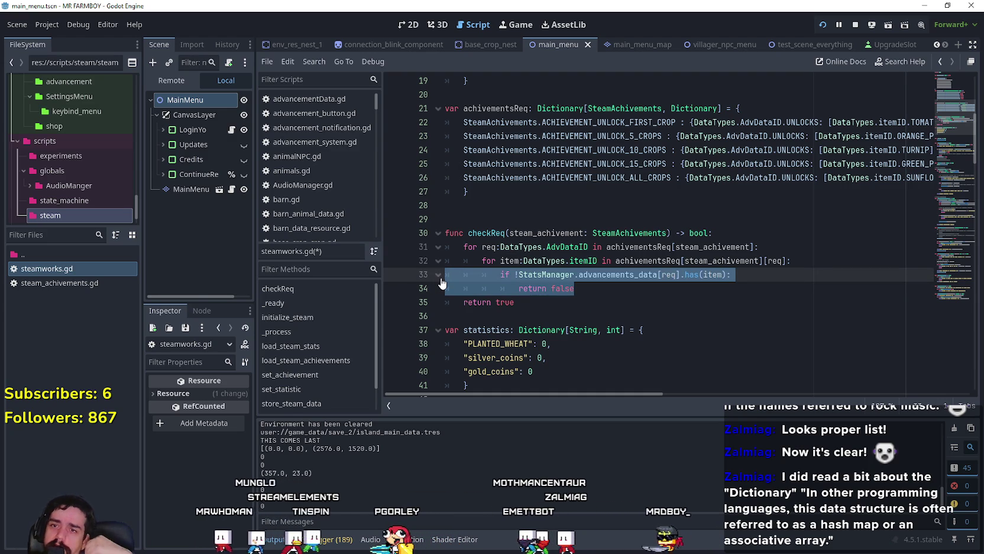
drag(515, 303, 443, 234)
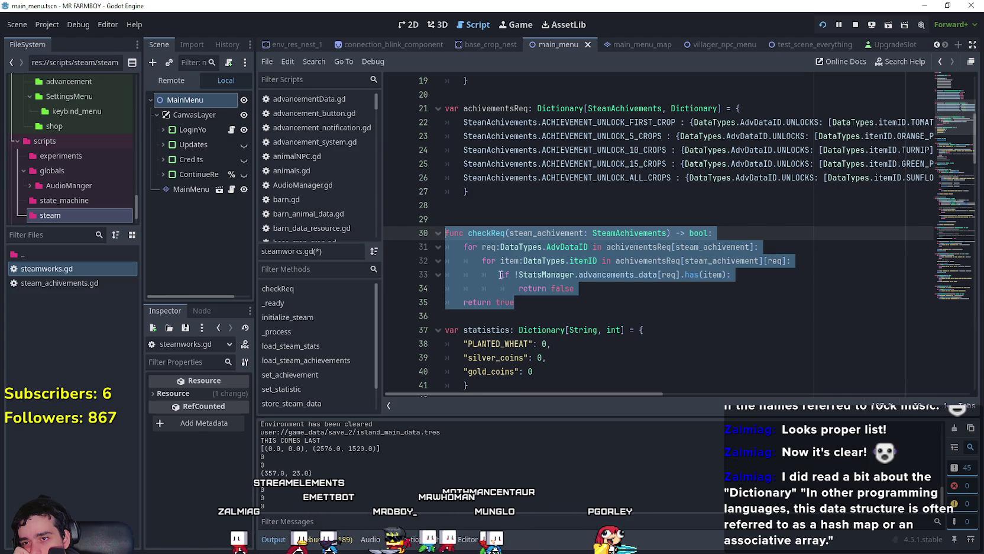
drag(480, 264, 828, 263)
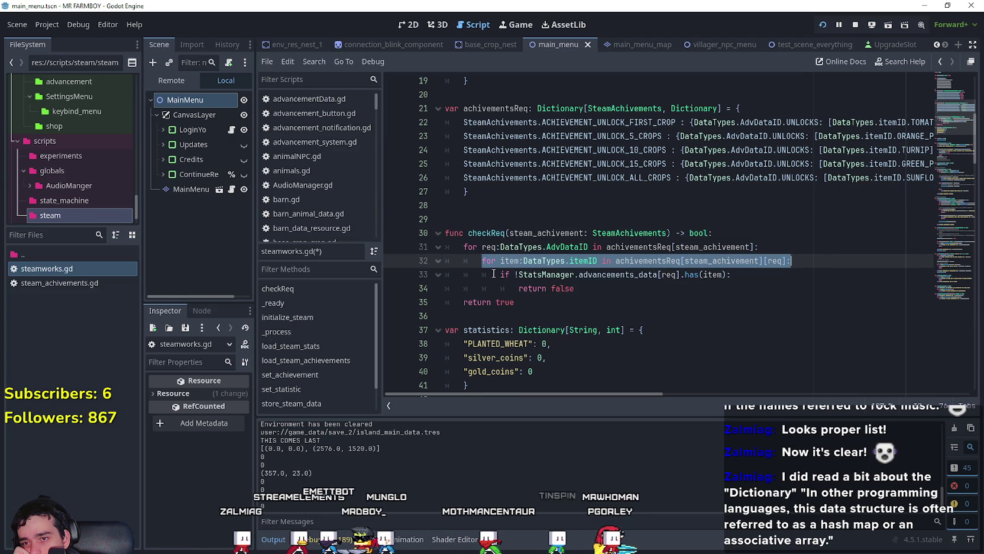
drag(576, 289, 465, 275)
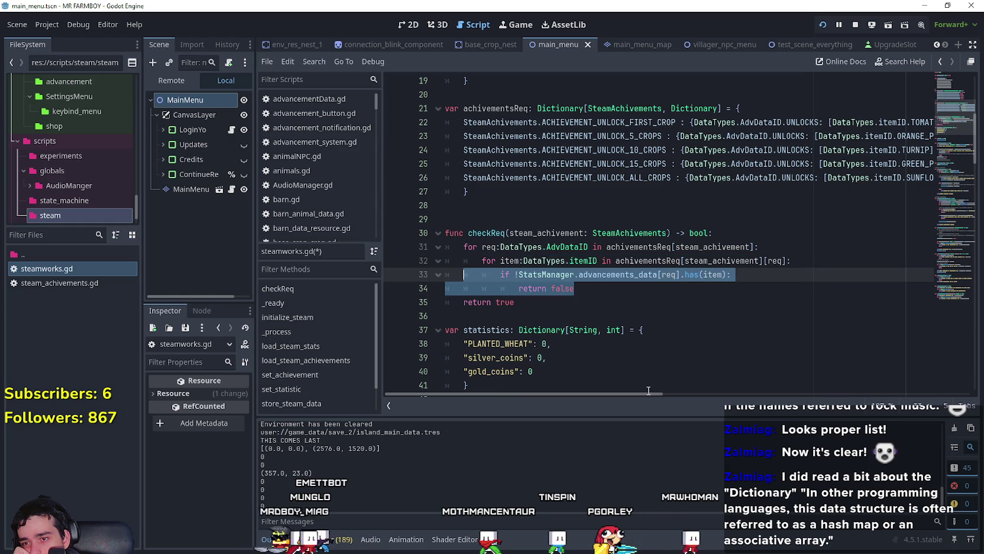
mouse_move(646, 392)
mouse_down()
mouse_move(721, 389)
mouse_move(607, 388)
mouse_up()
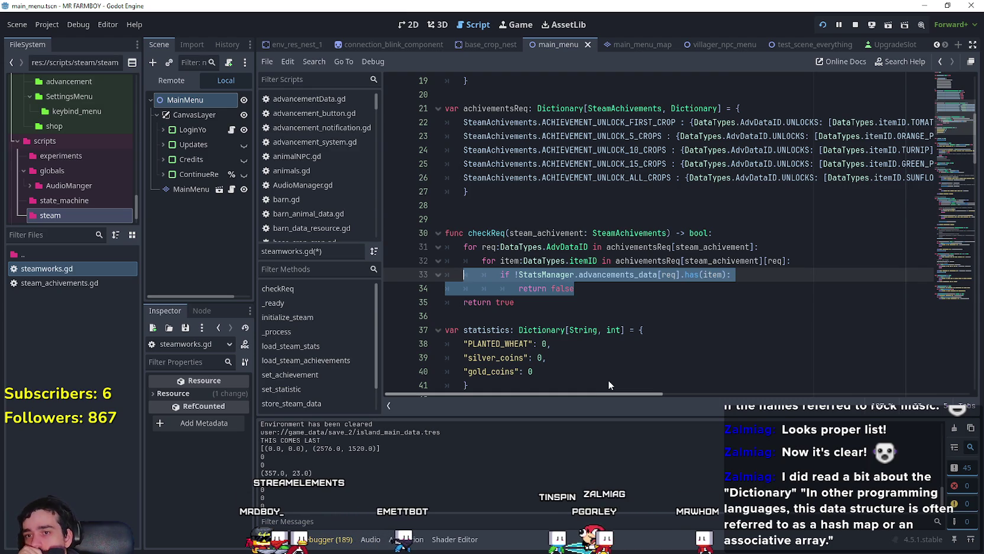
mouse_move(646, 391)
mouse_down()
mouse_move(956, 388)
mouse_move(433, 385)
mouse_up()
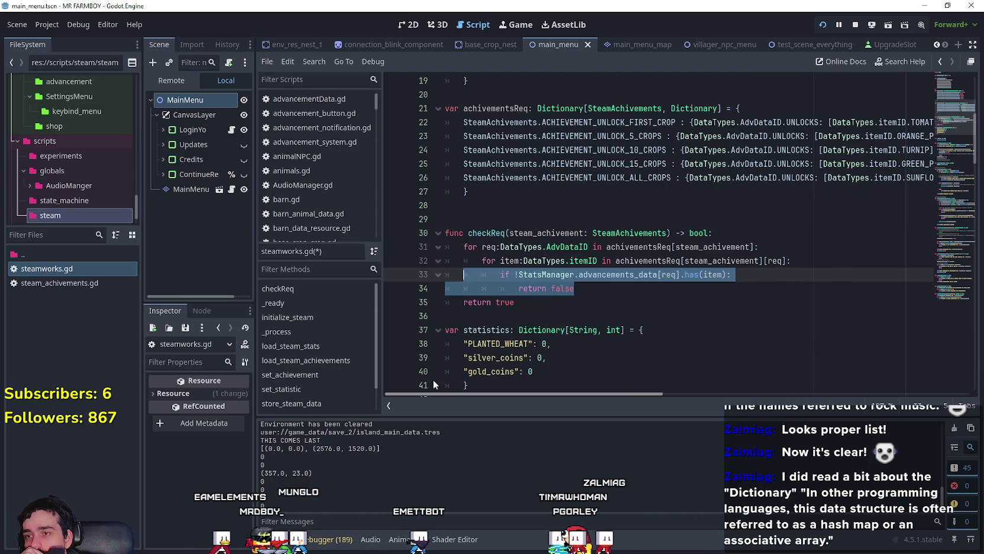
click(550, 301)
click(494, 232)
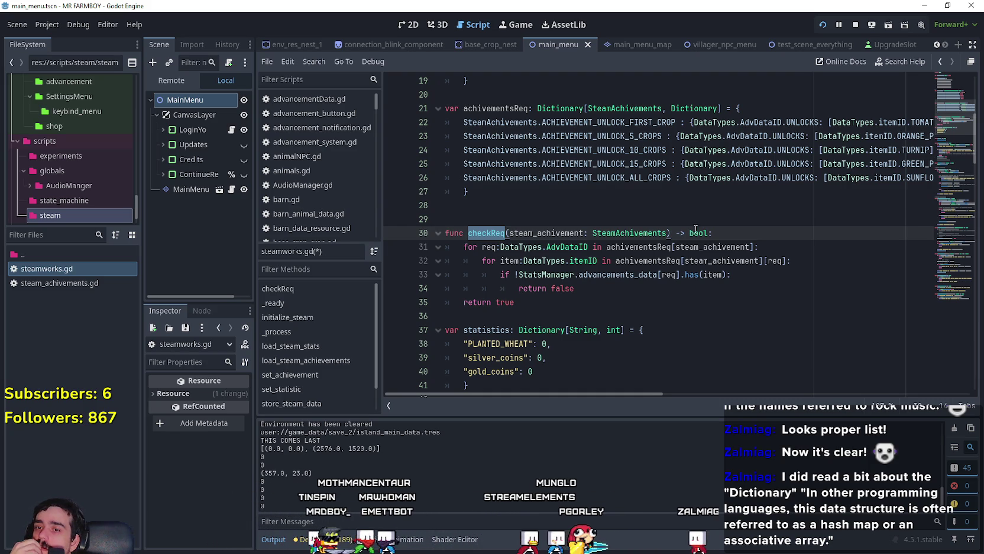
click(719, 247)
double_click(719, 248)
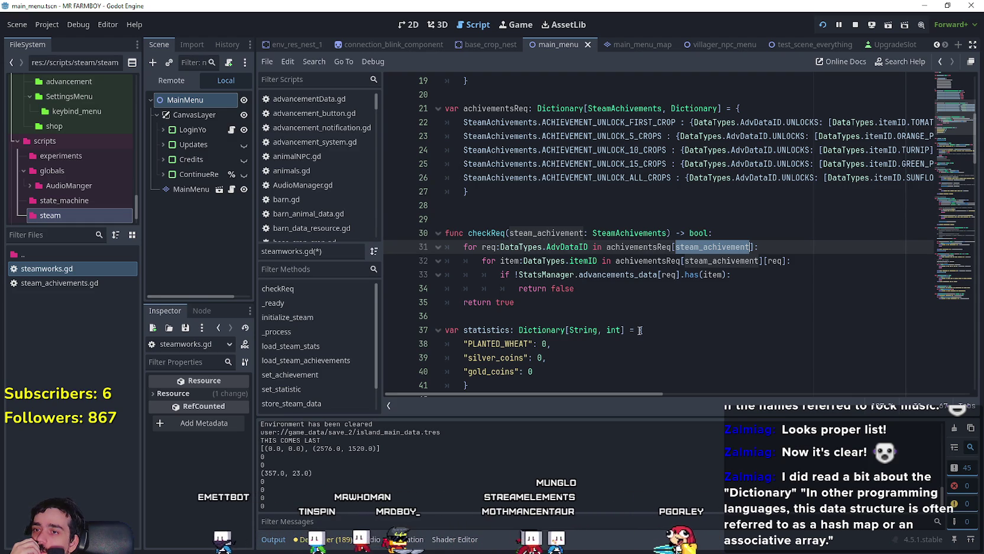
double_click(487, 233)
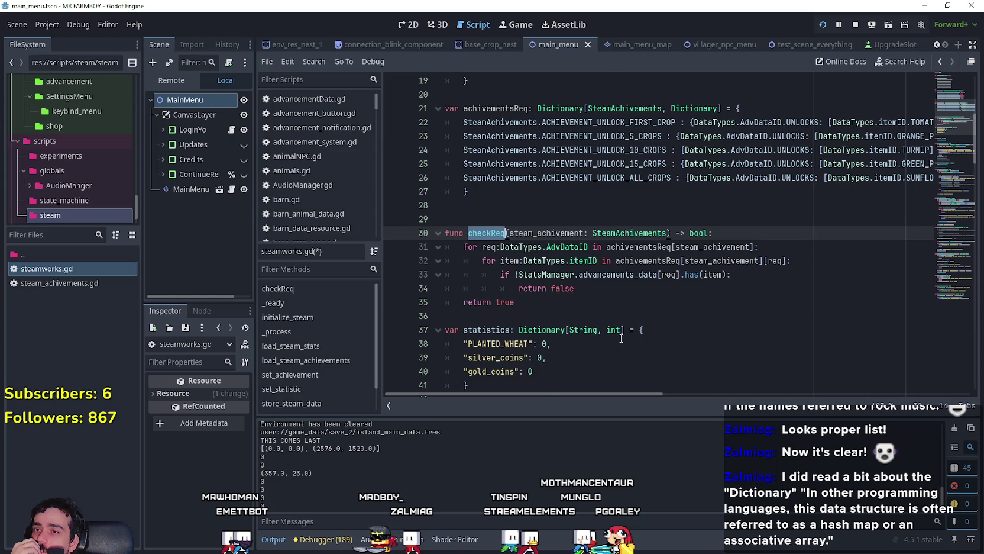
scroll(621, 338, up, 1)
scroll(613, 341, down, 2)
mouse_move(623, 394)
mouse_down()
mouse_move(737, 394)
mouse_move(779, 410)
mouse_move(940, 408)
mouse_move(527, 366)
mouse_up()
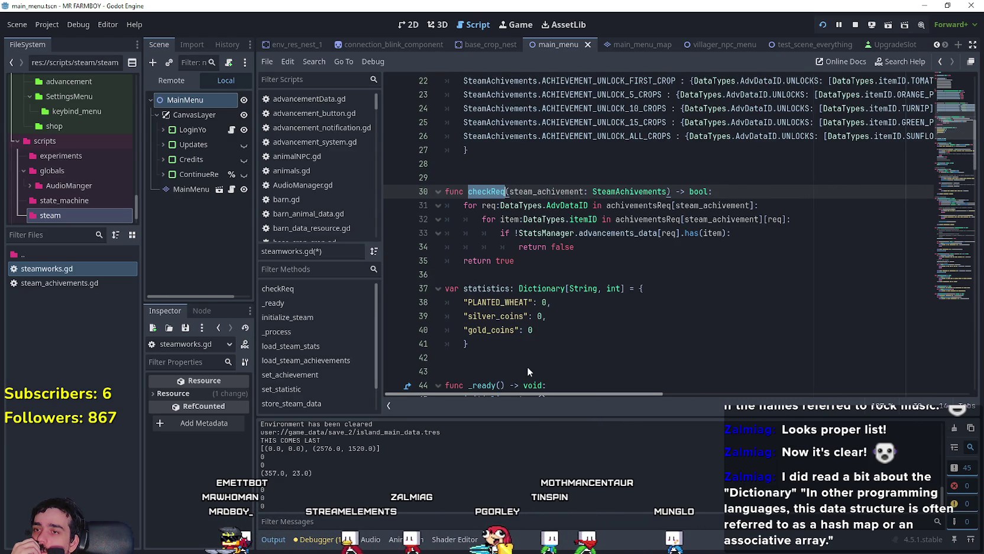
scroll(541, 353, up, 2)
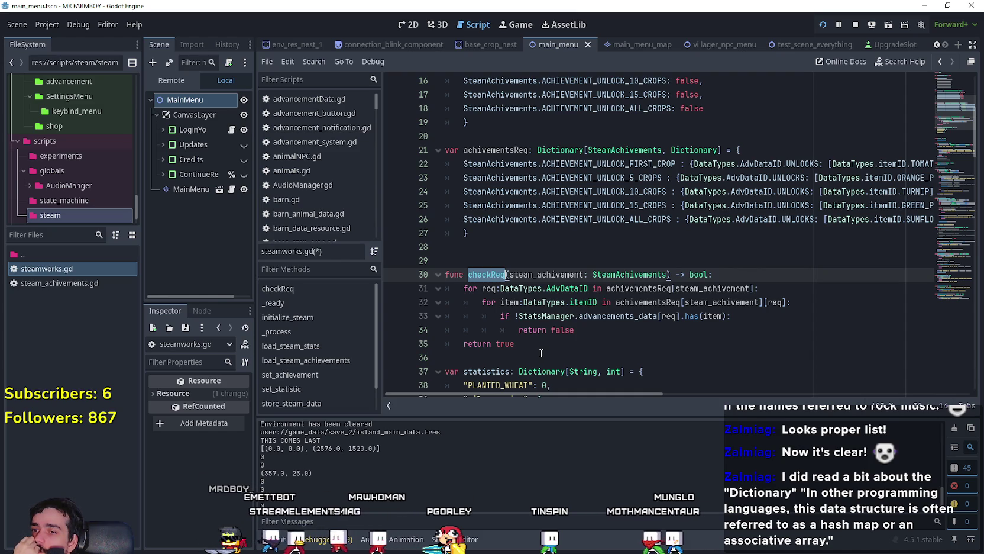
scroll(541, 353, up, 3)
scroll(542, 352, down, 3)
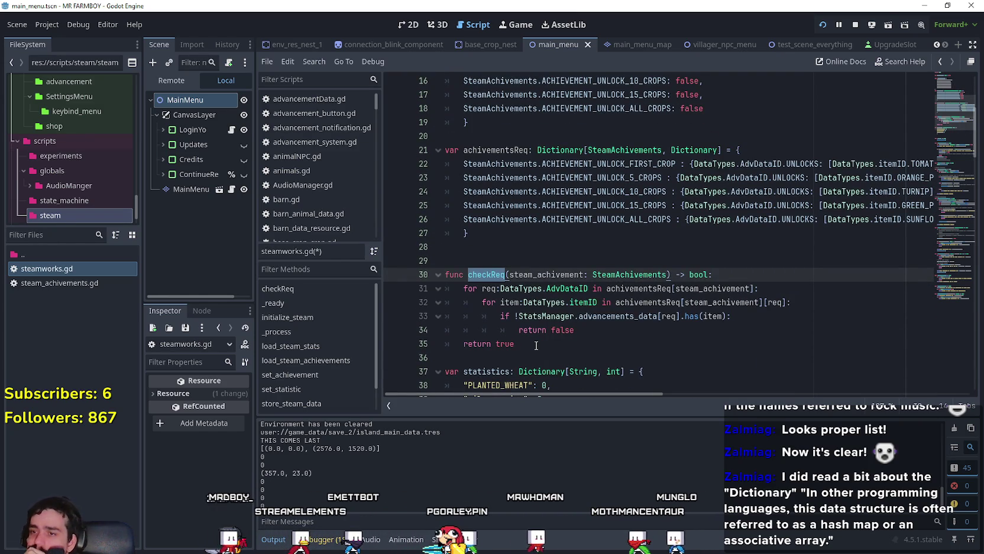
click(536, 344)
click(546, 358)
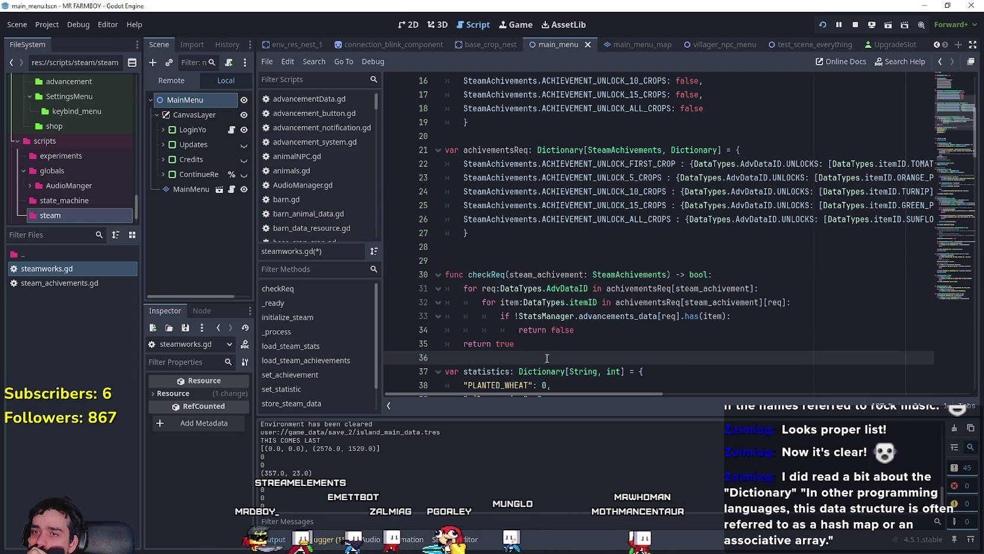
scroll(547, 358, down, 1)
scroll(547, 357, up, 2)
scroll(618, 265, down, 2)
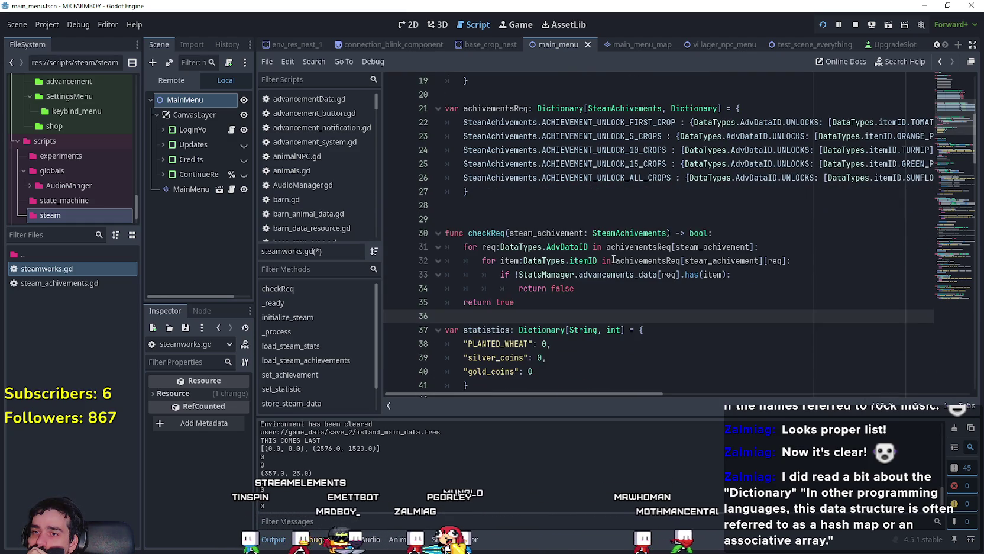
click(591, 290)
scroll(614, 234, up, 2)
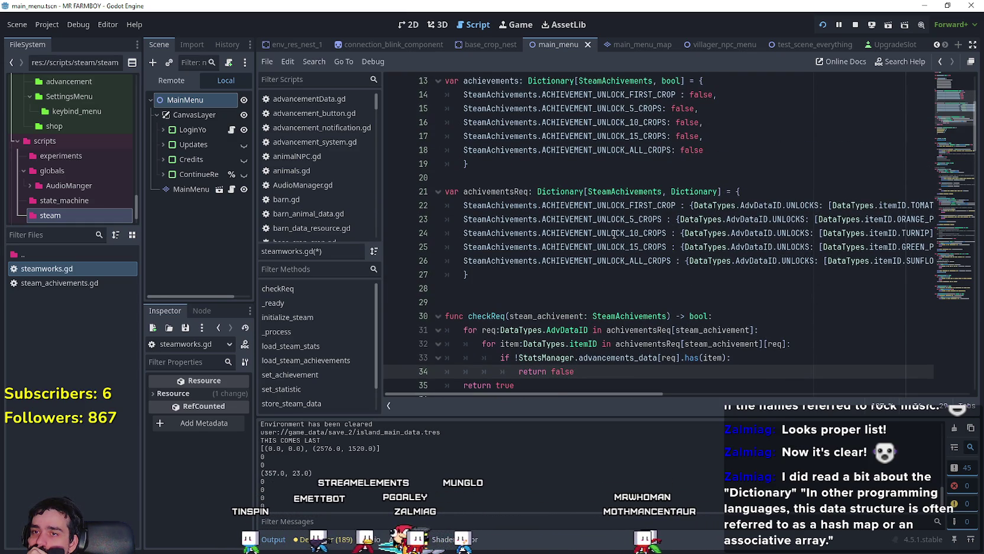
double_click(615, 204)
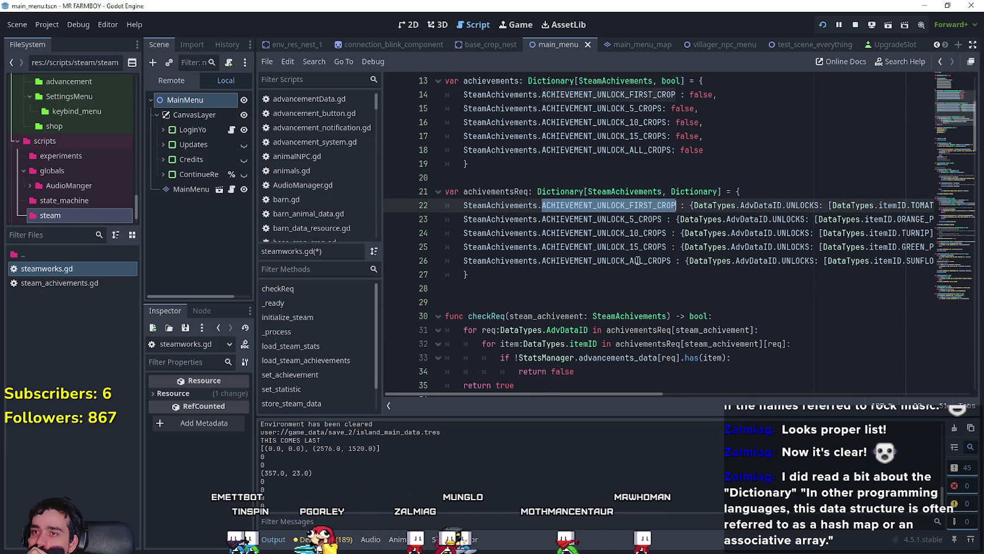
scroll(627, 267, up, 1)
scroll(571, 298, down, 2)
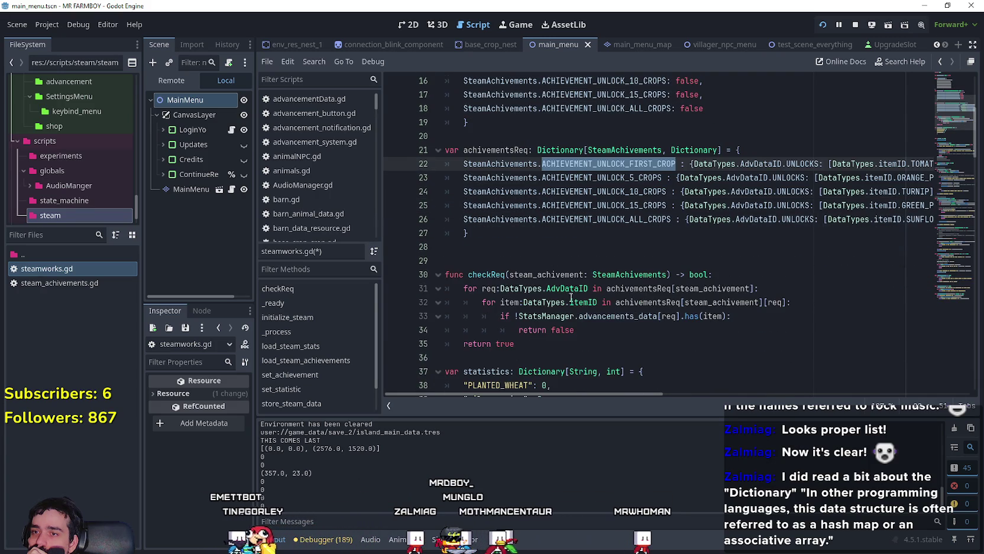
double_click(477, 276)
scroll(533, 284, down, 1)
click(586, 303)
scroll(589, 325, up, 3)
scroll(591, 314, down, 3)
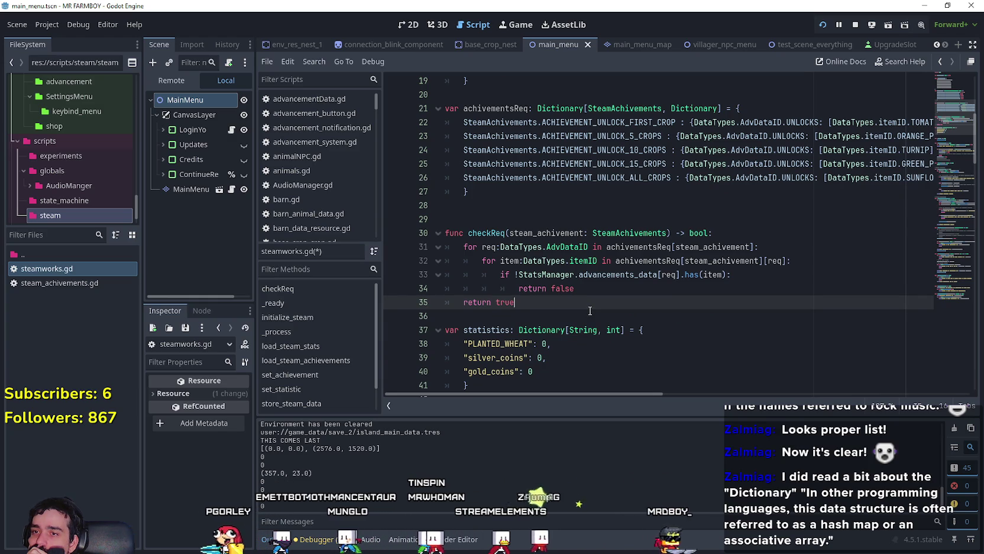
key(Up)
key(Up)
key(Up)
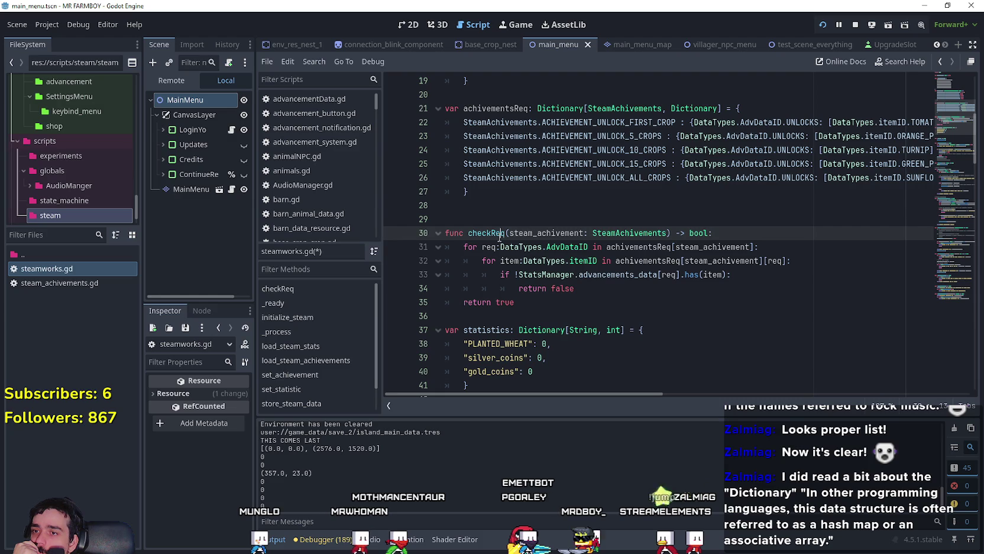
scroll(578, 346, up, 4)
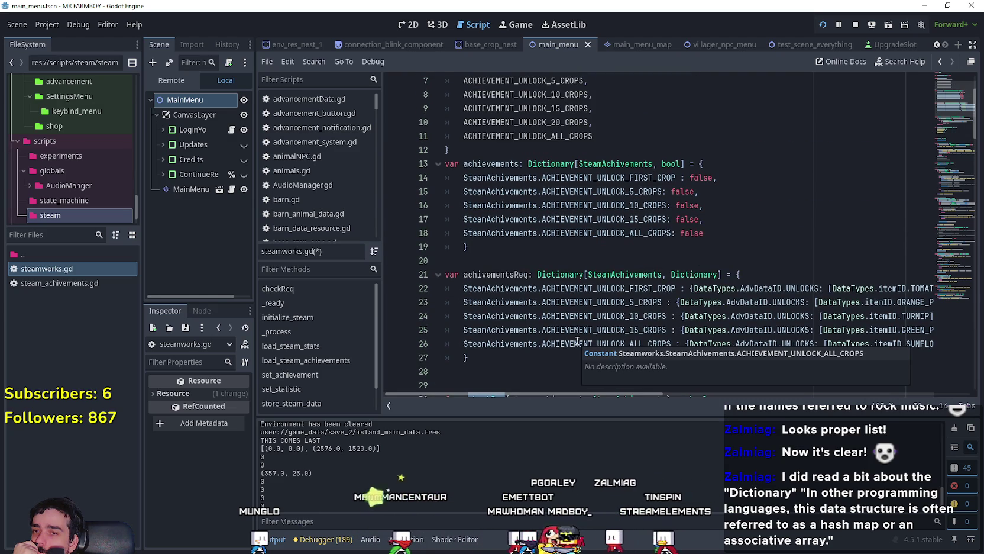
scroll(577, 341, up, 2)
double_click(491, 247)
scroll(507, 268, down, 4)
scroll(506, 268, down, 1)
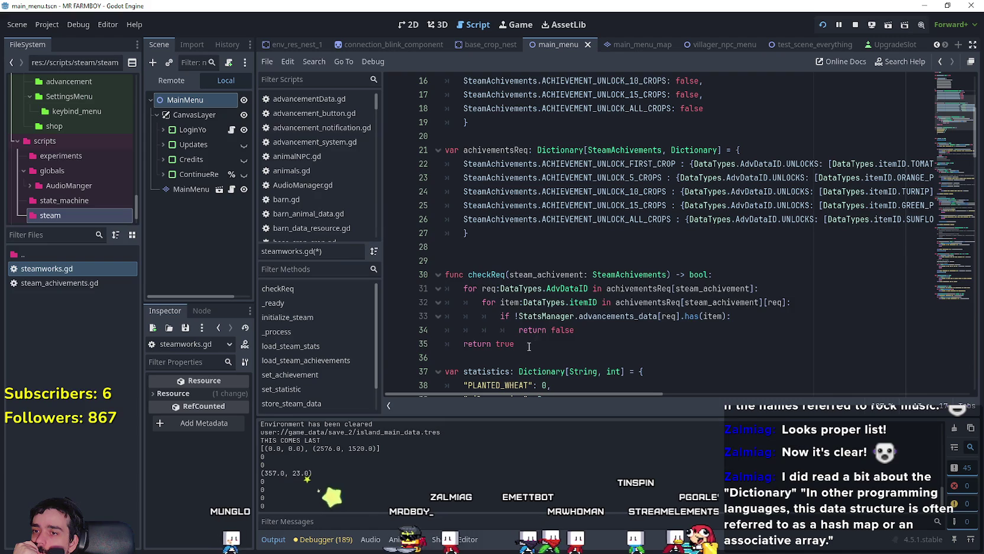
drag(515, 344, 435, 276)
right_click(486, 276)
click(522, 358)
click(521, 357)
scroll(521, 357, down, 2)
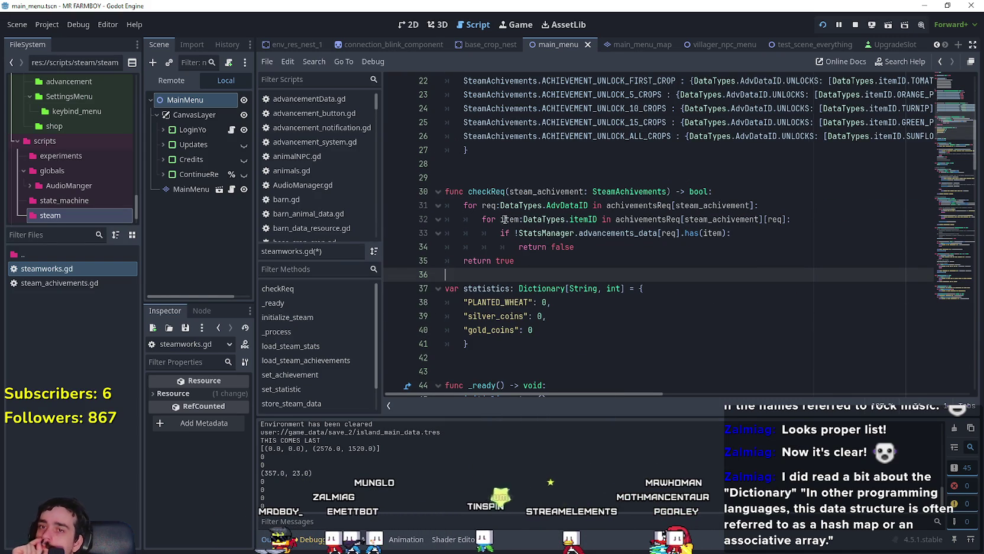
scroll(658, 313, up, 1)
drag(641, 391, 656, 390)
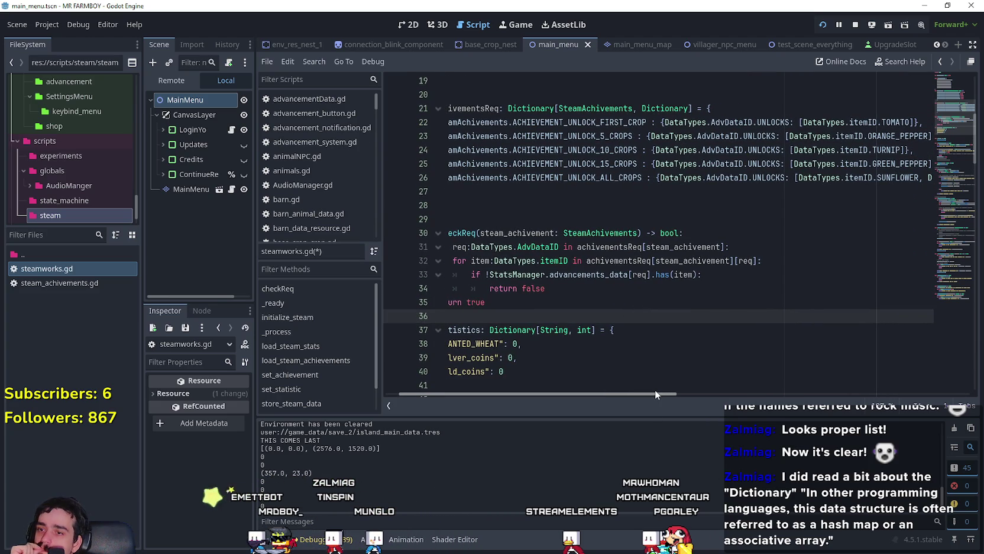
mouse_move(655, 388)
mouse_down()
mouse_move(923, 386)
mouse_move(381, 360)
mouse_up()
double_click(485, 232)
right_click(483, 235)
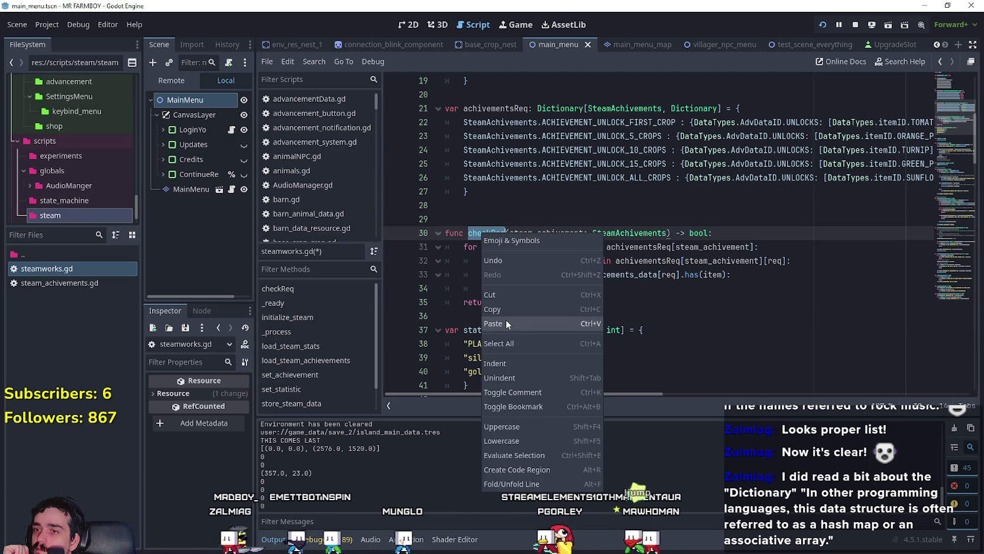
click(508, 309)
click(563, 317)
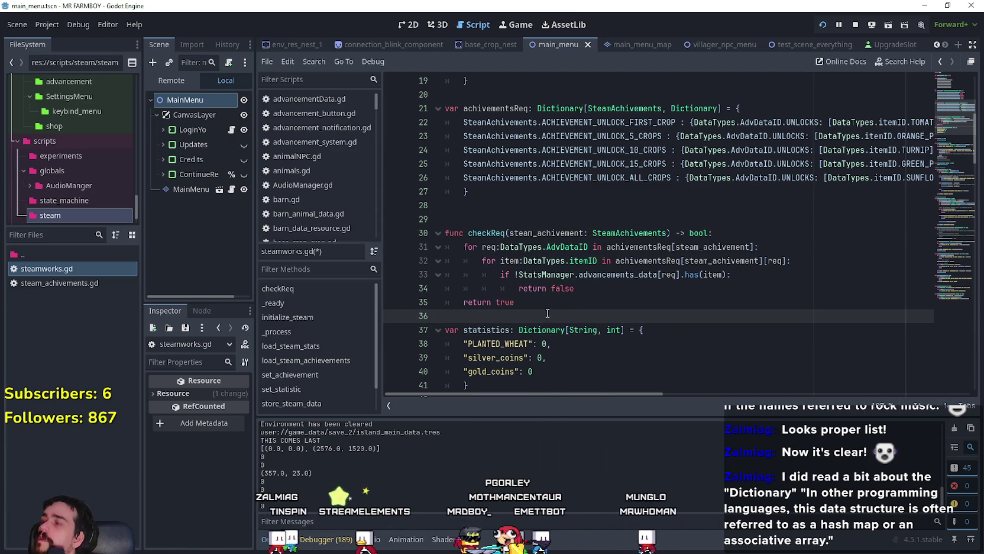
mouse_move(523, 281)
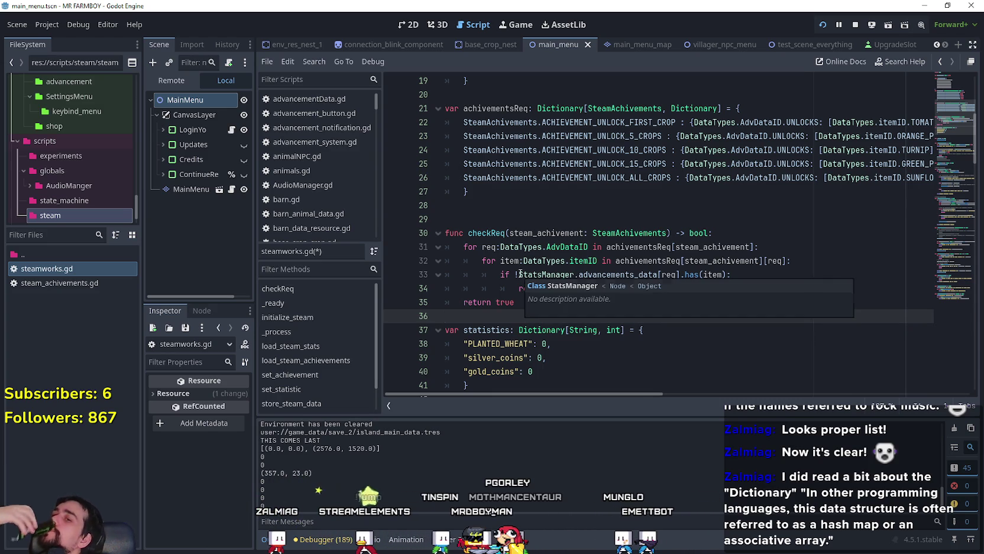
double_click(497, 232)
right_click(496, 233)
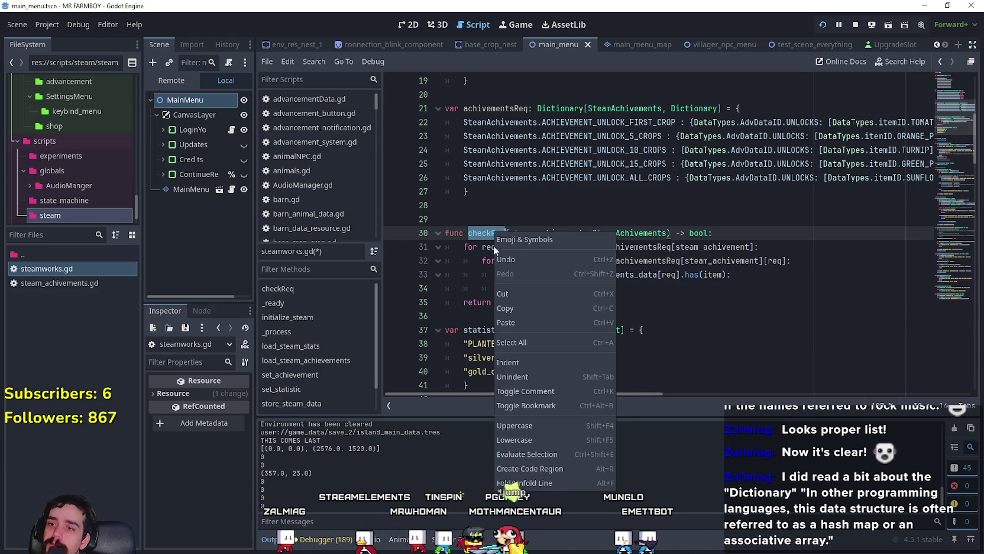
click(523, 309)
click(512, 318)
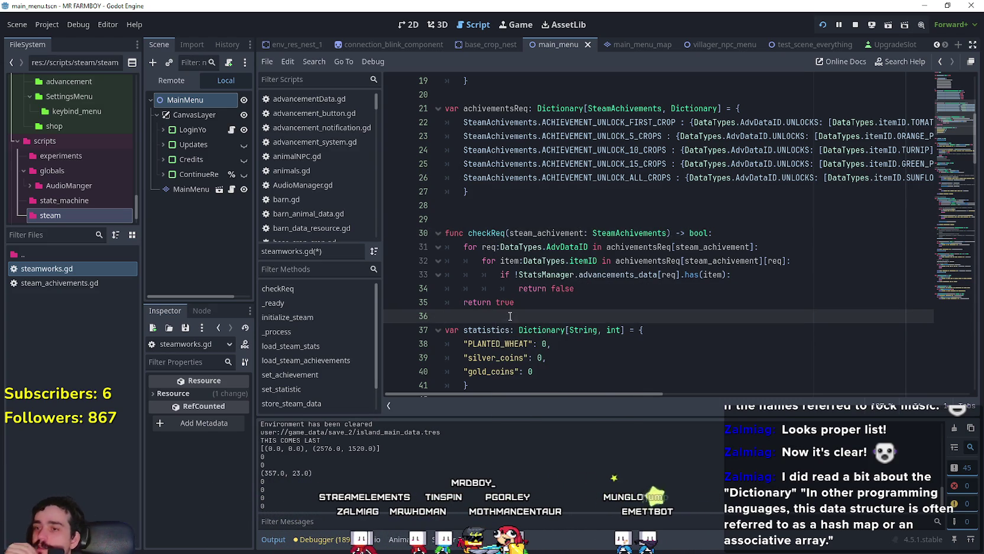
double_click(485, 233)
right_click(477, 231)
click(532, 308)
click(497, 318)
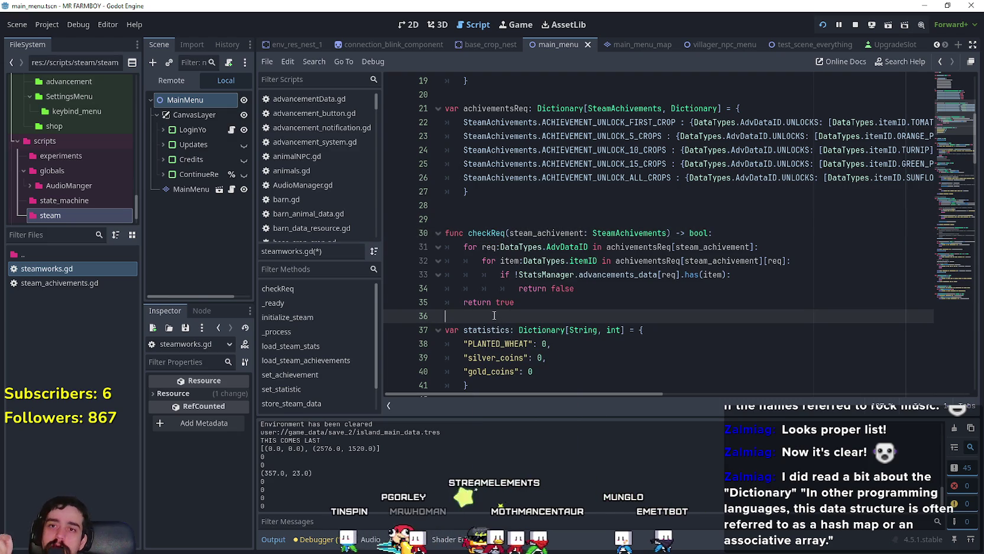
click(44, 239)
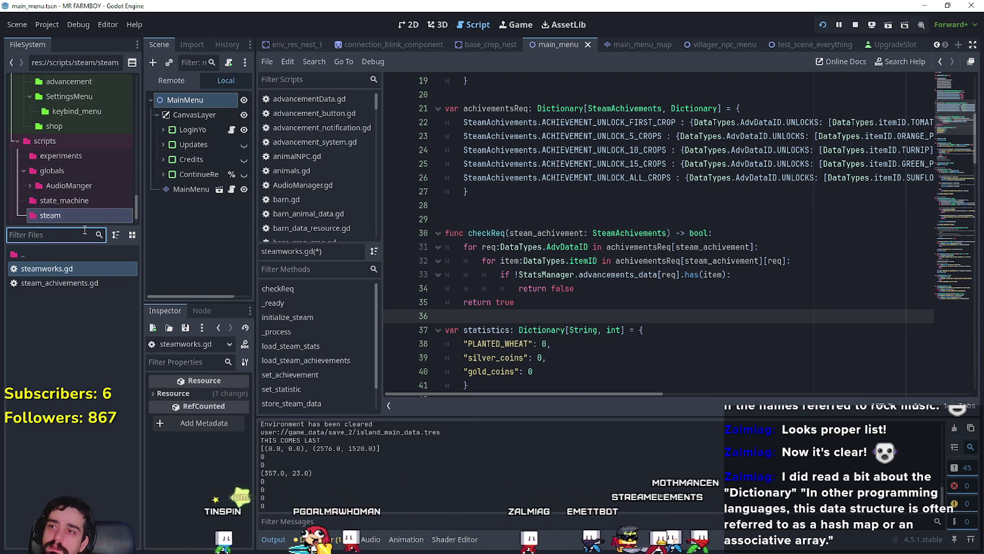
Filter the FileSystem for 'advan', open AdvancementSystem.tscn and switch to advancement_button.gd.
text(advan)
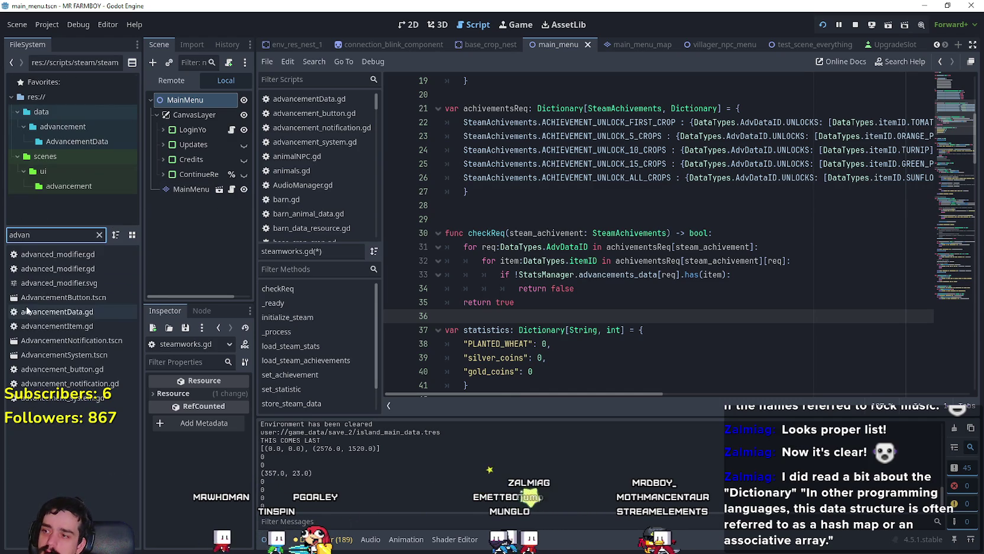
double_click(54, 356)
scroll(235, 226, down, 3)
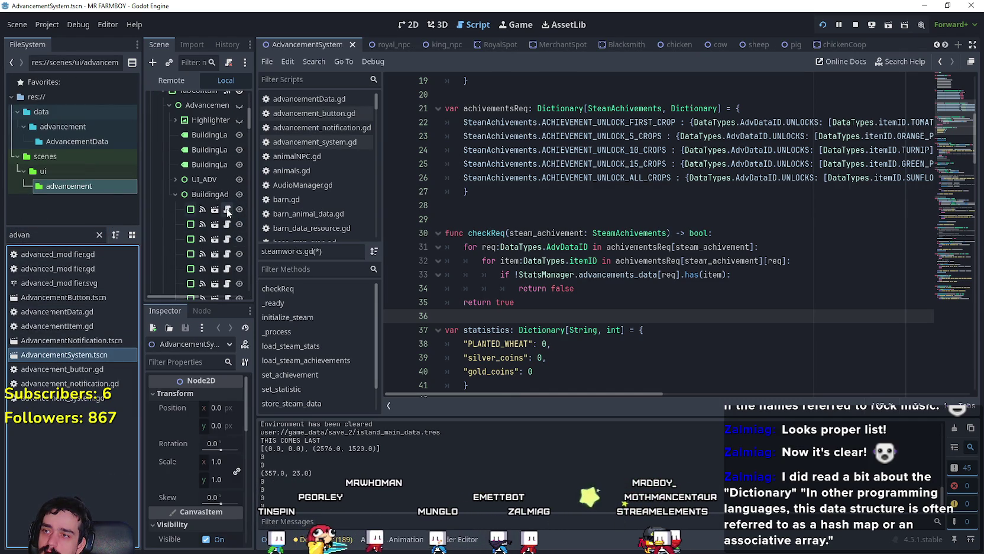
click(227, 217)
Review the tr_buildings_house and tr_crops_cucumber unlock checks, ending after emit(3) on line 84.
scroll(609, 269, up, 10)
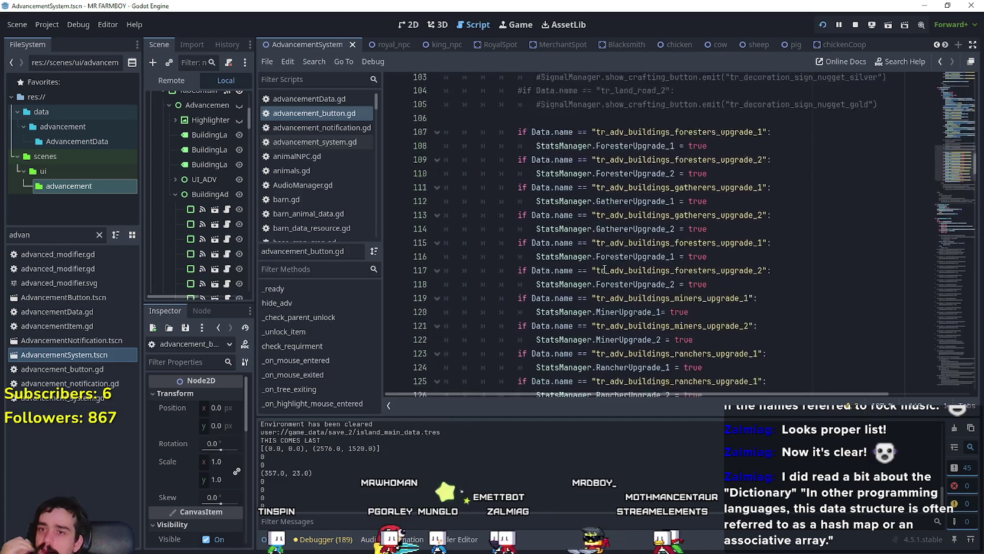
scroll(605, 269, up, 4)
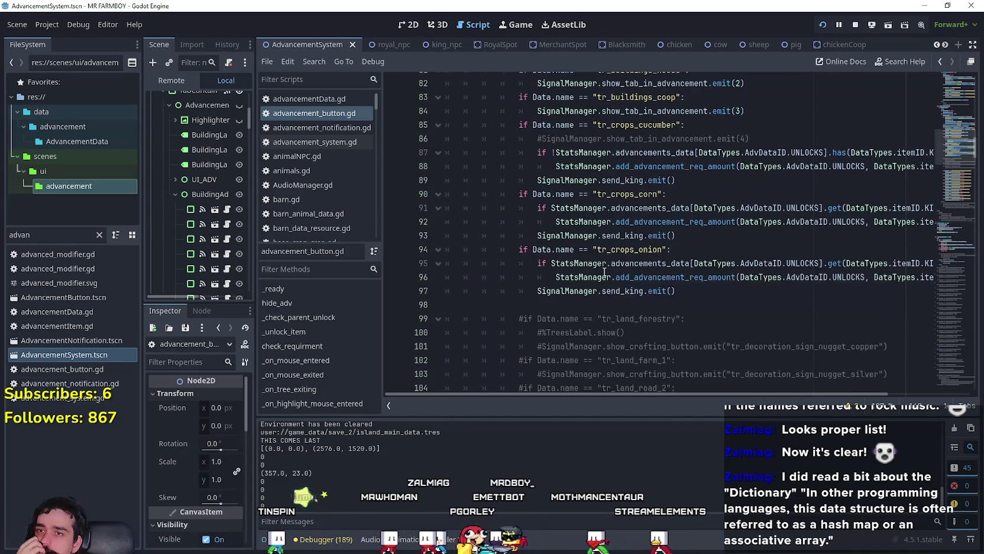
scroll(604, 273, up, 5)
click(796, 249)
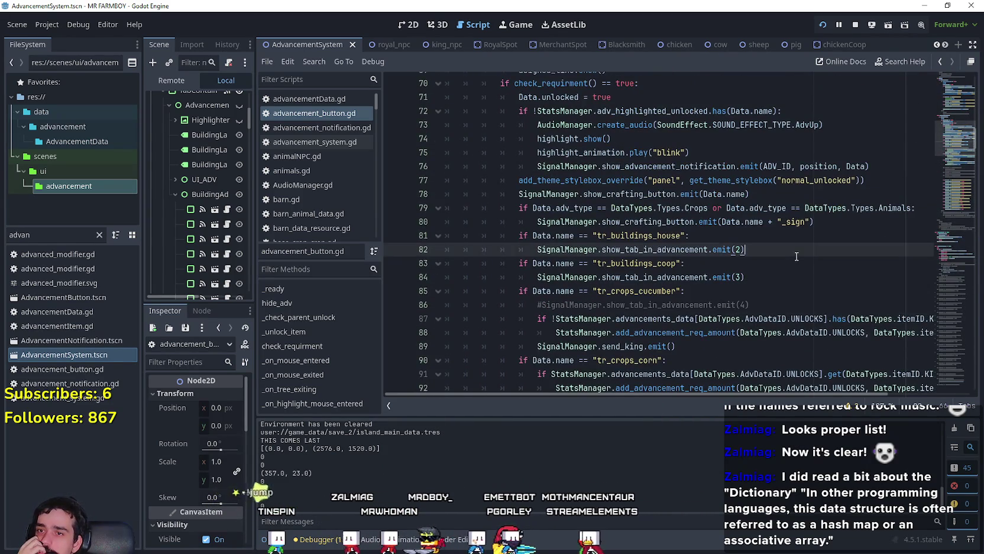
click(797, 290)
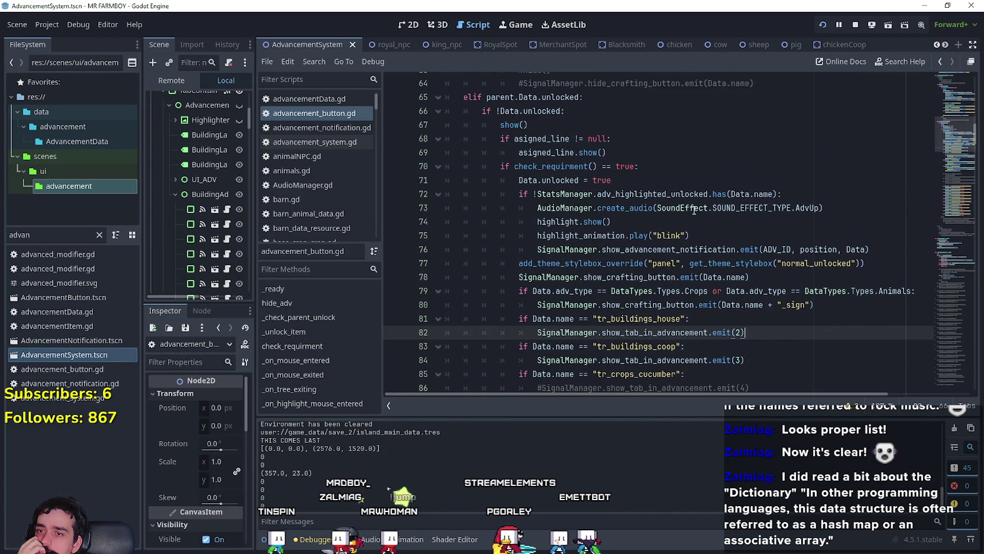
scroll(695, 210, down, 1)
click(808, 290)
scroll(808, 296, up, 4)
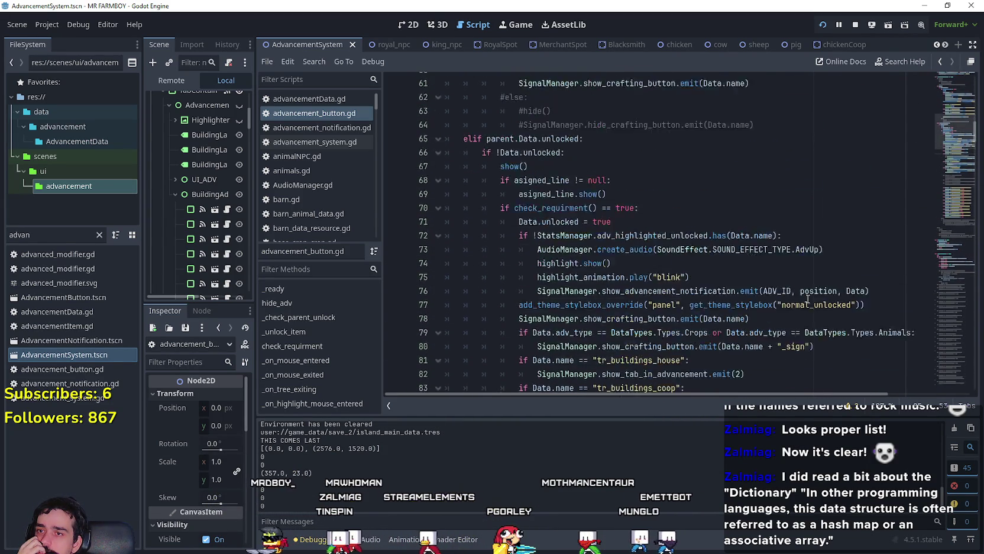
scroll(808, 299, up, 6)
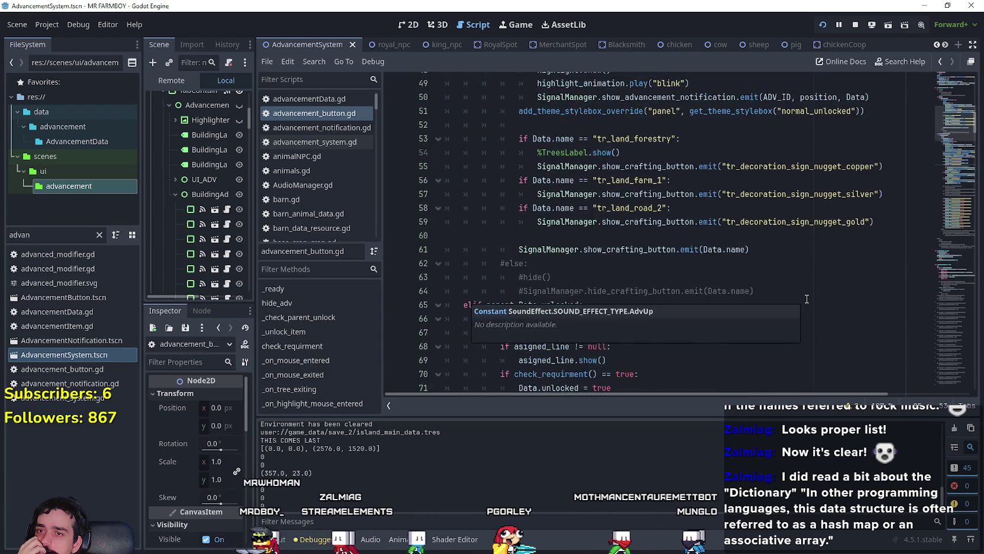
scroll(806, 298, down, 11)
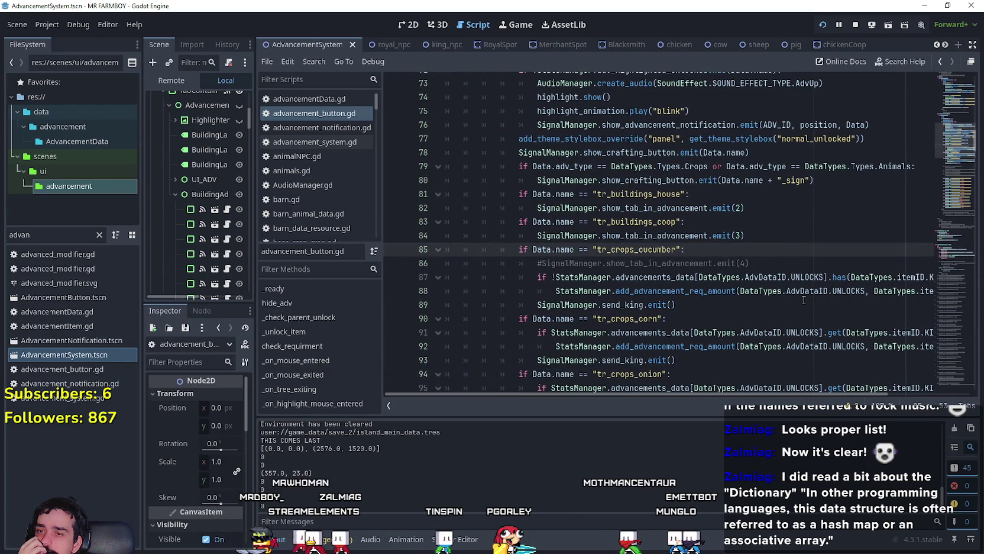
click(792, 277)
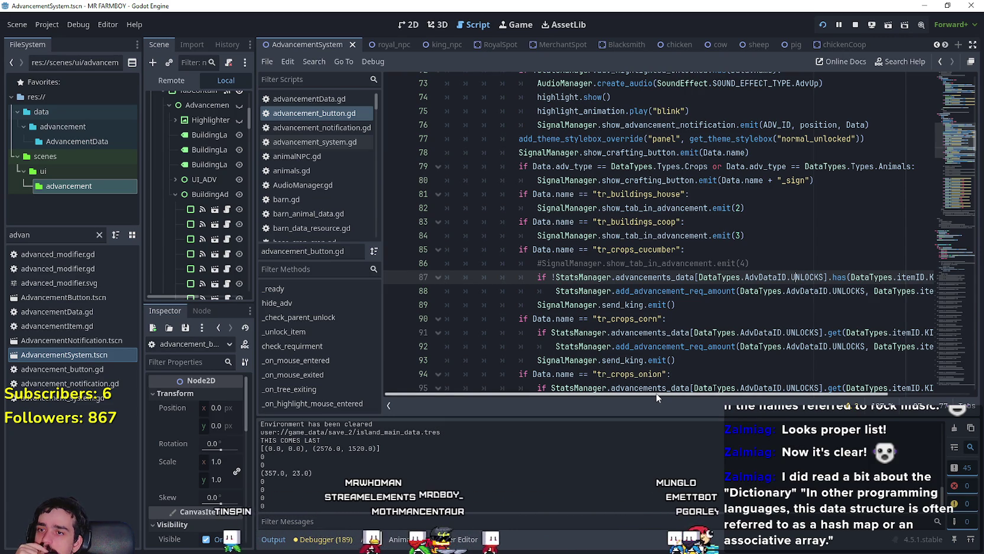
drag(656, 393, 739, 395)
click(698, 236)
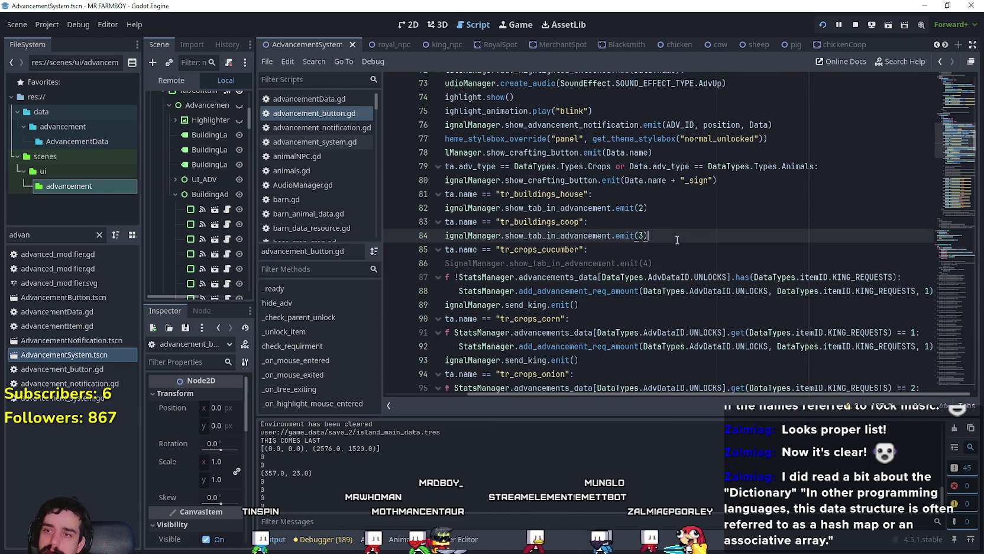
key(Return)
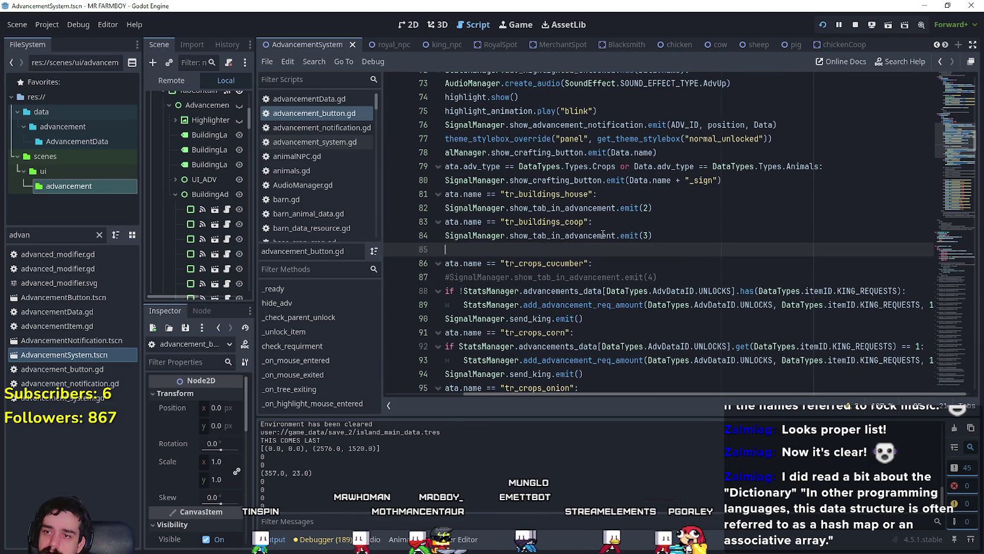
drag(550, 249, 385, 255)
scroll(574, 261, down, 4)
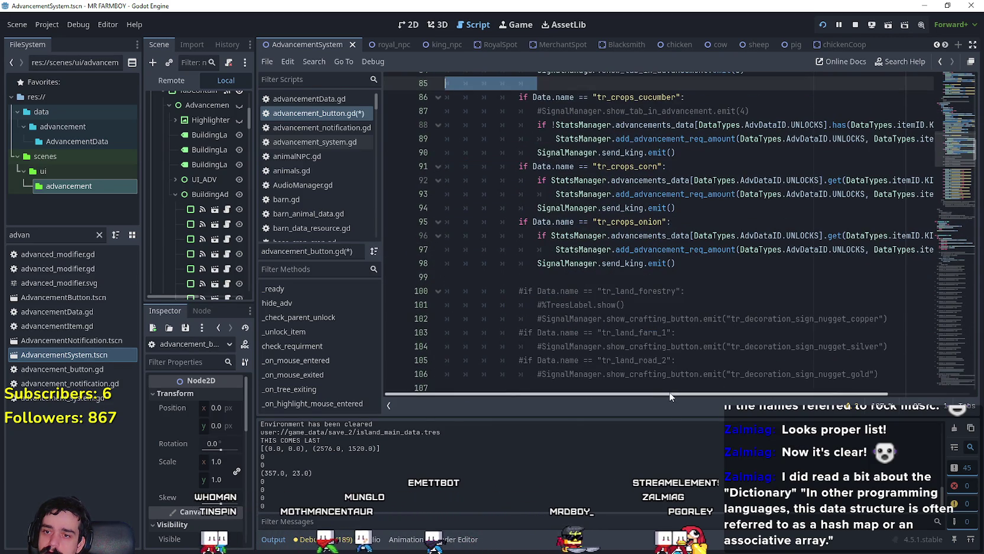
drag(672, 395, 776, 401)
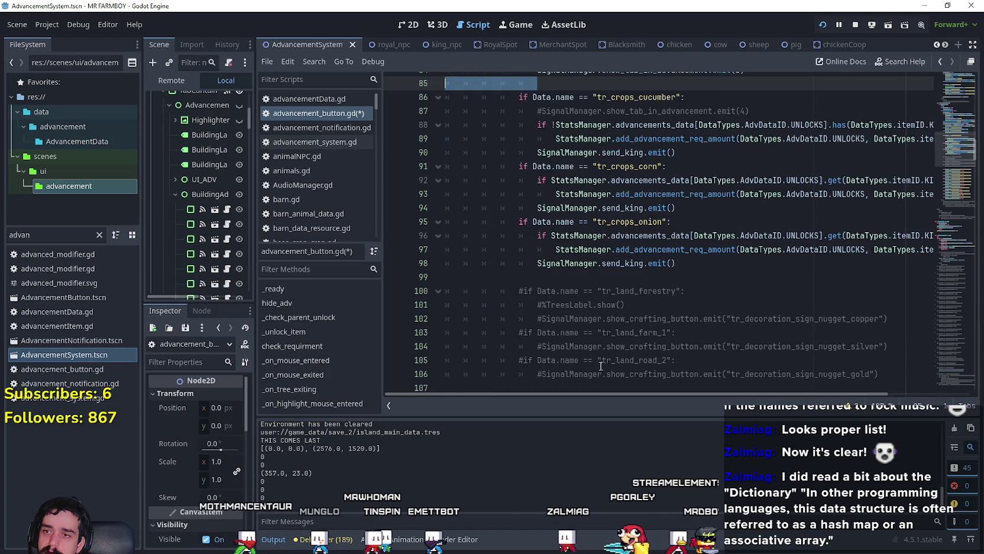
scroll(593, 274, up, 3)
scroll(593, 273, left, 2)
drag(556, 204, 482, 209)
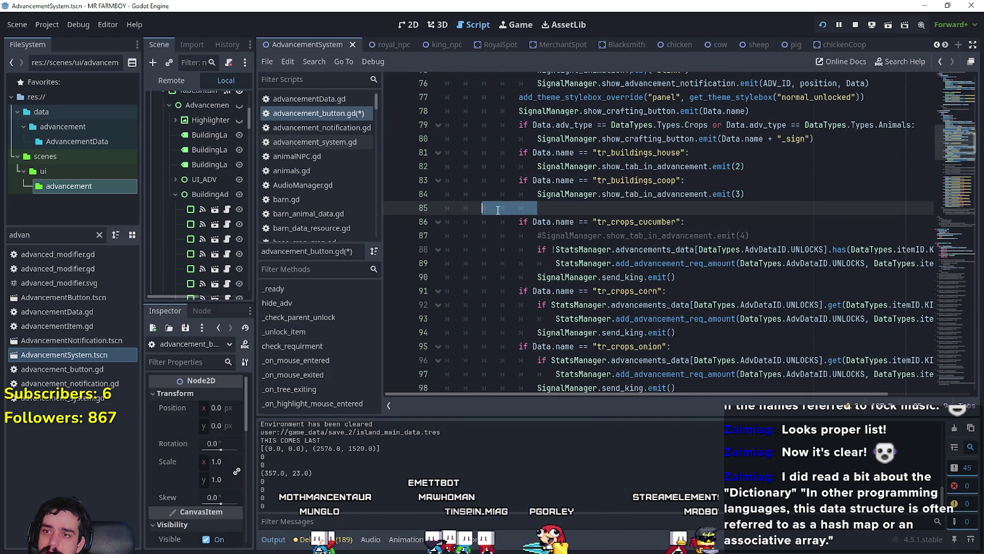
scroll(567, 256, up, 5)
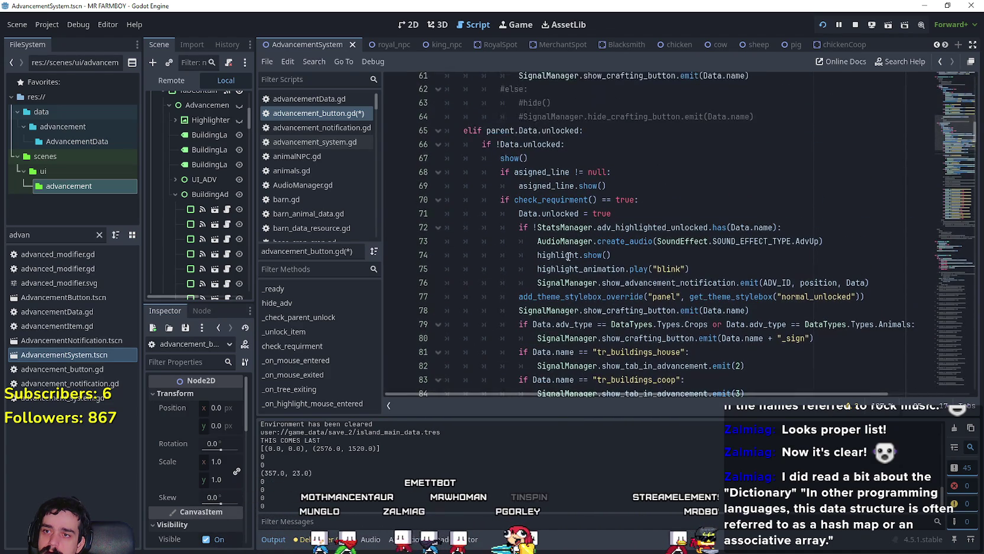
scroll(752, 236, down, 6)
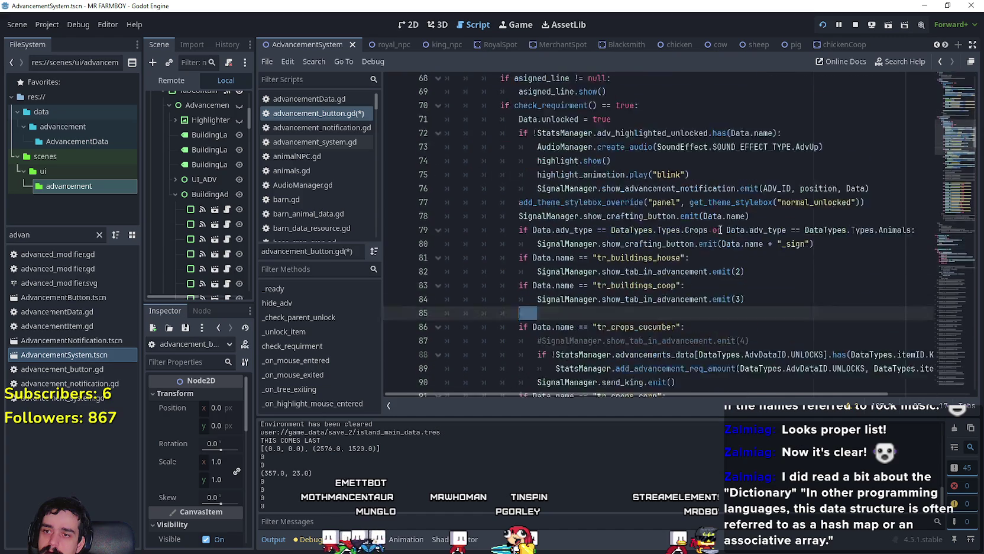
scroll(673, 229, up, 5)
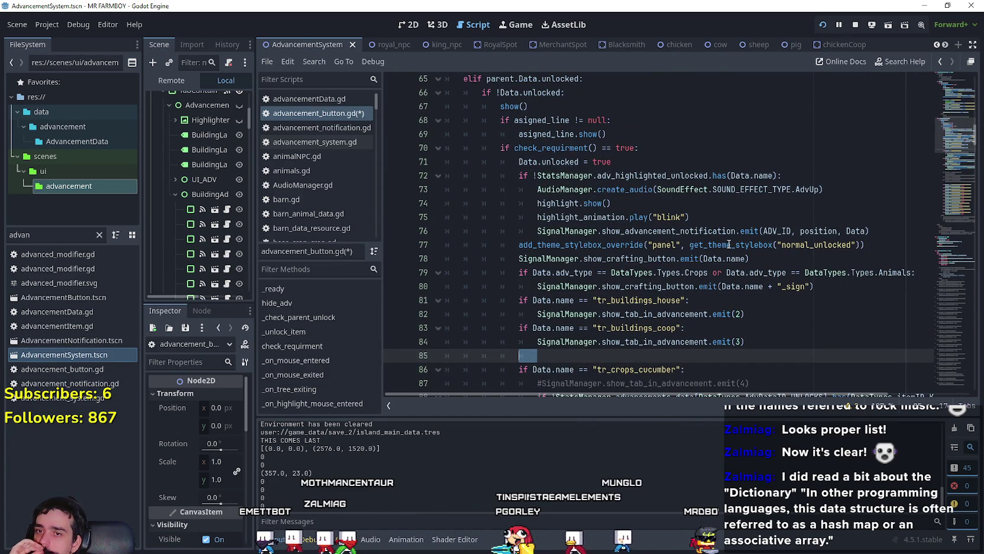
mouse_move(615, 185)
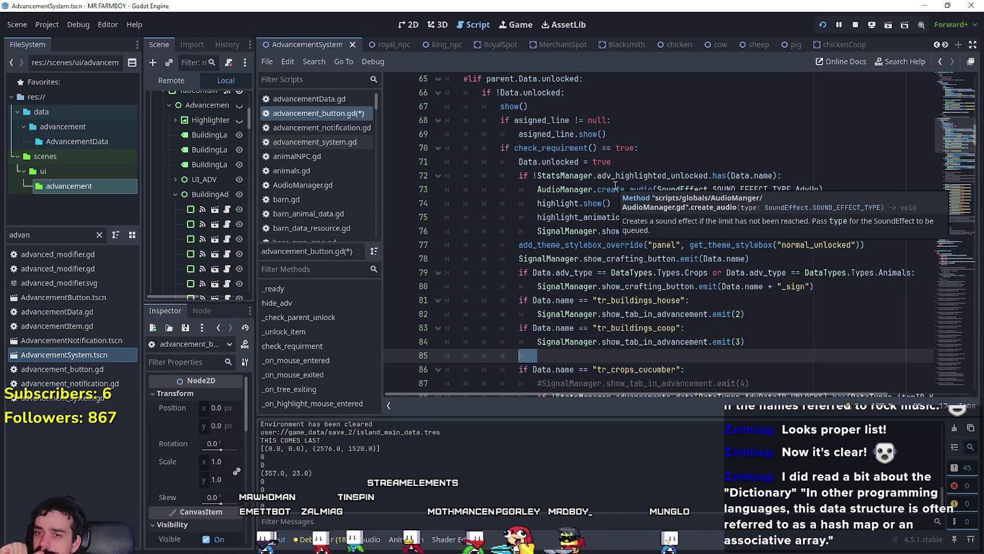
scroll(613, 186, down, 4)
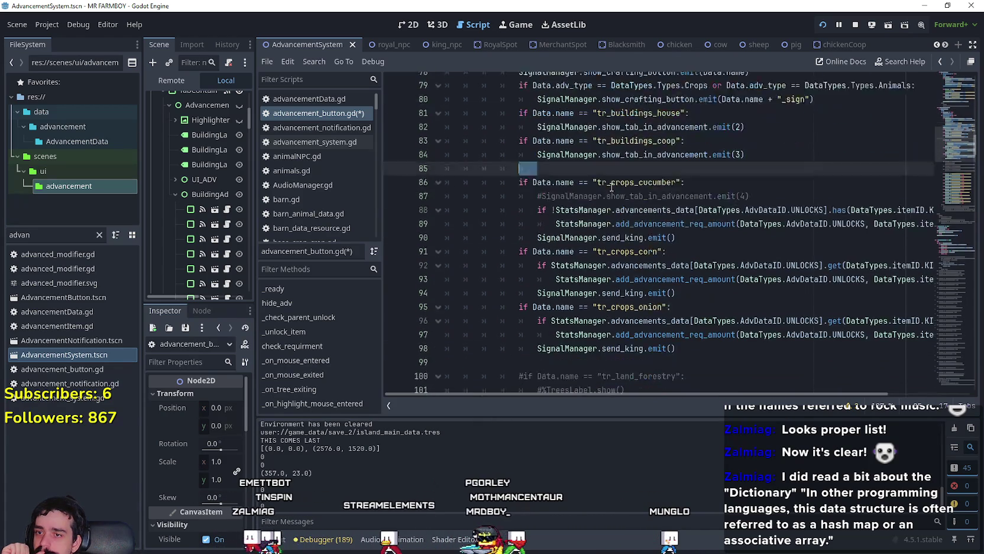
scroll(612, 187, down, 5)
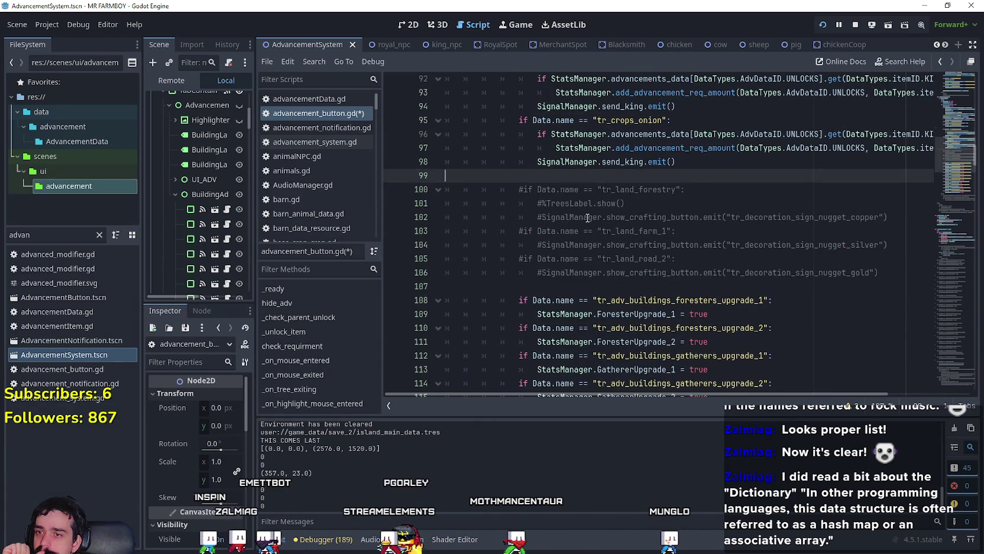
scroll(589, 195, down, 7)
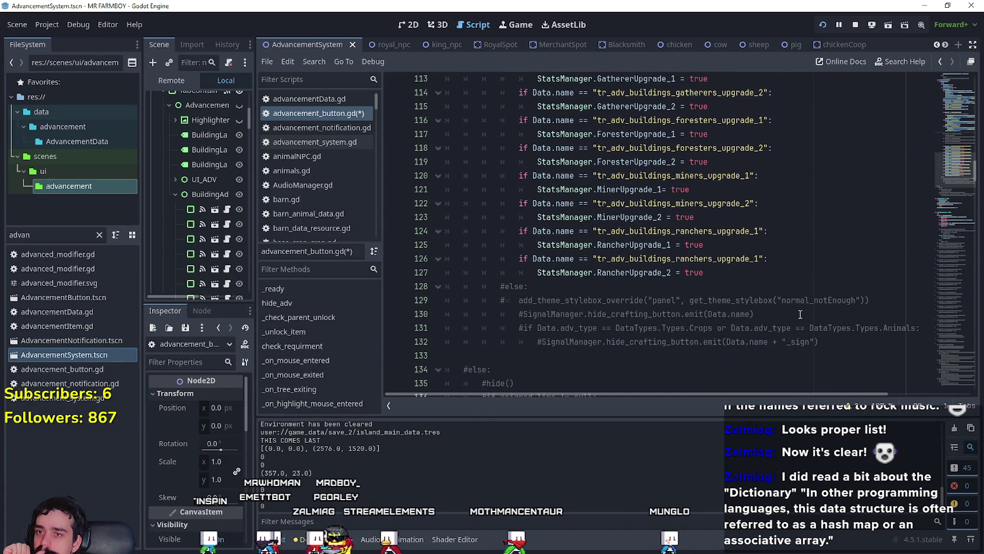
scroll(798, 314, up, 5)
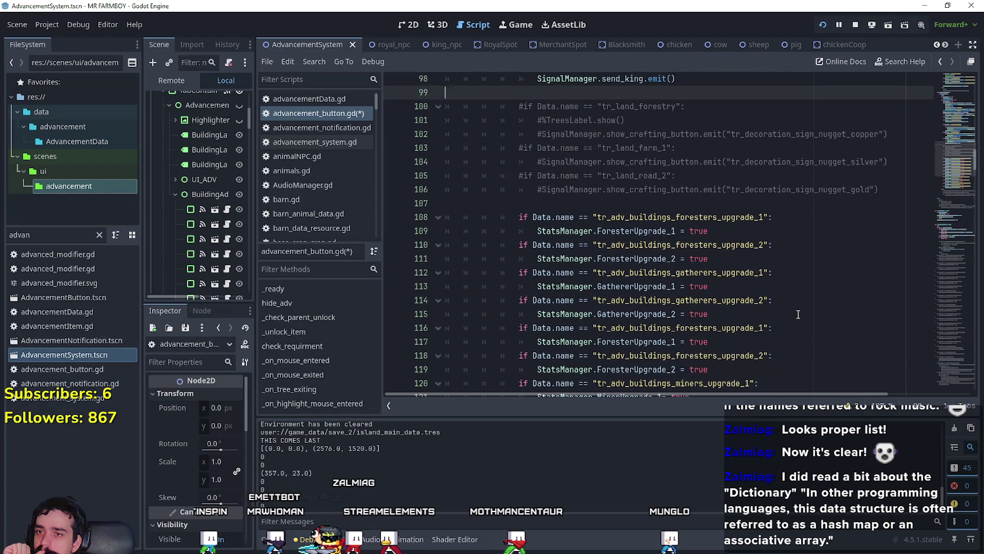
scroll(798, 314, up, 4)
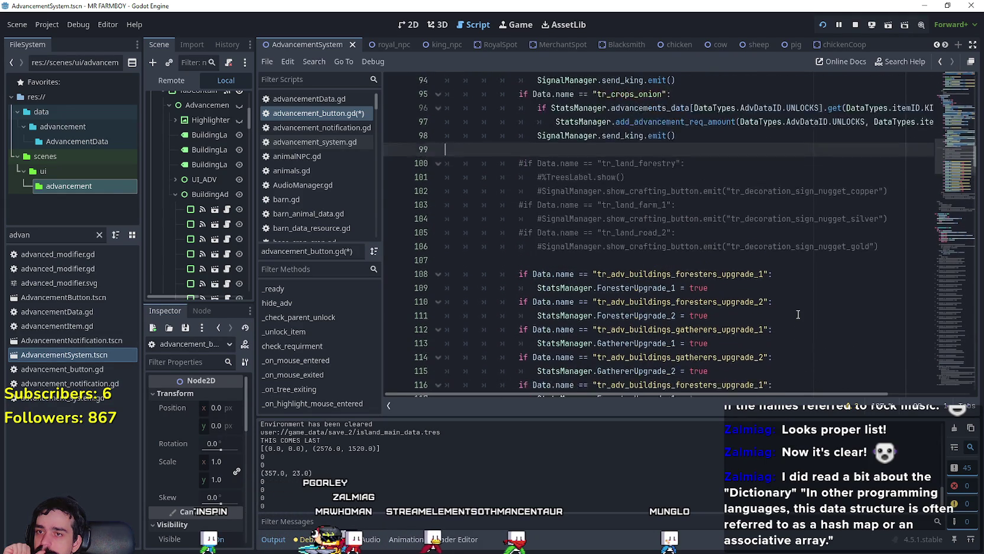
scroll(798, 314, up, 3)
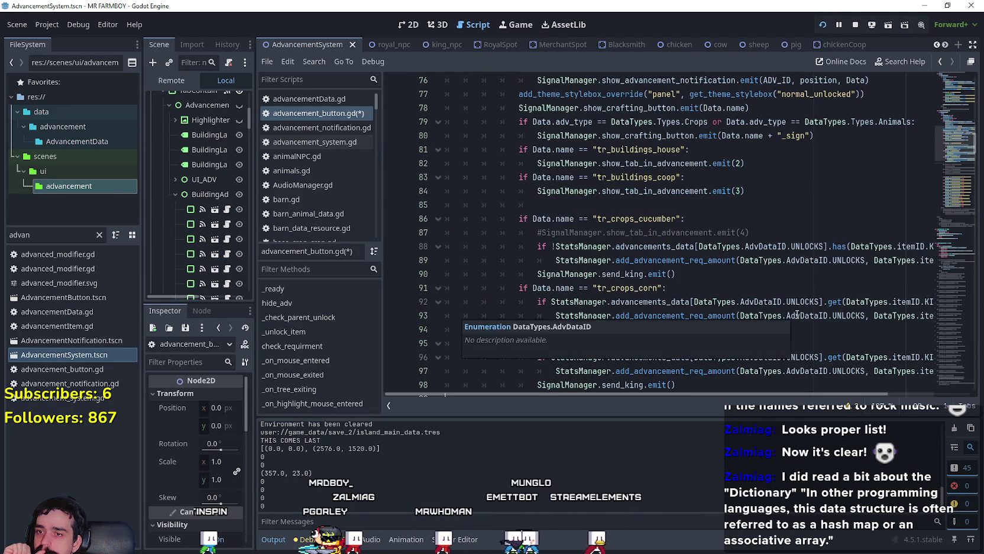
scroll(798, 314, down, 11)
scroll(795, 312, down, 6)
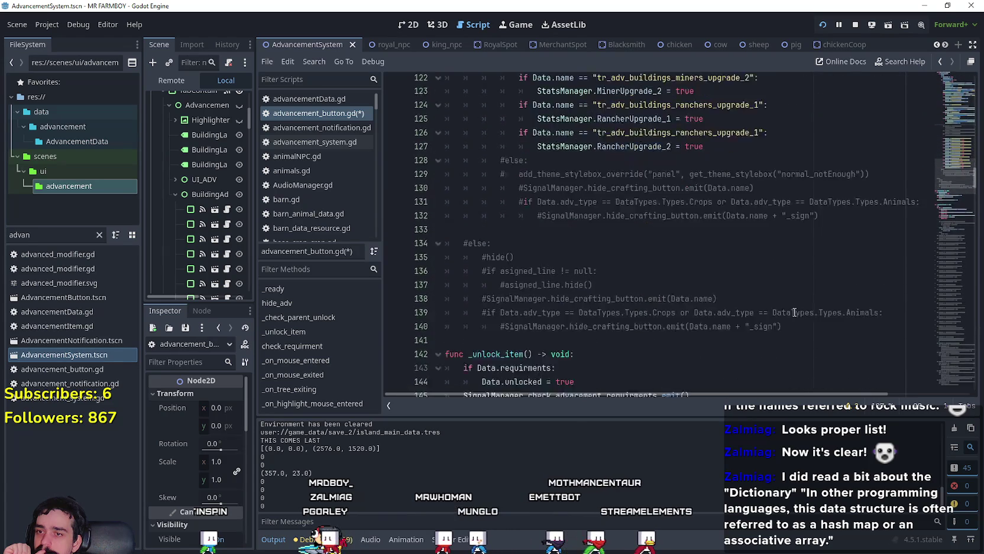
scroll(794, 312, up, 1)
scroll(794, 313, down, 1)
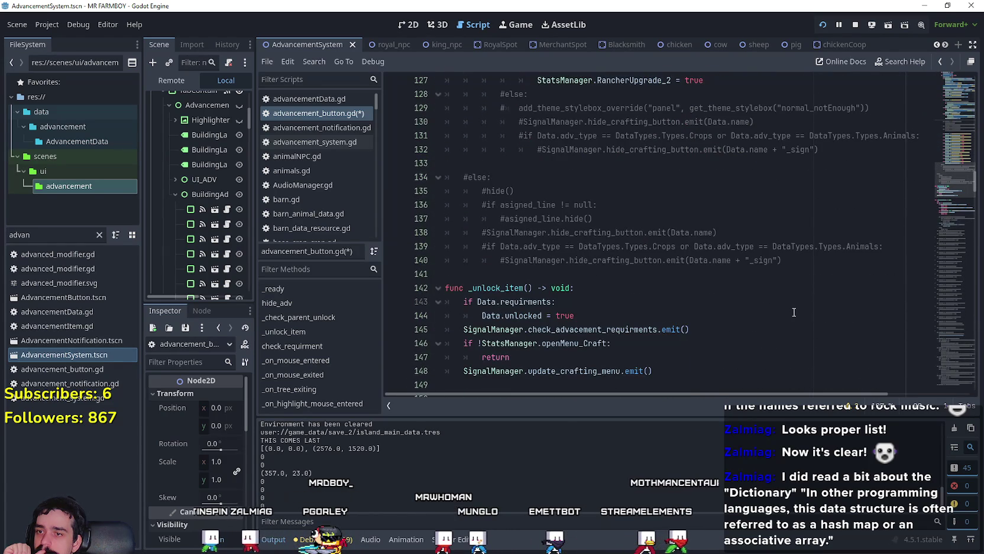
scroll(794, 313, up, 10)
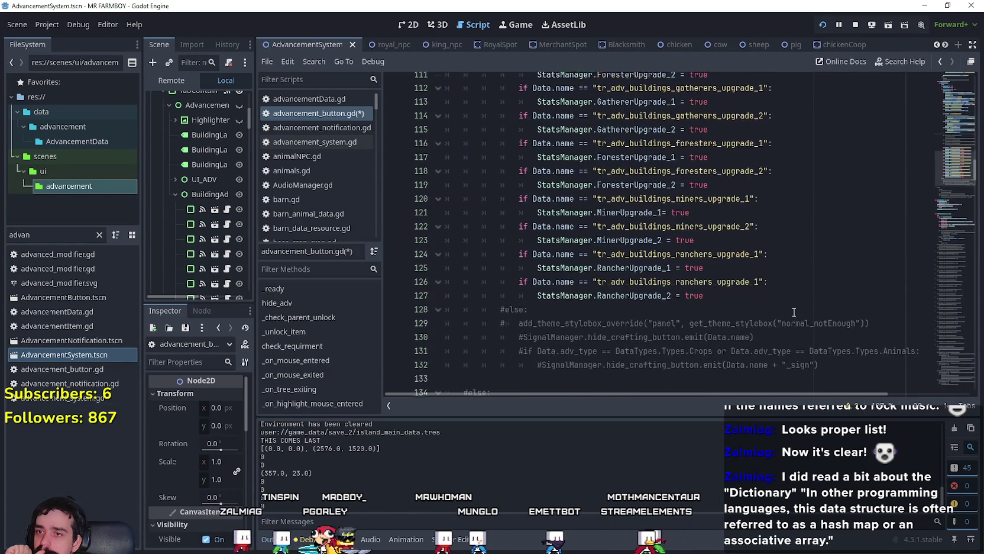
scroll(794, 312, down, 9)
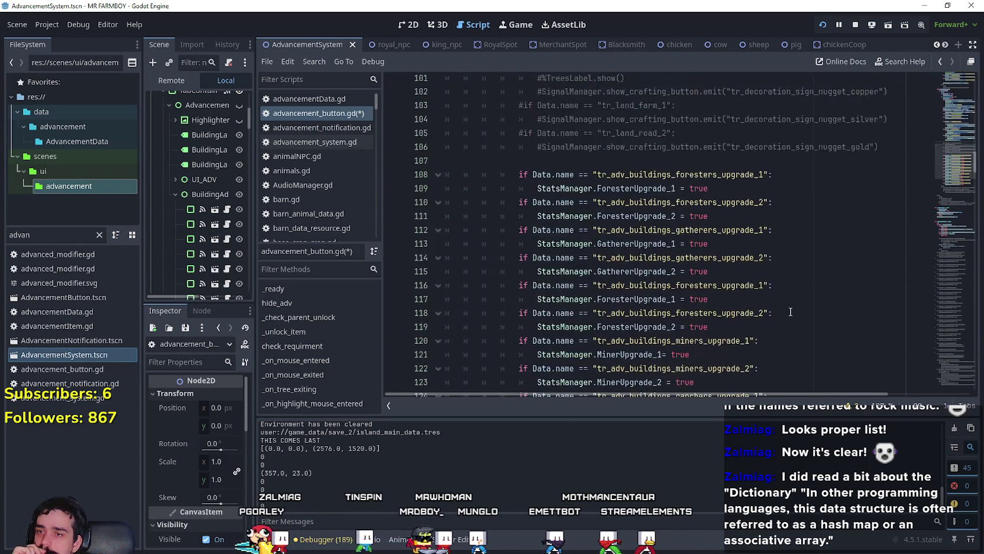
scroll(779, 310, down, 1)
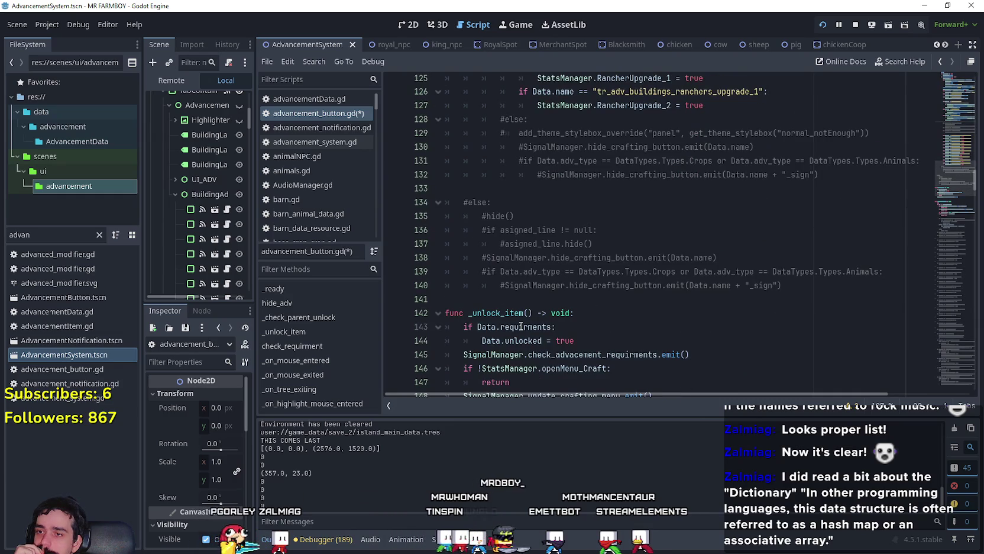
scroll(695, 325, up, 2)
scroll(695, 325, up, 10)
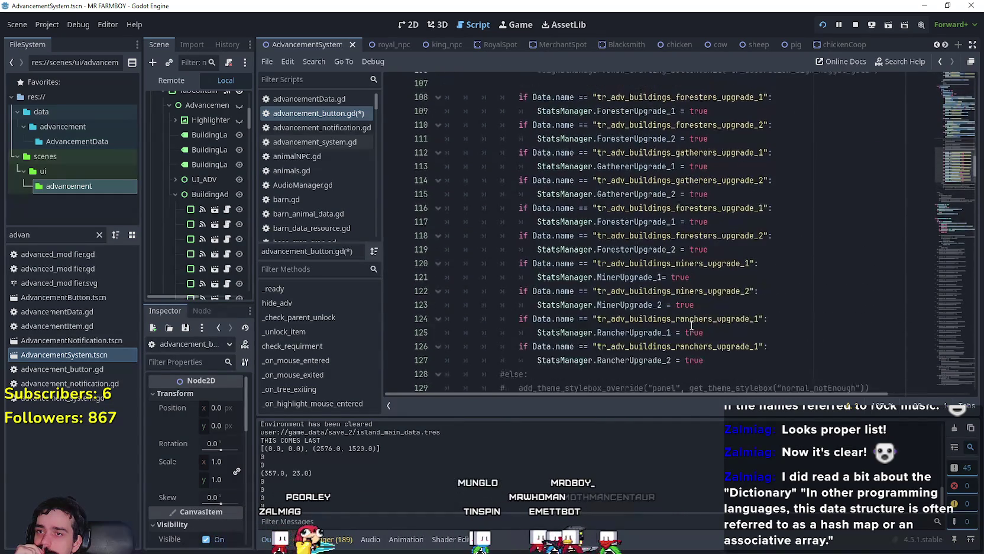
click(599, 308)
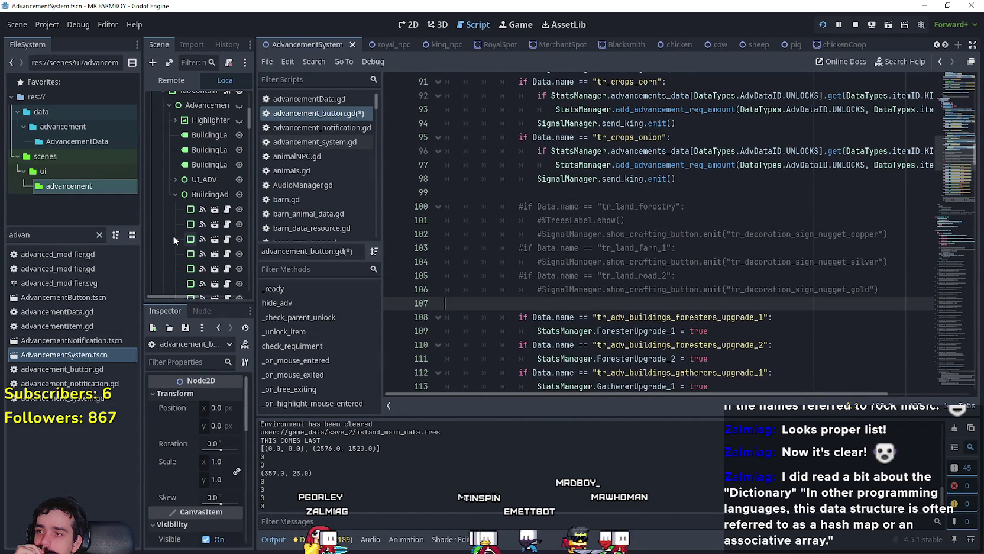
Widen the Scene dock and select WheatAdvButton under CropsAdvancements to view wheat_adv_data.tres.
drag(255, 273, 299, 259)
scroll(298, 258, down, 10)
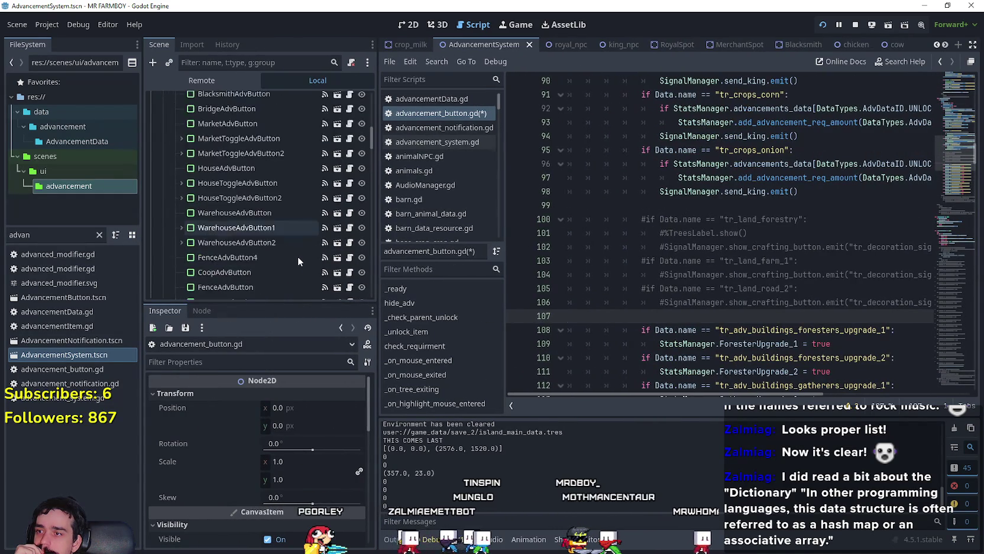
scroll(298, 254, down, 5)
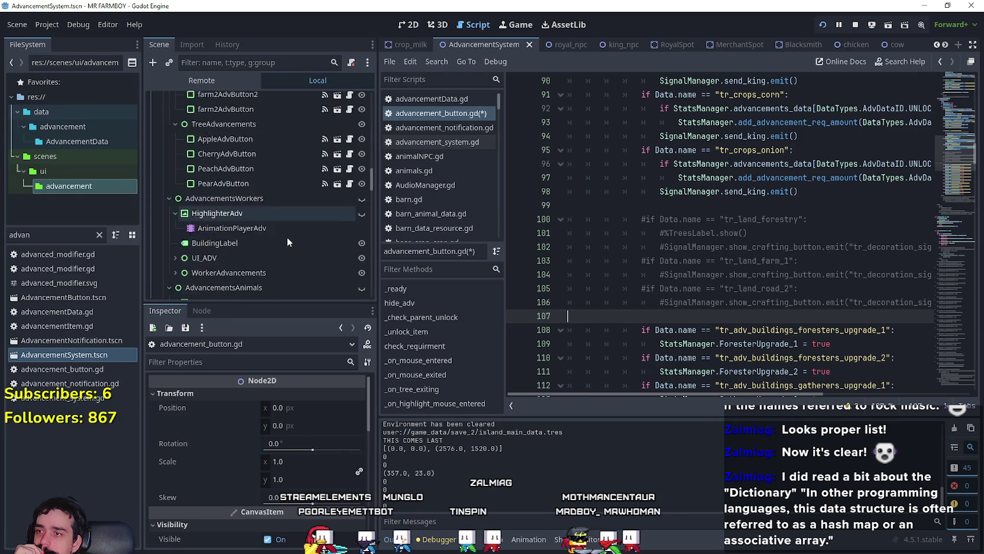
scroll(284, 236, down, 5)
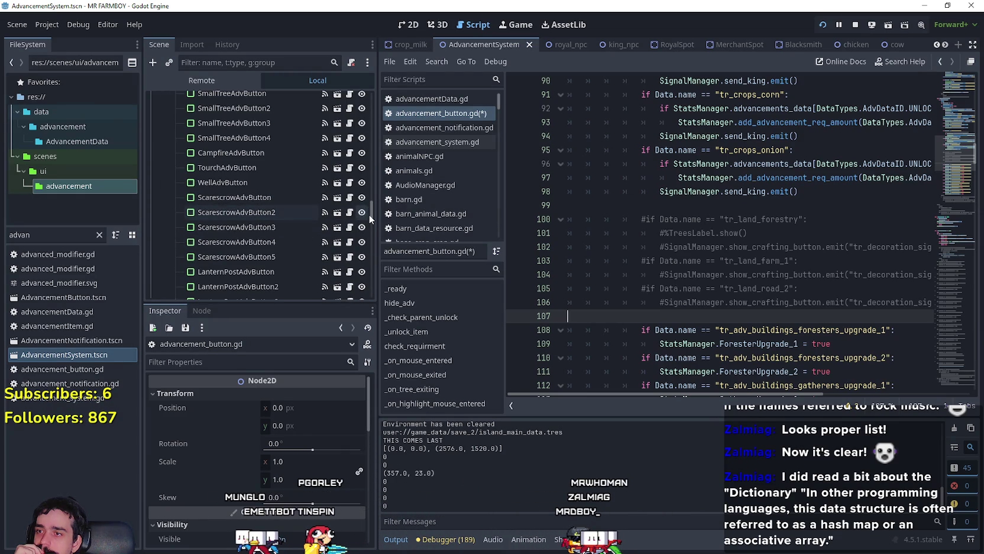
scroll(372, 190, up, 10)
mouse_move(369, 170)
mouse_down()
mouse_move(369, 118)
mouse_move(365, 146)
mouse_up()
scroll(359, 175, down, 5)
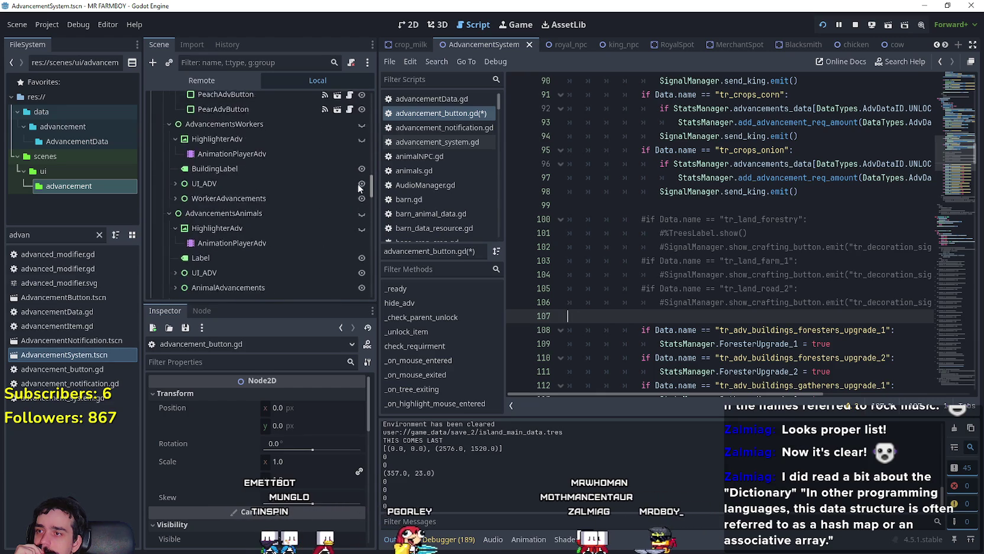
click(175, 236)
scroll(235, 248, down, 2)
click(227, 190)
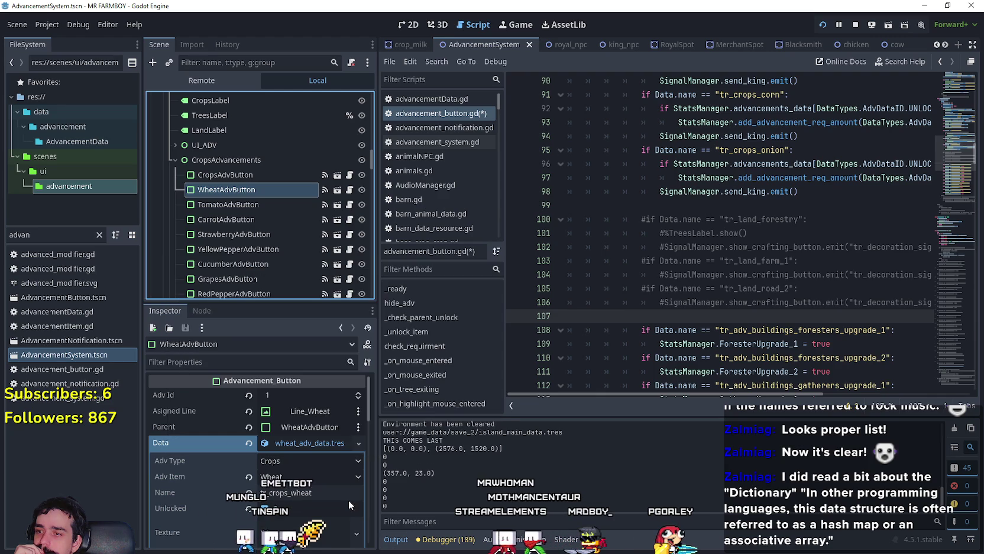
Select TomatoAdvButton to inspect its tomato_adv_data.tres: Crops, Tomato, tr_crops_tomato.
scroll(307, 473, down, 2)
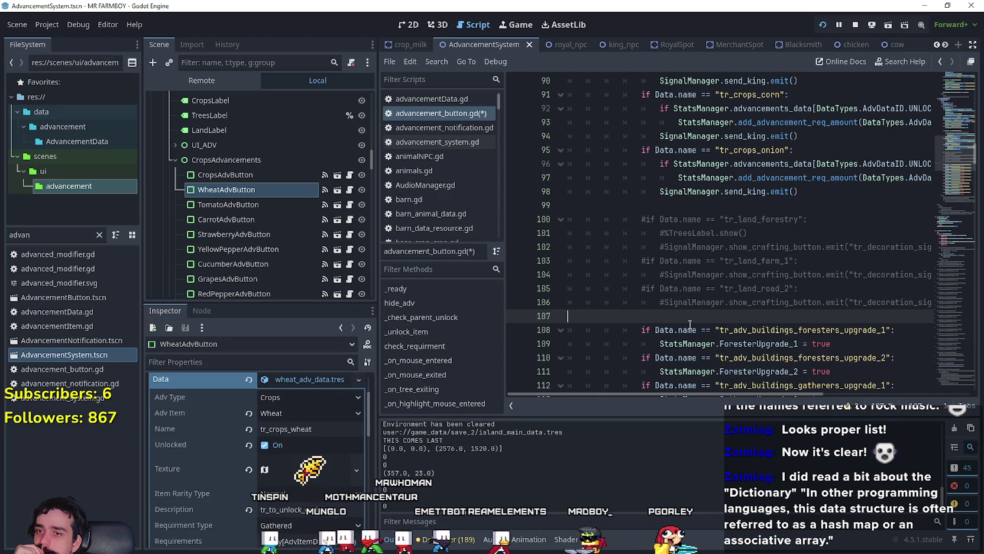
scroll(685, 318, down, 1)
mouse_move(673, 286)
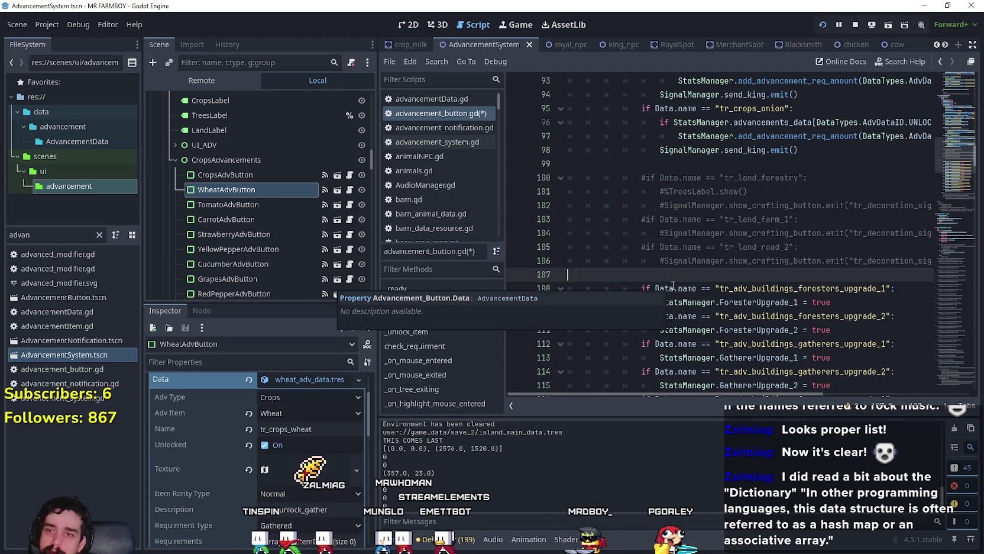
scroll(357, 452, down, 1)
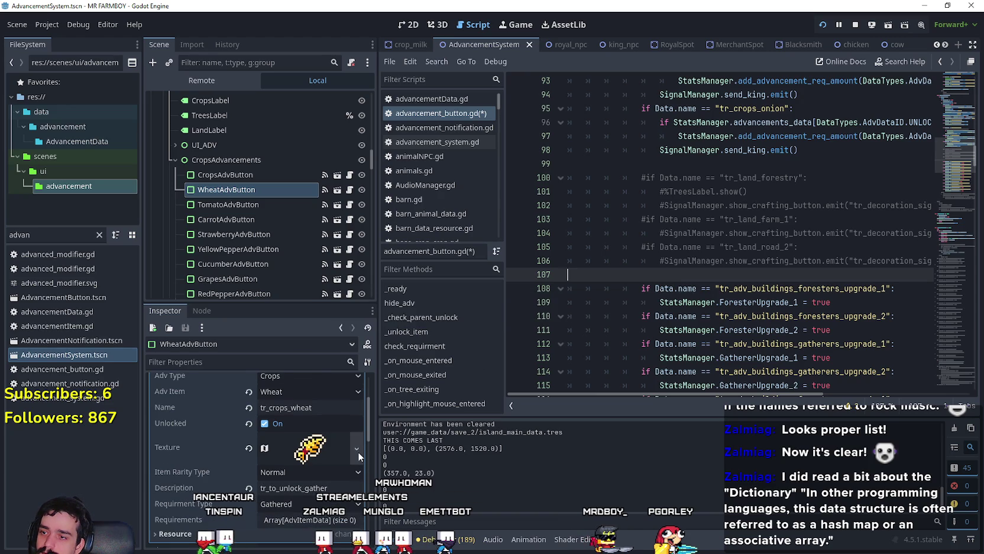
click(271, 205)
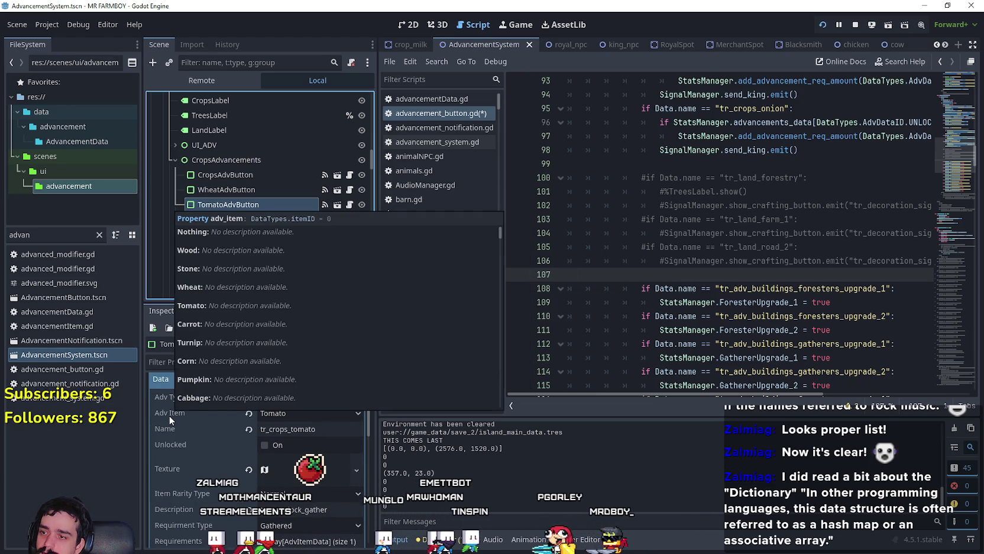
Go to empty line 107 of advancement_button.gd and type 'checkReq'.
click(734, 276)
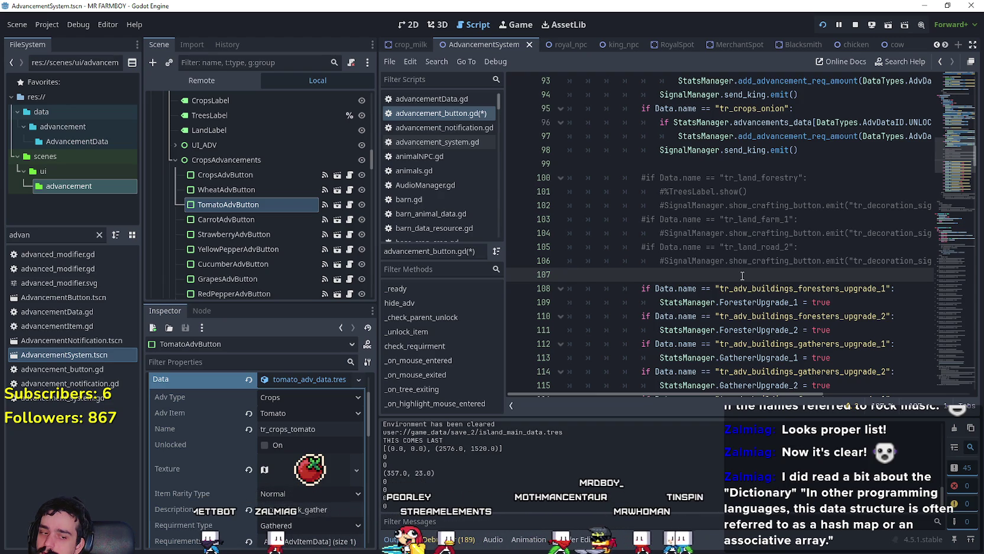
text(checkReq)
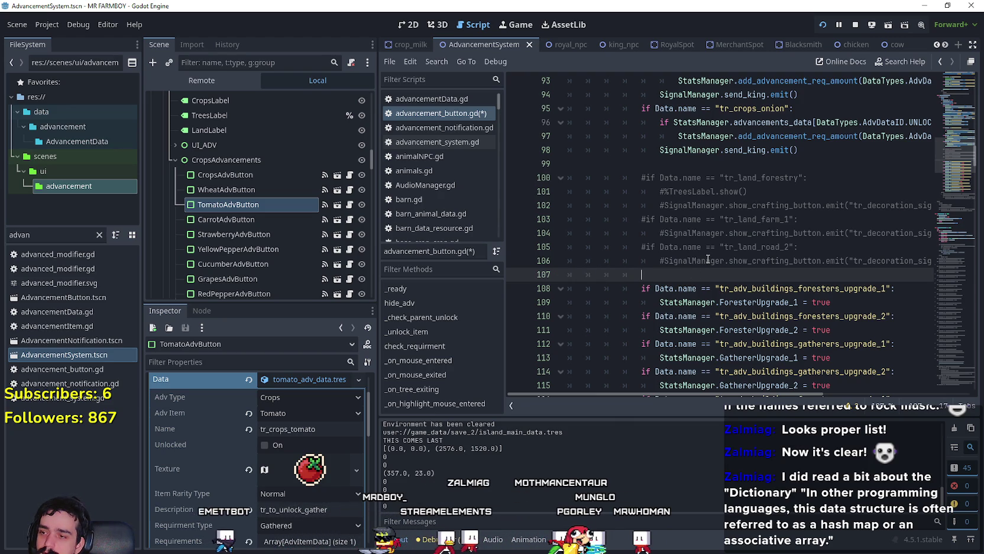
scroll(708, 259, down, 1)
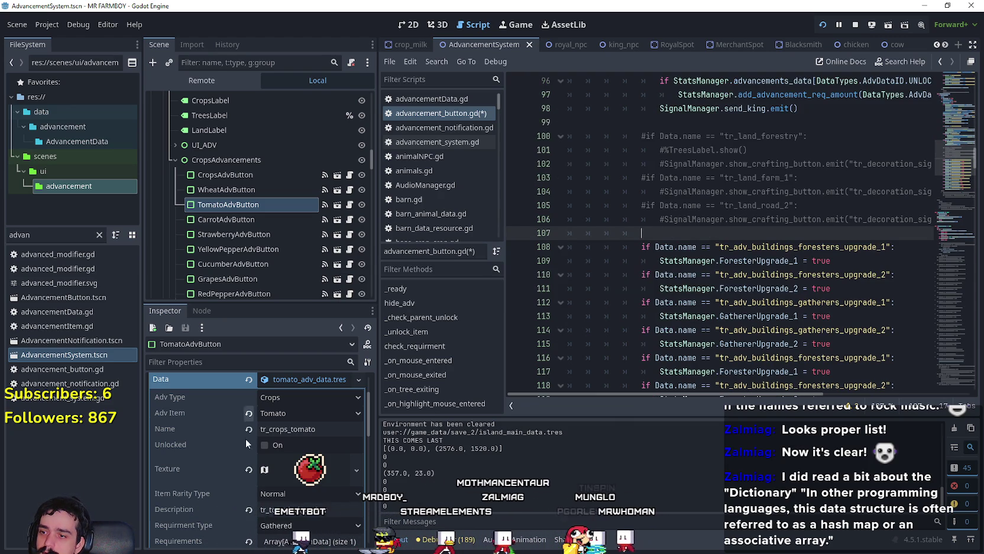
scroll(231, 479, down, 2)
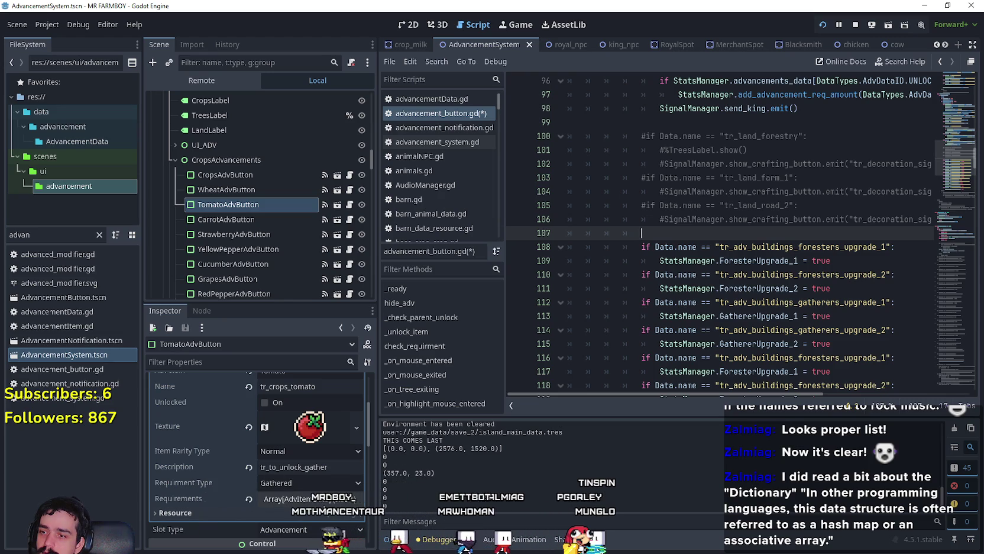
scroll(306, 489, down, 1)
Expand the tomato advancement's requirements list in the Inspector.
click(305, 477)
scroll(287, 489, down, 2)
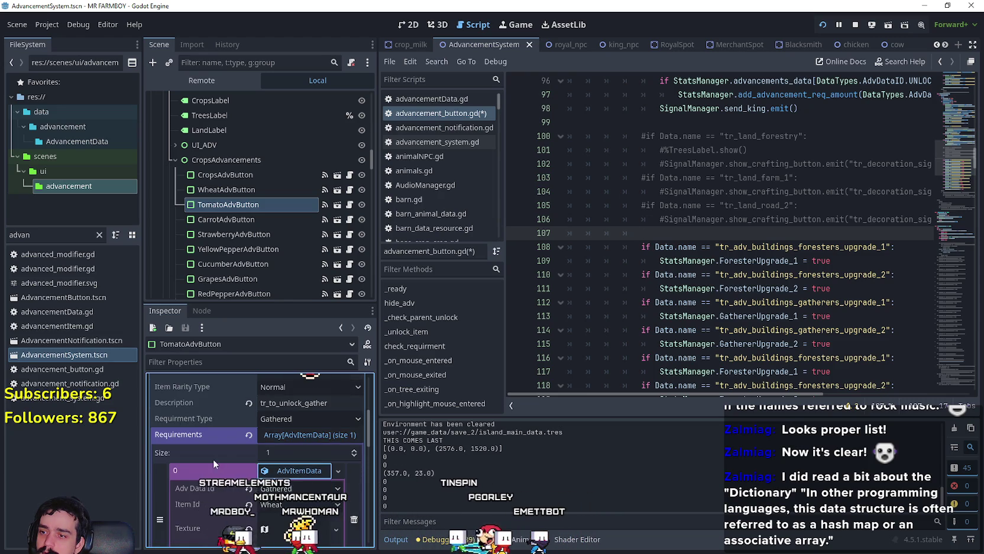
scroll(213, 459, down, 1)
scroll(213, 459, up, 2)
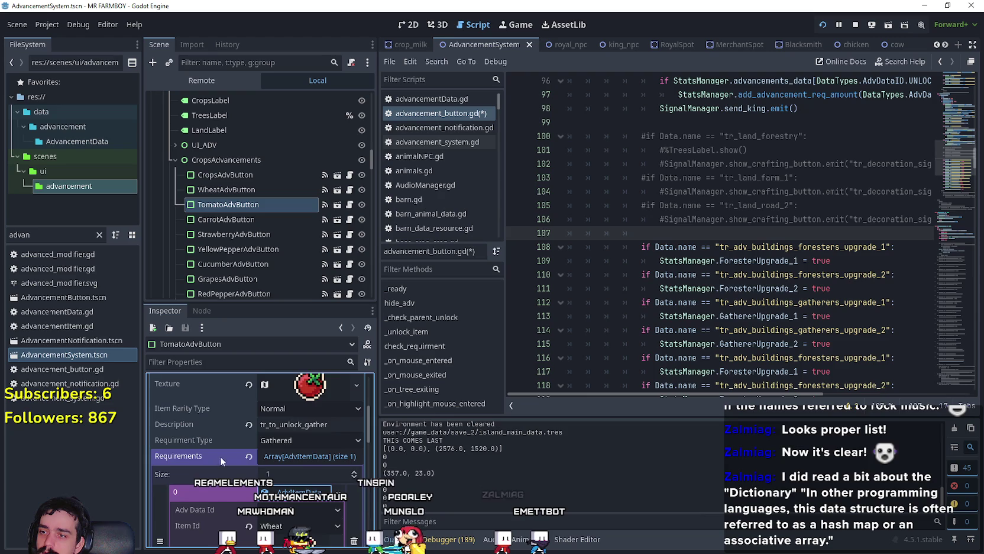
scroll(324, 500, down, 1)
scroll(316, 484, down, 2)
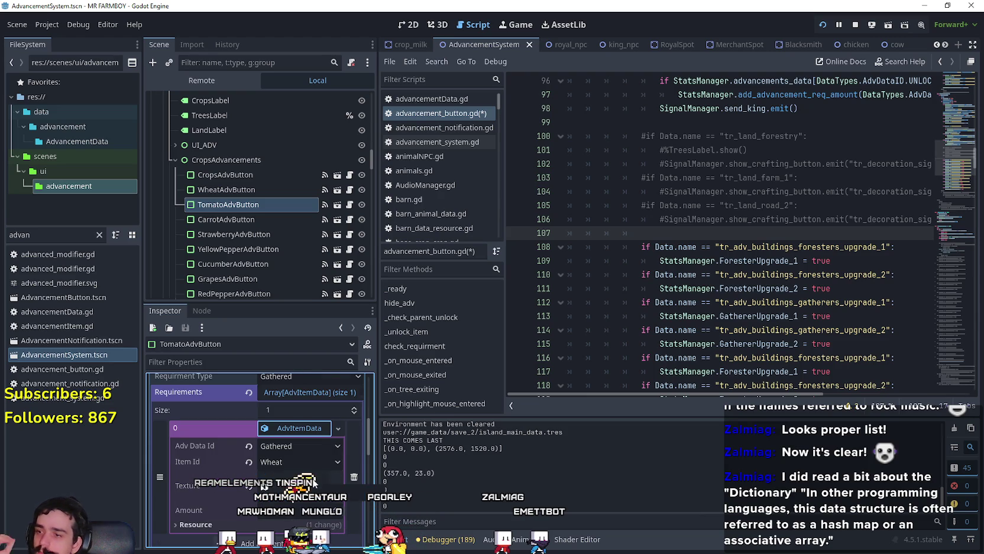
scroll(309, 478, up, 3)
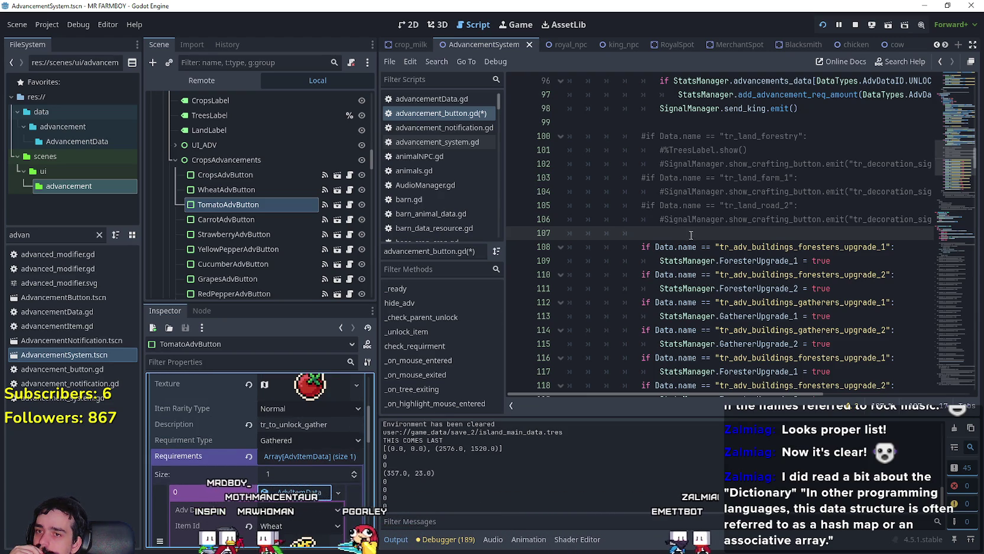
scroll(294, 481, up, 3)
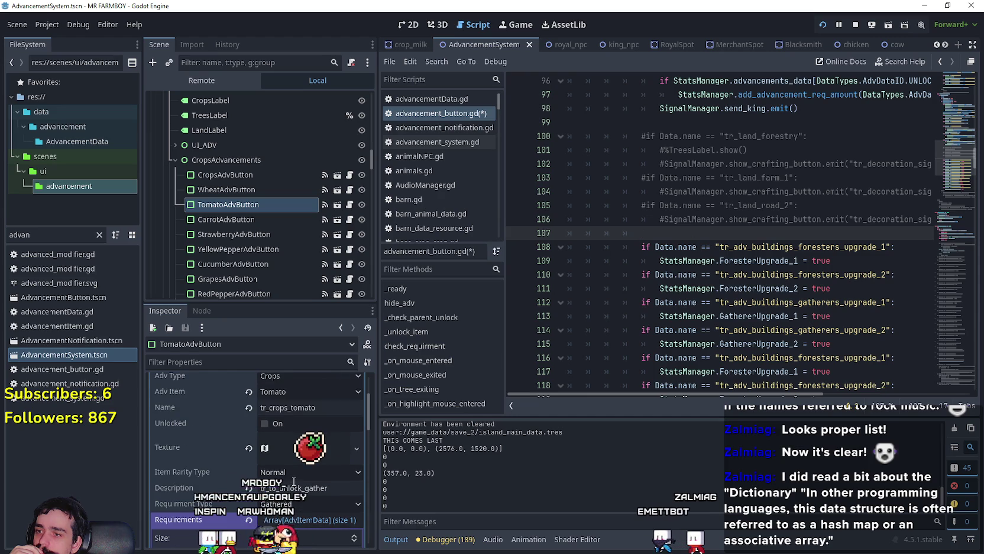
On line 107 start the condition 'if Data.adv_item == DataTypes.Types.Crops'.
click(655, 237)
text(if)
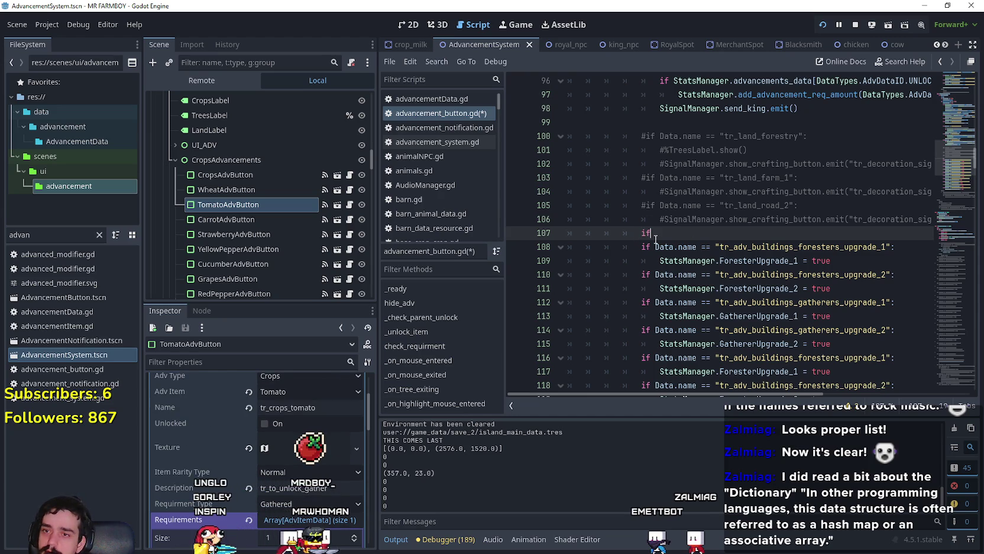
text(f)
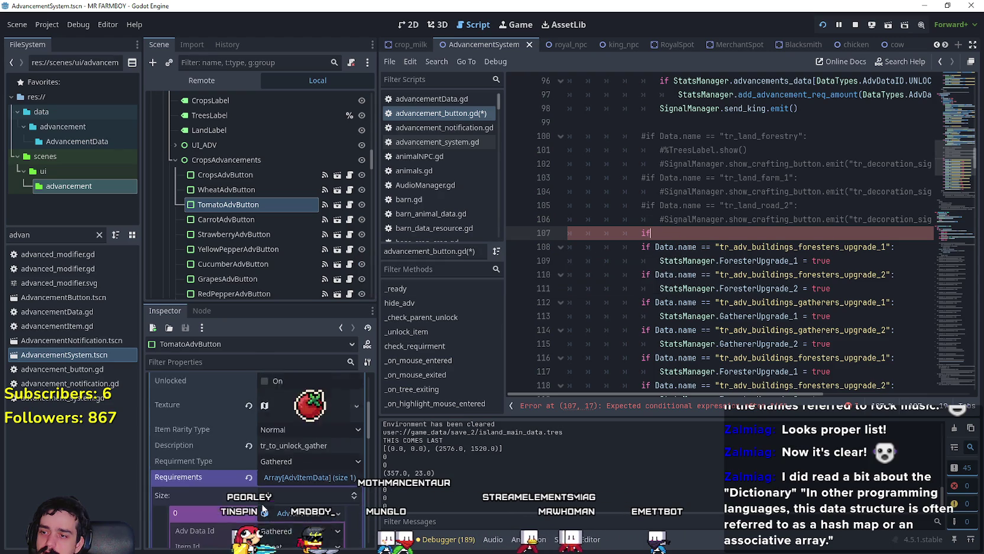
scroll(265, 504, up, 2)
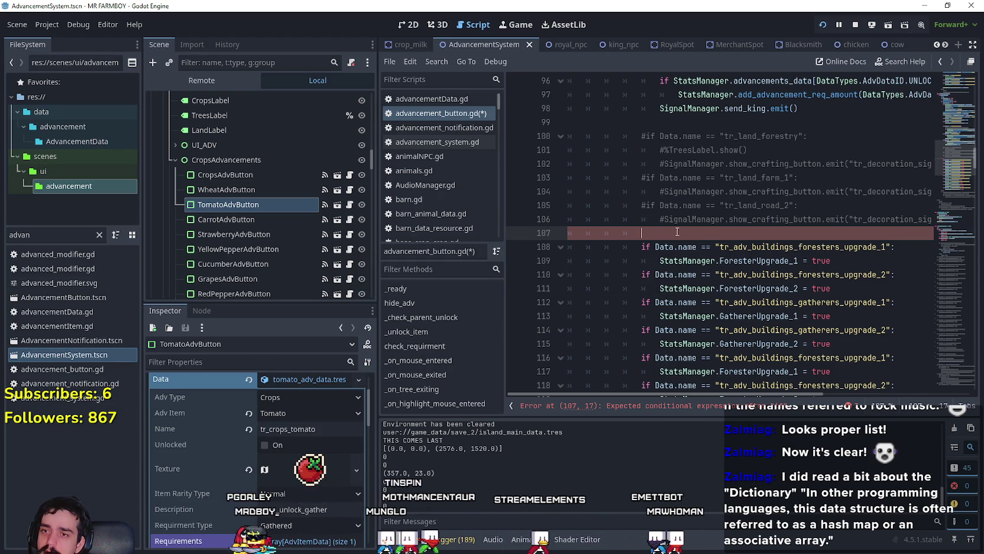
text(if)
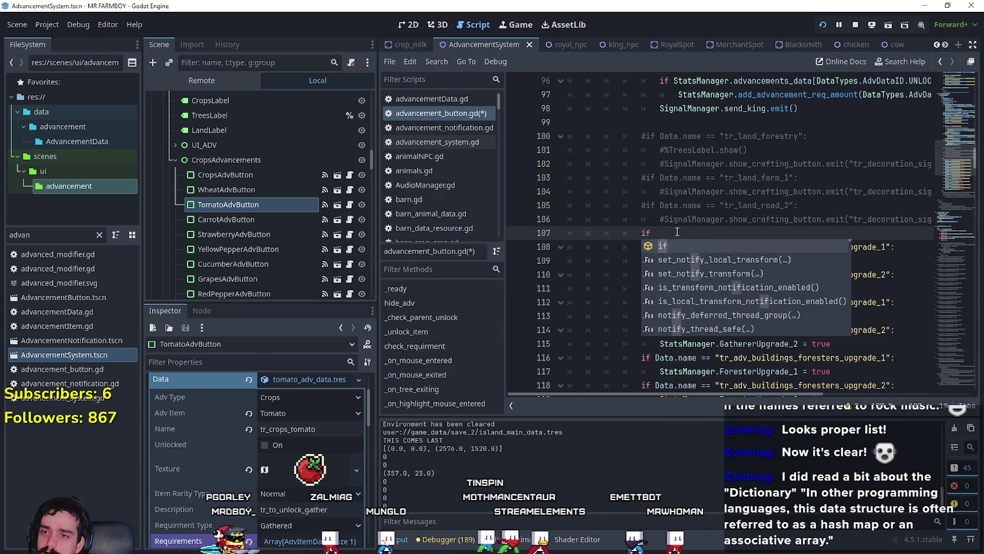
text( Data)
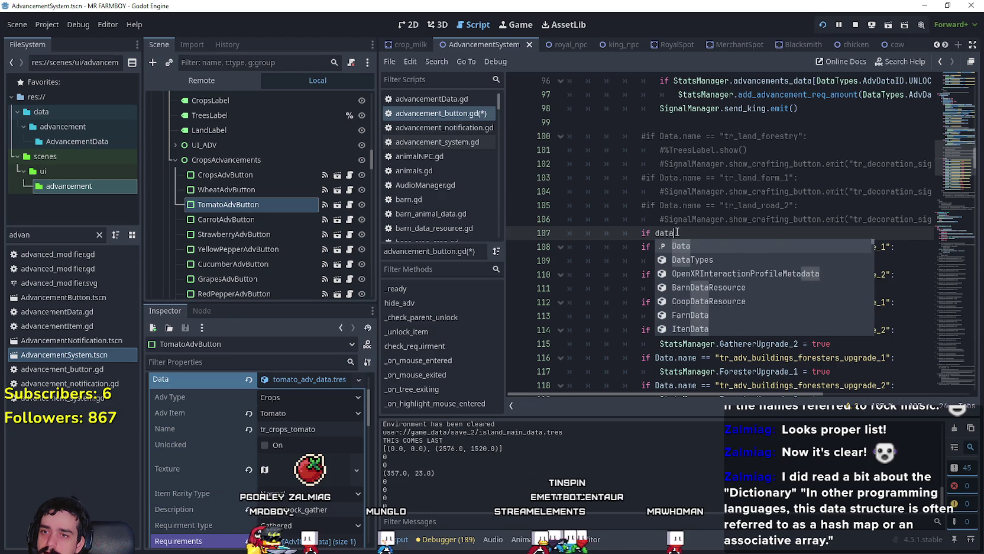
text(.)
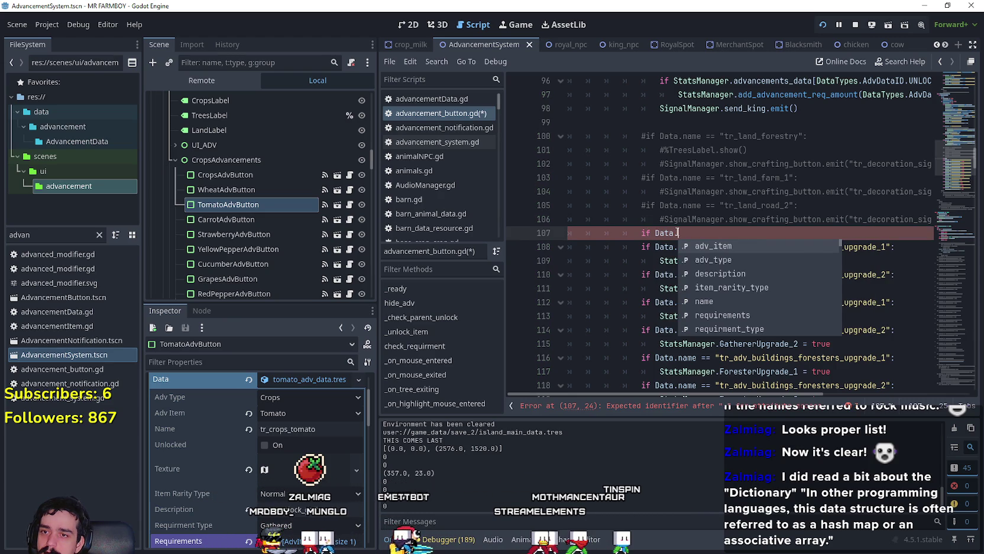
key(Return)
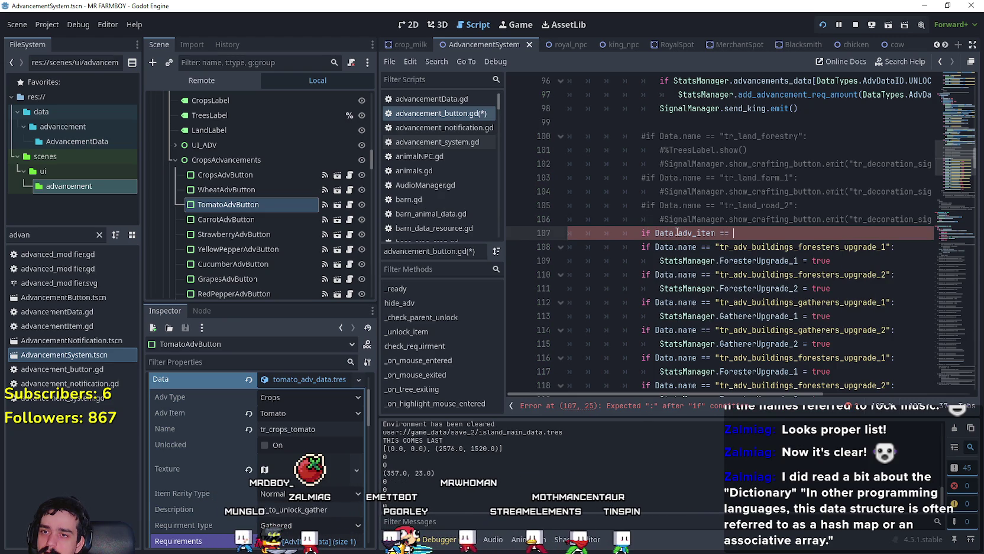
text(Data)
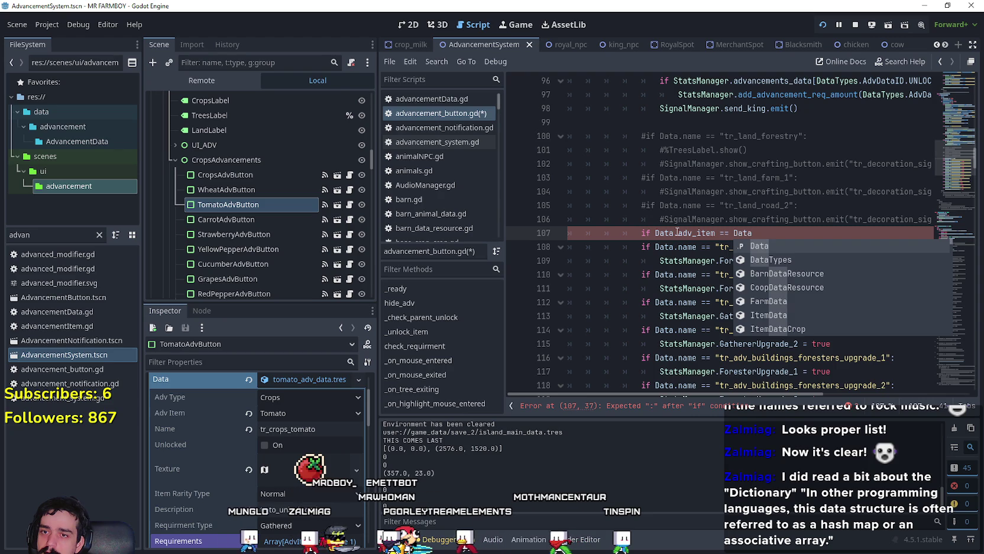
text(T)
key(Return)
text(T)
key(Return)
text(.C)
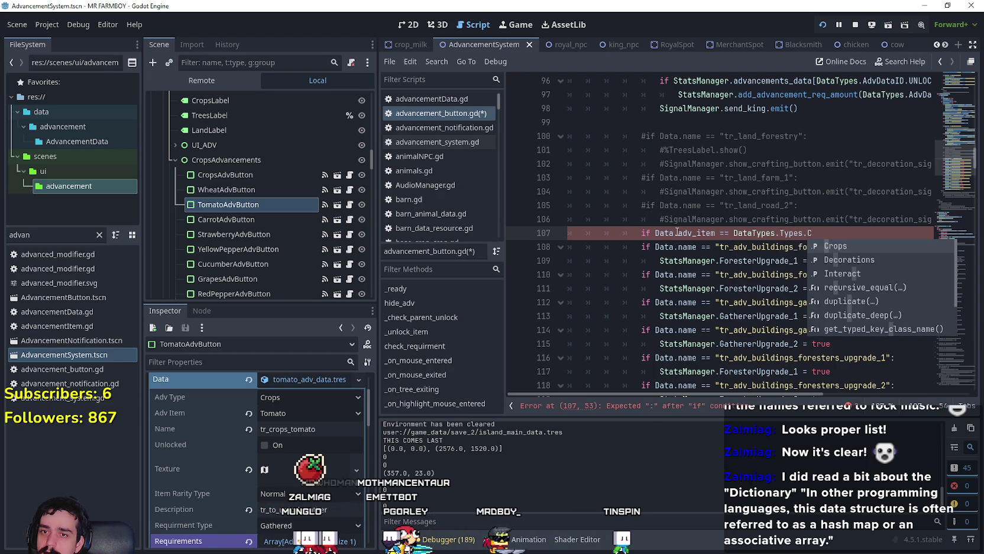
key(Return)
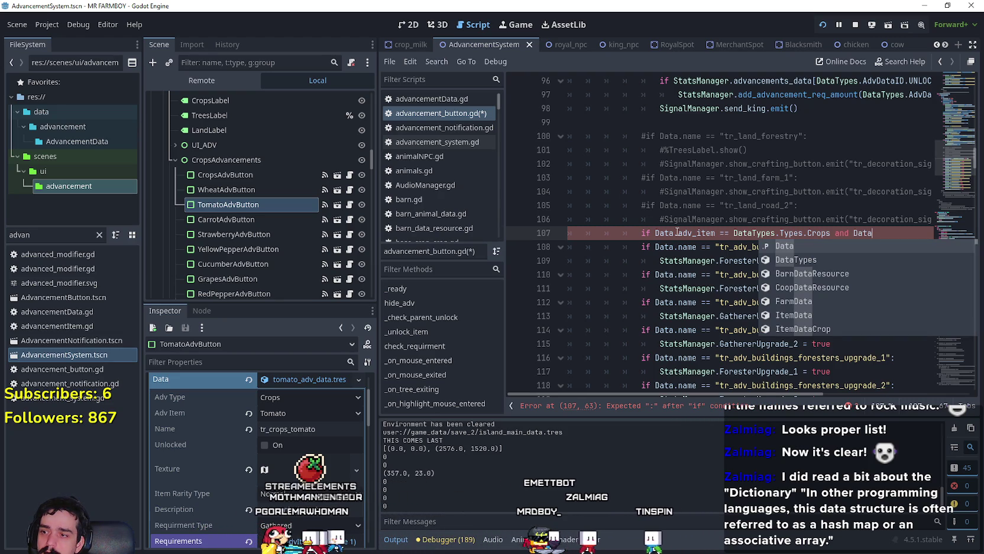
Complete it with 'and Data.adv_item == DataTypes.itemID.TOMATO' and widen the code editor.
text(.adv_item)
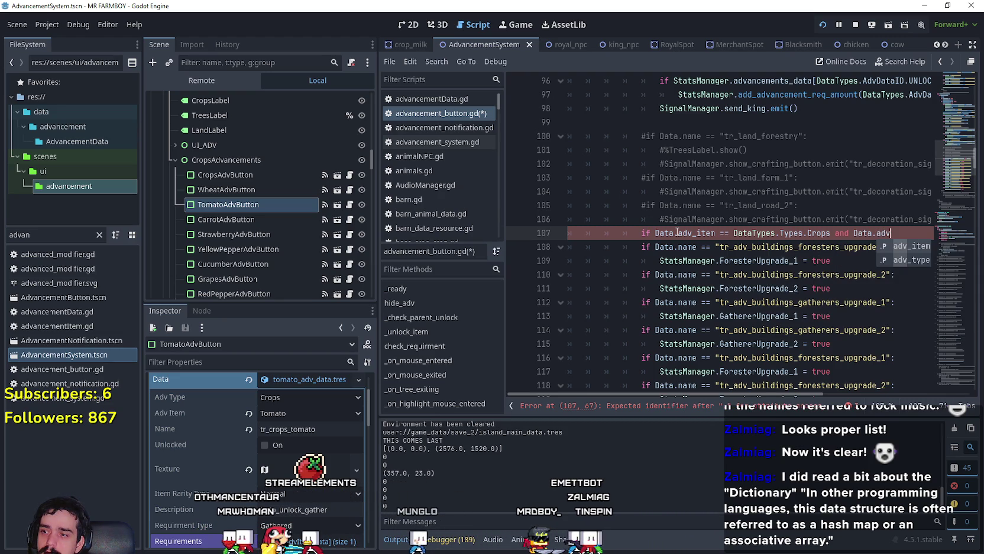
text( == T)
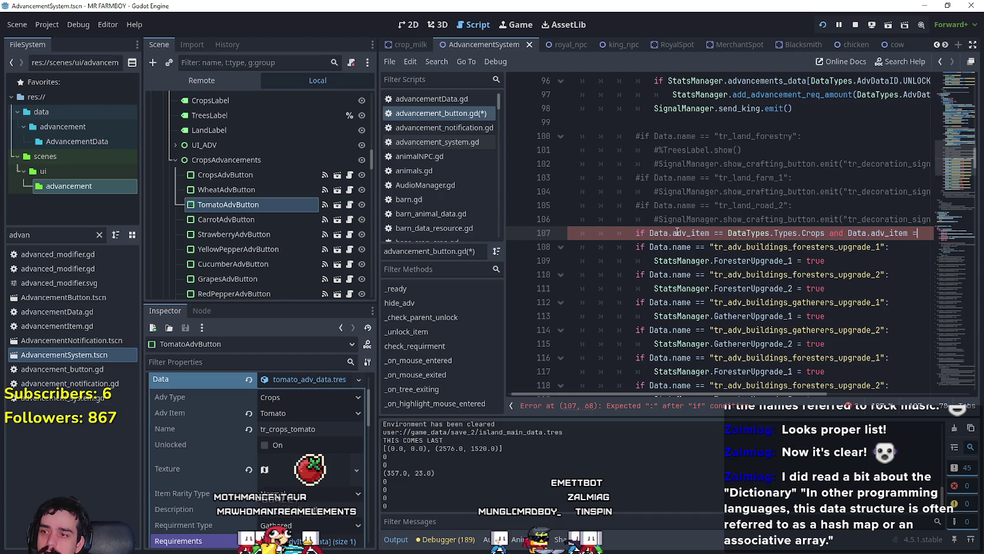
key(BackSpace)
text(Data)
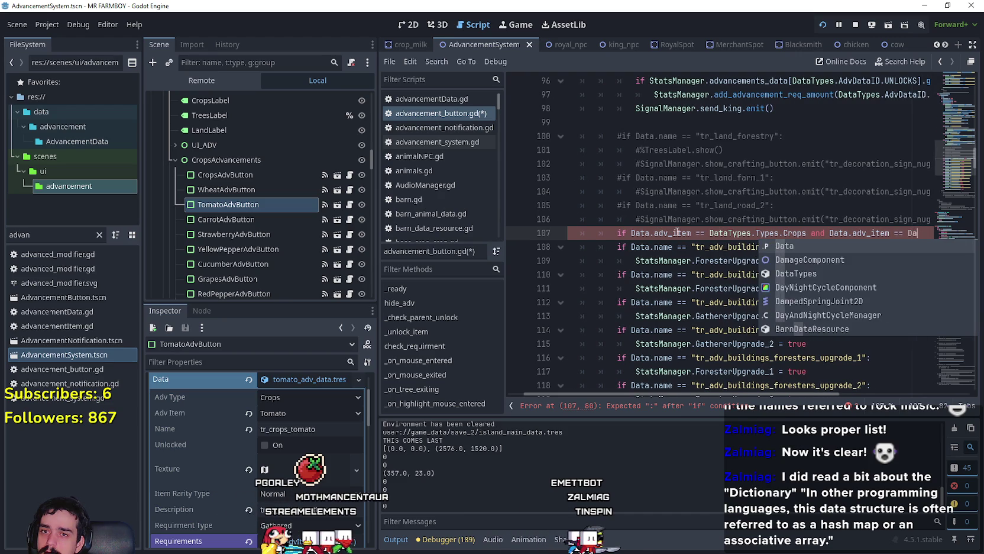
text(T)
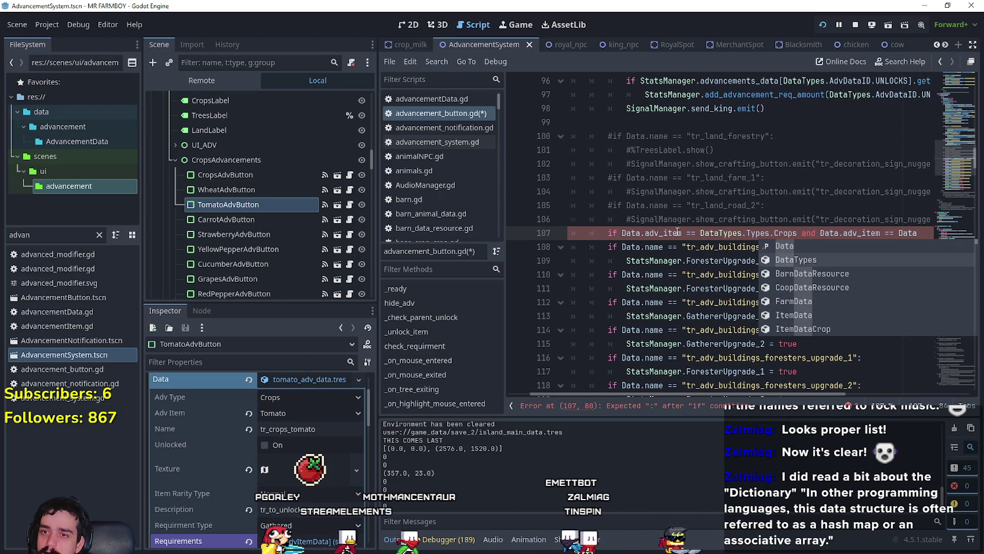
key(Return)
text(.)
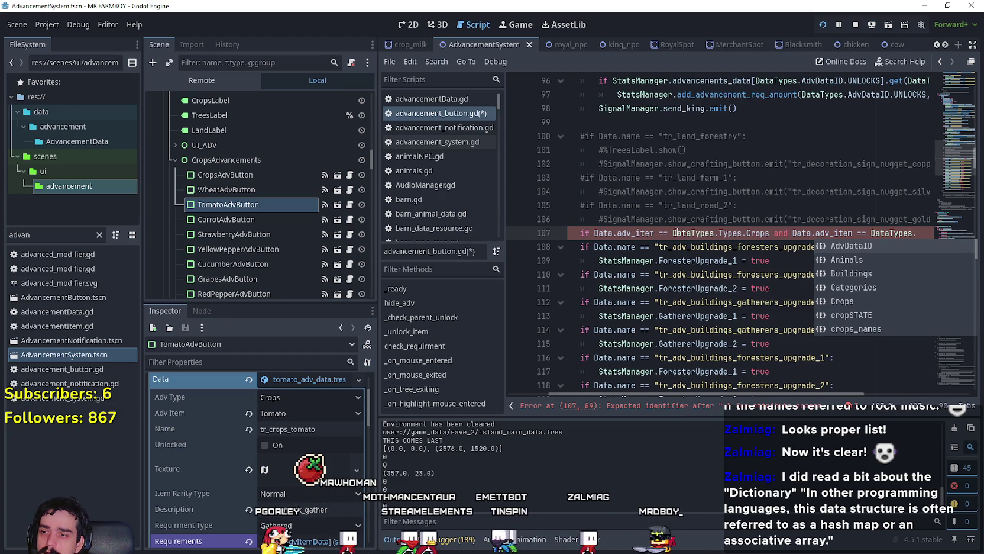
text(ite)
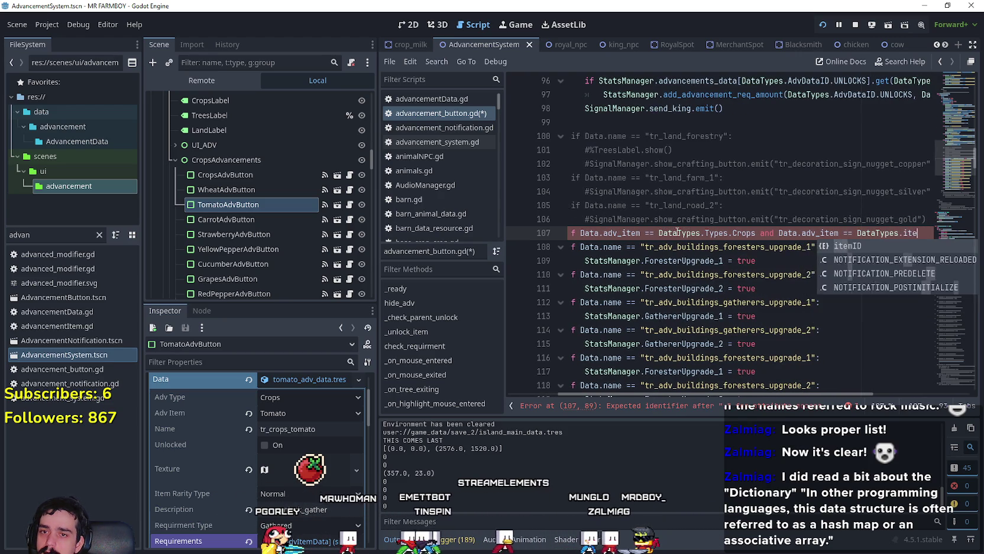
text(mID.TO)
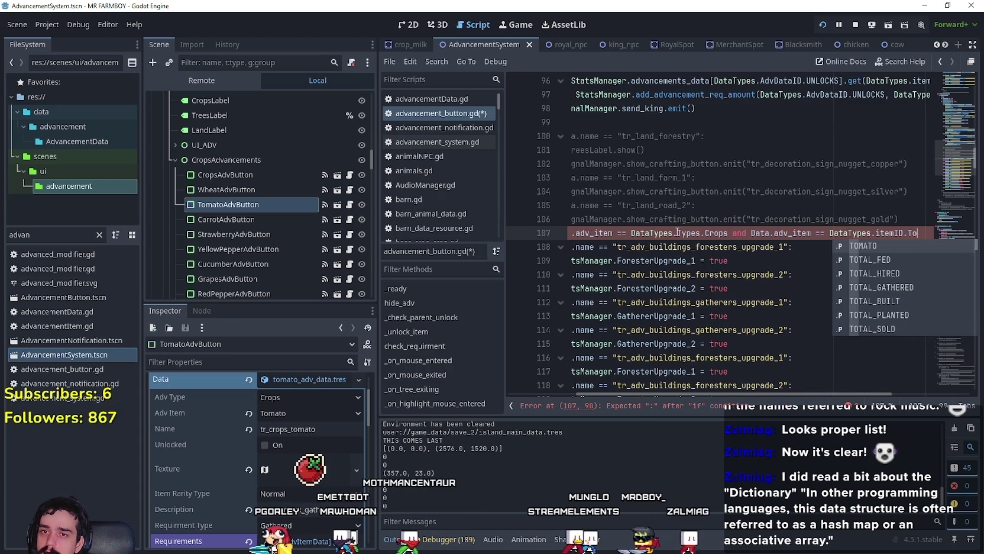
key(Return)
key(Return)
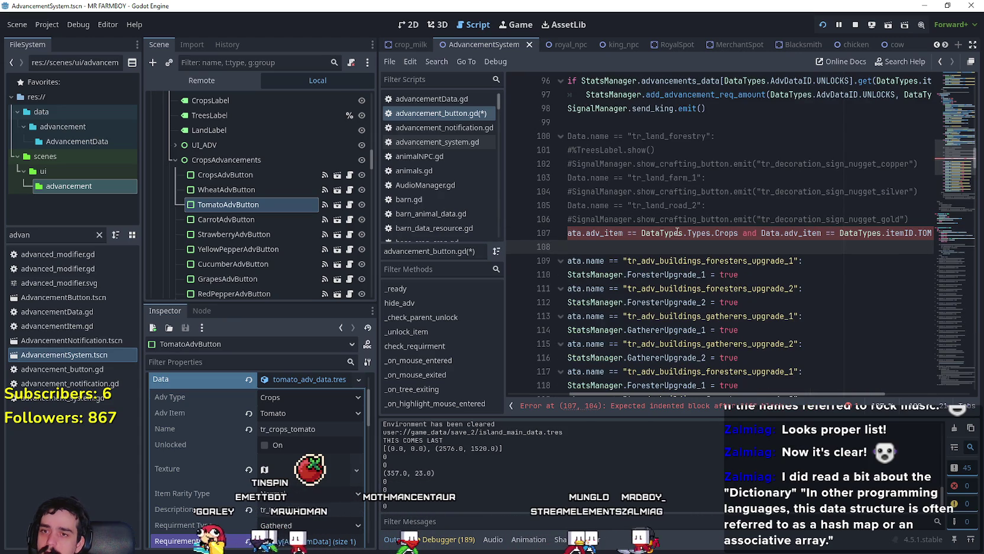
drag(377, 279, 290, 278)
click(567, 252)
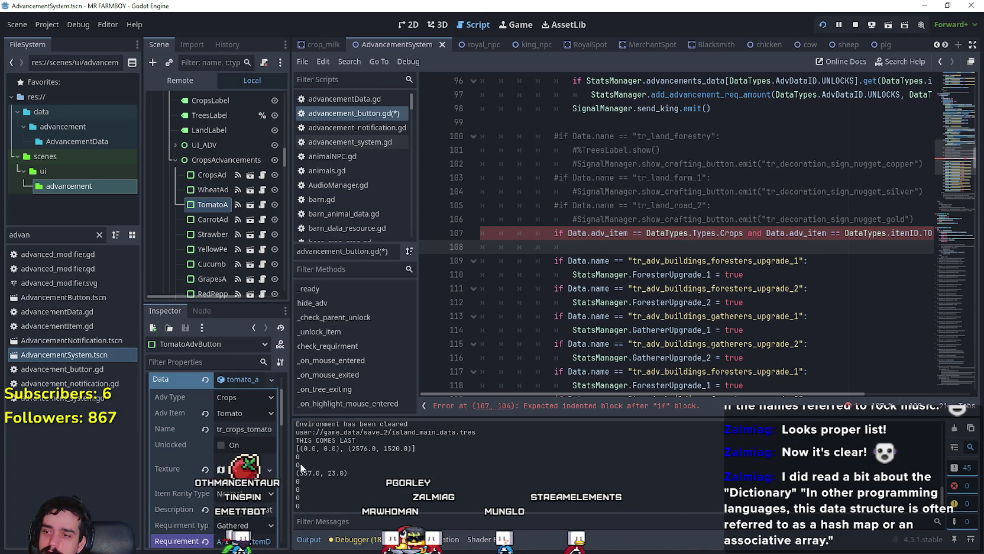
Restore the dock widths and write 'Steamworks.achievements' on line 108.
drag(290, 467, 336, 473)
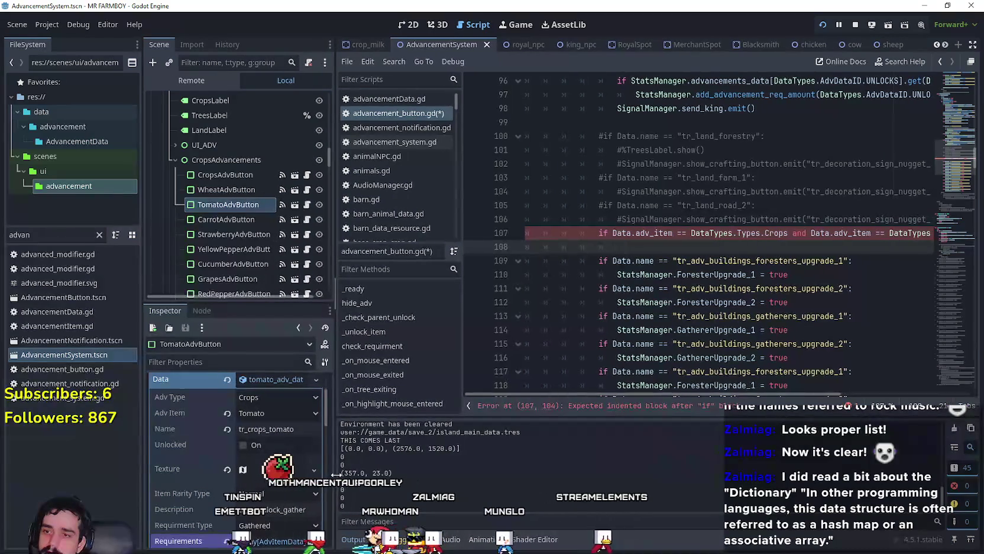
text(S)
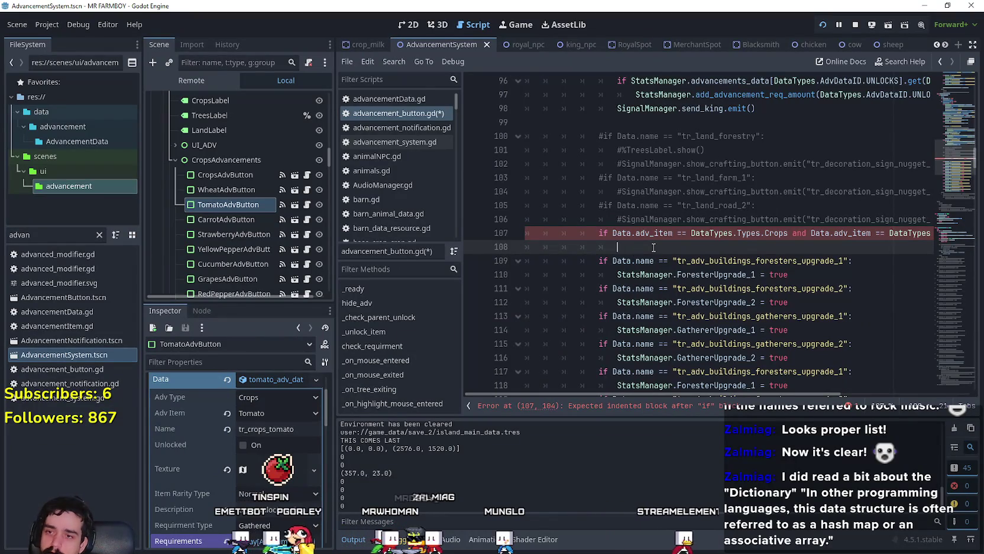
key(BackSpace)
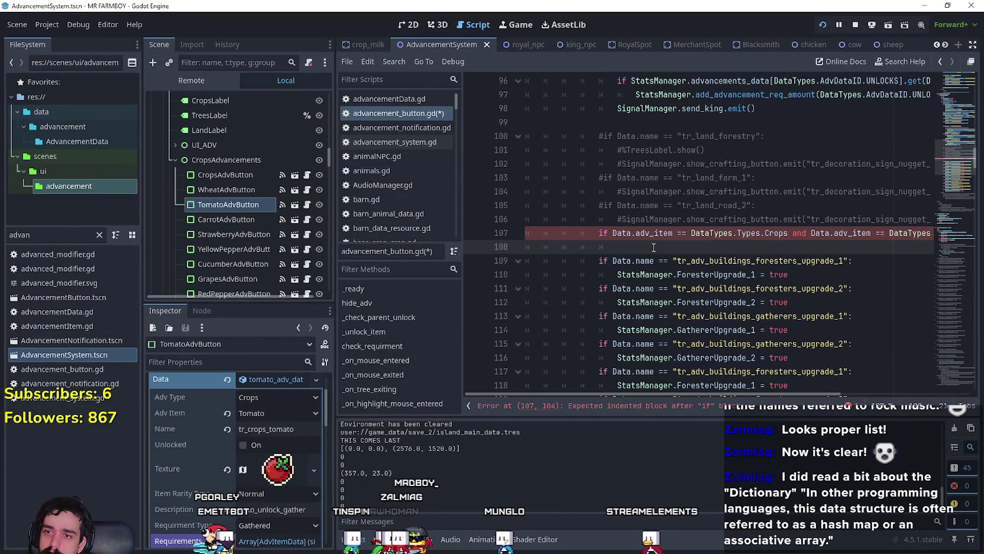
text(steamworks)
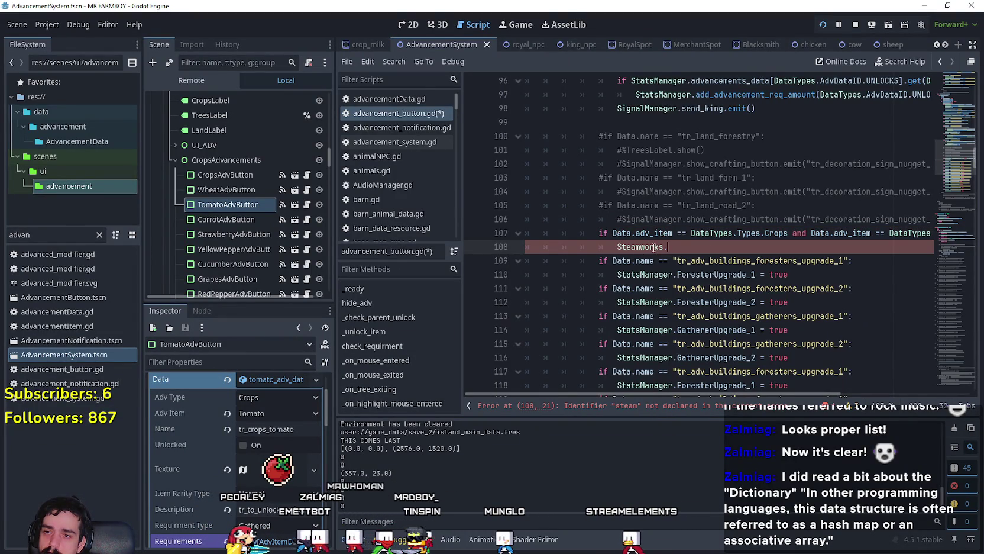
text(.)
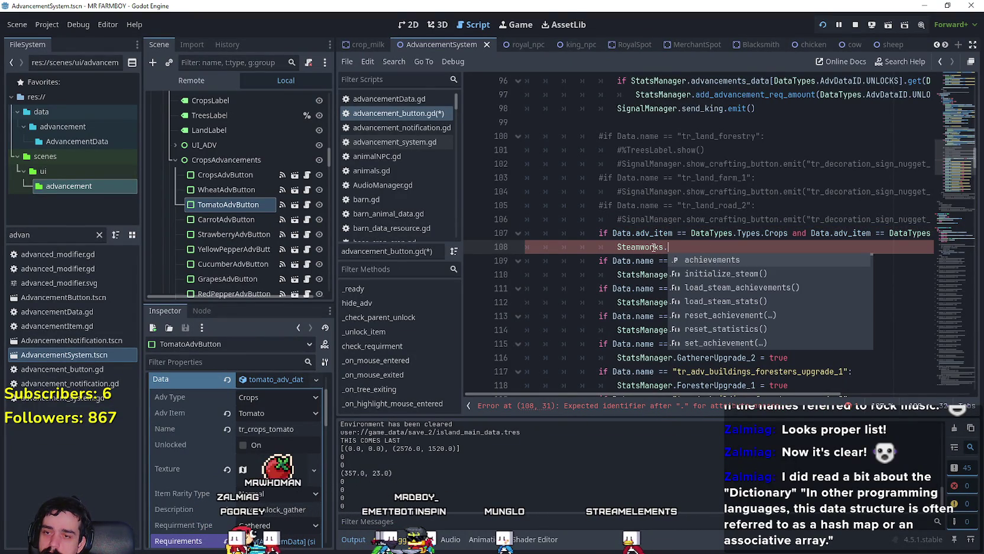
key(Return)
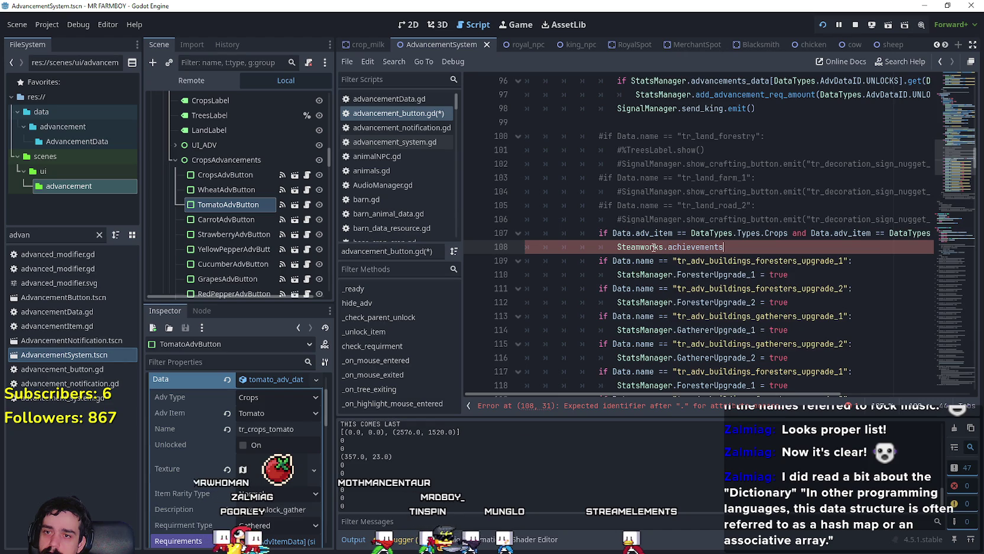
text(.)
key(BackSpace)
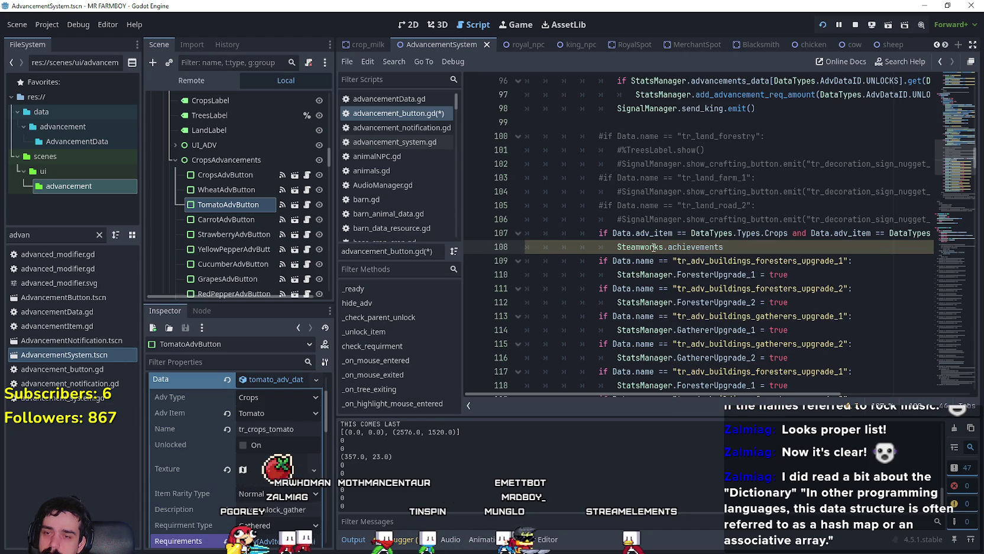
key(BackSpace)
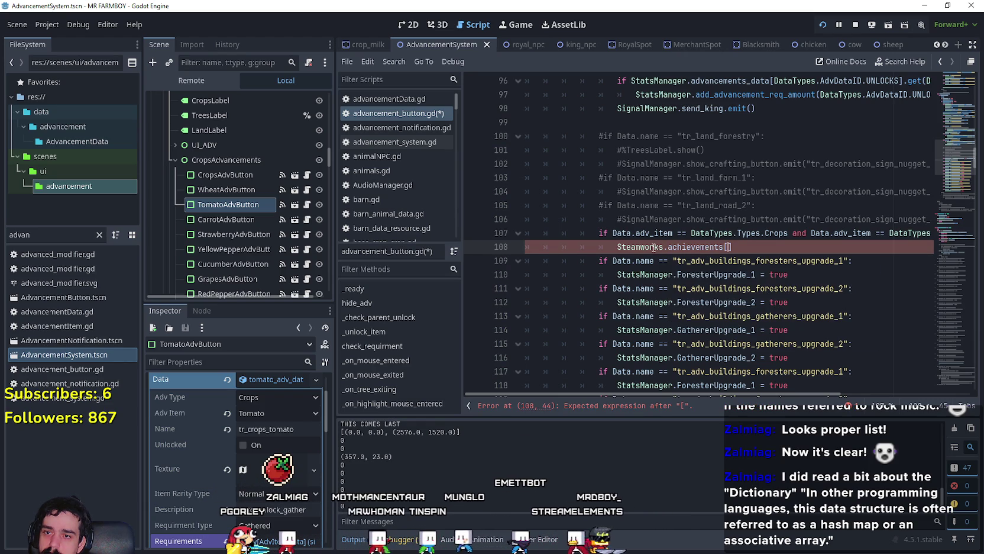
text(.)
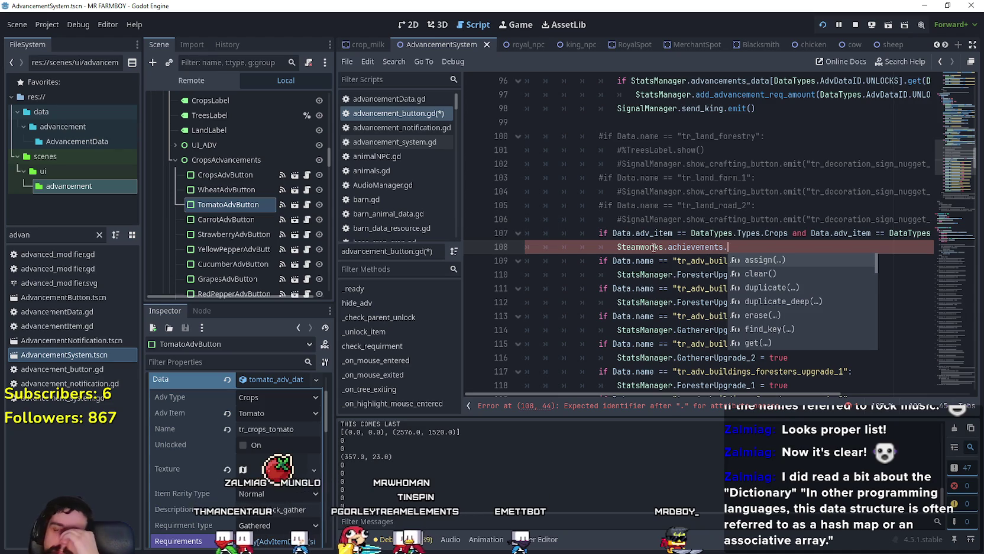
key(BackSpace)
Index it as achievements[Steamworks.SteamAchivements], browsing the achievement constants.
text(p)
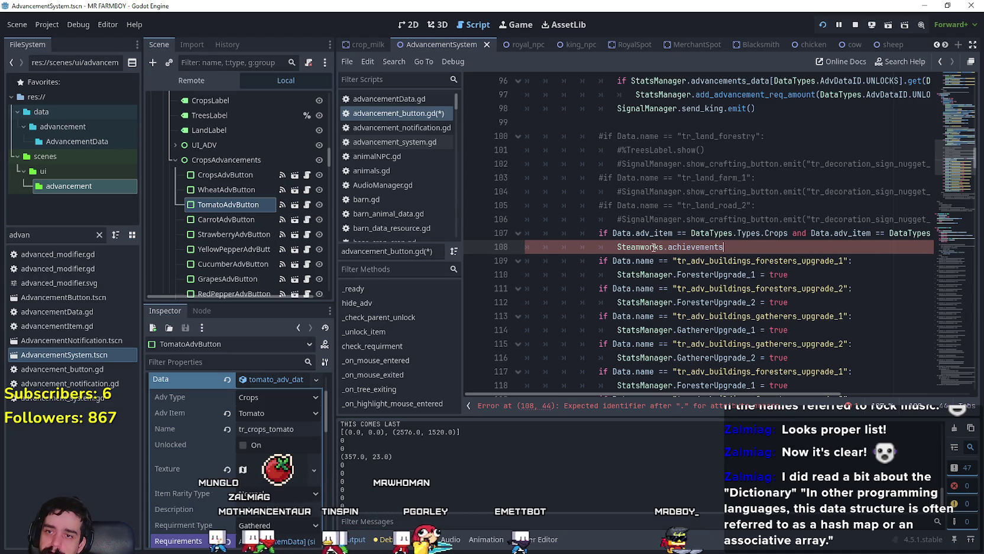
text(ata)
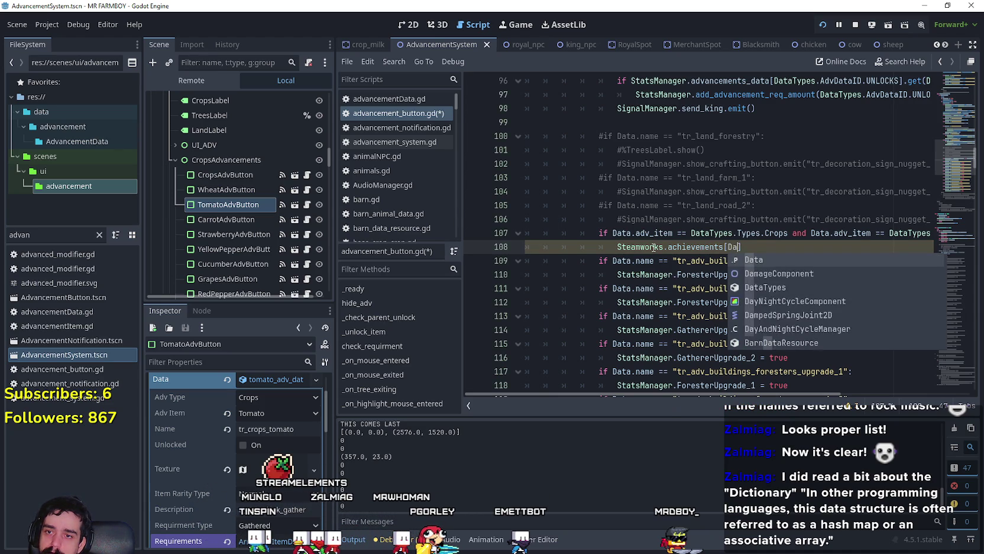
key(BackSpace)
key(BackSpace)
key(BackSpace)
text(s[Steam)
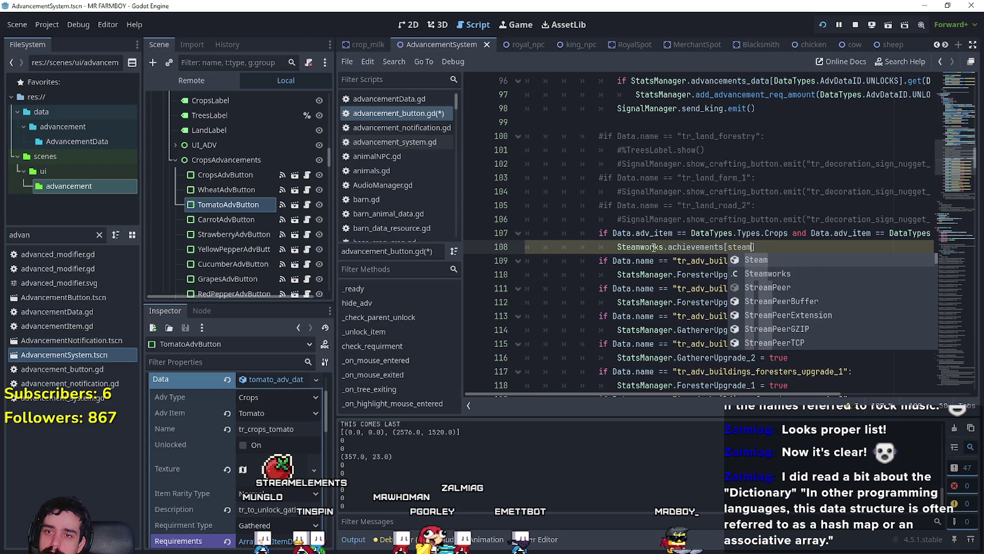
text(works.)
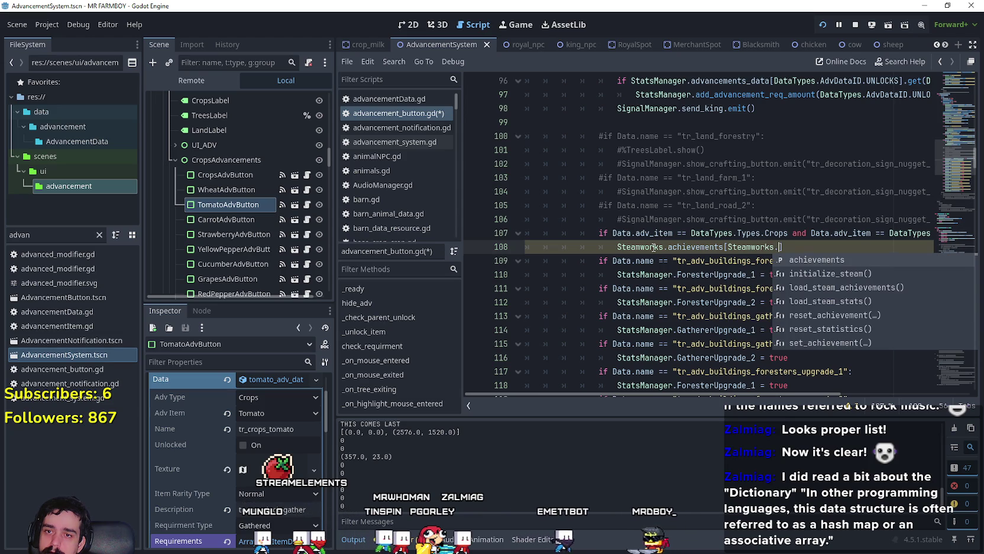
text(SteamAc)
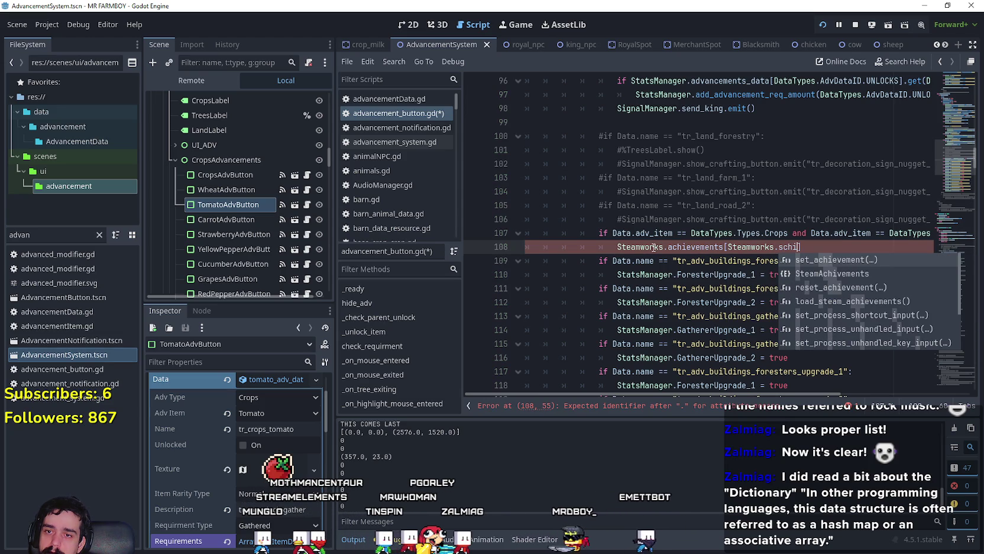
text(h)
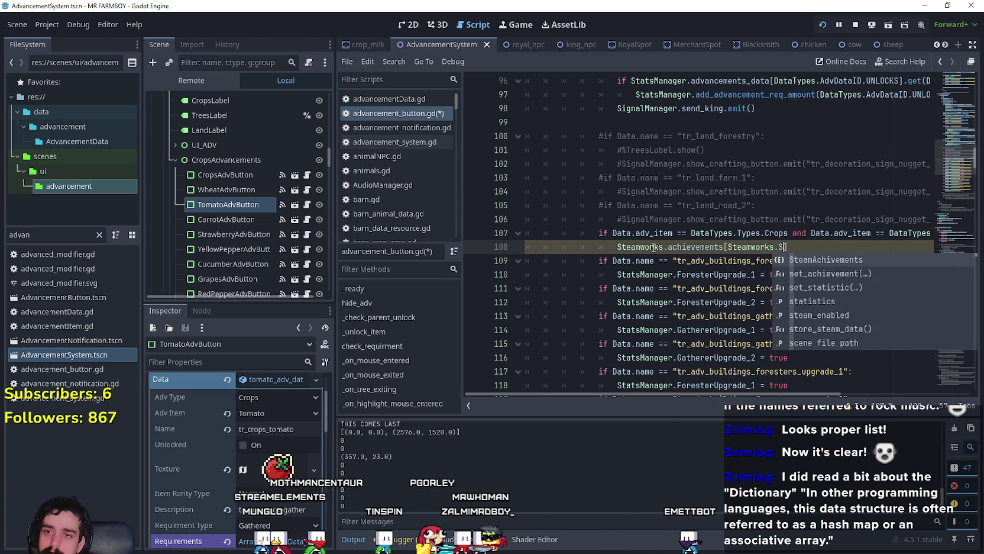
key(Return)
text(.)
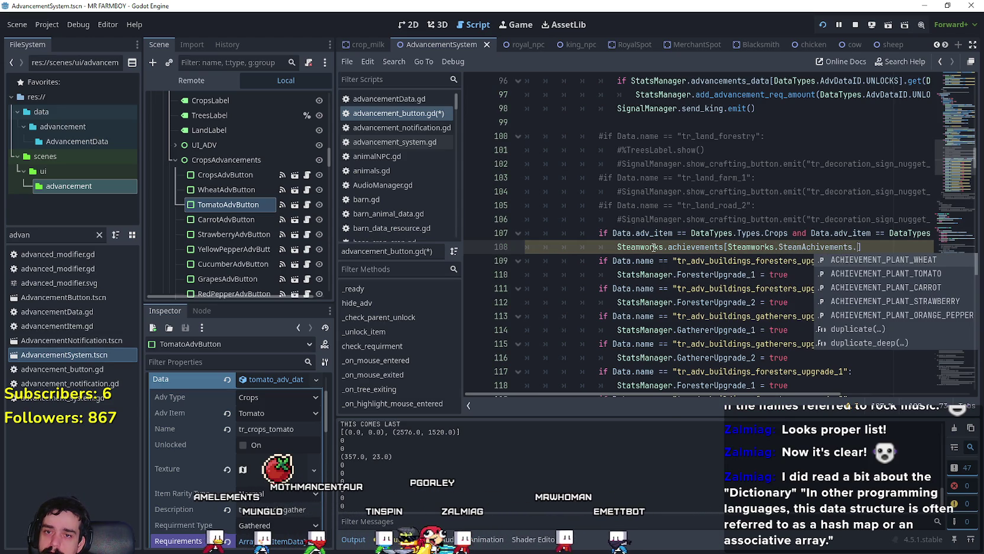
key(Down)
key(Down)
key(Down)
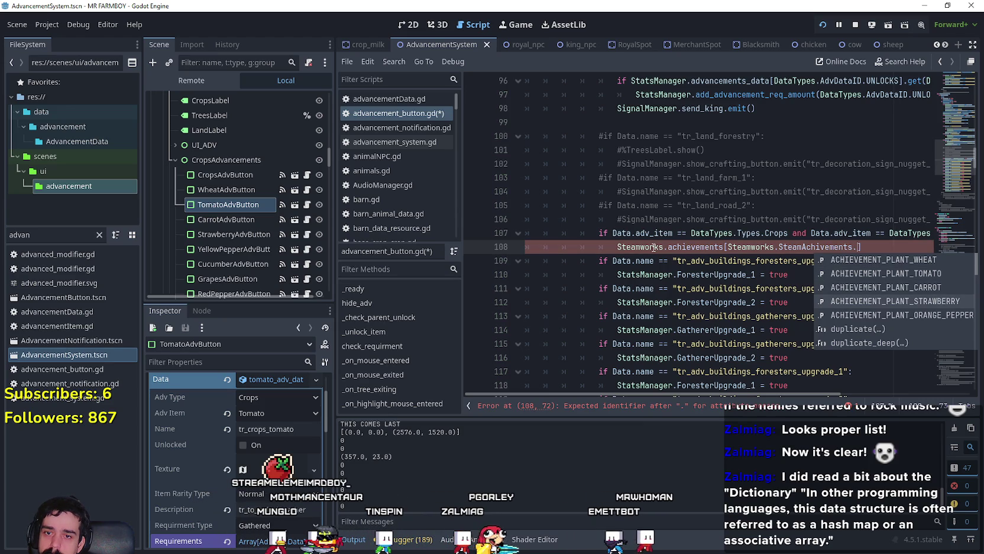
key(Up)
key(Up)
key(Up)
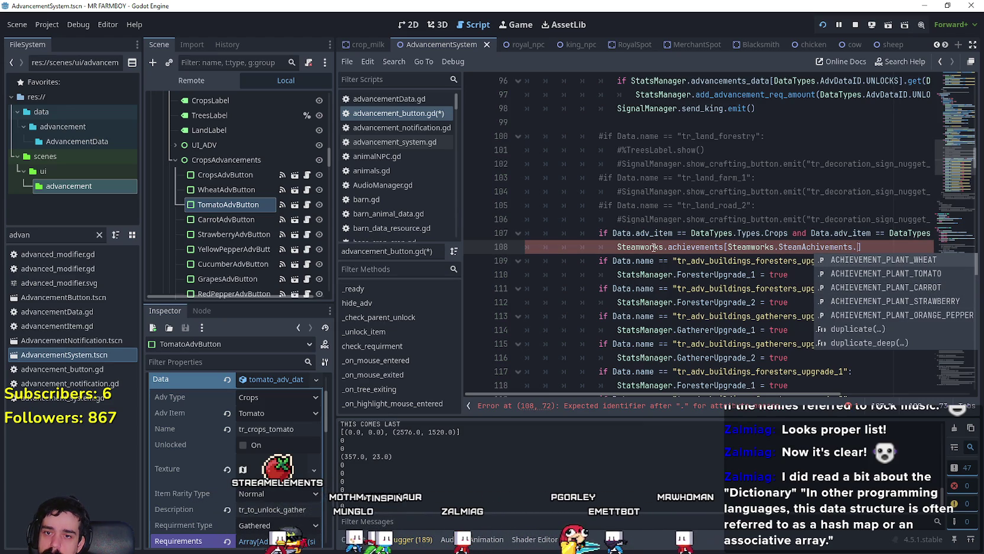
key(BackSpace)
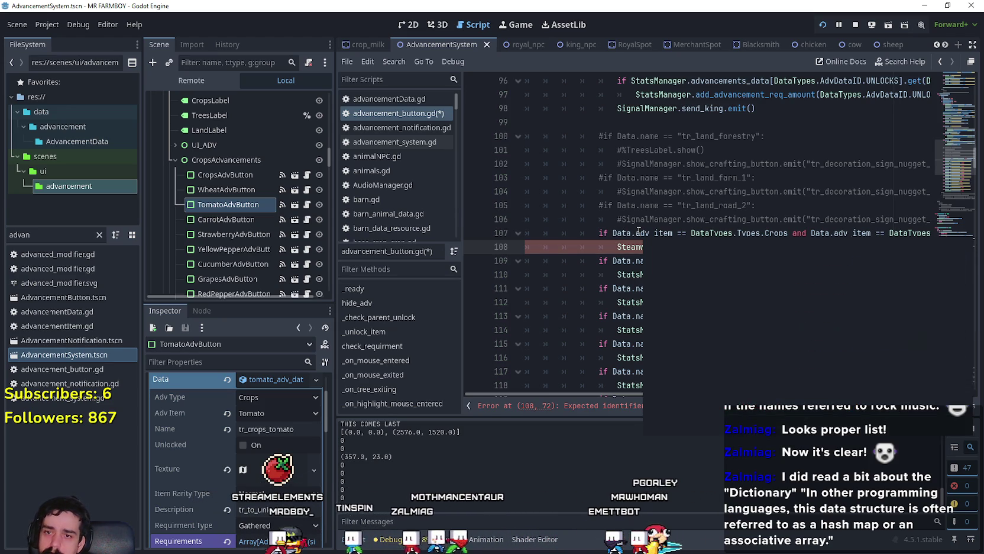
click(617, 218)
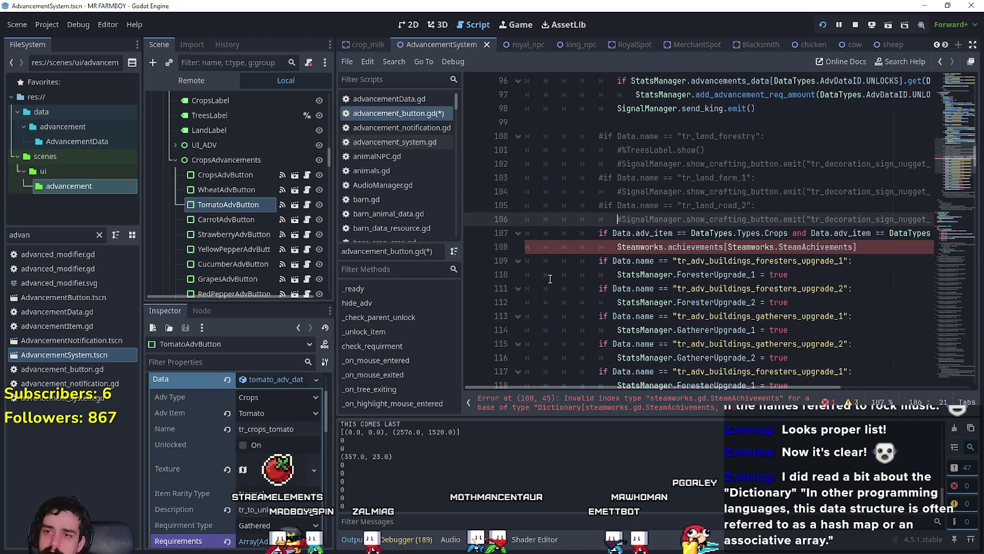
Open steamworks.gd via a 'stea' filter to view the SteamAchivements enum, then save.
double_click(47, 235)
text(stea)
double_click(56, 269)
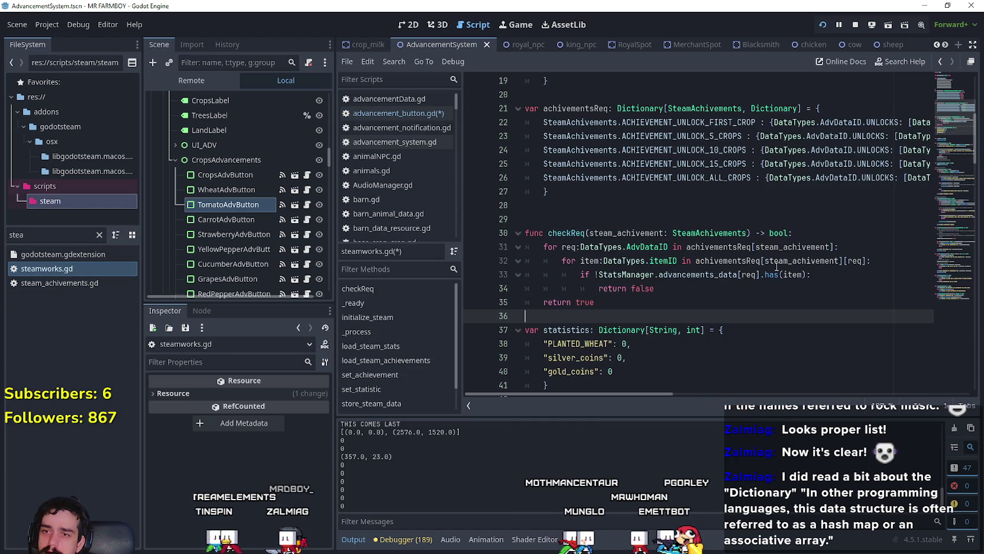
scroll(776, 268, up, 6)
click(689, 202)
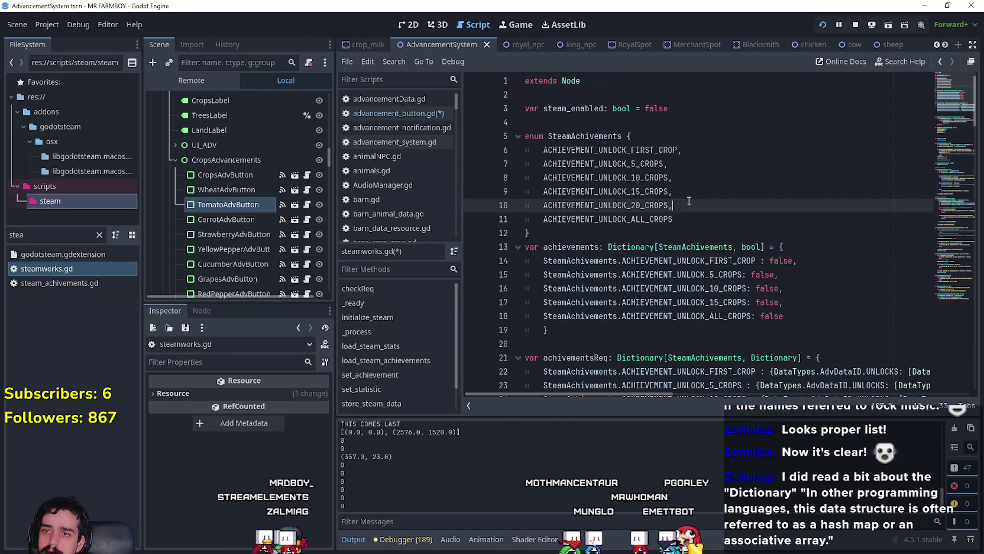
key(ctrl+s)
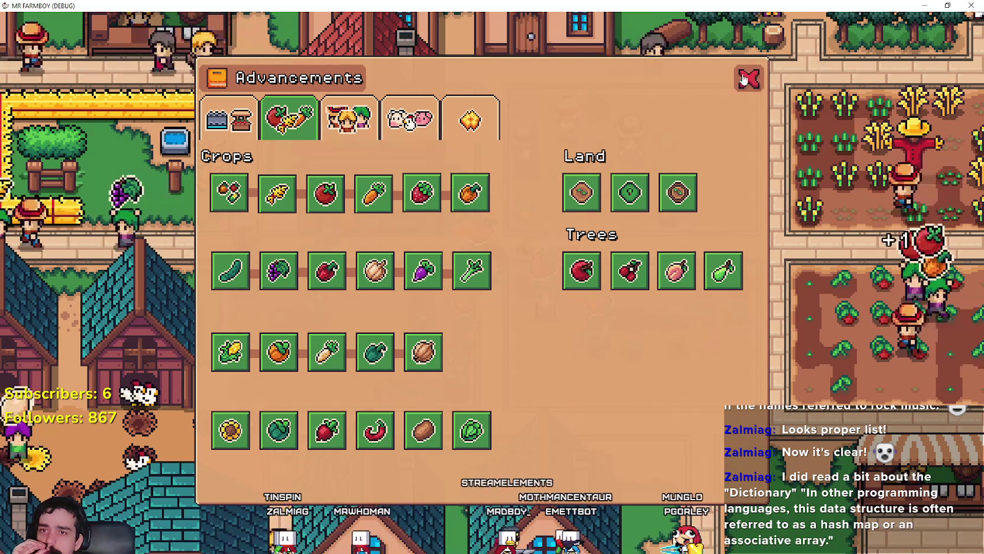
Close the in-game Advancements panel and quit the MR FARMBOY window.
click(748, 78)
click(971, 5)
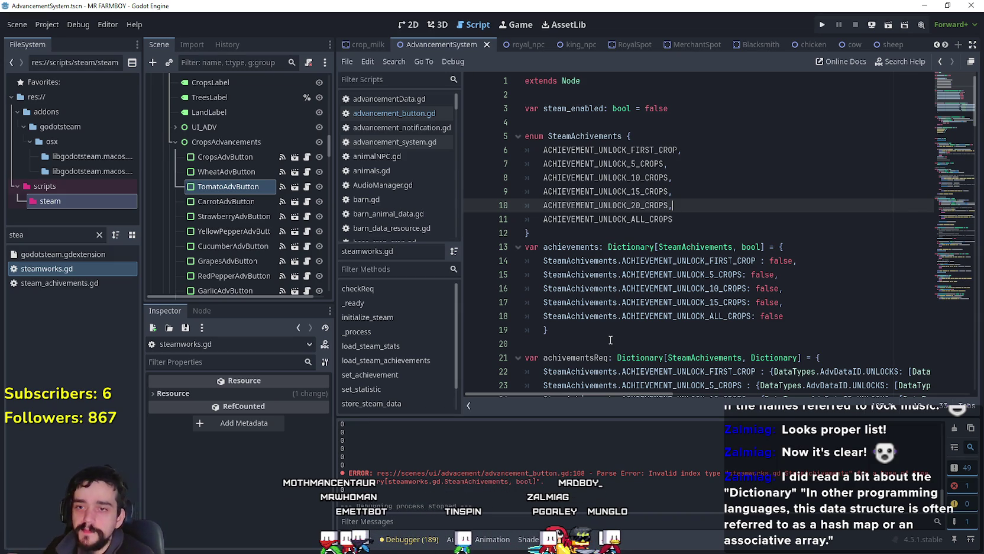
Append '.ACHIEVEMENT_UNLOCK_FIRST_CROP' inside the line 108 index of advancement_button.gd.
click(307, 216)
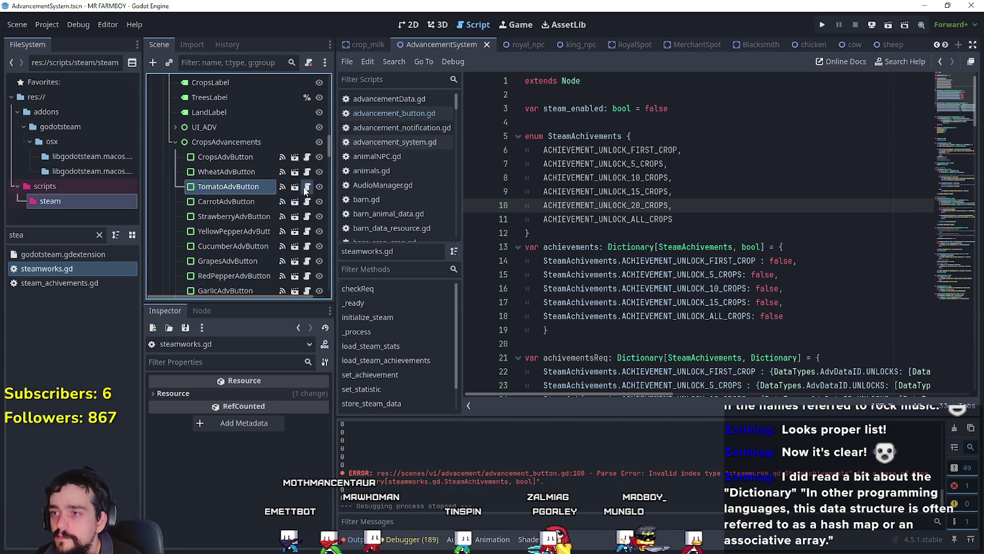
click(856, 245)
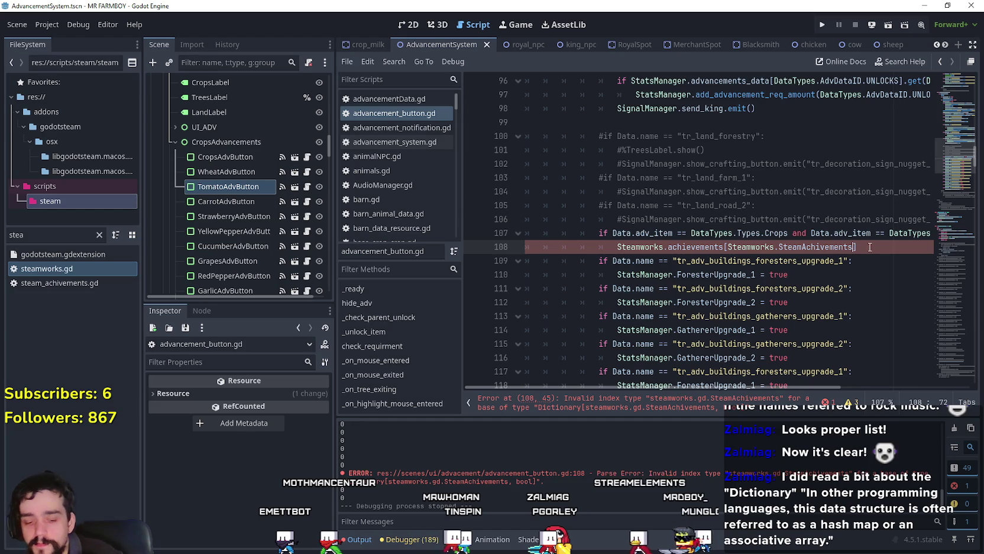
text(.)
key(Return)
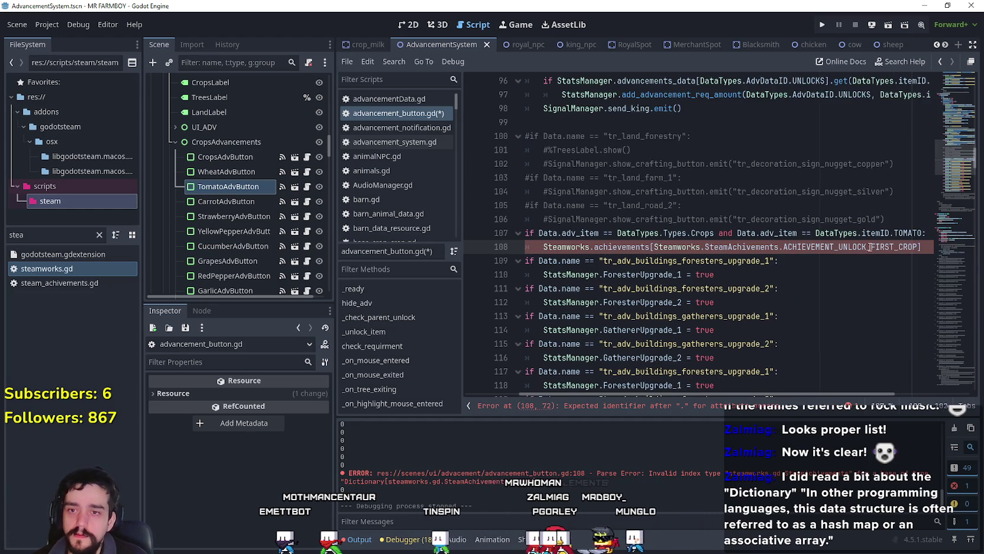